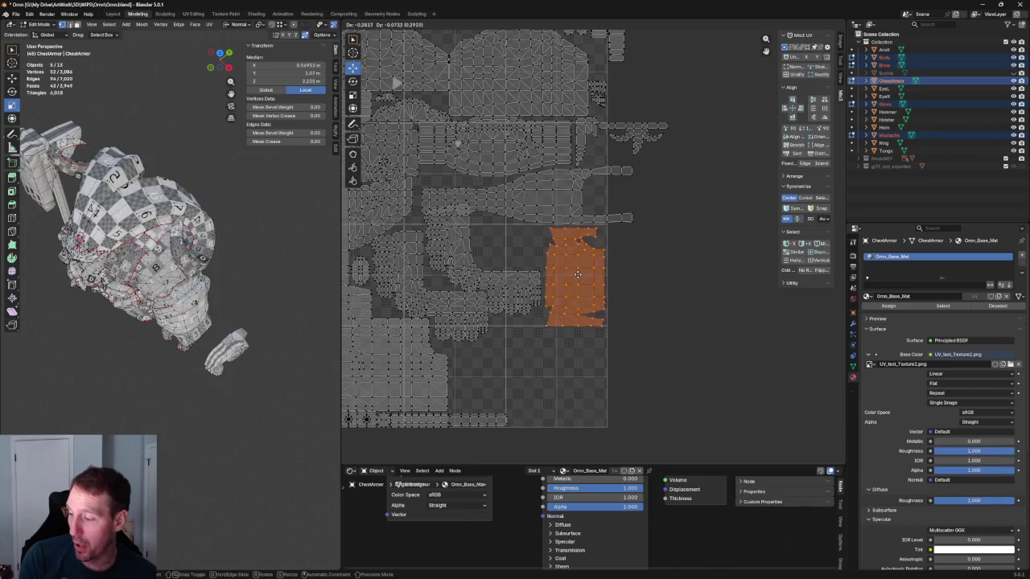
# Step: Confirm the rectangular island's new position and clear the UV selection
pyautogui.click(584, 274)
pyautogui.hotkey('alt', 'a')
pyautogui.moveTo(457, 210); pyautogui.dragTo(602, 175, button='middle')
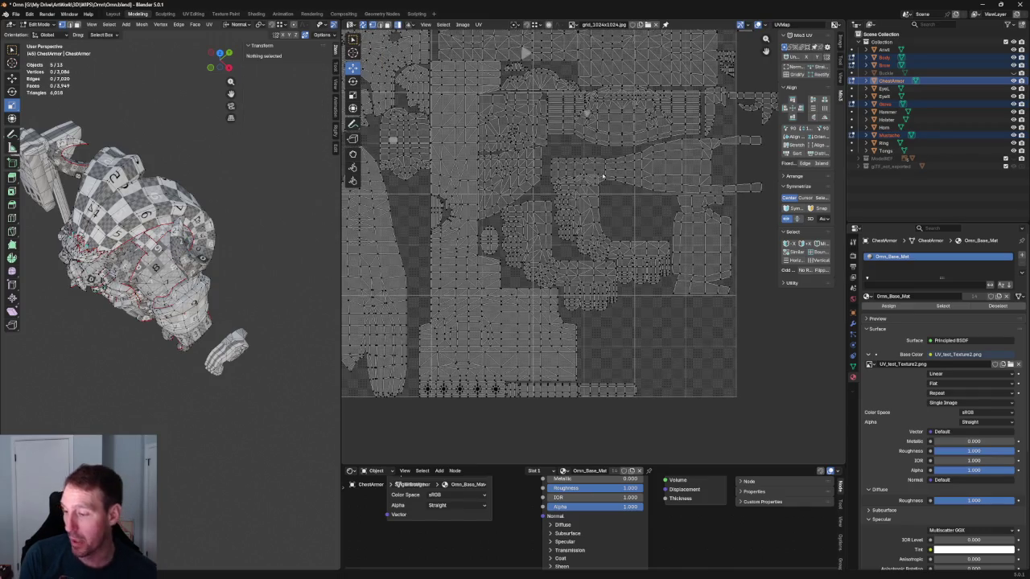
pyautogui.scroll(1, 611, 171)
pyautogui.scroll(1, 620, 157)
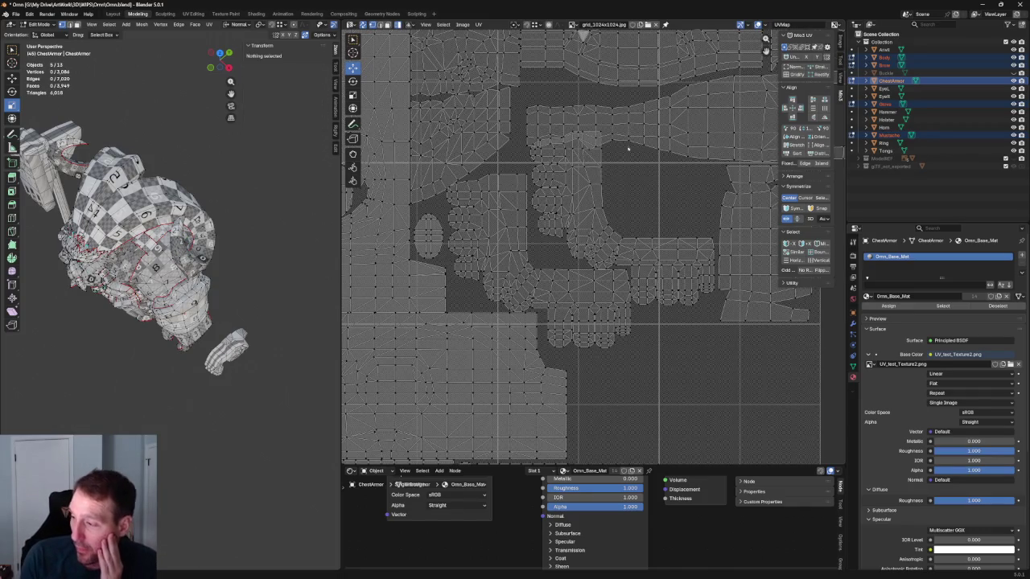
# Step: Move the long horizontal chest armor island about 0.01 upward into the gap above it
pyautogui.scroll(-2, 654, 105)
pyautogui.scroll(1, 654, 105)
pyautogui.scroll(1, 580, 282)
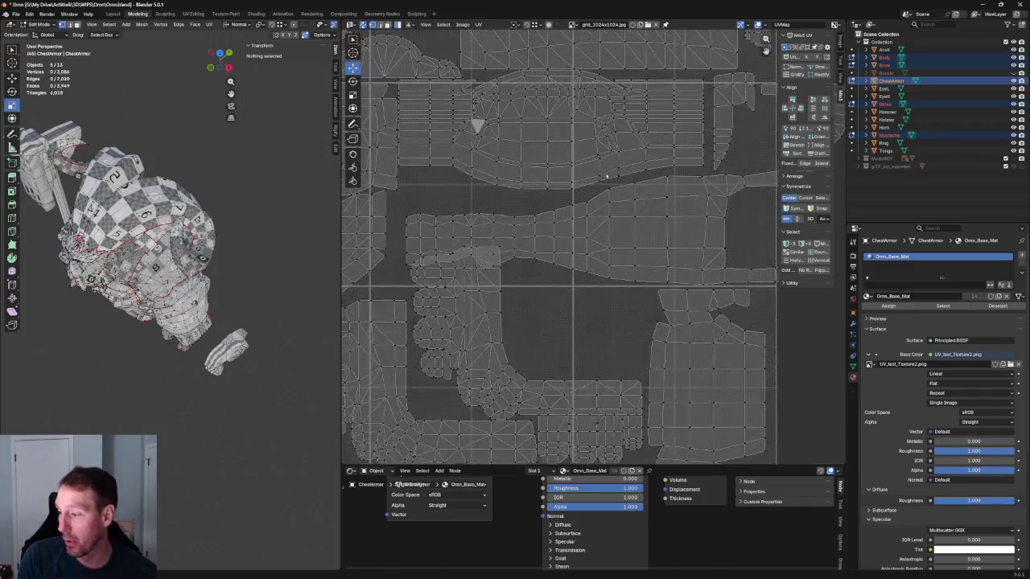
pyautogui.scroll(1, 565, 324)
pyautogui.click(539, 227)
pyautogui.moveTo(567, 237); pyautogui.dragTo(567, 203)
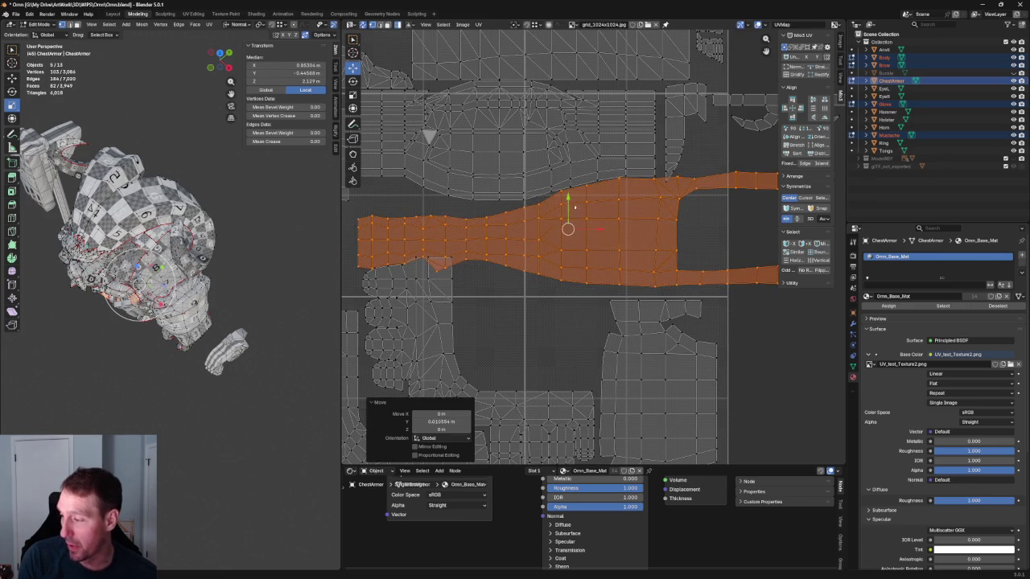
pyautogui.scroll(-2, 583, 167)
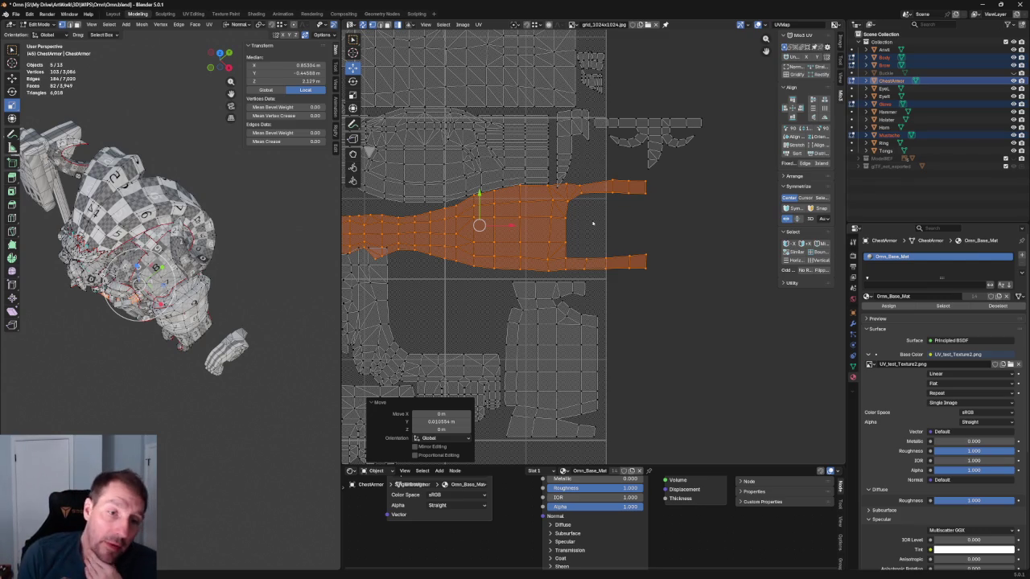
pyautogui.scroll(-2, 553, 180)
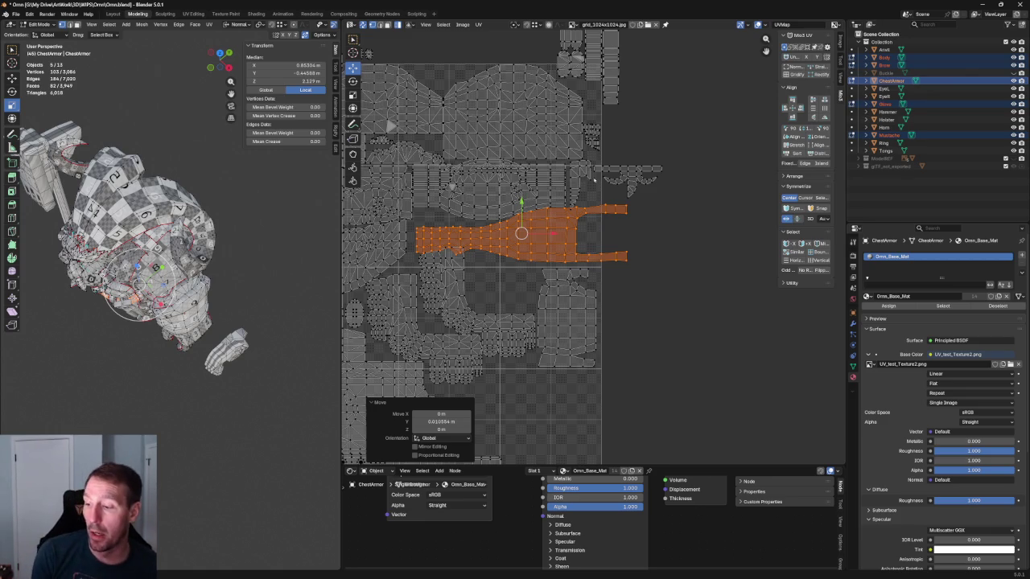
# Step: Pan and zoom the UV editor to frame the rectangular chest armor island
pyautogui.scroll(-2, 571, 190)
pyautogui.moveTo(571, 190); pyautogui.dragTo(582, 142, button='middle')
pyautogui.scroll(3, 582, 142)
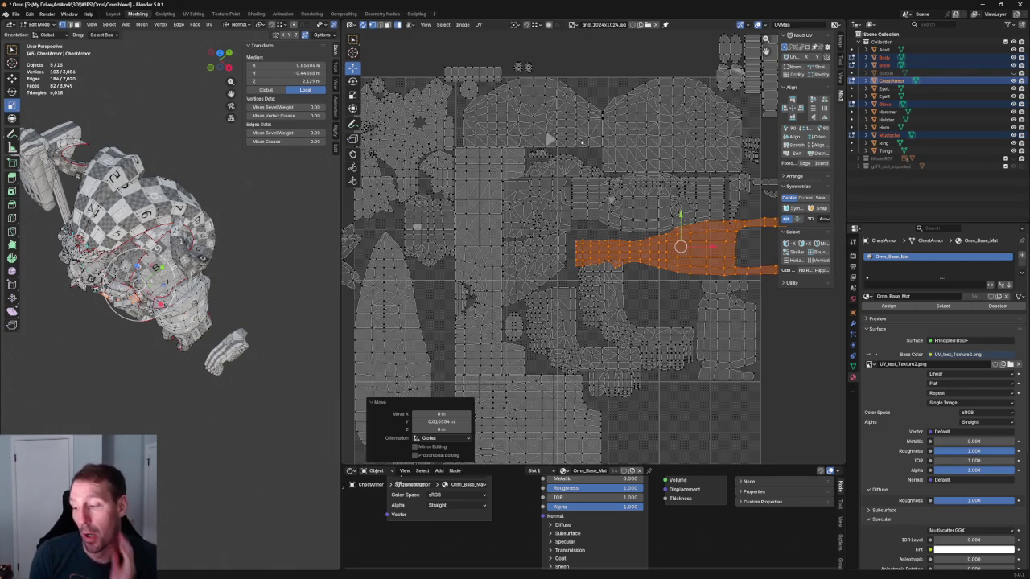
pyautogui.scroll(-1, 581, 142)
pyautogui.scroll(-1, 577, 176)
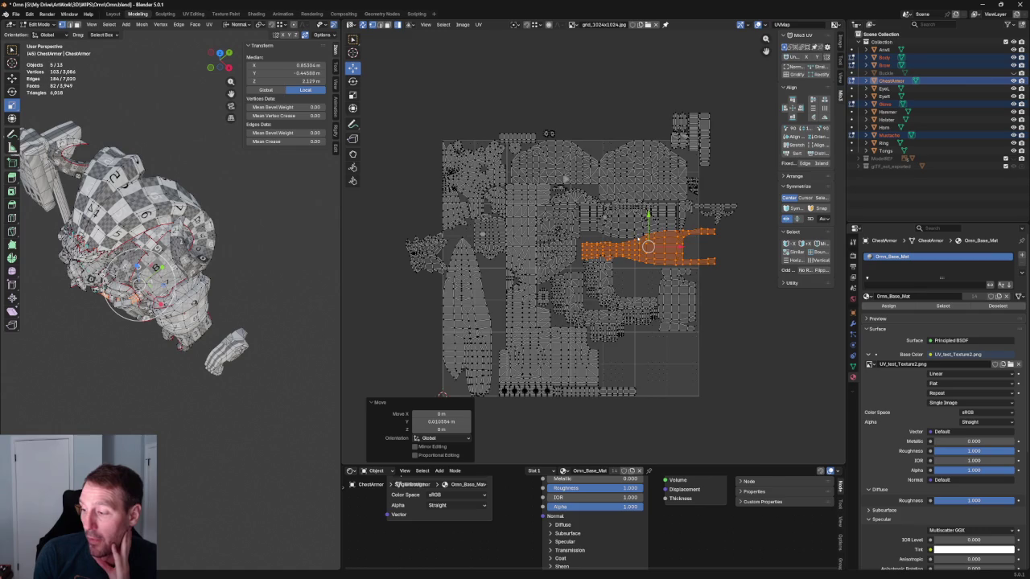
pyautogui.scroll(2, 587, 284)
pyautogui.scroll(2, 640, 177)
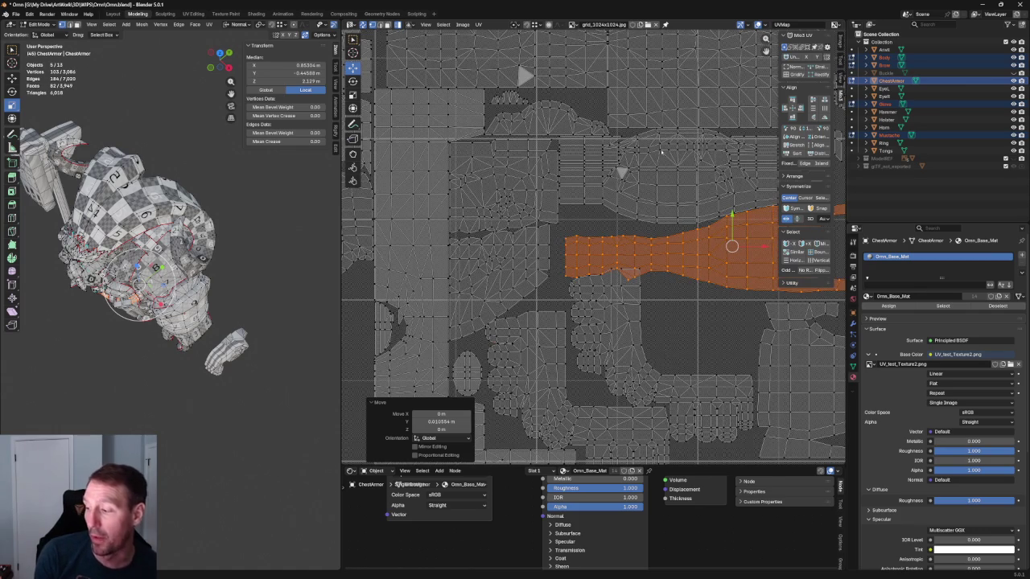
pyautogui.keyDown('shift'); pyautogui.scroll(-5, 661, 145); pyautogui.keyUp('shift')
pyautogui.keyDown('ctrl'); pyautogui.hscroll(3, 587, 182); pyautogui.keyUp('ctrl')
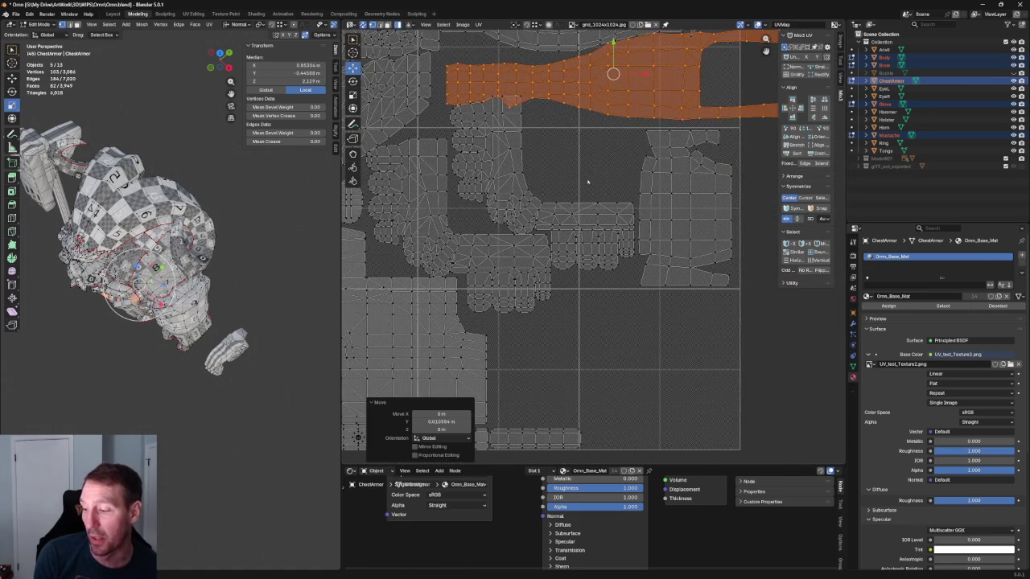
pyautogui.keyDown('shift'); pyautogui.scroll(1, 587, 181); pyautogui.keyUp('shift')
pyautogui.keyDown('shift'); pyautogui.scroll(3, 556, 205); pyautogui.keyUp('shift')
pyautogui.keyDown('ctrl'); pyautogui.hscroll(1, 544, 219); pyautogui.keyUp('ctrl')
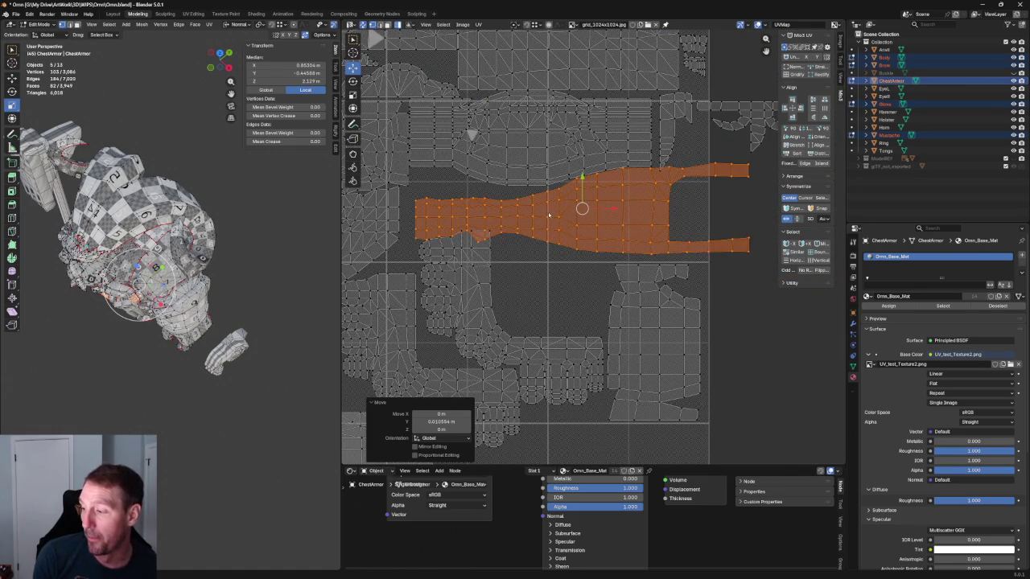
pyautogui.scroll(-4, 596, 234)
pyautogui.scroll(1, 596, 225)
pyautogui.scroll(3, 644, 322)
# Step: Nudge the rectangular island slightly upward, deselect all UVs, and view the armor mesh
pyautogui.click(632, 328)
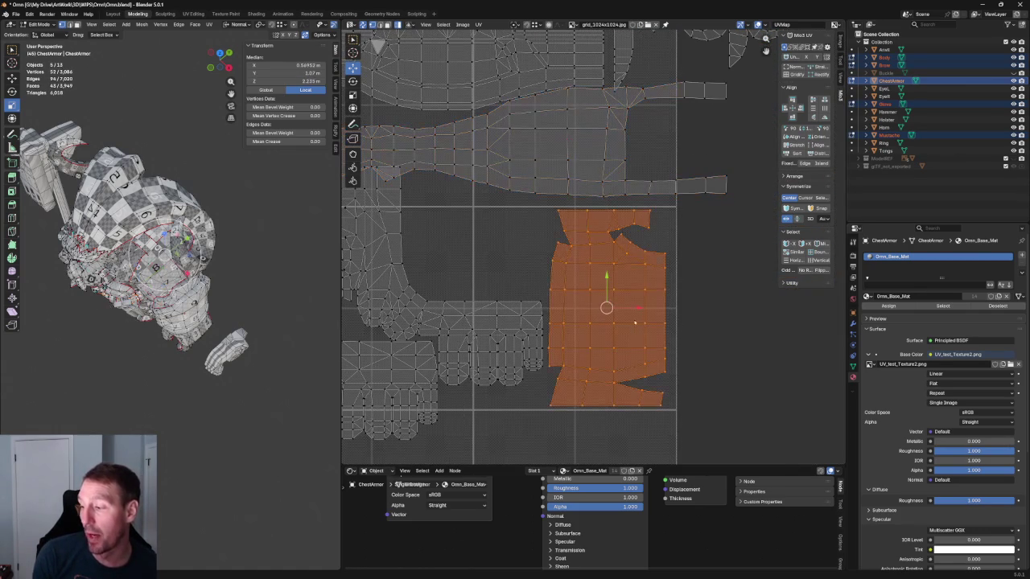
pyautogui.moveTo(613, 297); pyautogui.dragTo(613, 283)
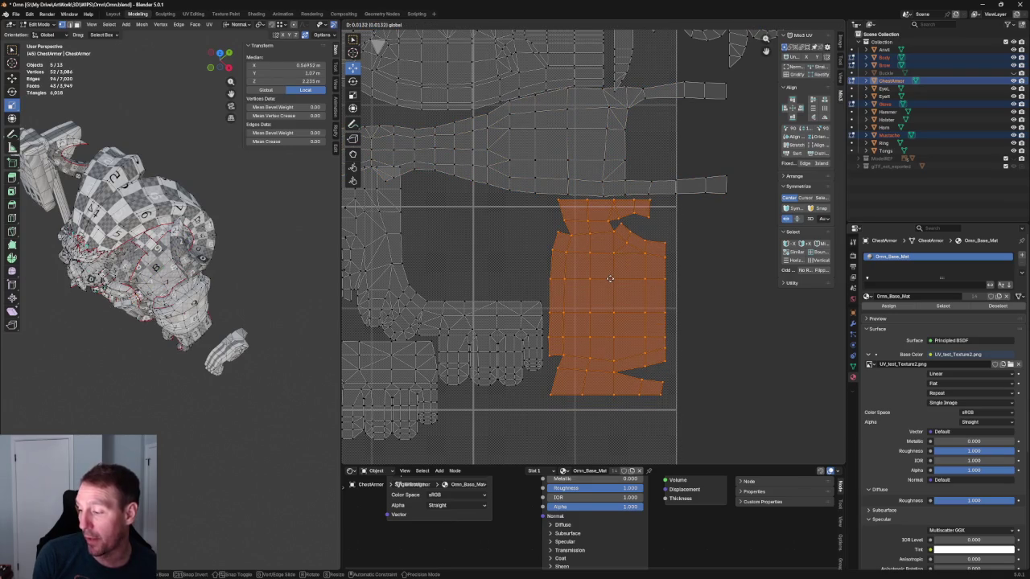
pyautogui.scroll(-5, 613, 282)
pyautogui.scroll(-1, 604, 257)
pyautogui.click(679, 242)
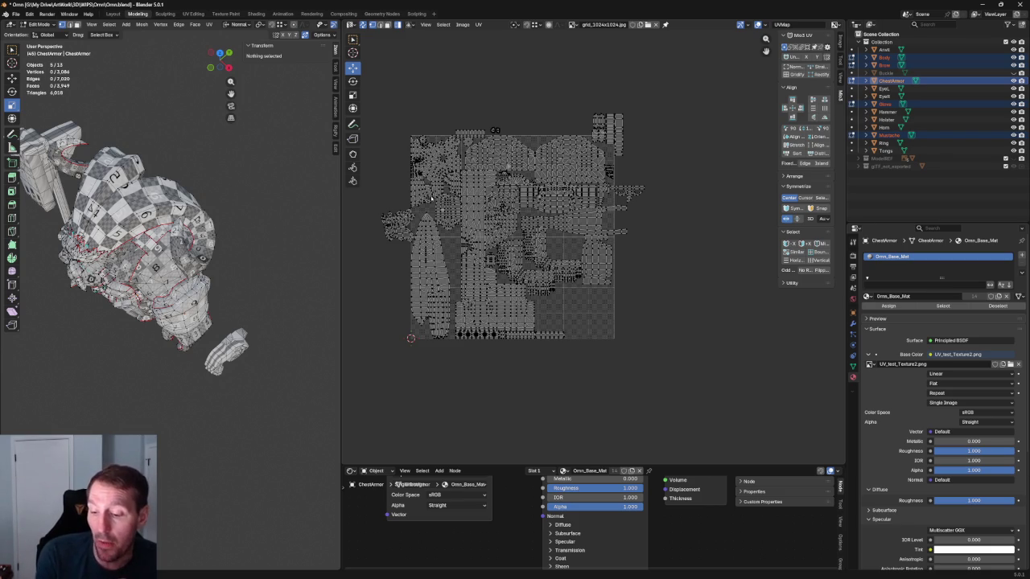
pyautogui.moveTo(292, 234); pyautogui.dragTo(242, 294, button='middle')
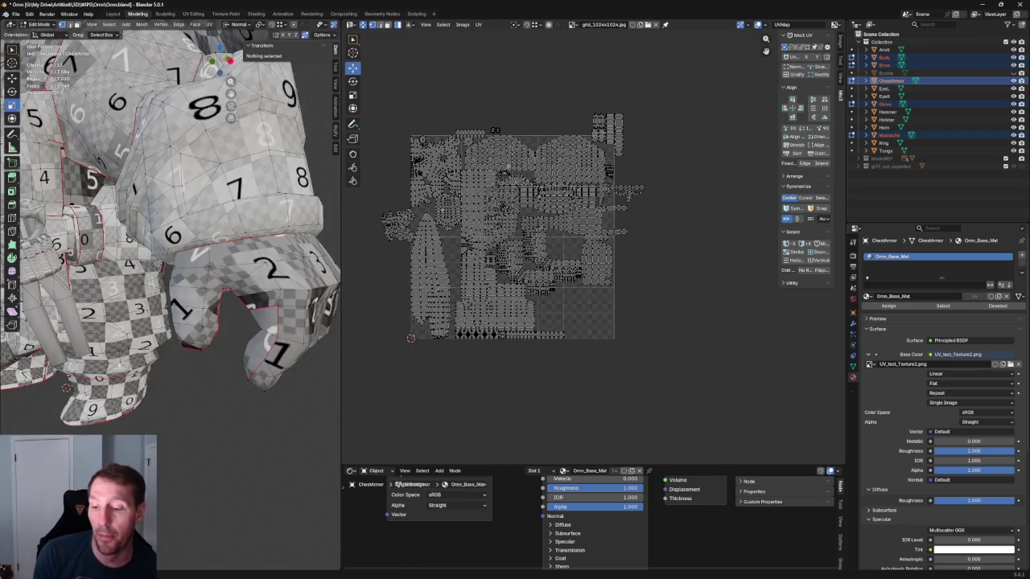
# Step: Repack all chest armor UV islands into a tighter layout with Ctrl+P
pyautogui.scroll(5, 237, 296)
pyautogui.scroll(4, 583, 103)
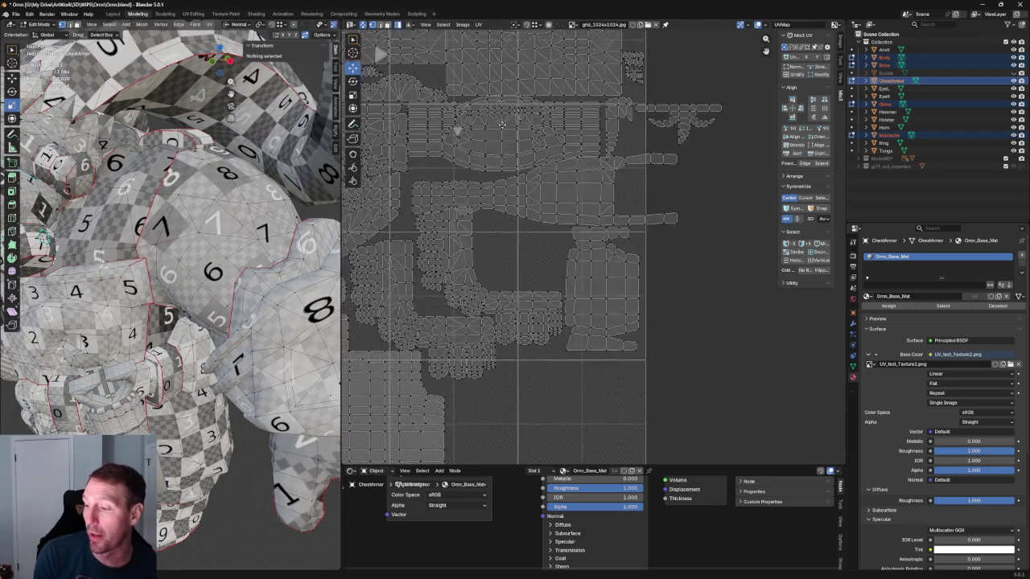
pyautogui.scroll(-1, 480, 135)
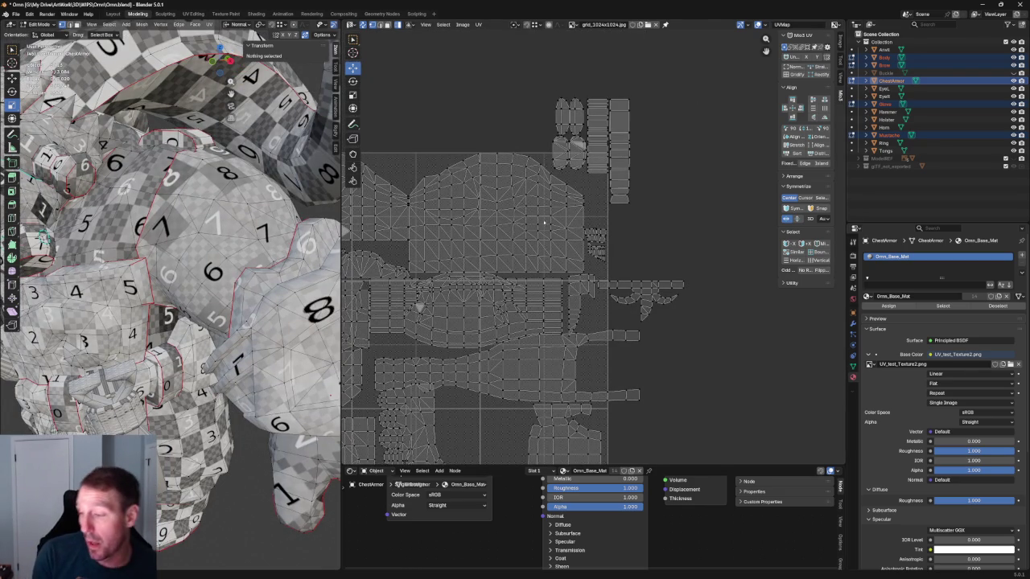
pyautogui.hotkey('ctrl', 'p')
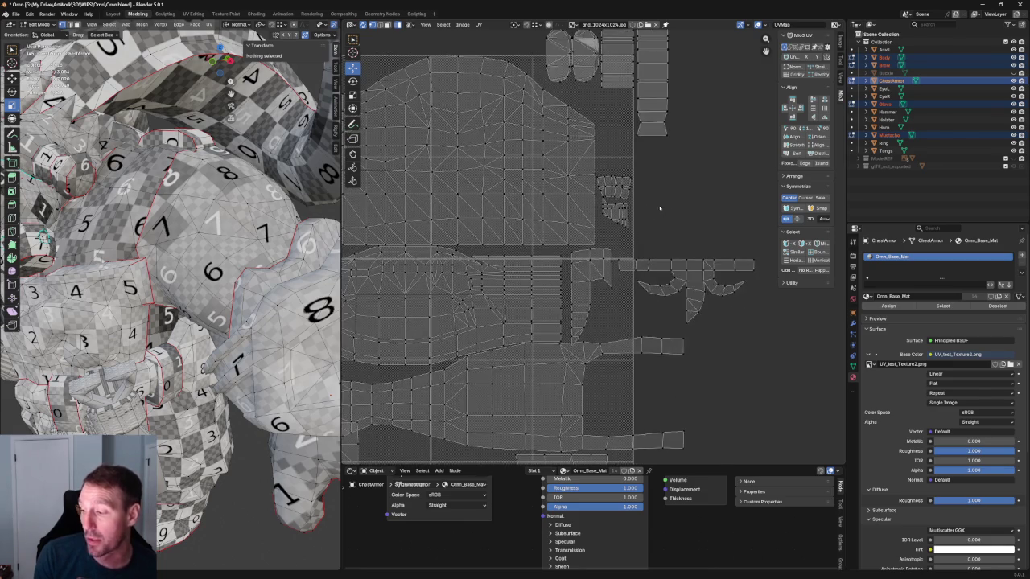
# Step: Move the small hooked island into the gap just above the long forked island
pyautogui.scroll(3, 636, 148)
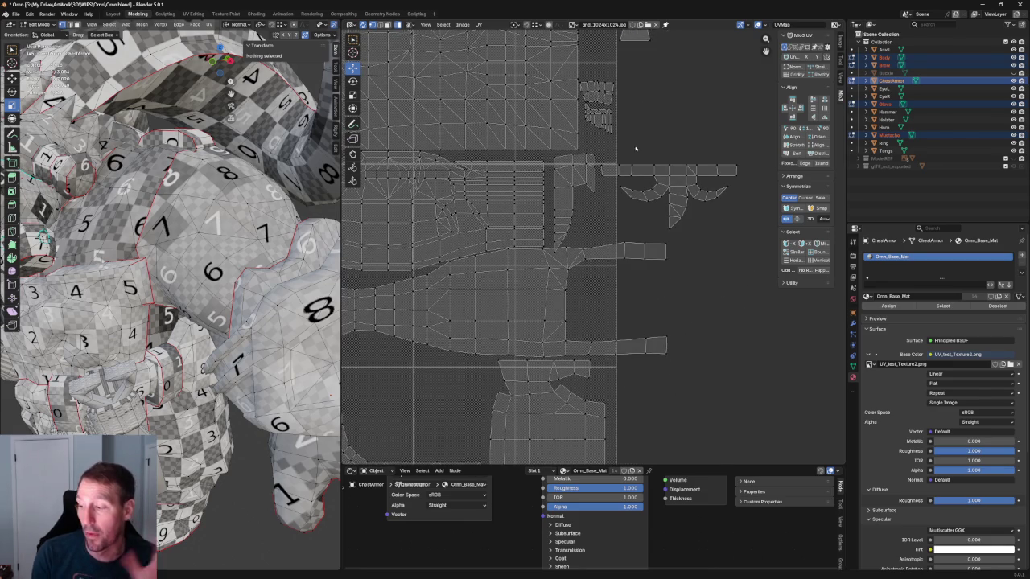
pyautogui.click(590, 161)
pyautogui.scroll(3, 583, 164)
pyautogui.moveTo(552, 153); pyautogui.dragTo(543, 151)
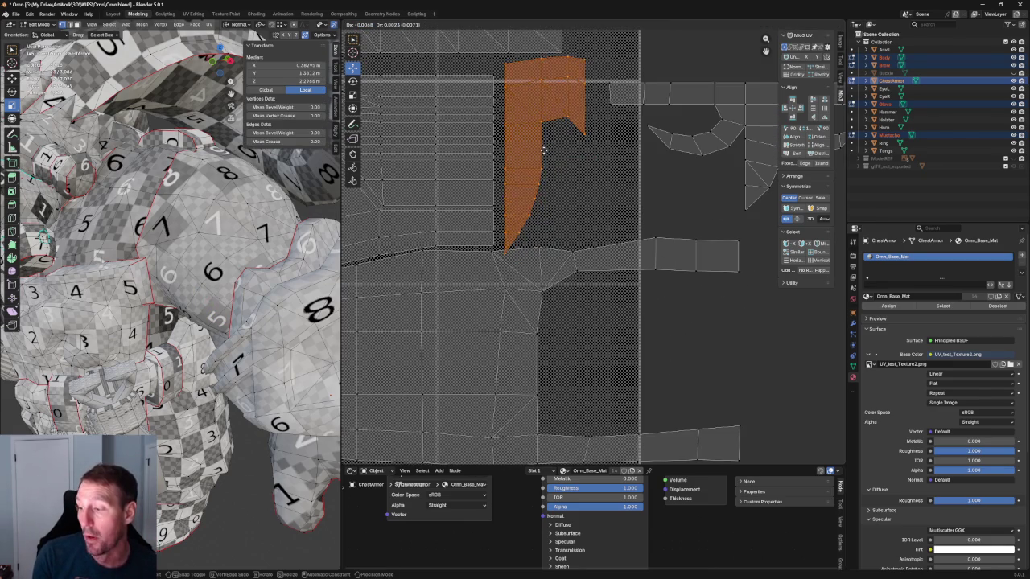
pyautogui.moveTo(594, 138); pyautogui.dragTo(602, 222, button='middle')
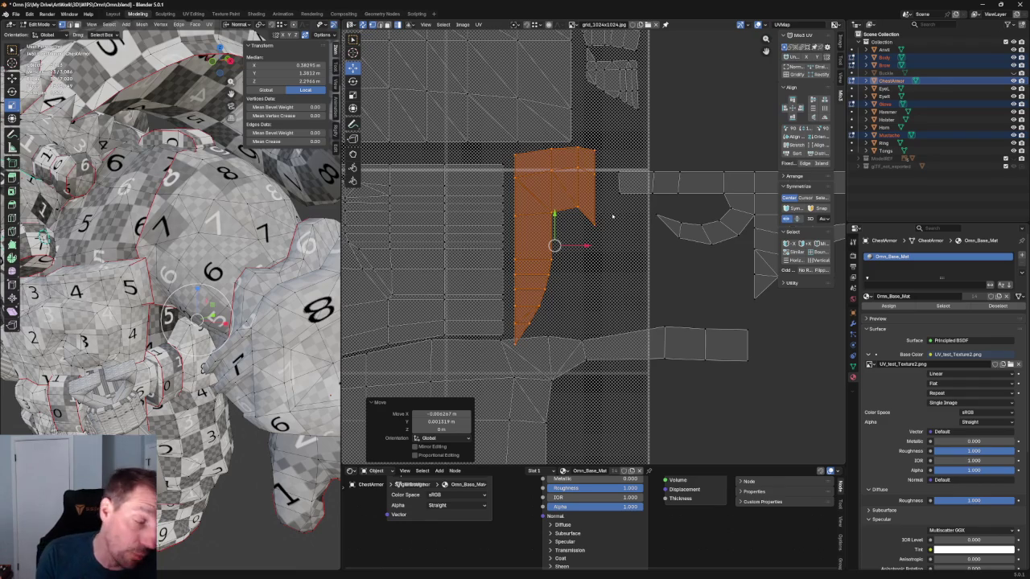
pyautogui.scroll(-5, 613, 217)
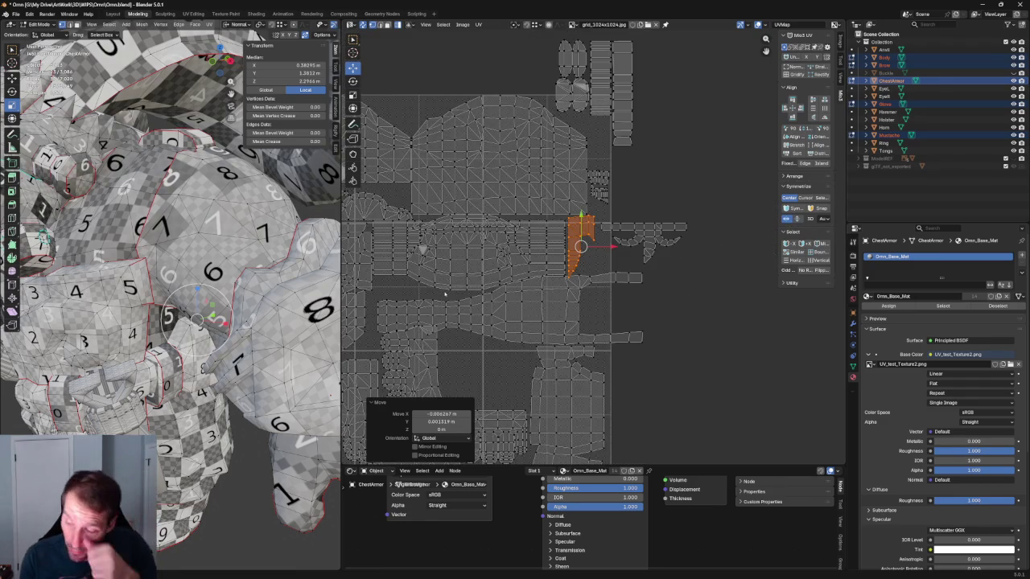
# Step: Box-select the right ends of the long forked island's prongs
pyautogui.scroll(1, 647, 295)
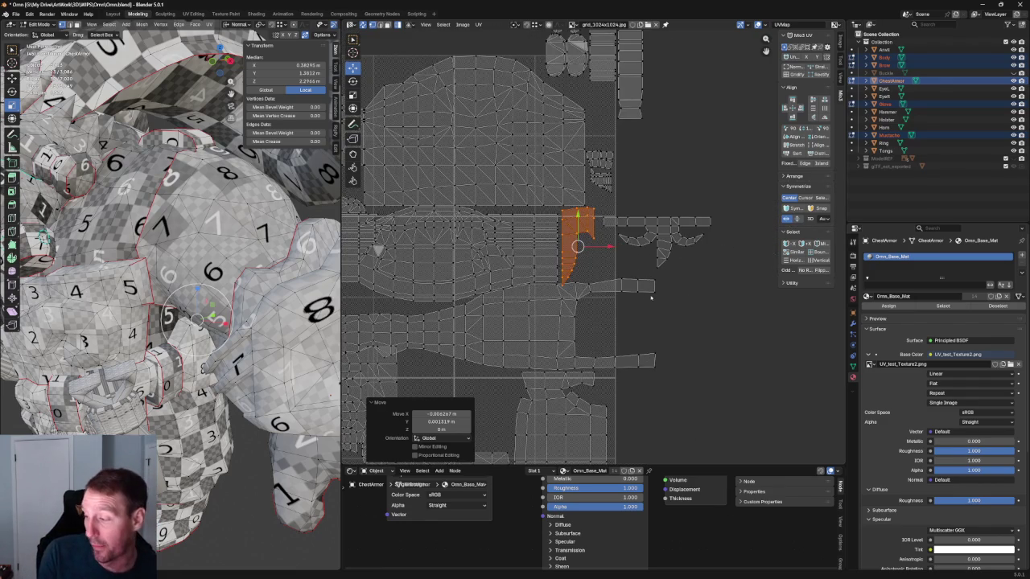
pyautogui.scroll(2, 611, 266)
pyautogui.moveTo(582, 249); pyautogui.dragTo(688, 153, button='middle')
pyautogui.moveTo(694, 148); pyautogui.dragTo(551, 304)
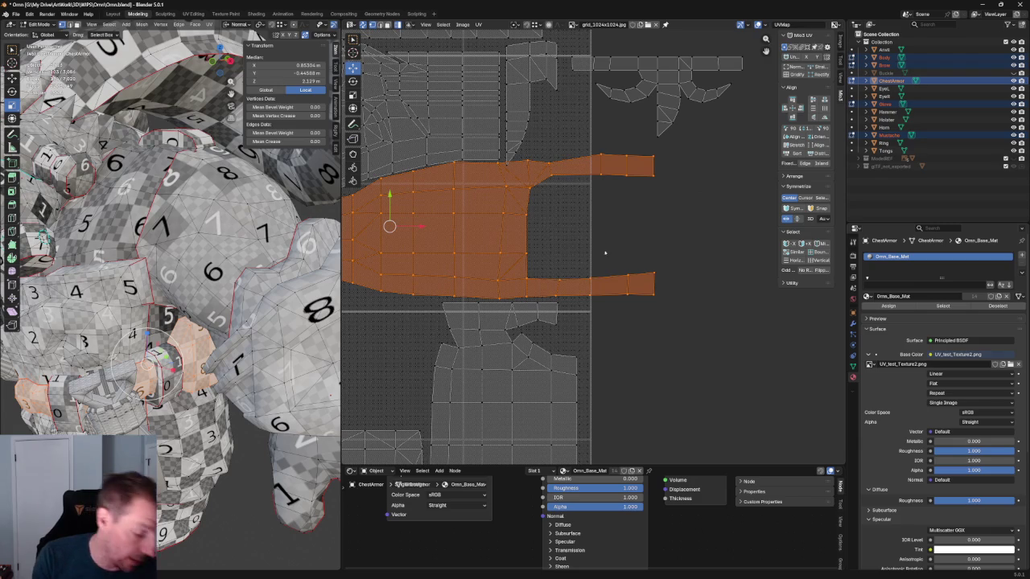
pyautogui.moveTo(716, 146); pyautogui.dragTo(642, 330)
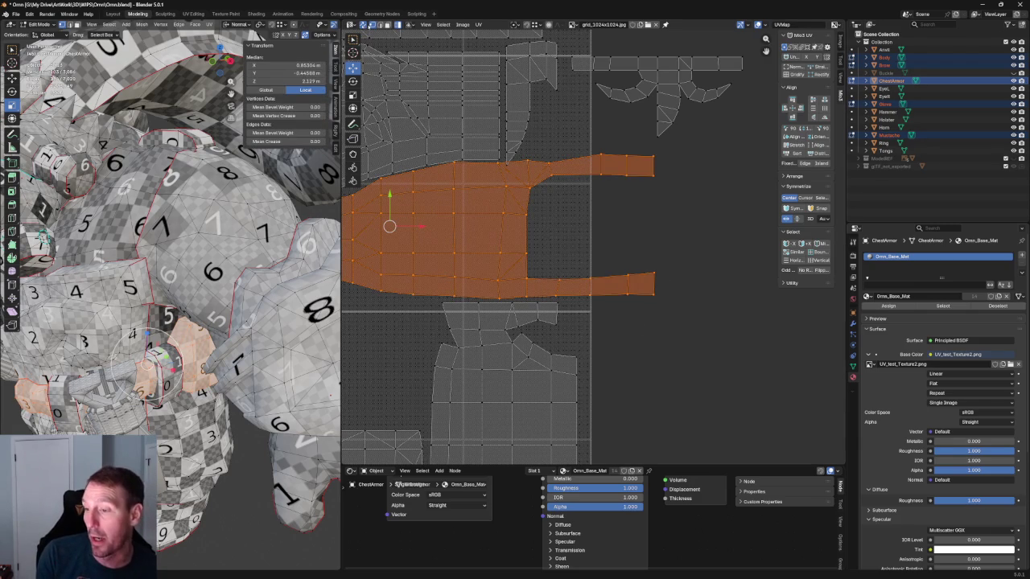
pyautogui.click(705, 150)
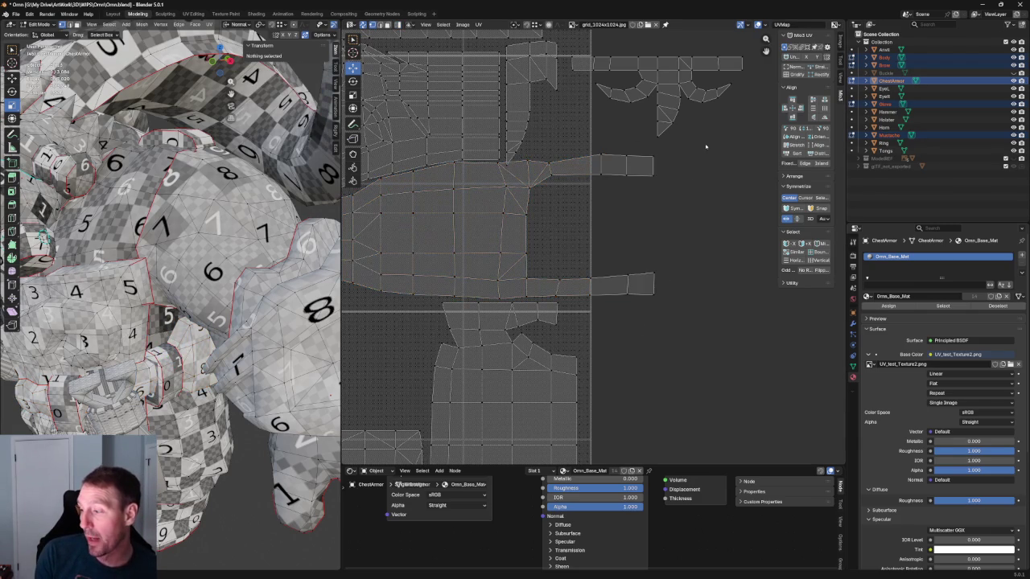
# Step: Align the prong-end vertex column into a straight vertical edge, then pick the strap's end vertex
pyautogui.moveTo(707, 145); pyautogui.dragTo(650, 308)
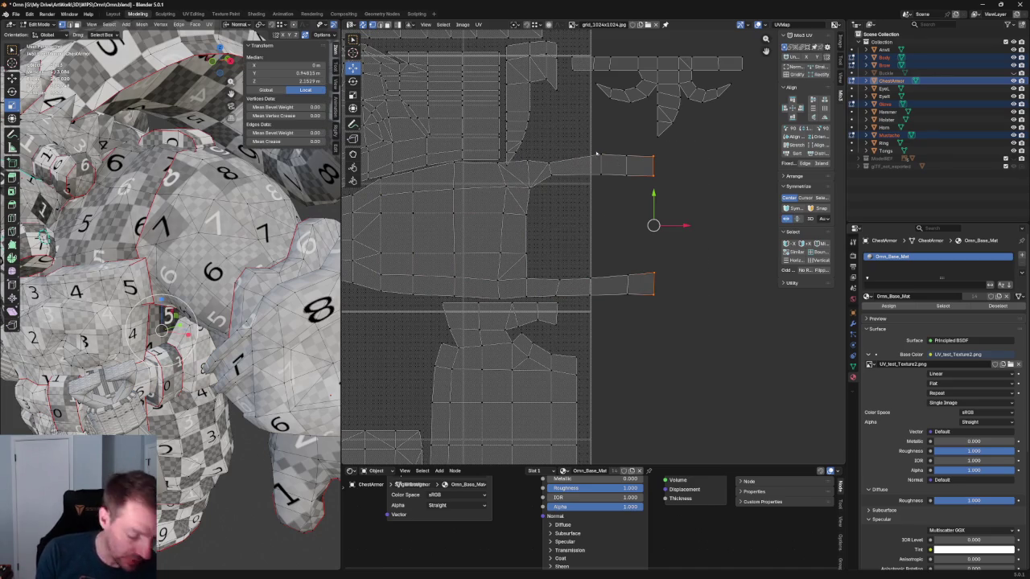
pyautogui.moveTo(649, 144); pyautogui.dragTo(610, 309)
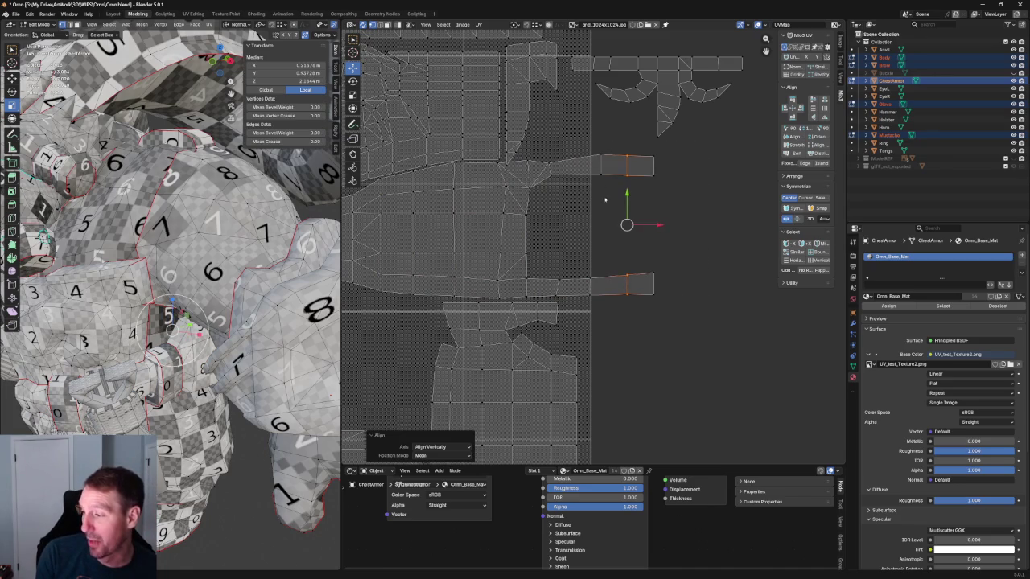
pyautogui.moveTo(609, 143); pyautogui.dragTo(576, 306)
pyautogui.moveTo(578, 147); pyautogui.dragTo(547, 207)
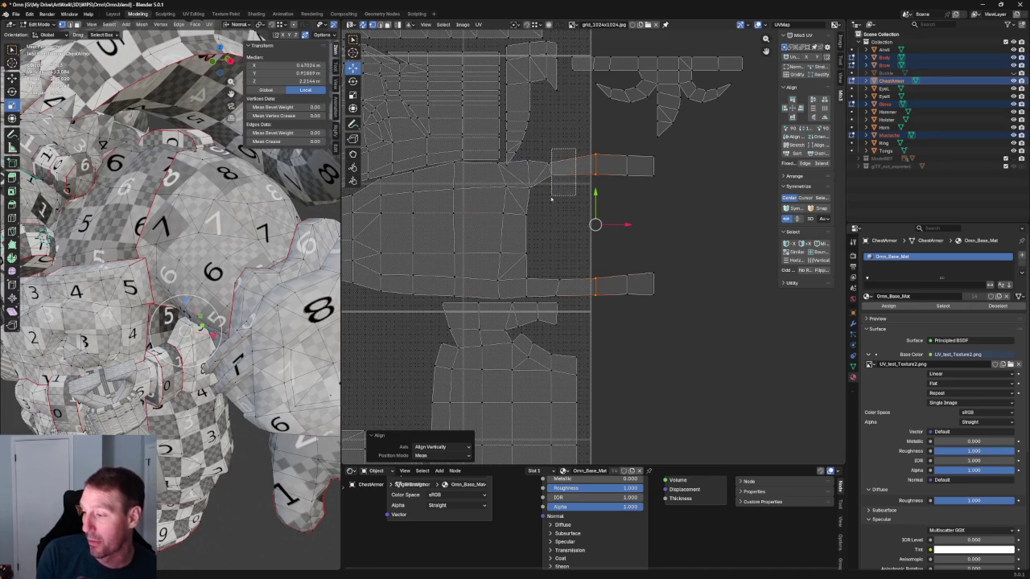
pyautogui.click(627, 213)
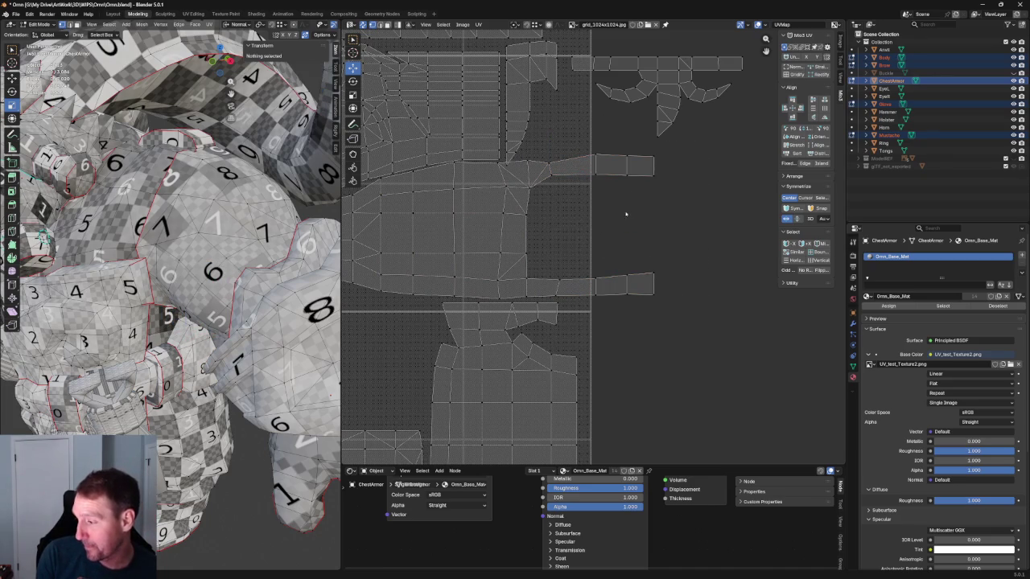
pyautogui.click(653, 176)
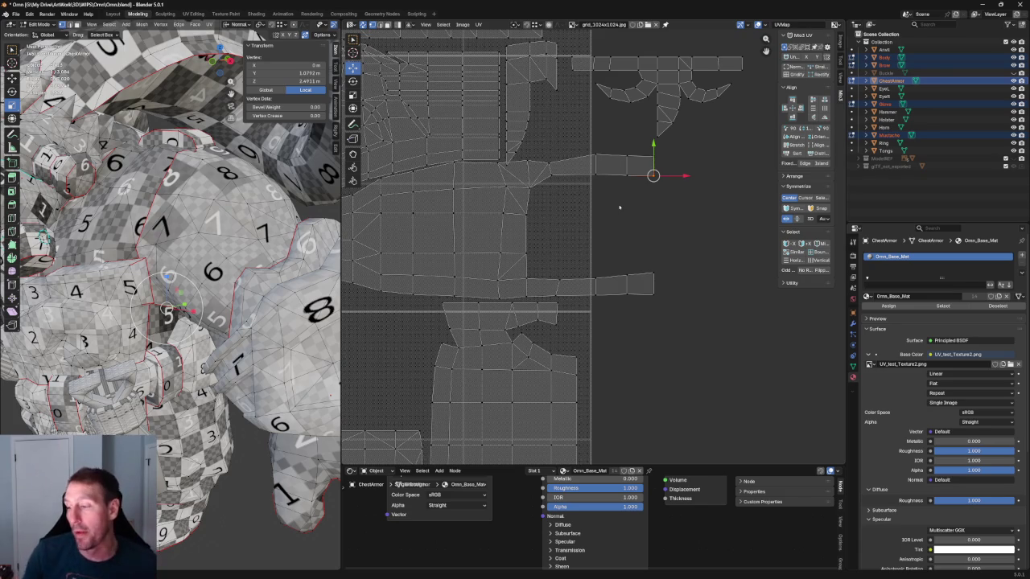
# Step: Zoom out to view the full packed 0–1 UV layout
pyautogui.scroll(-10, 607, 213)
pyautogui.scroll(3, 600, 206)
pyautogui.scroll(2, 590, 193)
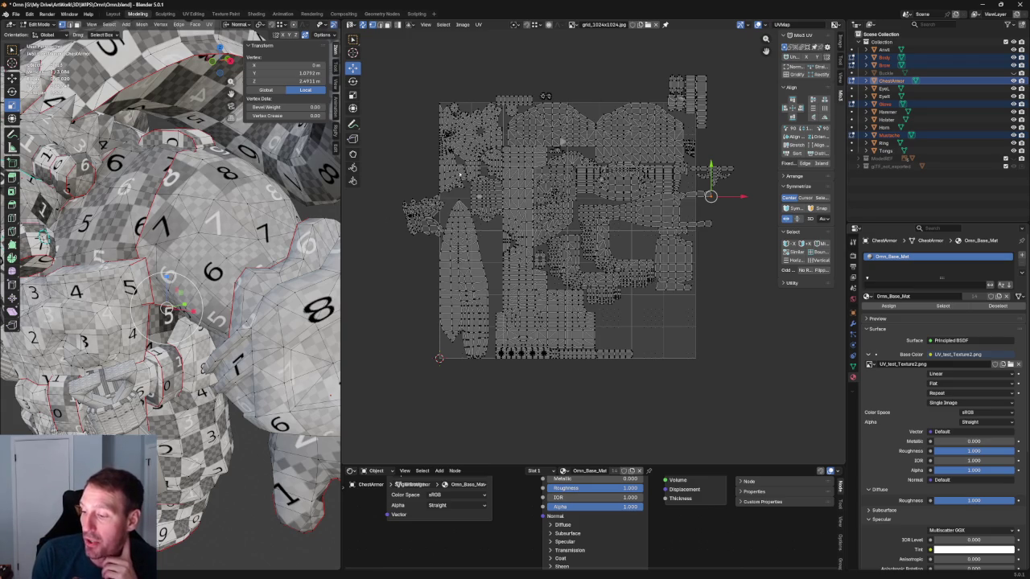
pyautogui.scroll(1, 432, 203)
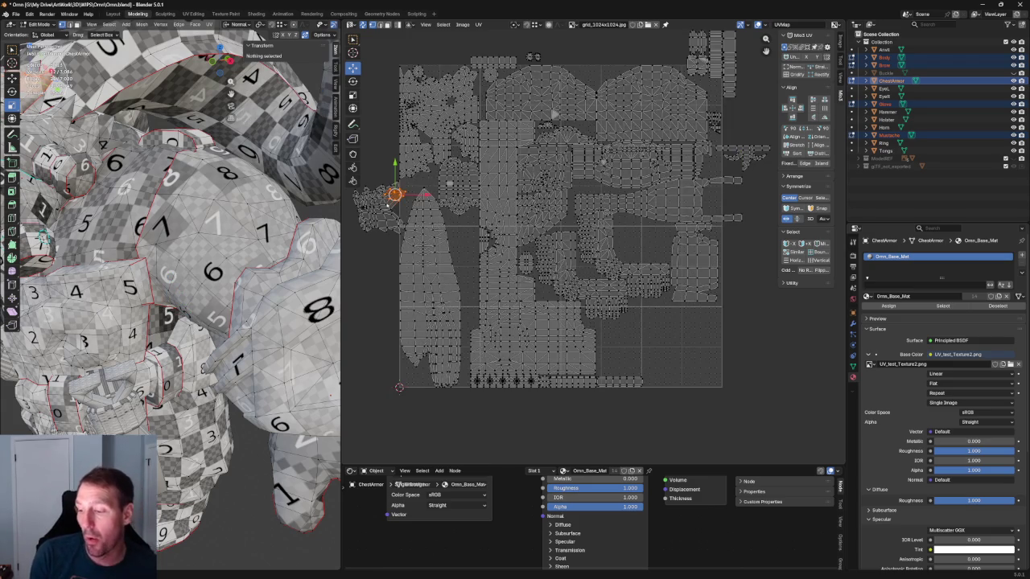
pyautogui.scroll(1, 406, 193)
pyautogui.scroll(3, 400, 95)
pyautogui.moveTo(400, 95); pyautogui.dragTo(486, 59, button='middle')
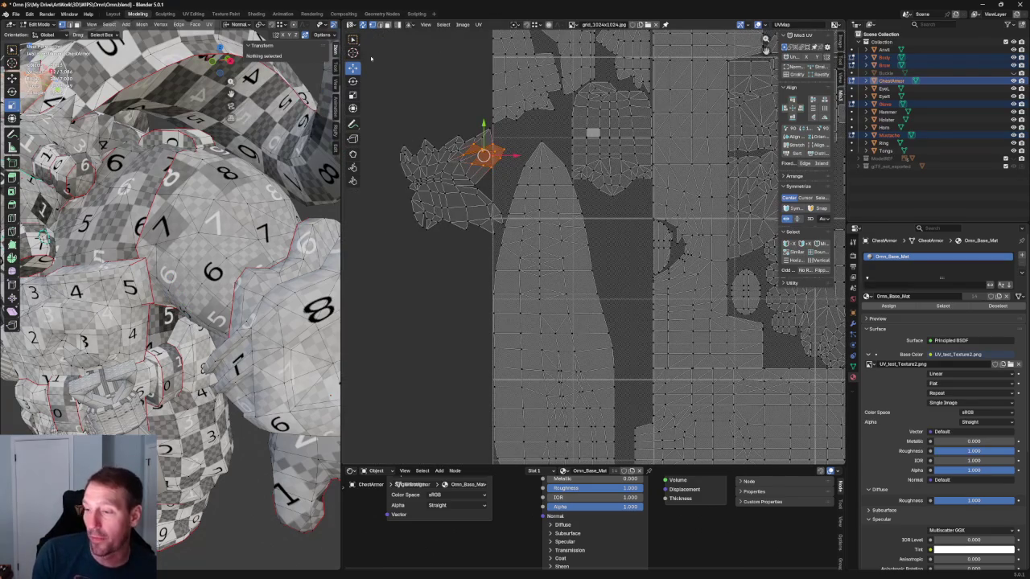
pyautogui.hotkey('ctrl', 'l')
pyautogui.scroll(-2, 482, 161)
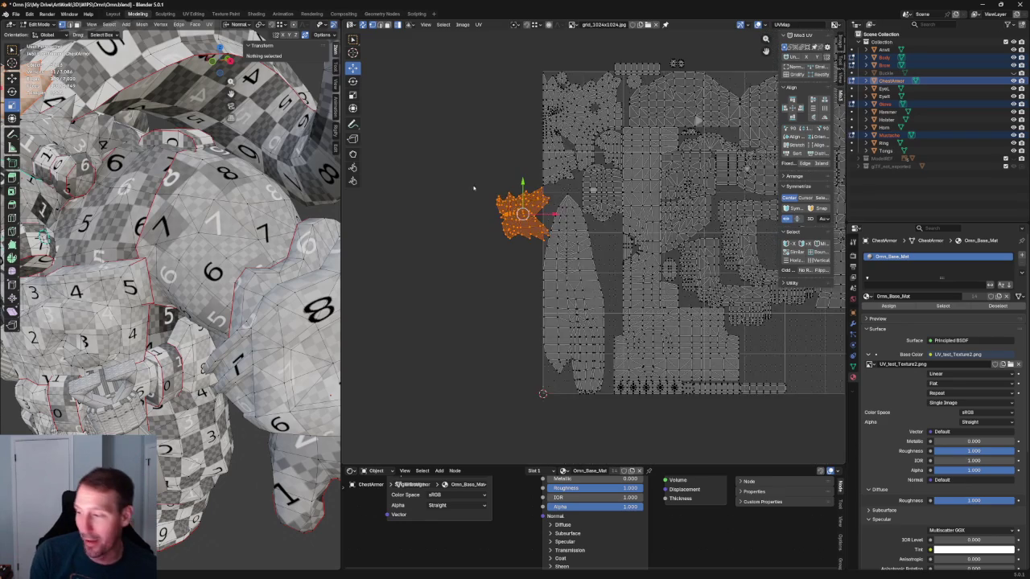
pyautogui.moveTo(535, 181); pyautogui.dragTo(501, 149, button='middle')
pyautogui.scroll(-1, 501, 149)
pyautogui.scroll(-1, 503, 183)
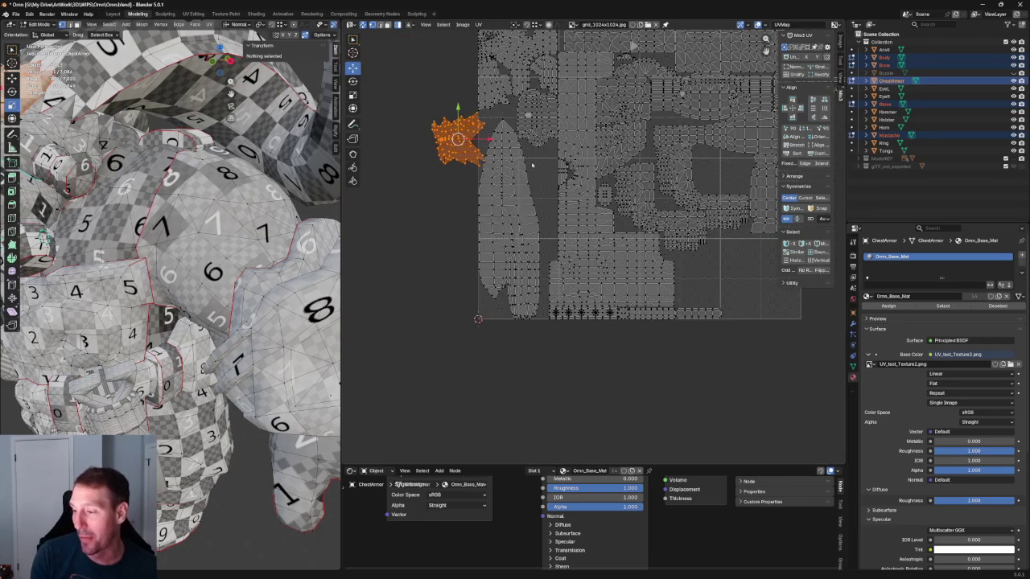
pyautogui.click(530, 166)
pyautogui.scroll(3, 499, 241)
pyautogui.scroll(1, 488, 352)
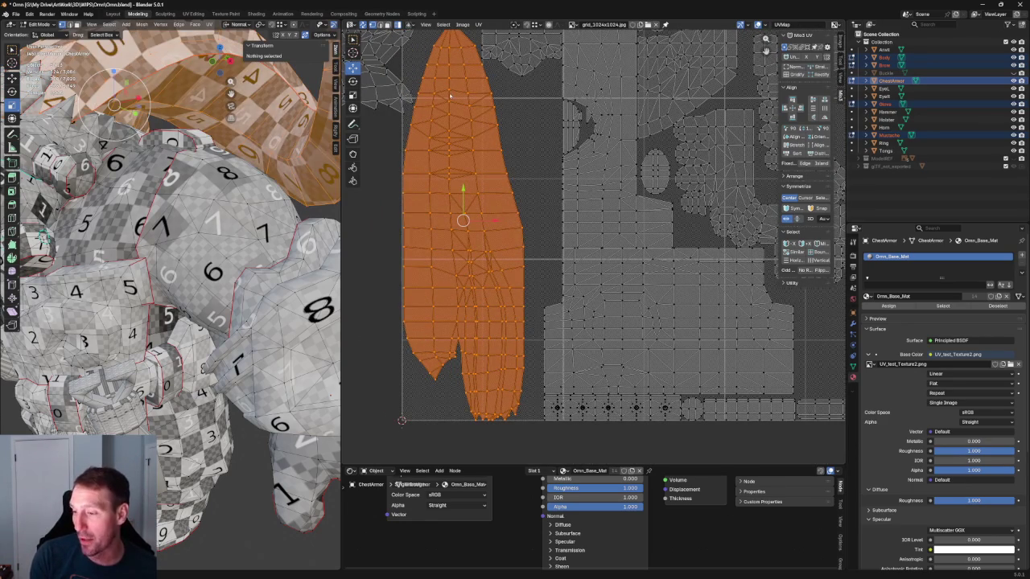
pyautogui.scroll(-3, 170, 242)
pyautogui.moveTo(171, 242); pyautogui.dragTo(145, 233, button='middle')
pyautogui.scroll(3, 145, 234)
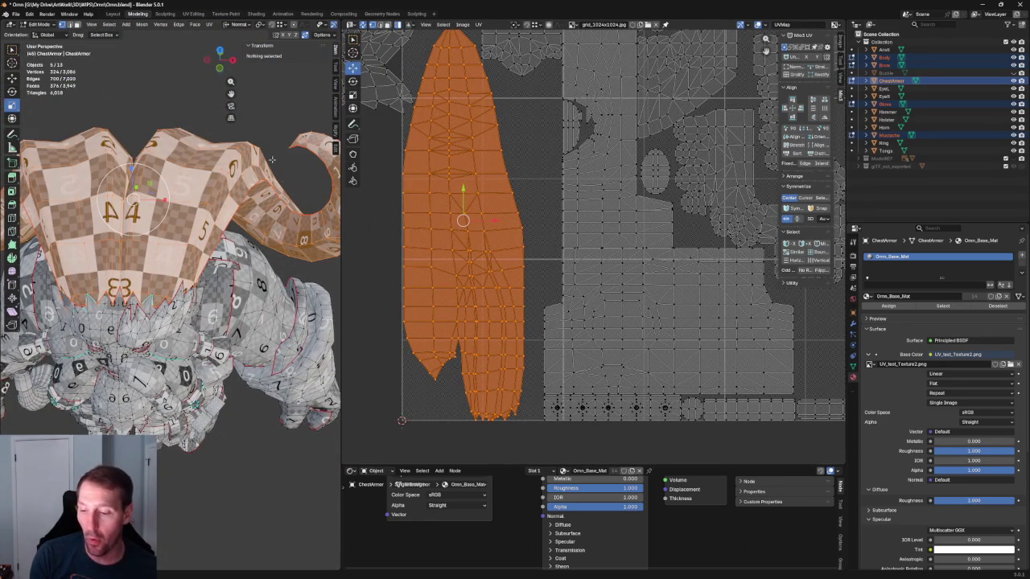
pyautogui.moveTo(469, 80); pyautogui.dragTo(437, 231, button='middle')
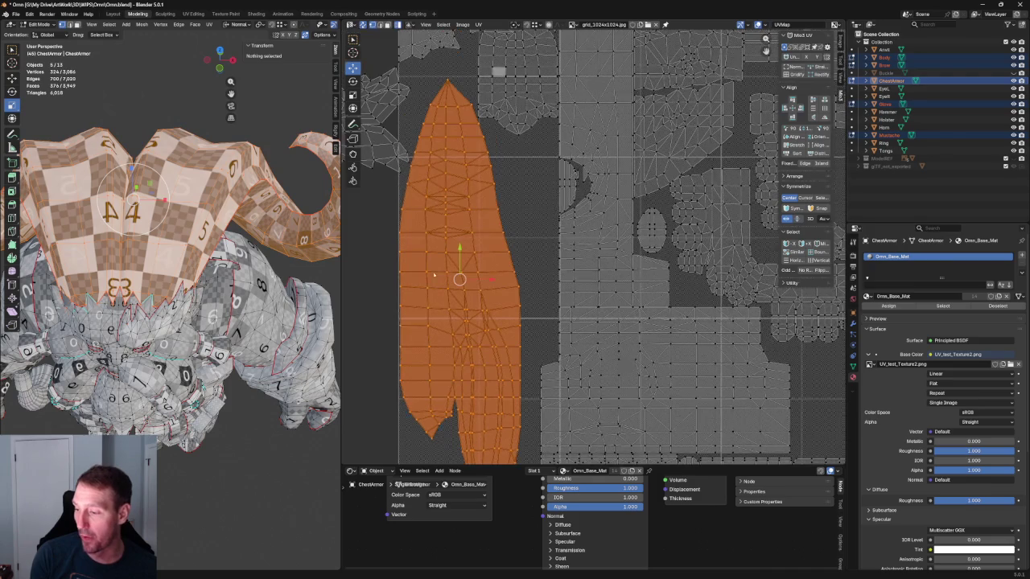
pyautogui.moveTo(243, 232)
pyautogui.mouseDown(button='middle')
pyautogui.moveTo(149, 210)
pyautogui.moveTo(161, 201)
pyautogui.mouseUp(button='middle')
pyautogui.scroll(-3, 511, 296)
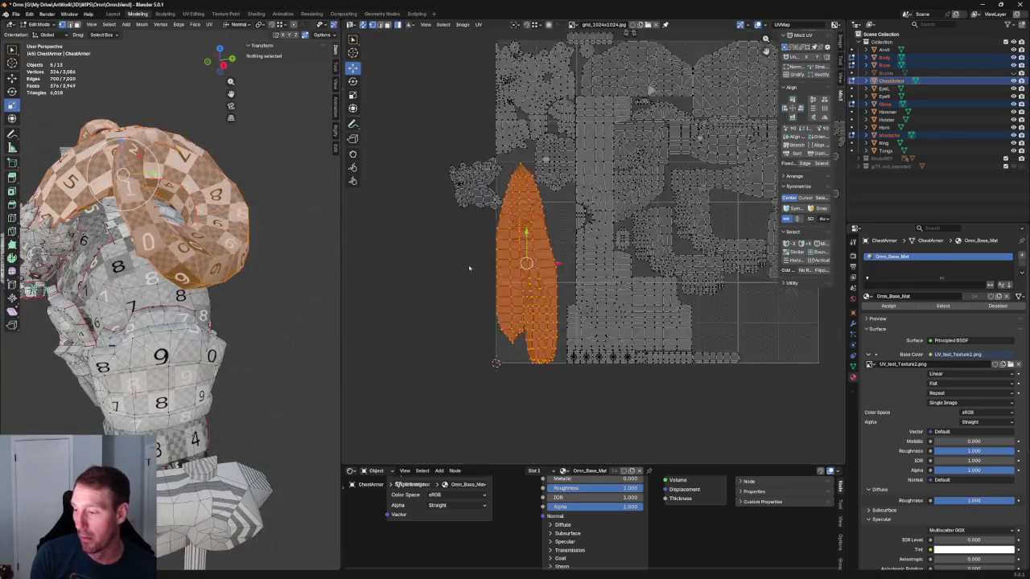
pyautogui.scroll(4, 512, 296)
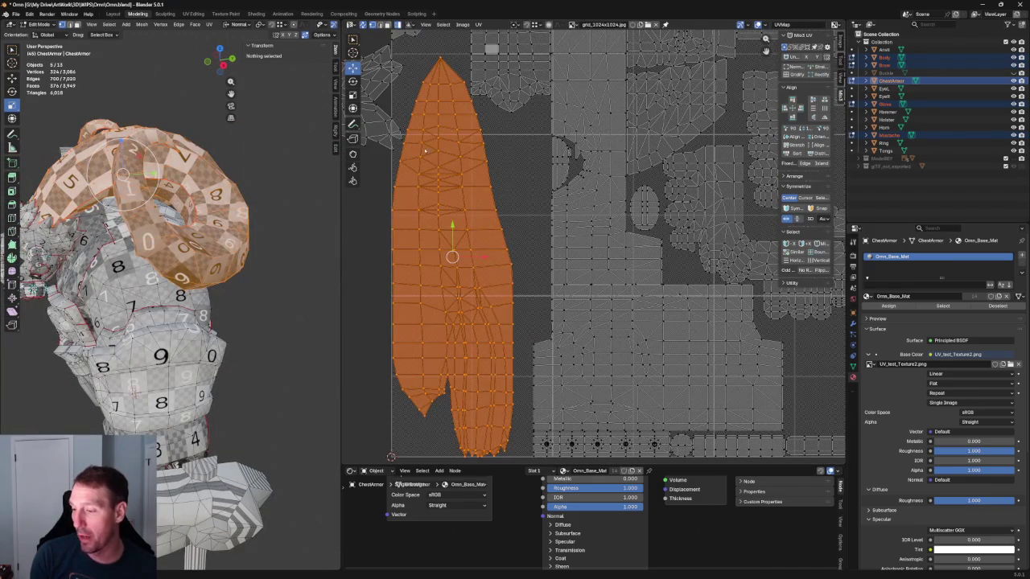
pyautogui.scroll(-1, 571, 418)
pyautogui.scroll(-2, 612, 434)
pyautogui.moveTo(559, 308); pyautogui.dragTo(469, 199, button='middle')
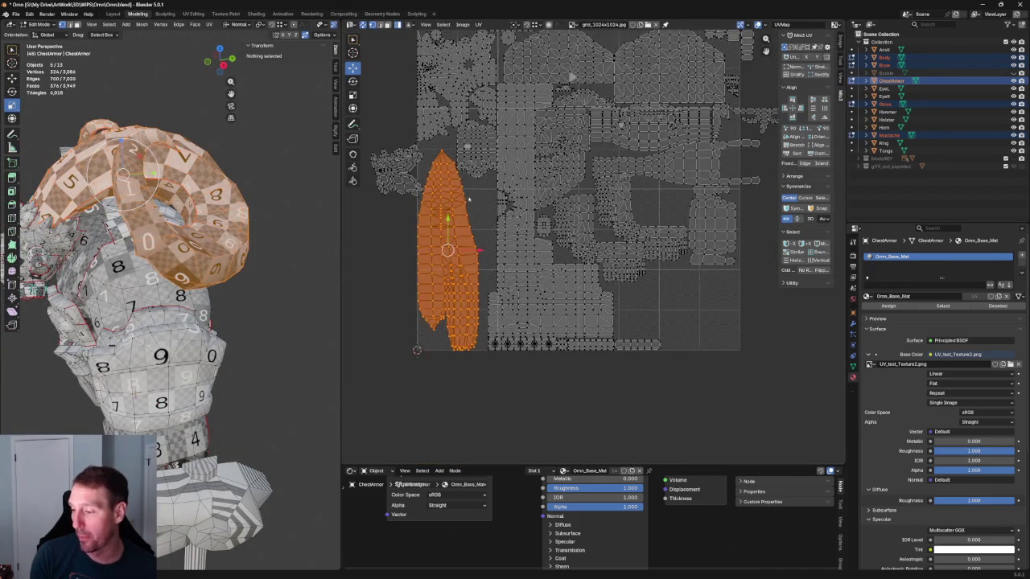
pyautogui.scroll(3, 477, 200)
pyautogui.scroll(-1, 433, 231)
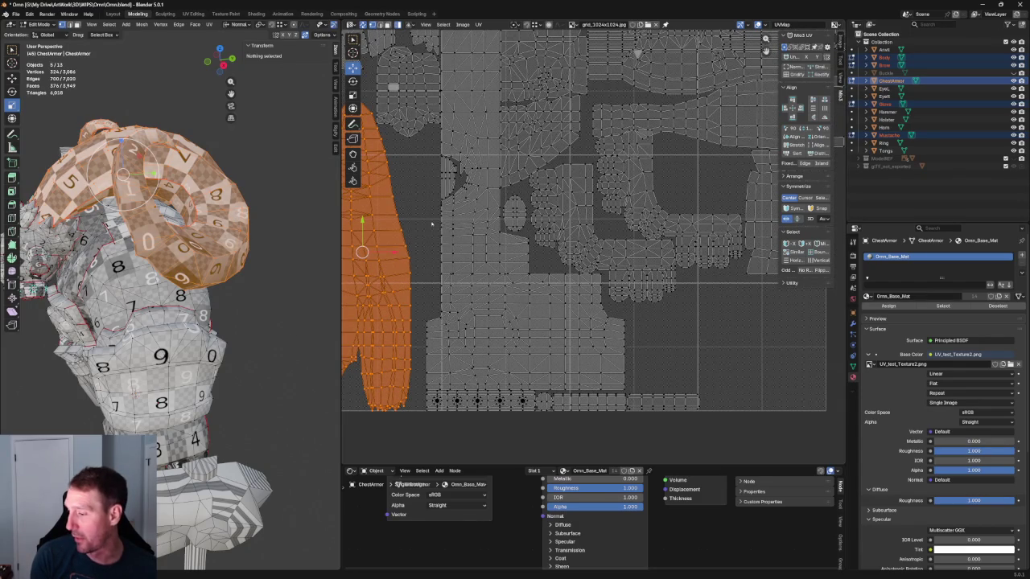
pyautogui.scroll(-2, 430, 277)
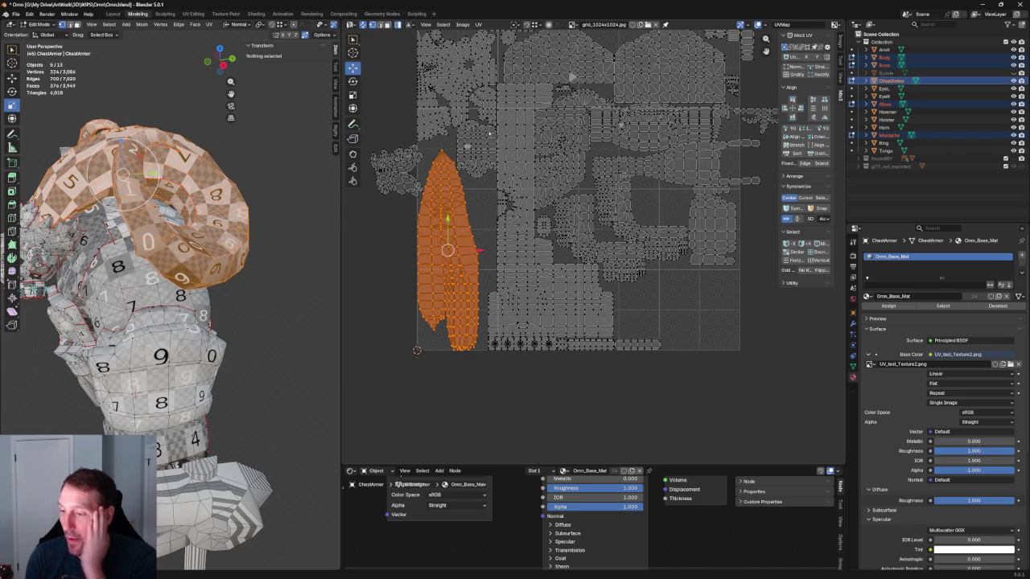
pyautogui.scroll(3, 491, 124)
pyautogui.scroll(-2, 514, 184)
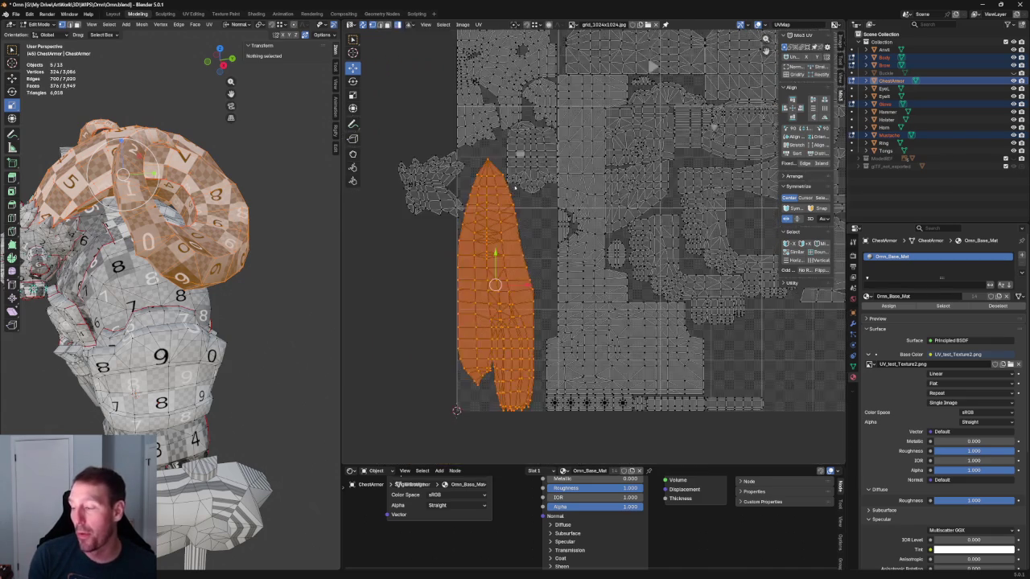
pyautogui.moveTo(514, 183); pyautogui.dragTo(462, 197, button='middle')
pyautogui.hotkey('shift', 'space')
pyautogui.press('r')
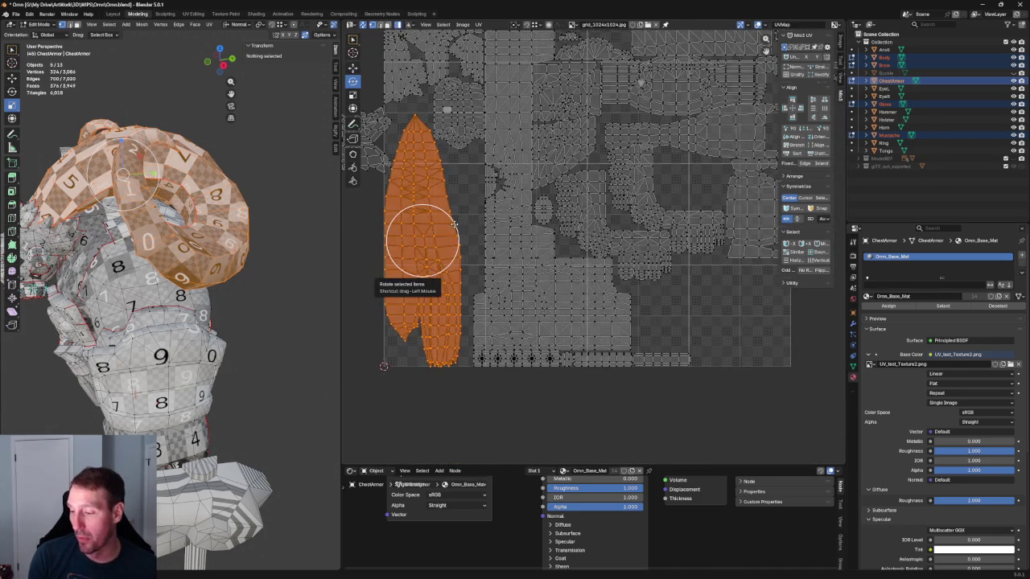
pyautogui.moveTo(451, 225); pyautogui.dragTo(448, 297)
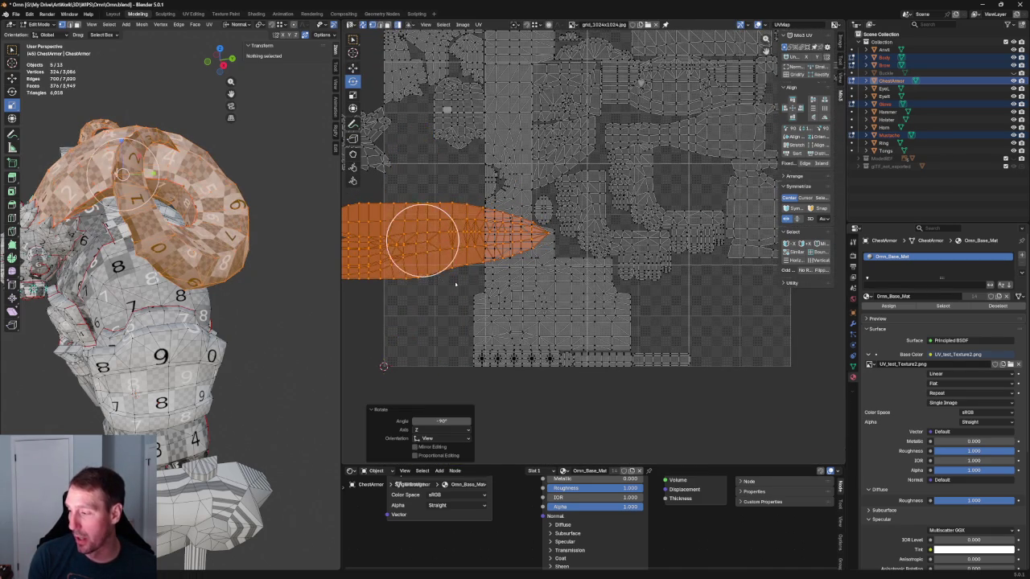
pyautogui.hotkey('shift', 'space')
pyautogui.press('g')
pyautogui.moveTo(483, 241)
pyautogui.mouseDown()
pyautogui.moveTo(779, 299)
pyautogui.moveTo(742, 316)
pyautogui.mouseUp()
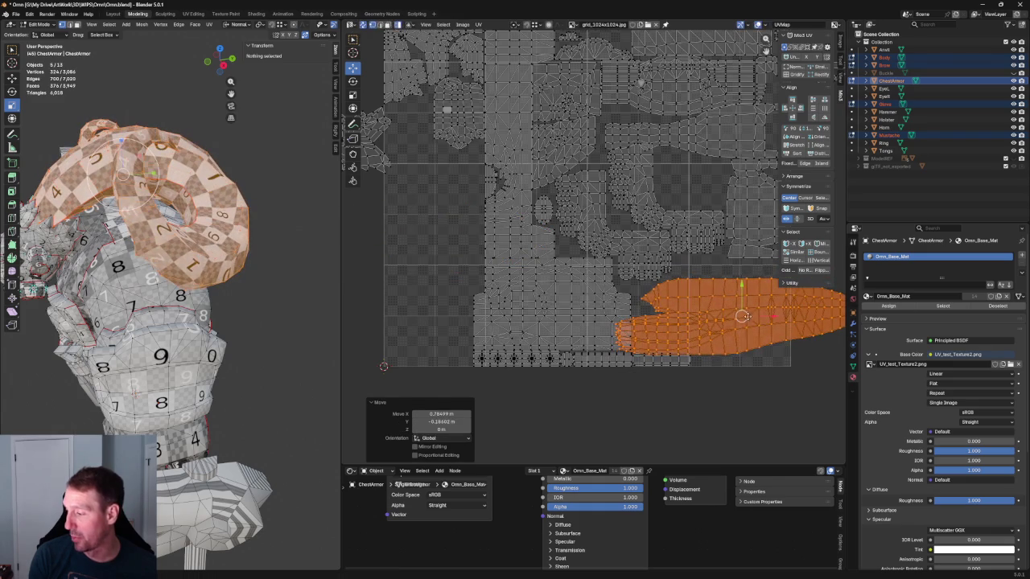
pyautogui.moveTo(756, 316); pyautogui.dragTo(636, 256, button='middle')
pyautogui.hotkey('ctrl', 'z')
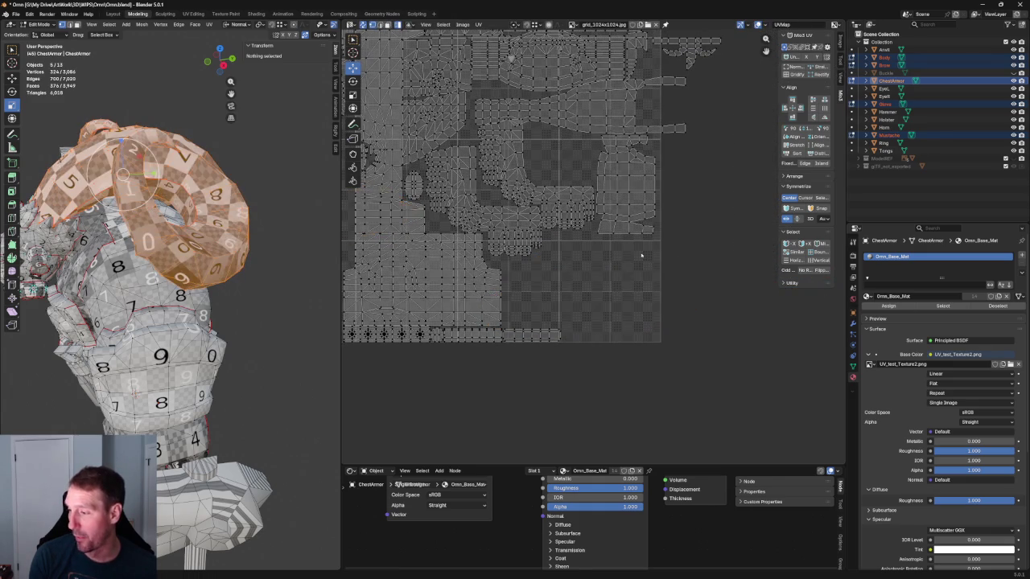
pyautogui.scroll(-1, 624, 257)
pyautogui.moveTo(433, 228); pyautogui.dragTo(648, 234)
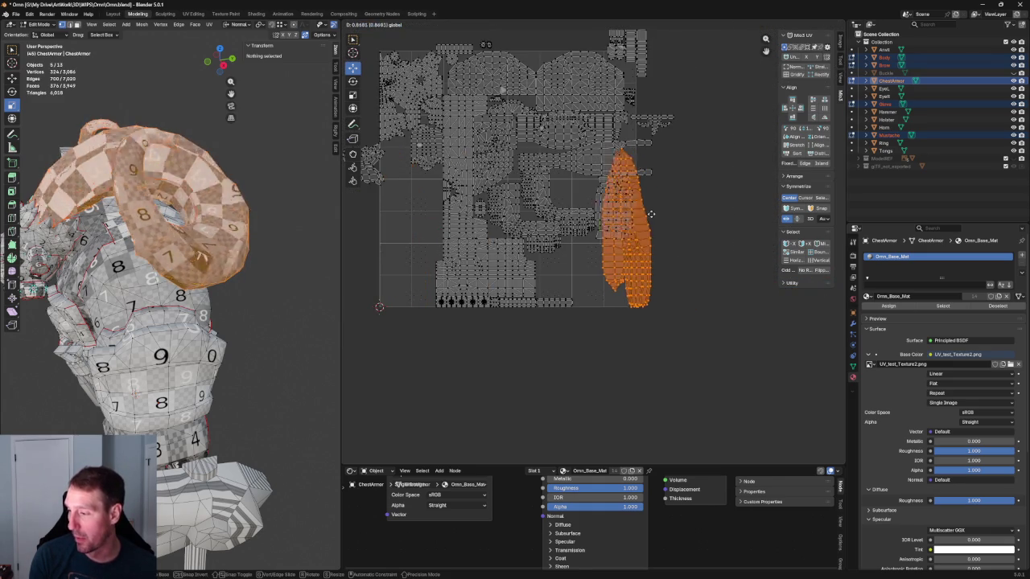
pyautogui.hotkey('ctrl', 'z')
pyautogui.moveTo(431, 153)
pyautogui.mouseDown(button='middle')
pyautogui.moveTo(521, 172)
pyautogui.moveTo(568, 254)
pyautogui.moveTo(592, 241)
pyautogui.mouseUp(button='middle')
pyautogui.scroll(5, 519, 191)
pyautogui.scroll(-2, 408, 292)
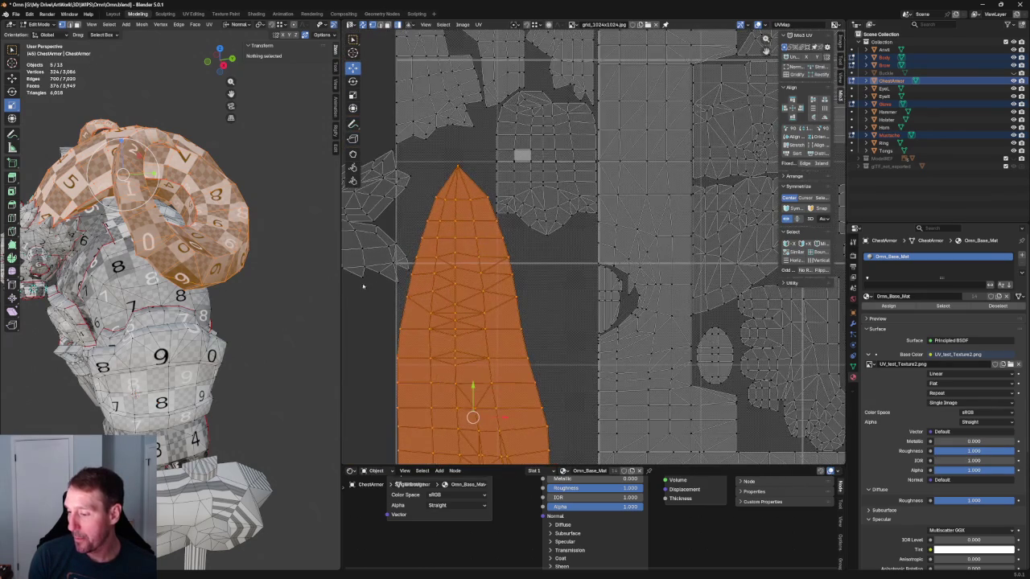
pyautogui.click(414, 218)
pyautogui.scroll(-2, 413, 218)
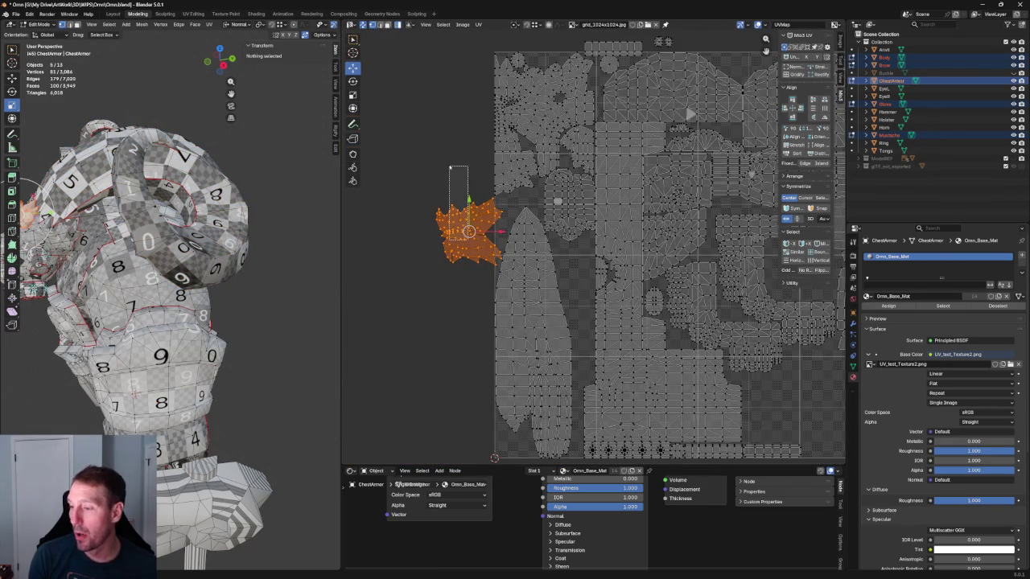
# Step: Move the leaf island up about 0.28 and select the top-left chest islands with it
pyautogui.moveTo(476, 238); pyautogui.dragTo(456, 159)
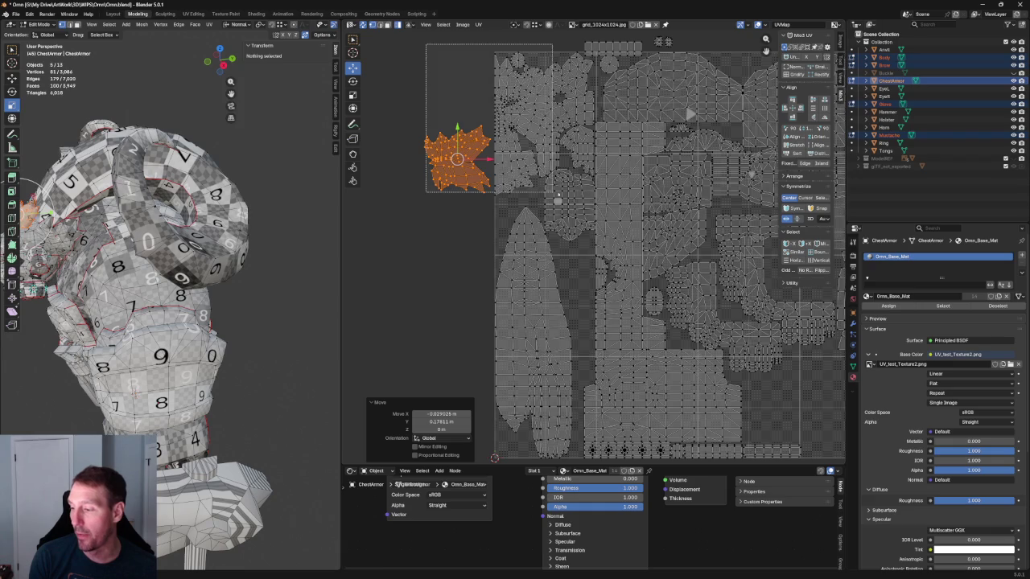
pyautogui.keyDown('shift'); pyautogui.moveTo(465, 51); pyautogui.dragTo(563, 144); pyautogui.keyUp('shift')
pyautogui.moveTo(548, 112); pyautogui.dragTo(539, 150, button='middle')
pyautogui.keyDown('shift'); pyautogui.click(578, 258); pyautogui.keyUp('shift')
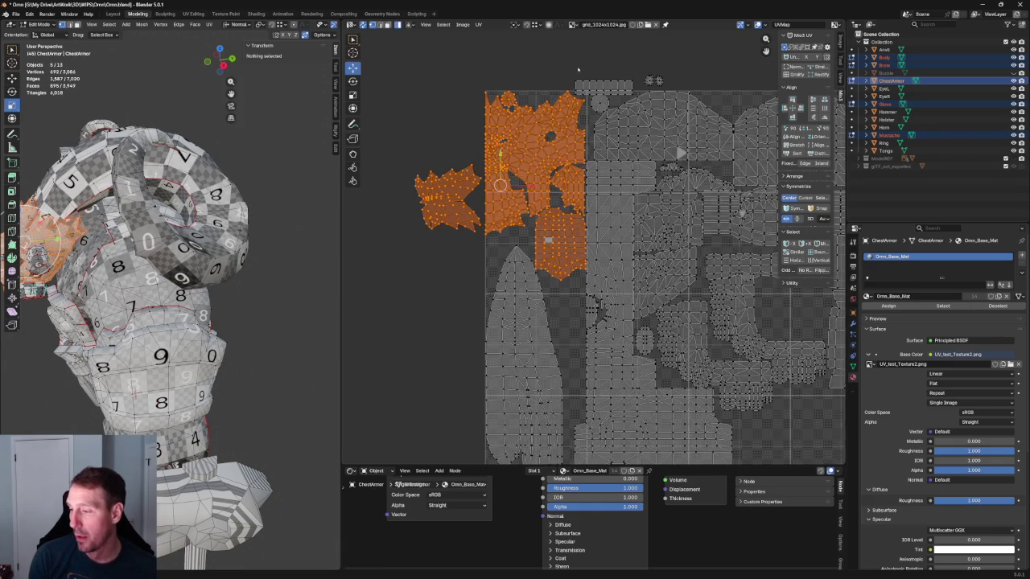
pyautogui.keyDown('shift'); pyautogui.click(596, 91); pyautogui.keyUp('shift')
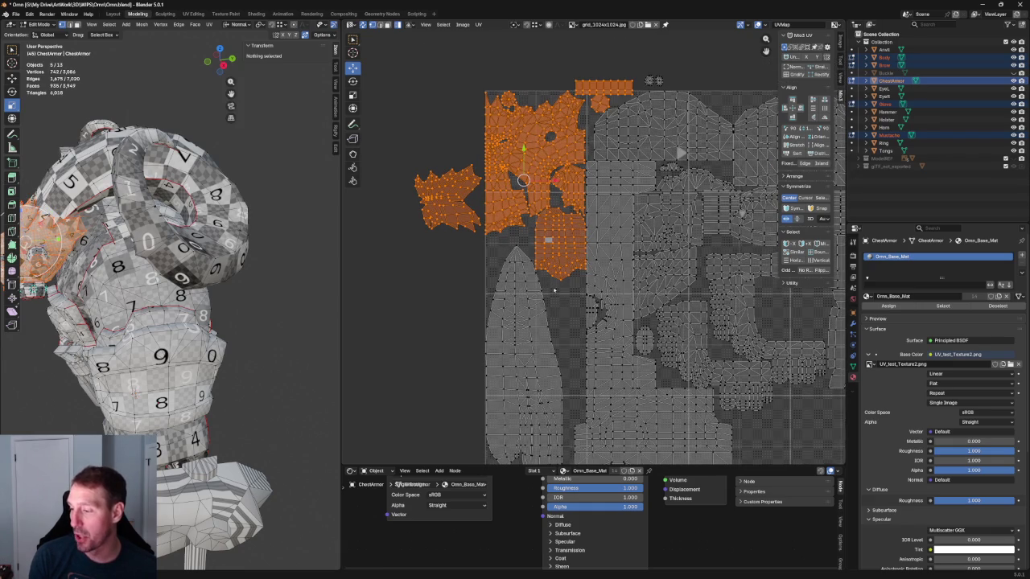
# Step: Orbit the 3D view to check the selected chest faces, then select the wavy shoulder islands
pyautogui.moveTo(235, 193)
pyautogui.mouseDown(button='middle')
pyautogui.moveTo(197, 439)
pyautogui.moveTo(173, 463)
pyautogui.mouseUp(button='middle')
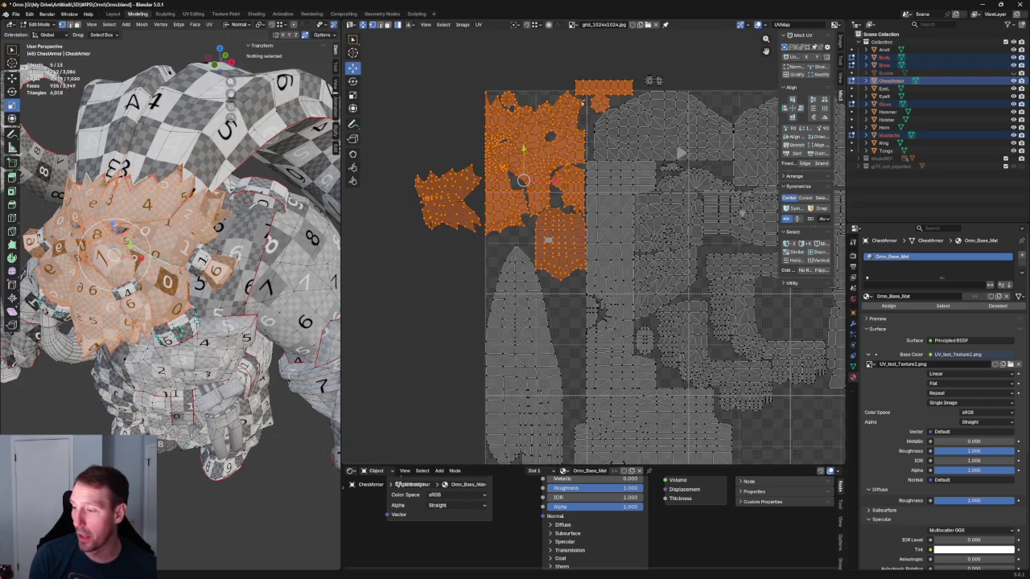
pyautogui.scroll(2, 601, 160)
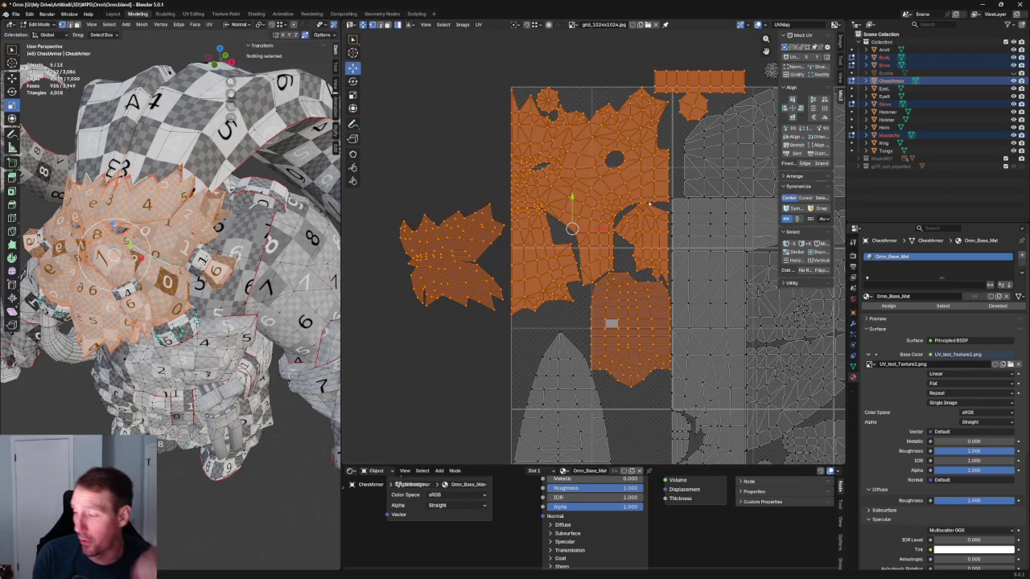
pyautogui.scroll(-2, 650, 203)
pyautogui.scroll(2, 565, 181)
pyautogui.scroll(2, 565, 181)
pyautogui.click(565, 181)
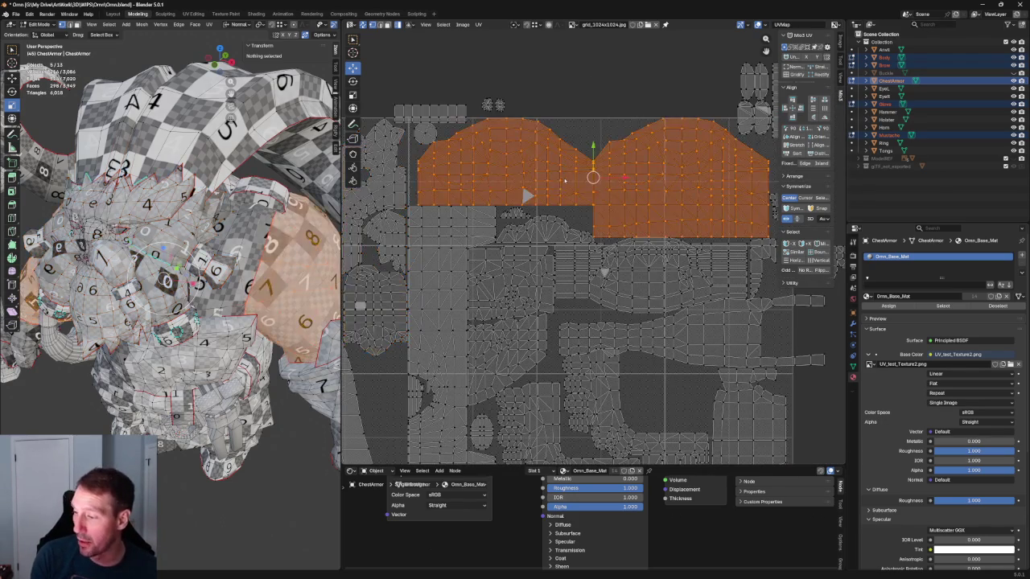
# Step: Select the forearm islands and try moving them up, then undo back to the chest selection
pyautogui.moveTo(565, 180); pyautogui.dragTo(450, 88, button='middle')
pyautogui.scroll(1, 424, 219)
pyautogui.moveTo(186, 265)
pyautogui.mouseDown(button='middle')
pyautogui.moveTo(201, 305)
pyautogui.moveTo(193, 416)
pyautogui.moveTo(189, 360)
pyautogui.mouseUp(button='middle')
pyautogui.scroll(-3, 193, 416)
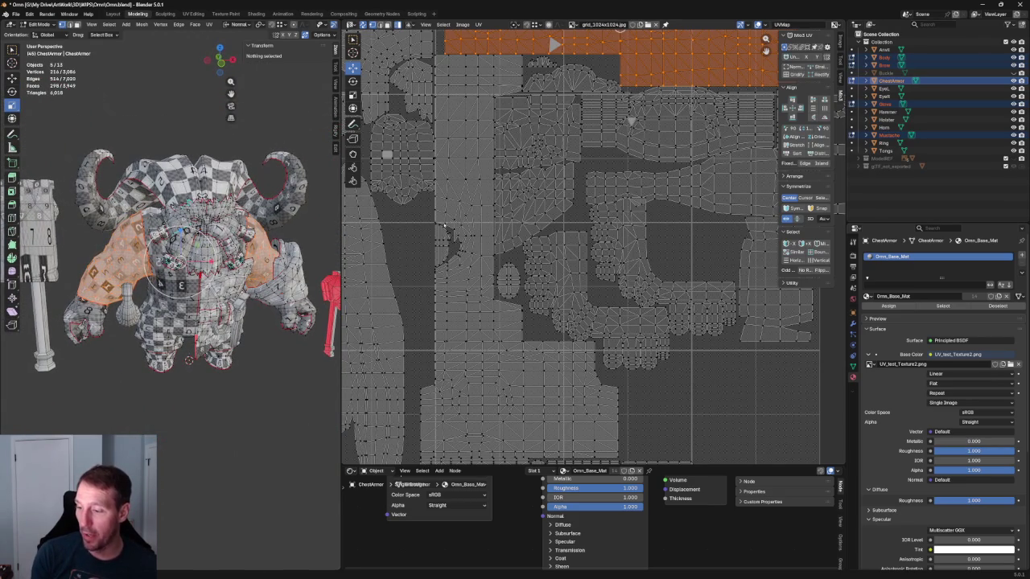
pyautogui.moveTo(593, 72); pyautogui.dragTo(580, 106, button='middle')
pyautogui.scroll(-2, 580, 107)
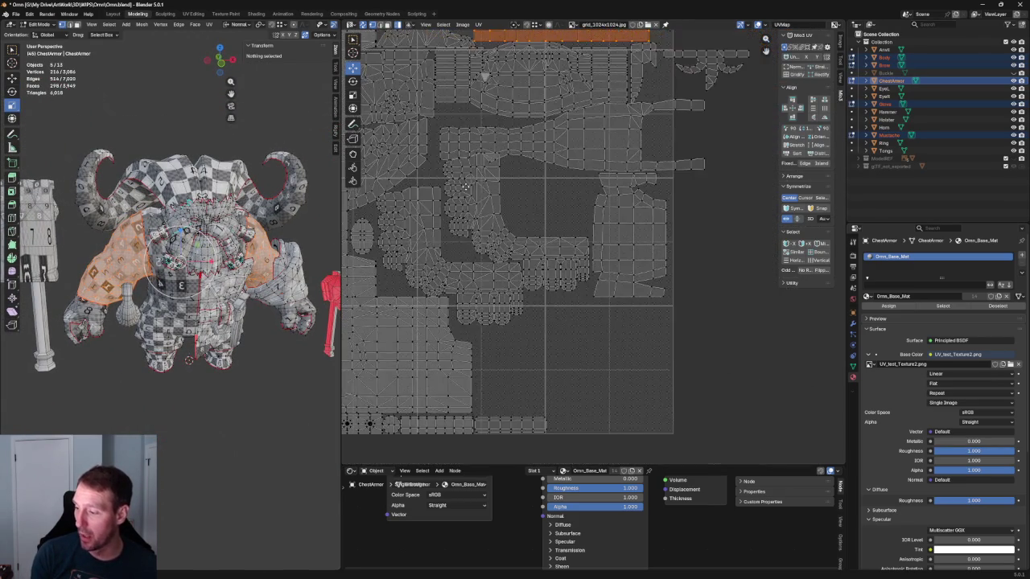
pyautogui.click(494, 276)
pyautogui.moveTo(495, 276); pyautogui.dragTo(559, 346, button='middle')
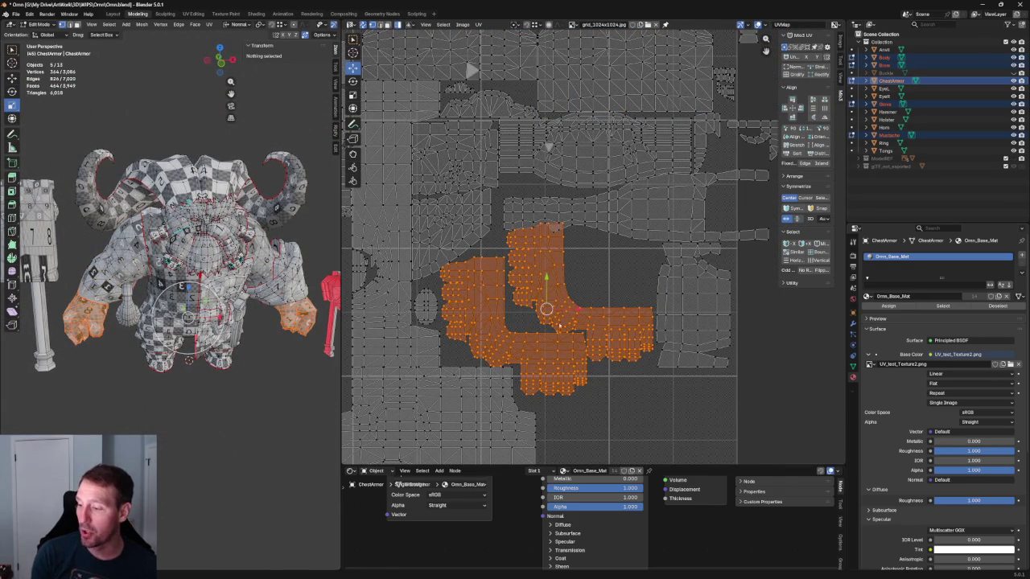
pyautogui.press('g')
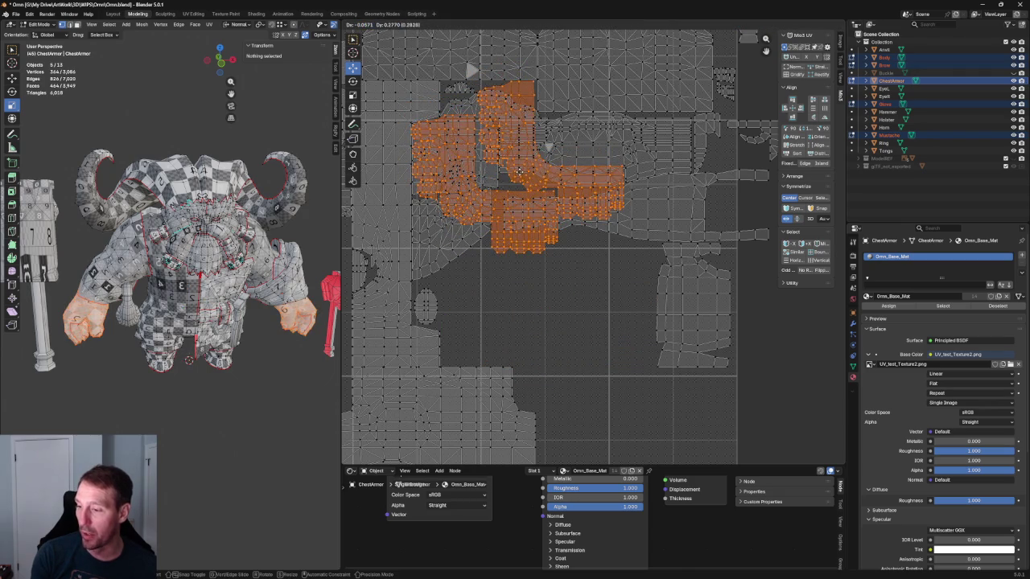
pyautogui.click(519, 171)
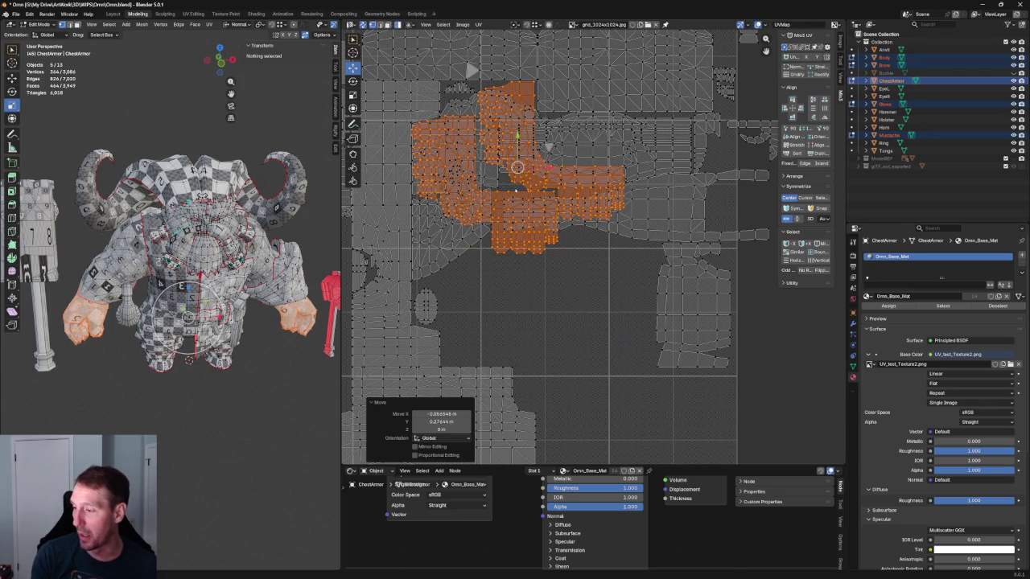
pyautogui.hotkey('ctrl', 'z')
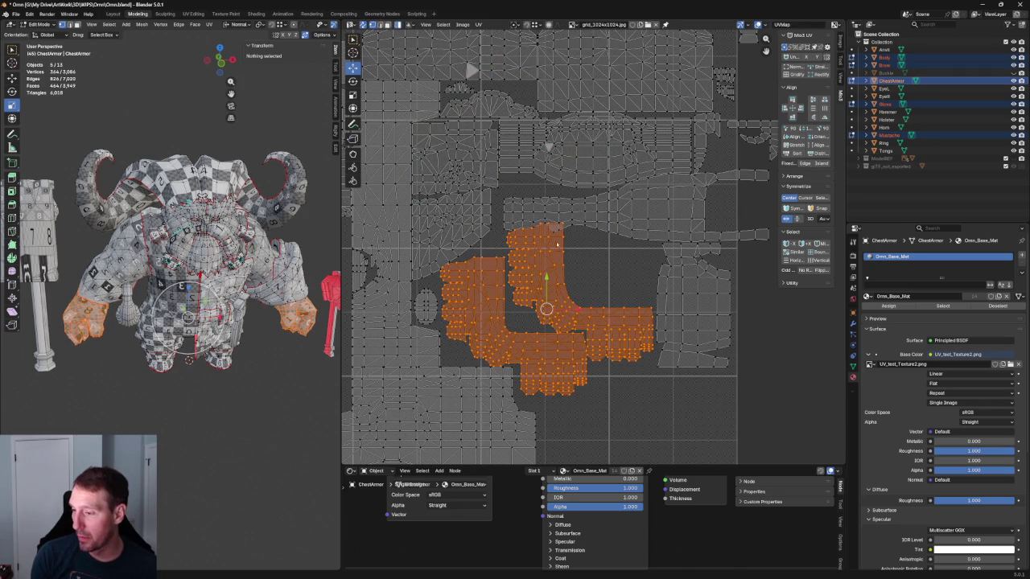
pyautogui.hotkey('ctrl', 'z')
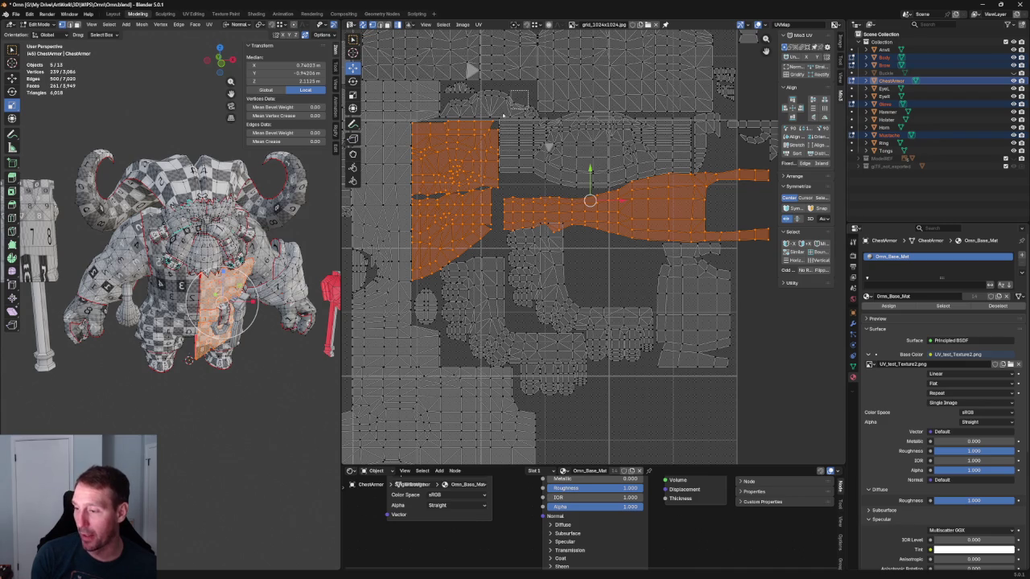
# Step: Park the chest armor islands outside the UV tile on the right
pyautogui.keyDown('shift'); pyautogui.click(463, 138); pyautogui.keyUp('shift')
pyautogui.press('g')
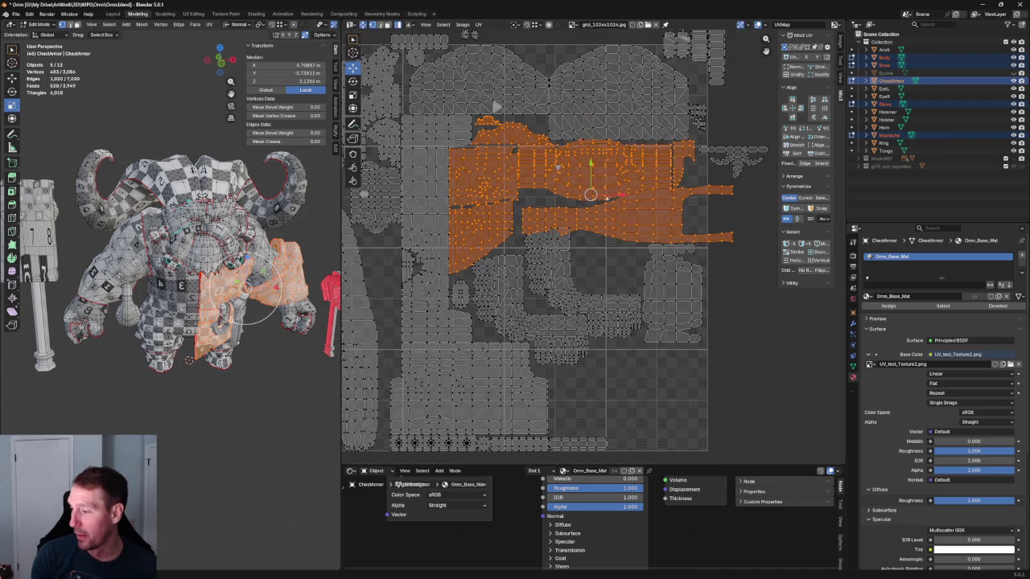
pyautogui.click(382, 323)
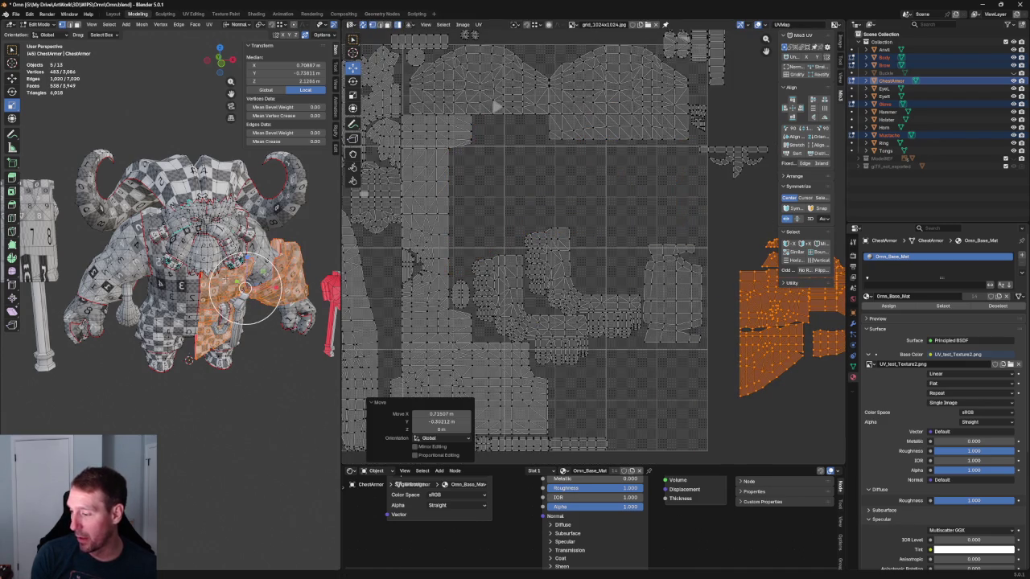
# Step: Move the forearm islands up into the freed gap in the tile
pyautogui.click(568, 277)
pyautogui.press('g')
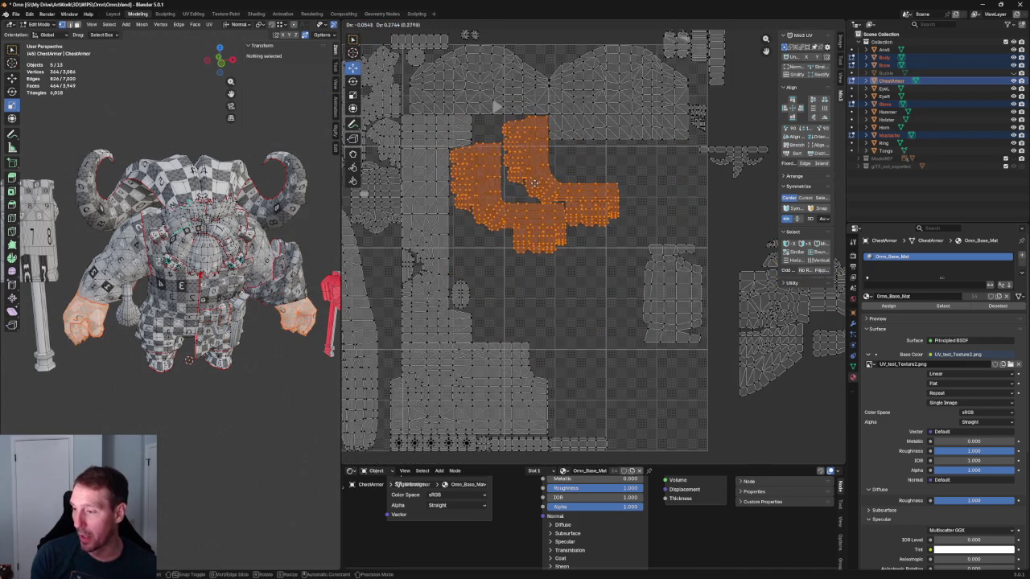
pyautogui.click(533, 183)
# Step: Reframe the UV view and select the chest plate island outside the tile
pyautogui.scroll(2, 440, 214)
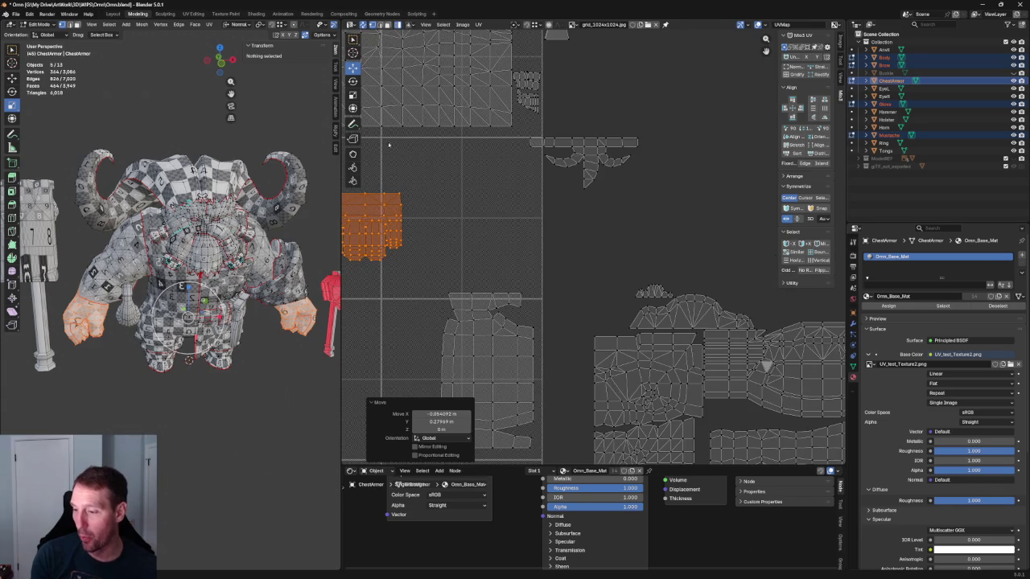
pyautogui.keyDown('ctrl'); pyautogui.hscroll(-3, 459, 145); pyautogui.keyUp('ctrl')
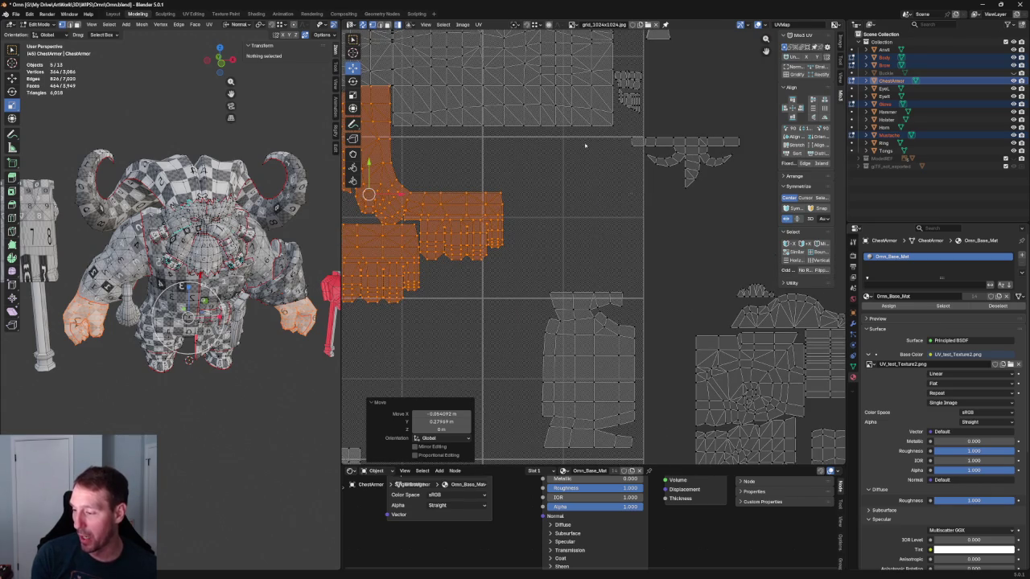
pyautogui.scroll(-3, 541, 137)
pyautogui.scroll(-1, 542, 137)
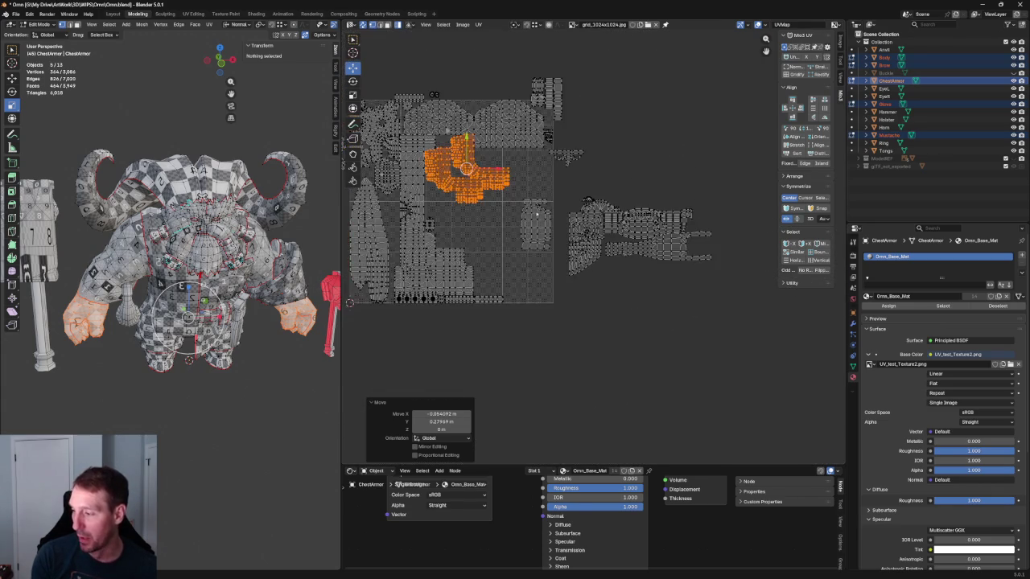
pyautogui.scroll(1, 537, 214)
pyautogui.scroll(1, 584, 233)
pyautogui.click(634, 273)
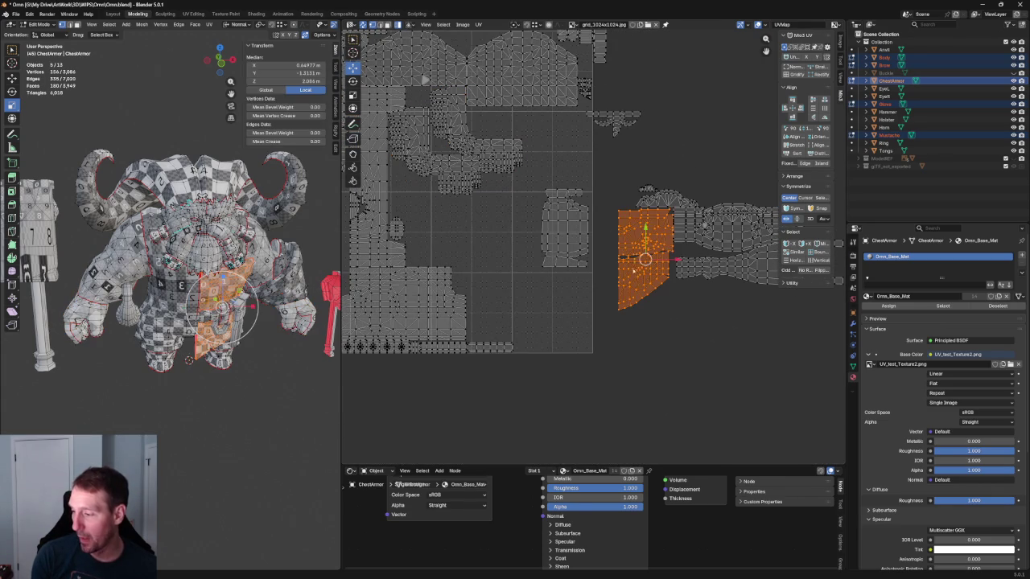
# Step: Move the chest plate island from outside back inside the UV tile
pyautogui.press('g')
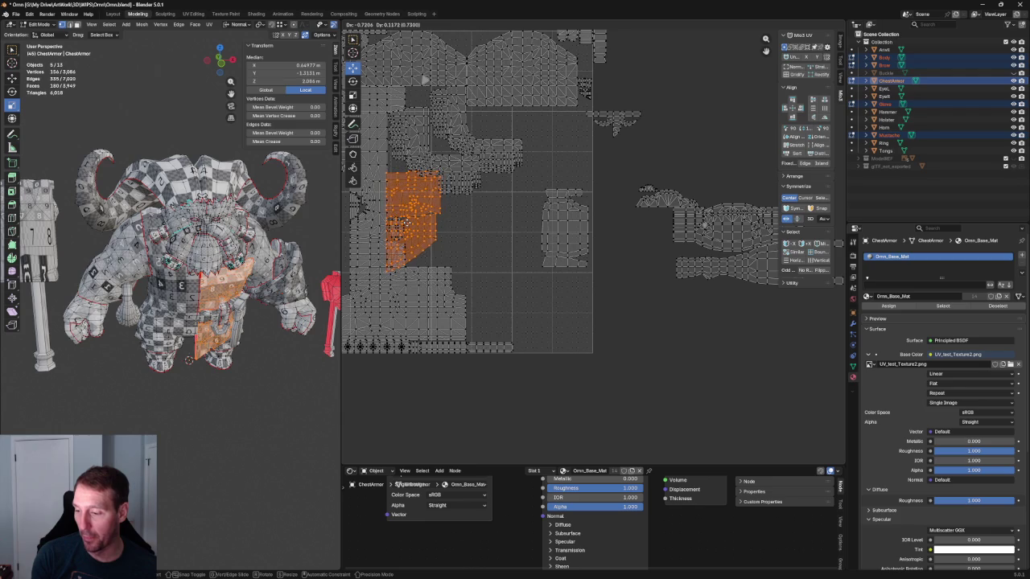
pyautogui.click(435, 229)
pyautogui.scroll(1, 436, 230)
pyautogui.scroll(2, 483, 234)
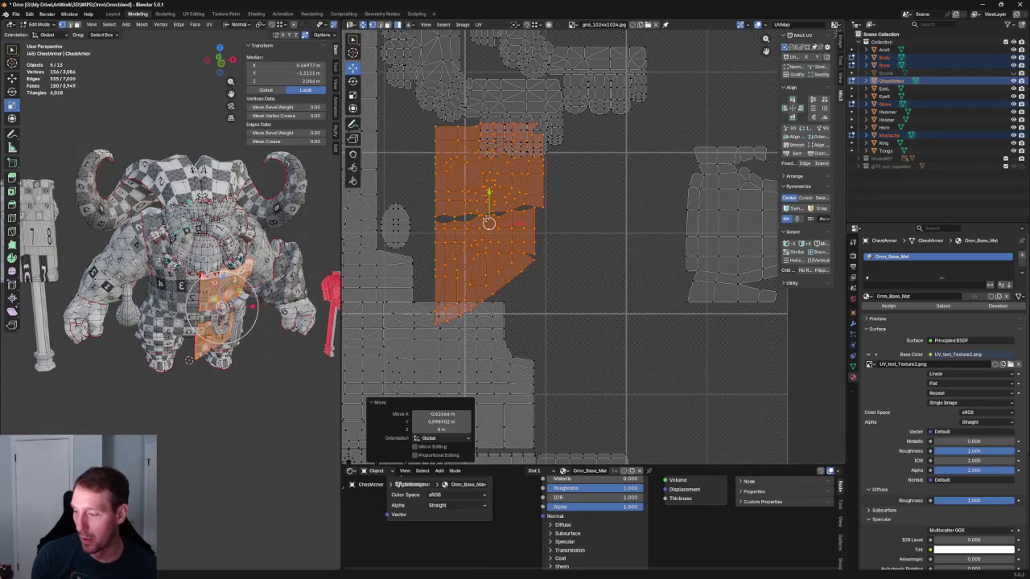
# Step: Place the chest plate in the lower-middle gap and nudge it about 0.0016 X, −0.009 Y
pyautogui.press('g')
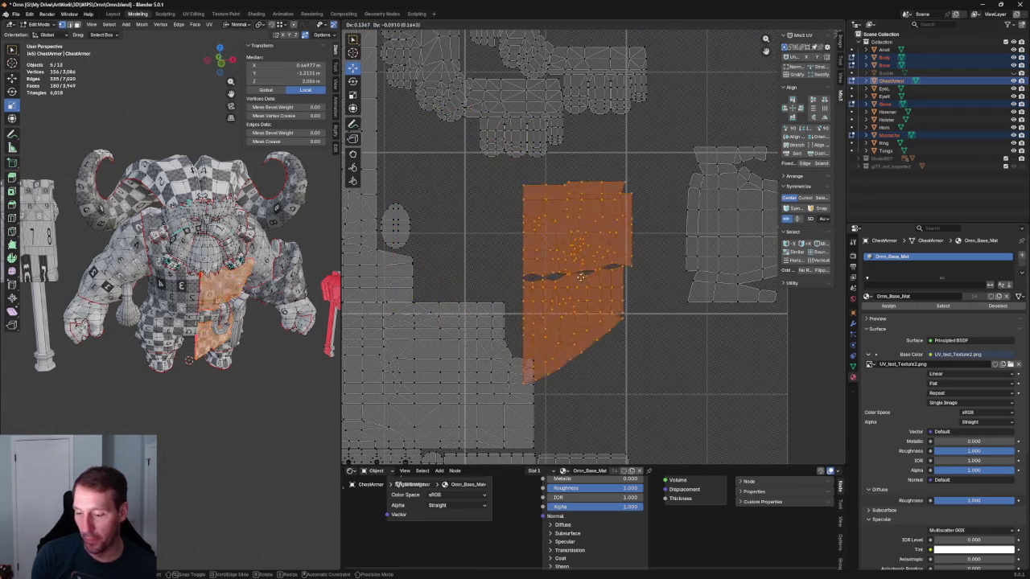
pyautogui.click(588, 326)
pyautogui.moveTo(587, 326); pyautogui.dragTo(578, 252, button='middle')
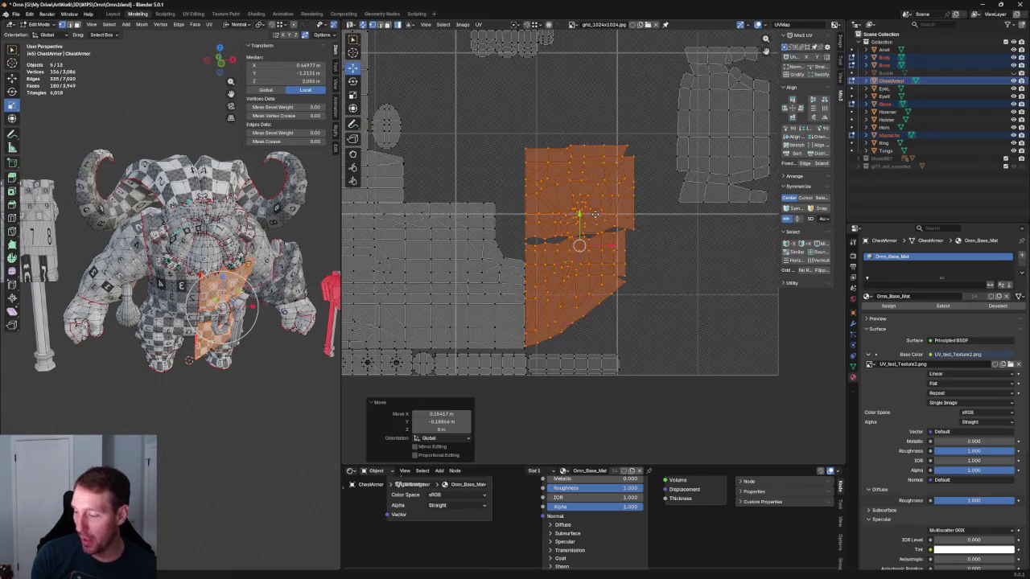
pyautogui.press('g')
pyautogui.click(573, 271)
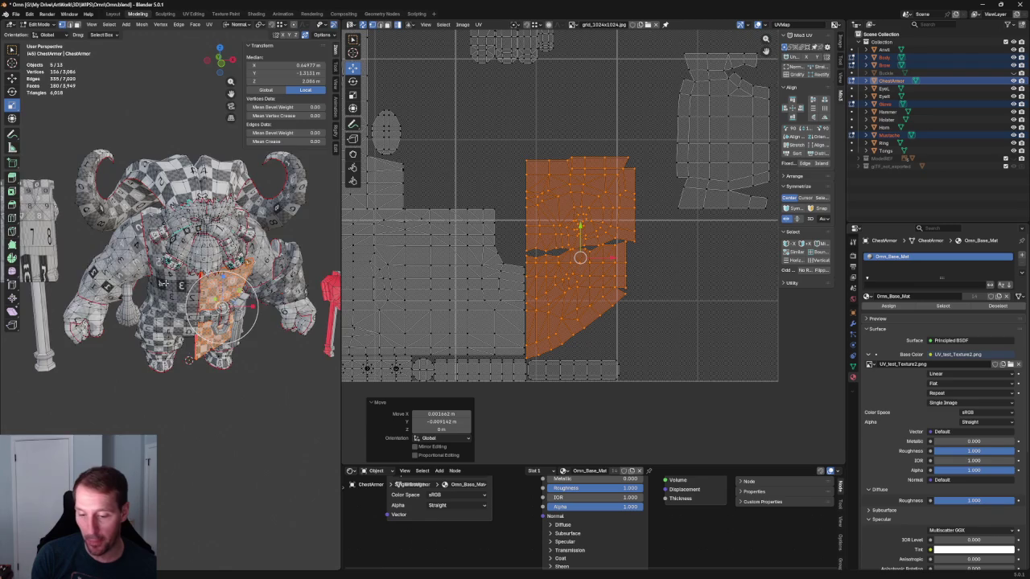
pyautogui.scroll(2, 209, 266)
pyautogui.scroll(2, 201, 250)
pyautogui.scroll(2, 197, 241)
pyautogui.scroll(2, 193, 234)
# Step: Orbit the character to inspect the chest armor, then reselect the remaining chest islands
pyautogui.moveTo(211, 239); pyautogui.dragTo(290, 215, button='middle')
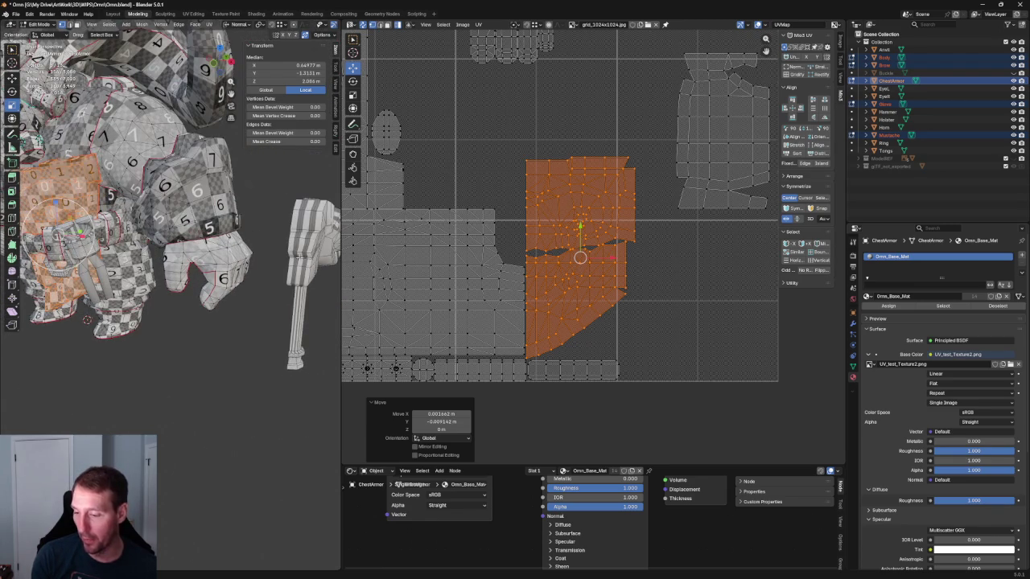
pyautogui.press('Home')
pyautogui.moveTo(121, 257); pyautogui.dragTo(227, 256, button='middle')
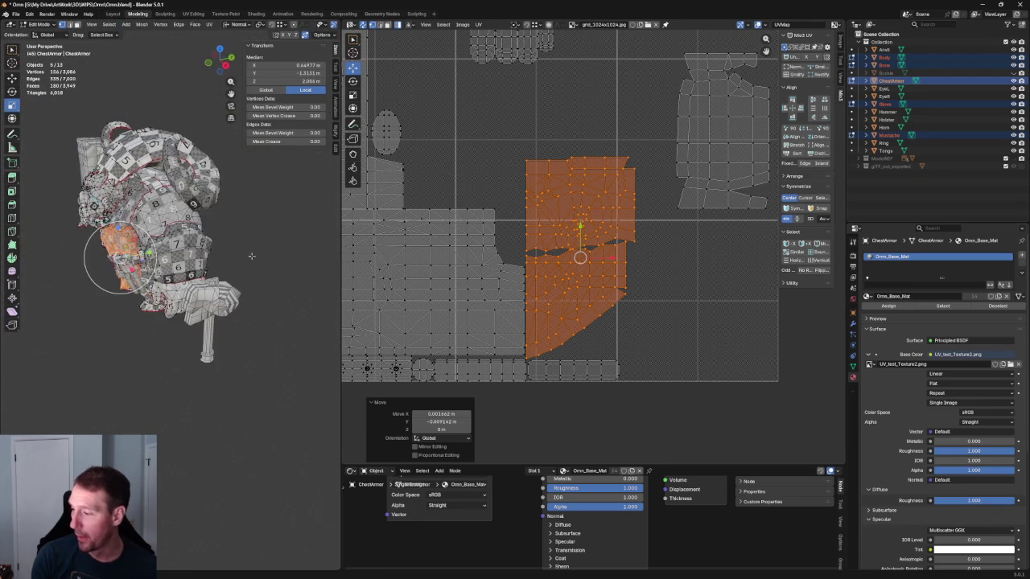
pyautogui.scroll(-4, 683, 123)
pyautogui.scroll(1, 655, 163)
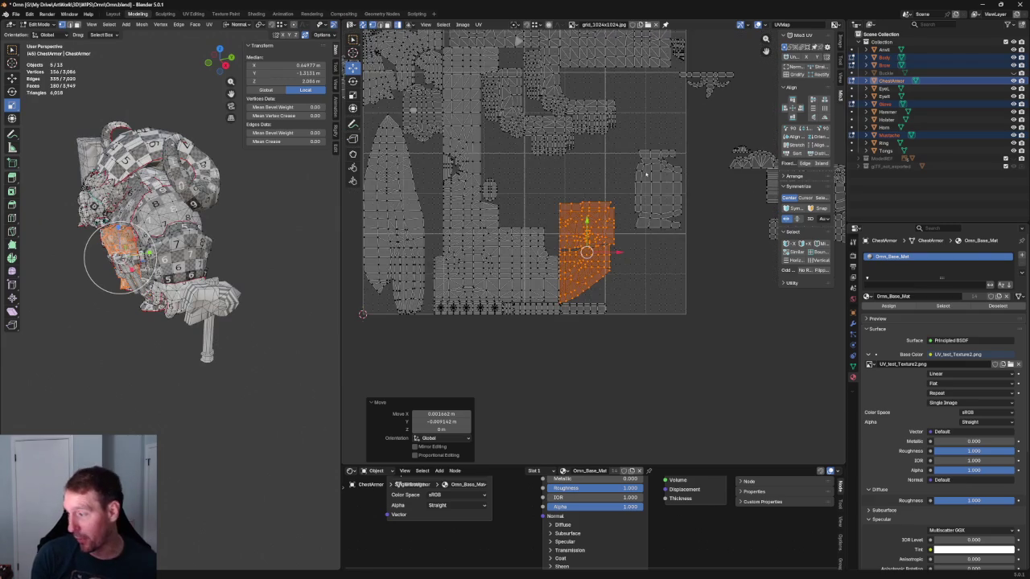
pyautogui.scroll(1, 655, 163)
pyautogui.scroll(1, 655, 163)
pyautogui.scroll(3, 655, 163)
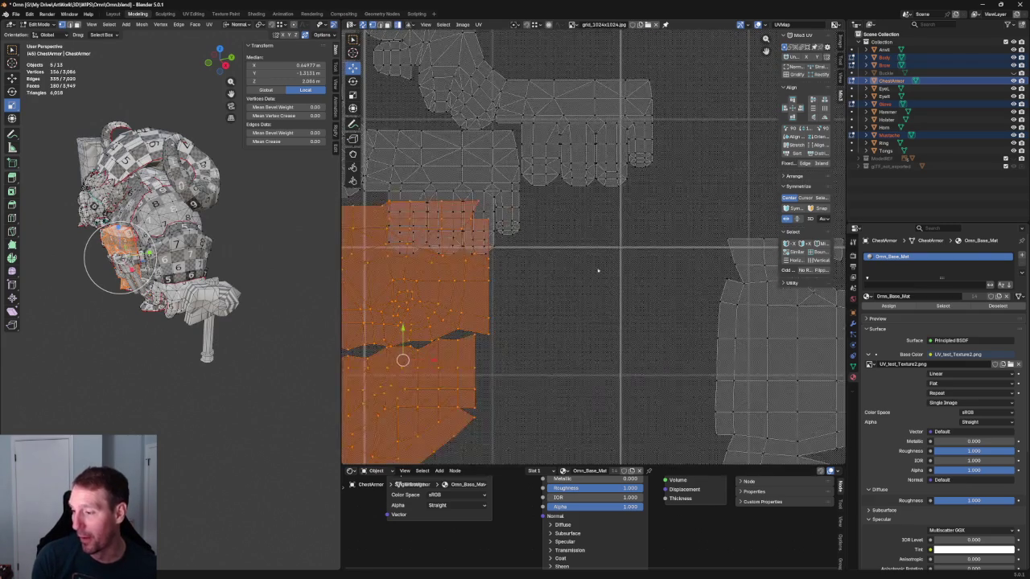
pyautogui.moveTo(387, 201); pyautogui.dragTo(600, 267, button='middle')
pyautogui.hotkey('ctrl', 'z')
pyautogui.hotkey('ctrl', 'z')
pyautogui.hotkey('ctrl', 'z')
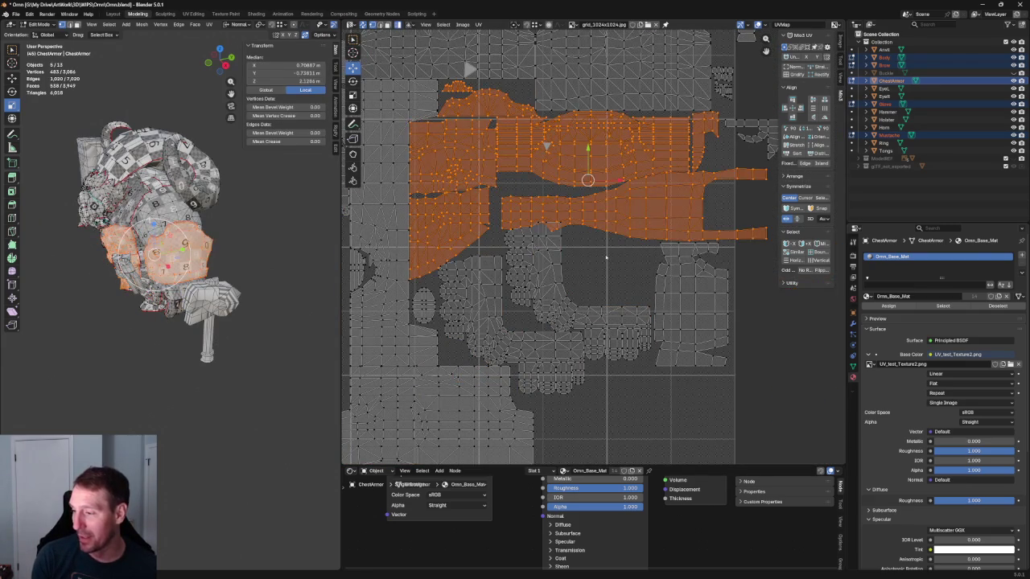
# Step: Slide the long narrow chest island slightly left and deselect all UVs
pyautogui.scroll(-2, 491, 54)
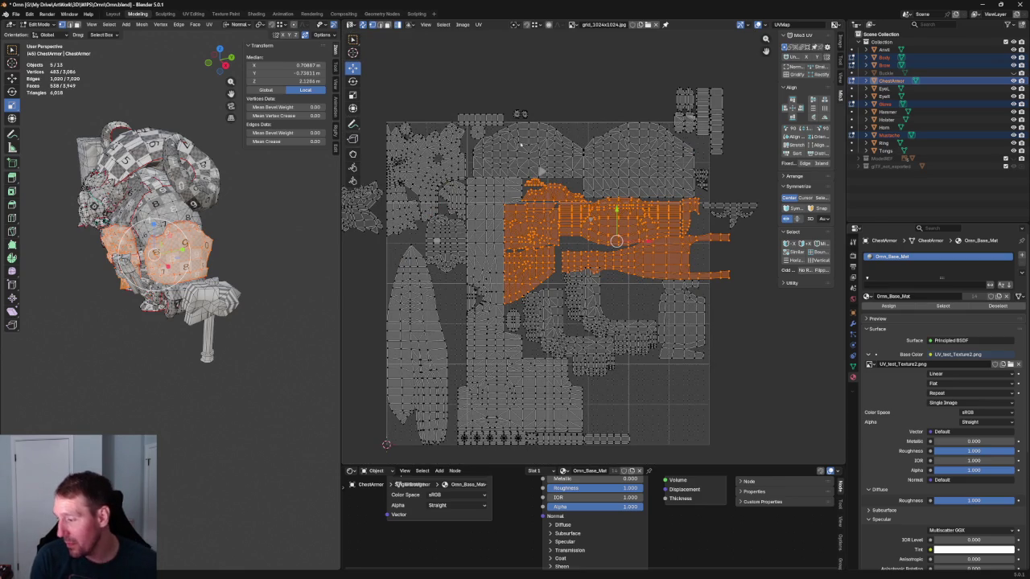
pyautogui.scroll(4, 651, 182)
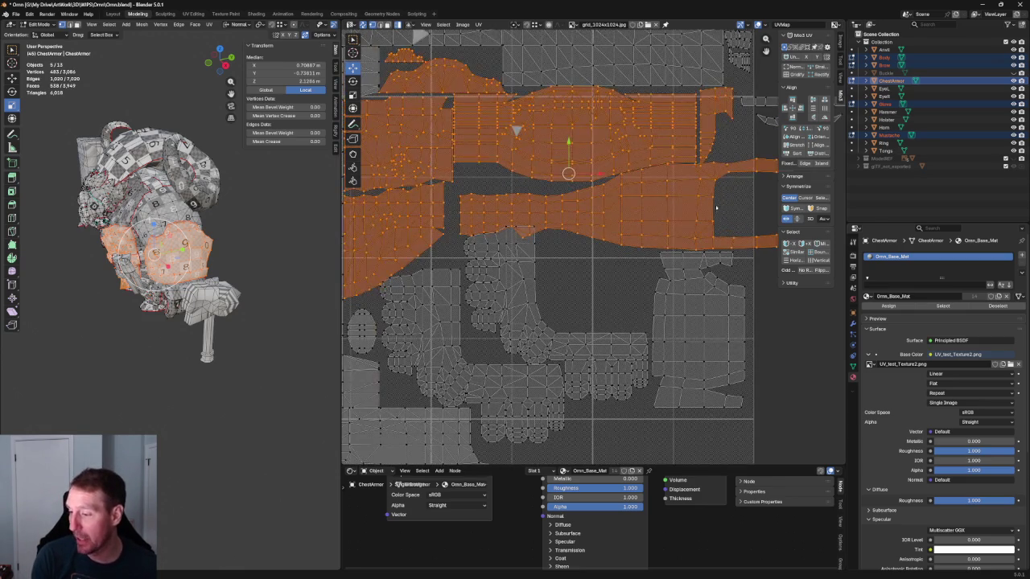
pyautogui.click(664, 228)
pyautogui.moveTo(656, 206); pyautogui.dragTo(644, 259)
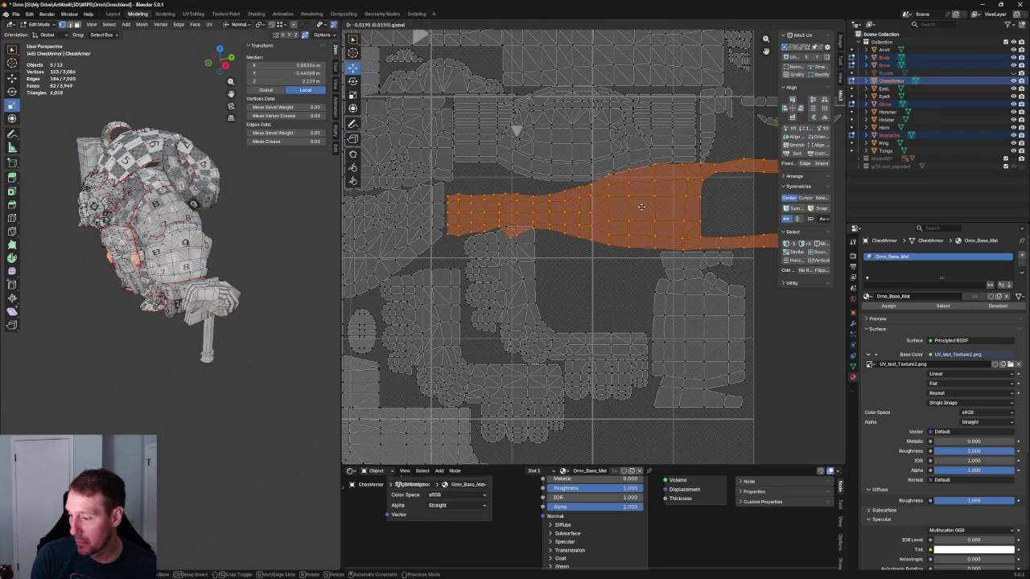
pyautogui.click(582, 273)
# Step: Lift the large spiky island about 0.18 X, 0.32 Y, above the tile's top edge
pyautogui.moveTo(561, 305); pyautogui.dragTo(619, 247, button='middle')
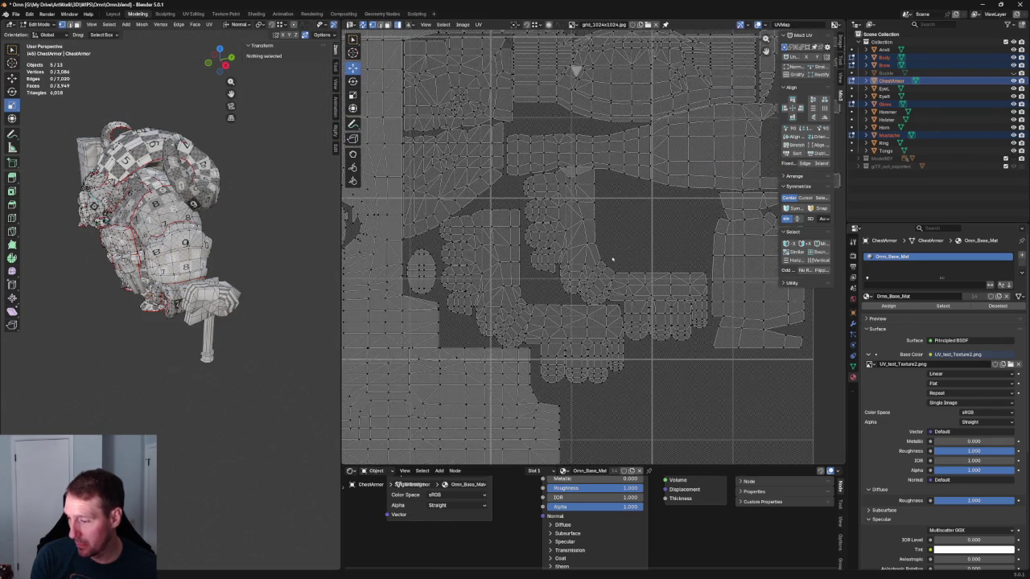
pyautogui.scroll(-4, 591, 327)
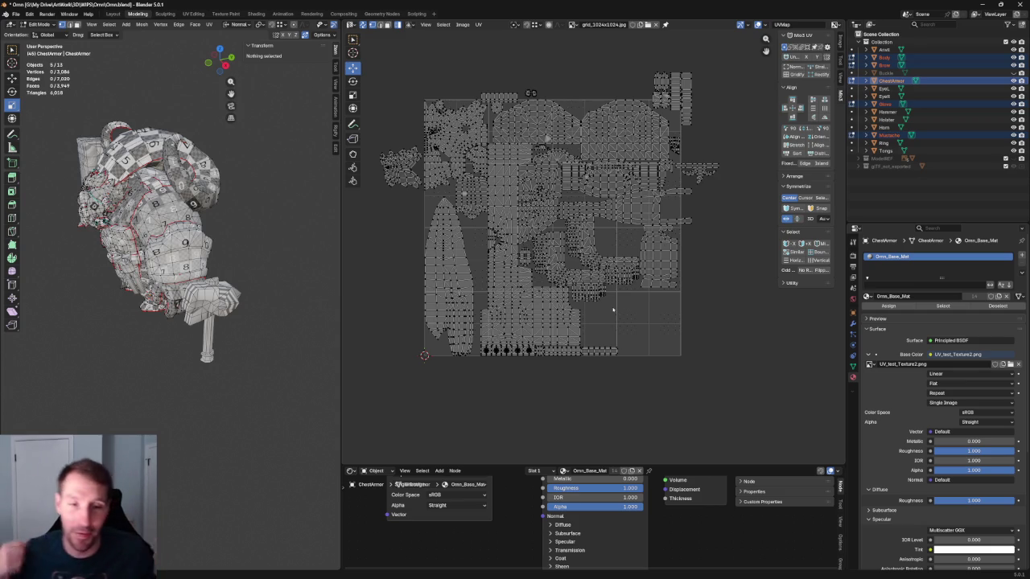
pyautogui.scroll(3, 475, 161)
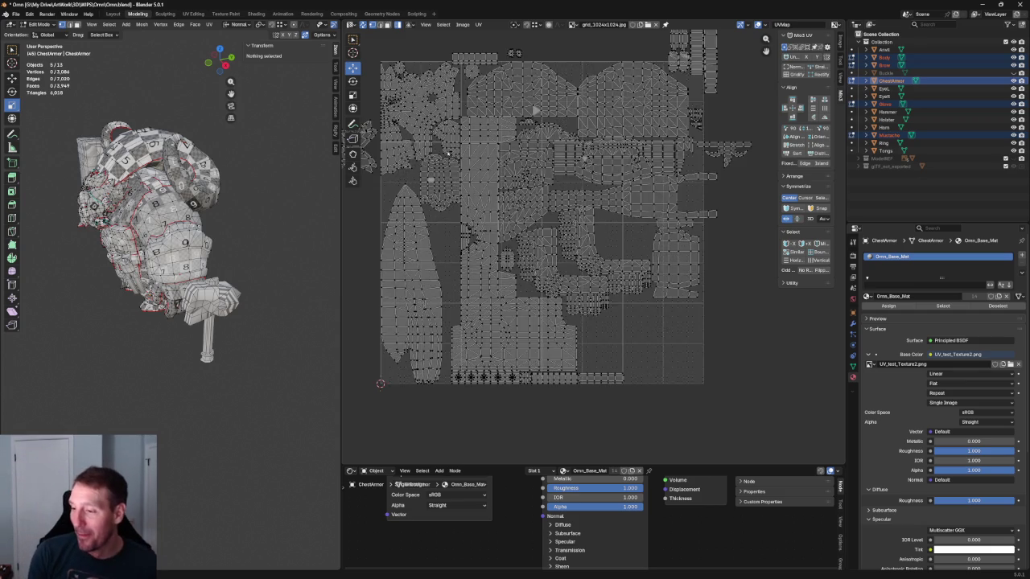
pyautogui.scroll(3, 483, 285)
pyautogui.click(453, 364)
pyautogui.press('g')
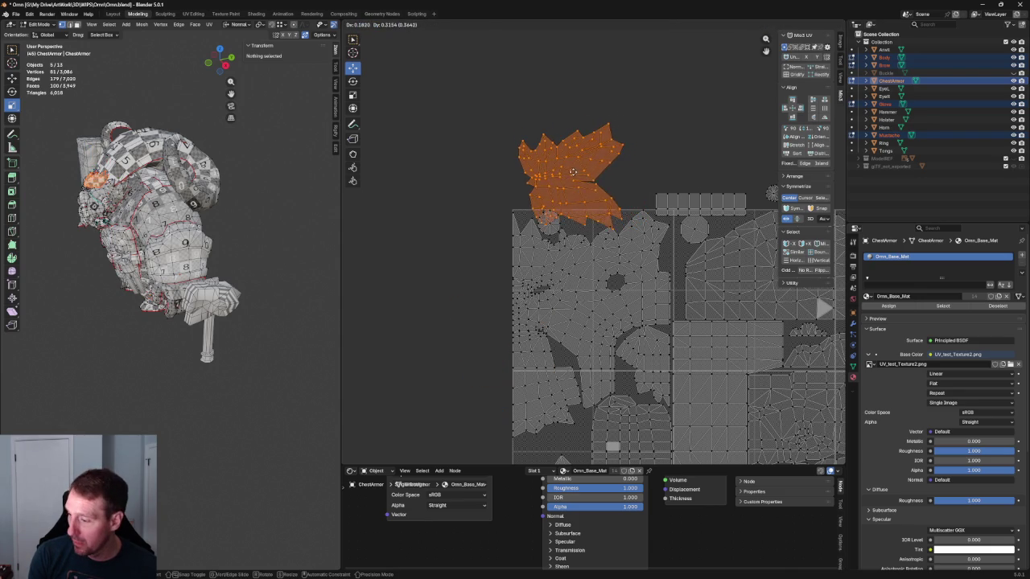
# Step: Move the small round UV island to a new spot in the tile
pyautogui.click(573, 175)
pyautogui.scroll(3, 568, 206)
pyautogui.click(519, 199)
pyautogui.scroll(-3, 535, 216)
pyautogui.press('g')
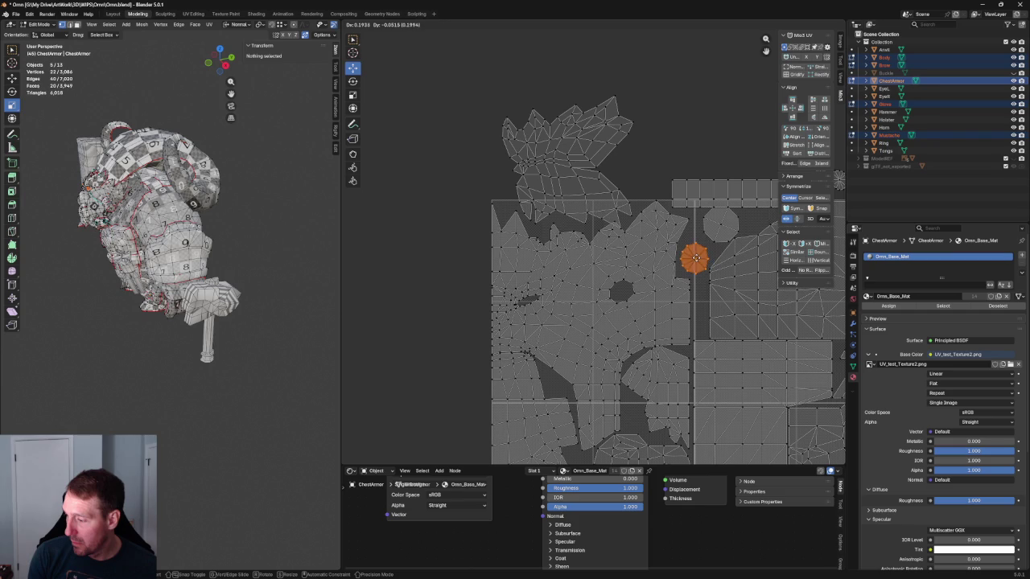
pyautogui.click(696, 256)
# Step: Nudge the spiky island above the tile and rotate it about 5°
pyautogui.moveTo(696, 256); pyautogui.dragTo(703, 200, button='middle')
pyautogui.scroll(3, 573, 223)
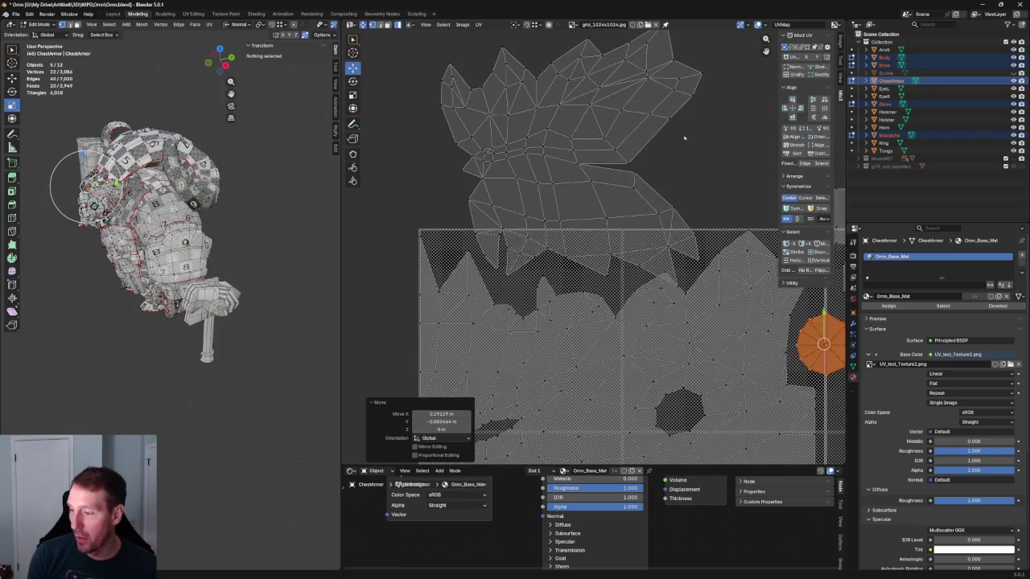
pyautogui.click(573, 223)
pyautogui.press('g')
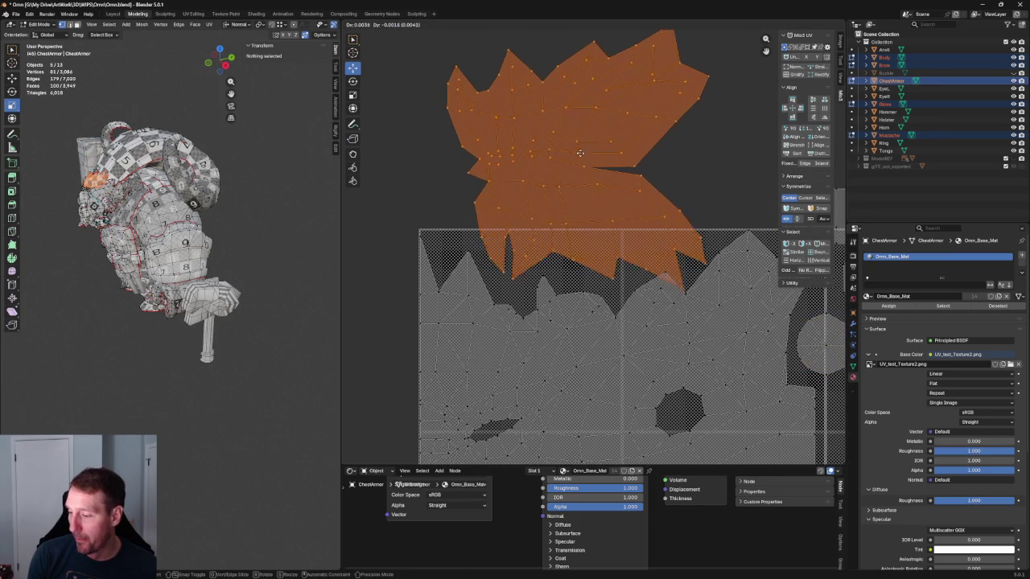
pyautogui.click(594, 149)
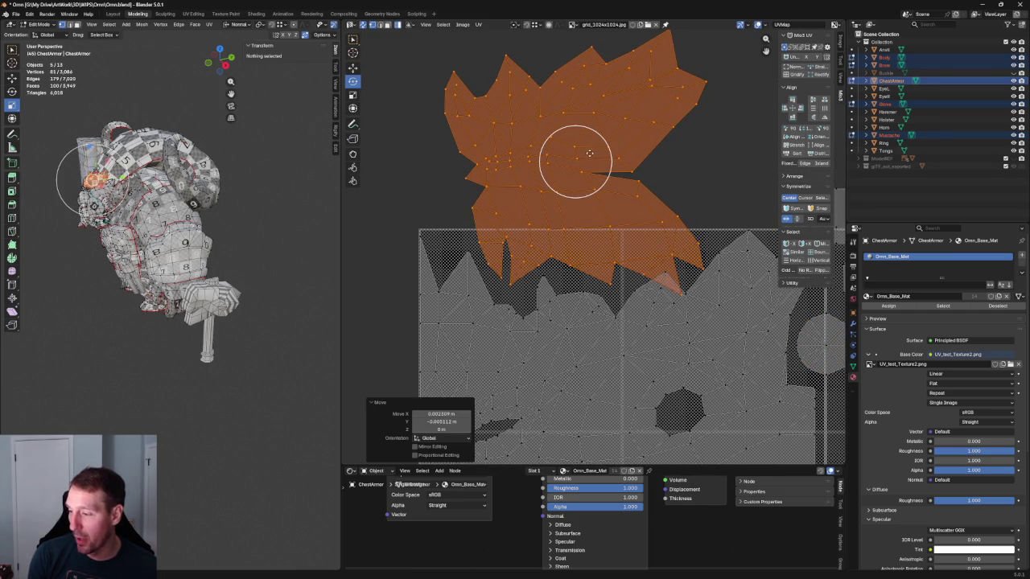
pyautogui.press('r')
pyautogui.click(600, 141)
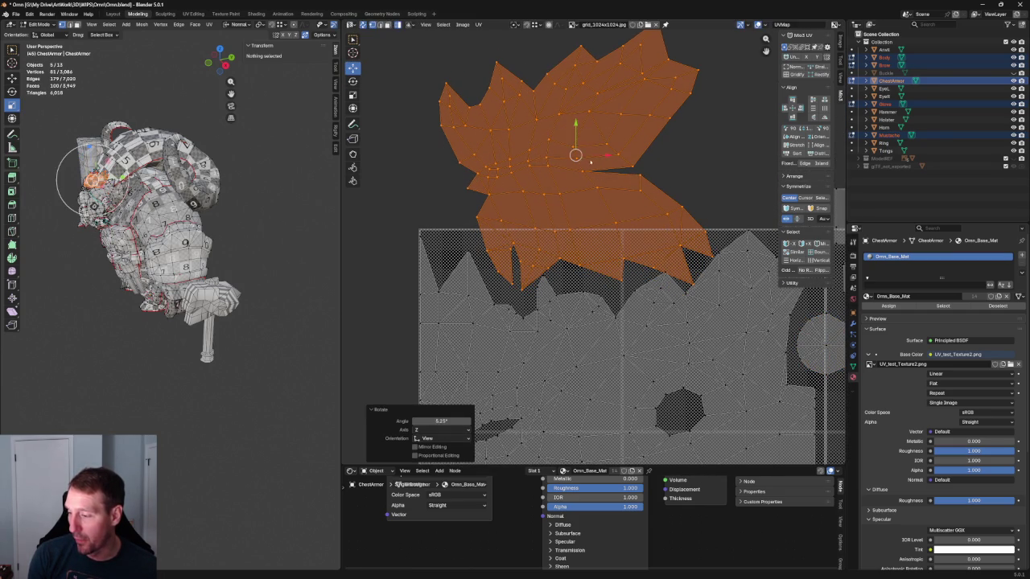
pyautogui.press('g')
pyautogui.click(563, 161)
# Step: Shift the top-left group of islands down about 0.069 together
pyautogui.scroll(-4, 568, 172)
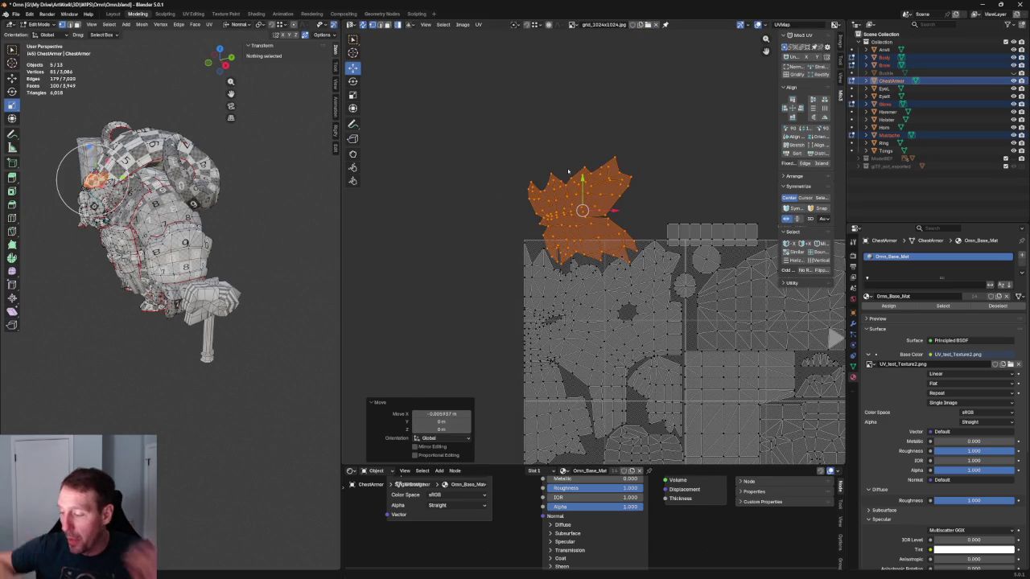
pyautogui.scroll(-2, 568, 171)
pyautogui.keyDown('shift'); pyautogui.scroll(-3, 568, 184); pyautogui.keyUp('shift')
pyautogui.scroll(2, 563, 189)
pyautogui.scroll(2, 560, 193)
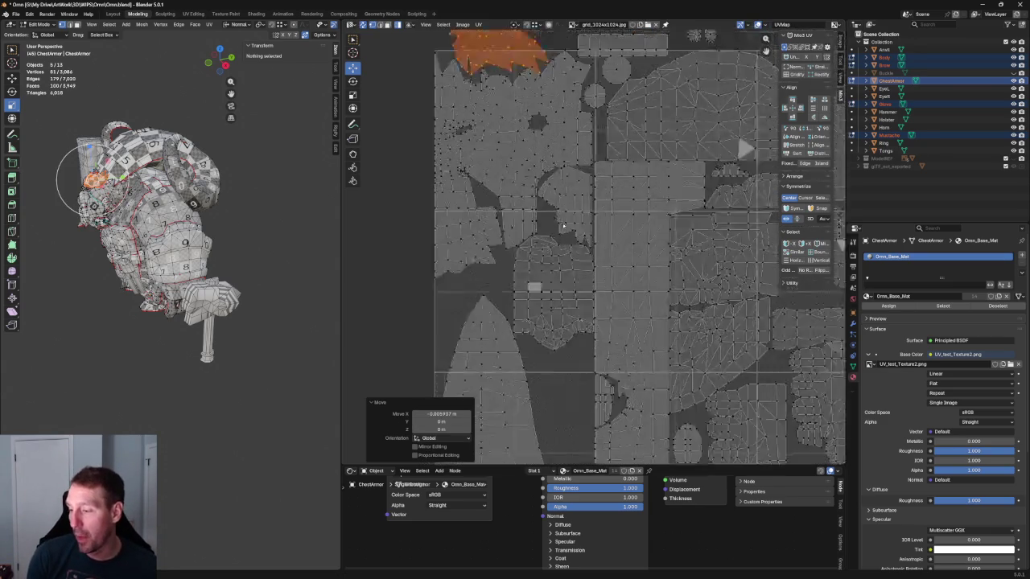
pyautogui.scroll(-2, 561, 193)
pyautogui.moveTo(487, 72); pyautogui.dragTo(596, 282)
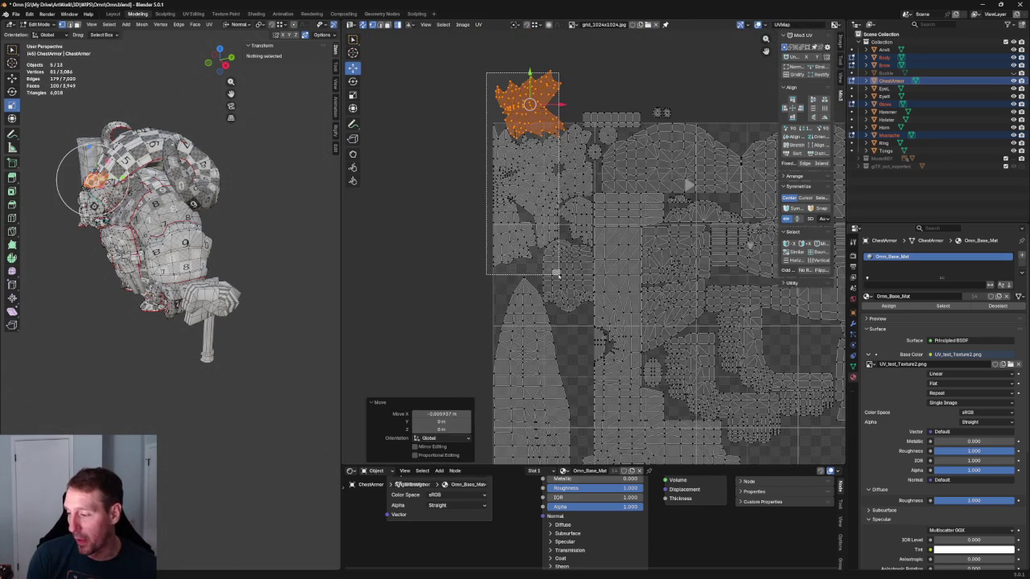
pyautogui.hotkey('ctrl', 'l')
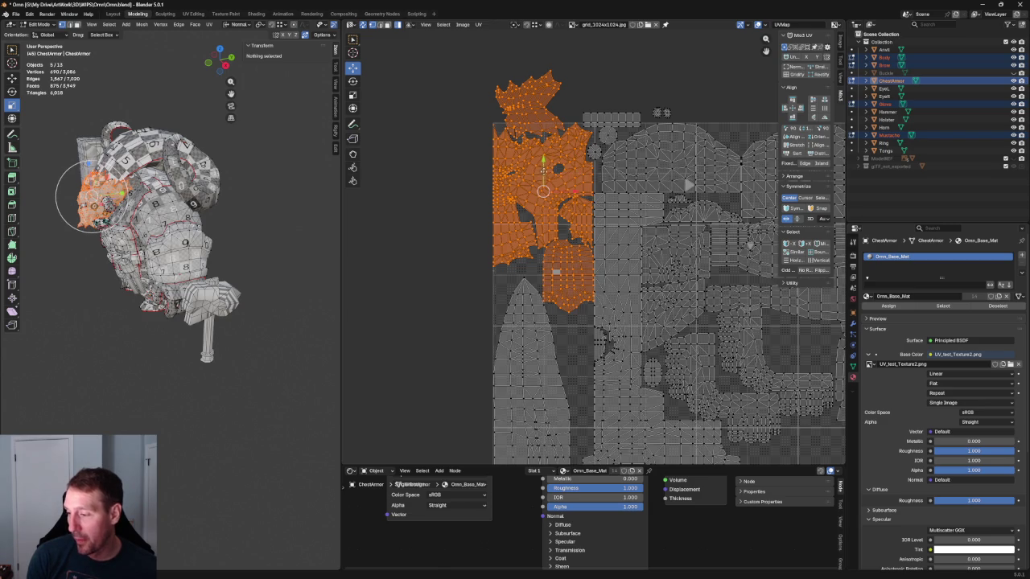
pyautogui.moveTo(543, 168); pyautogui.dragTo(545, 195)
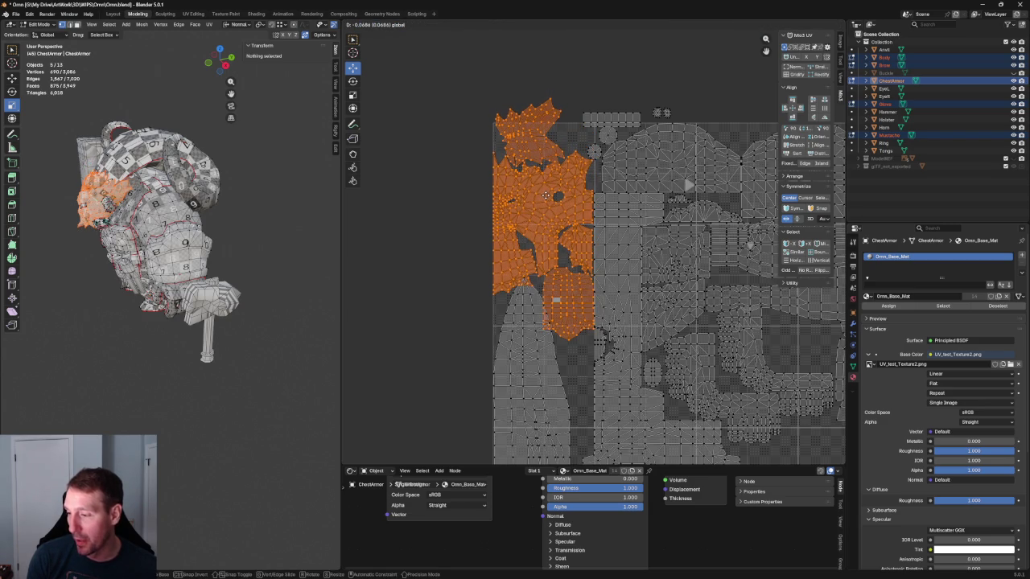
# Step: Orbit the 3D model to inspect that area and clear the UV selection
pyautogui.scroll(2, 611, 387)
pyautogui.scroll(2, 611, 386)
pyautogui.moveTo(97, 206)
pyautogui.mouseDown(button='middle')
pyautogui.moveTo(101, 193)
pyautogui.moveTo(187, 276)
pyautogui.moveTo(190, 201)
pyautogui.mouseUp(button='middle')
pyautogui.scroll(3, 97, 206)
pyautogui.scroll(3, 96, 206)
pyautogui.click(190, 191)
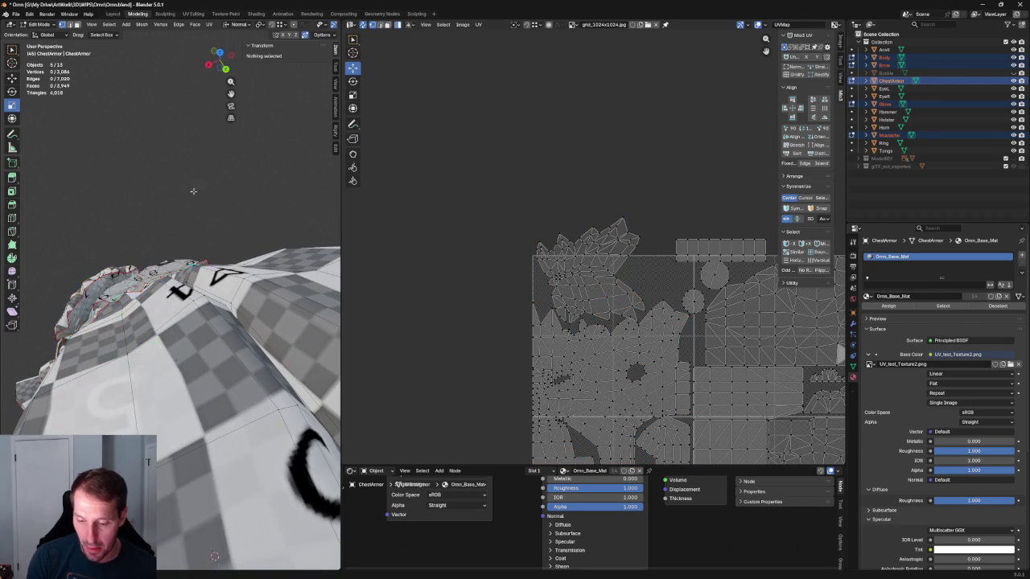
# Step: Scale the spiky island to about 0.849 and move it up-left over the tile's top edge
pyautogui.scroll(-4, 193, 216)
pyautogui.scroll(4, 193, 217)
pyautogui.moveTo(539, 234)
pyautogui.mouseDown()
pyautogui.moveTo(632, 276)
pyautogui.moveTo(617, 260)
pyautogui.moveTo(590, 275)
pyautogui.mouseUp()
pyautogui.hotkey('shift', 'space')
pyautogui.press('s')
pyautogui.hotkey('shift', 'space')
pyautogui.press('g')
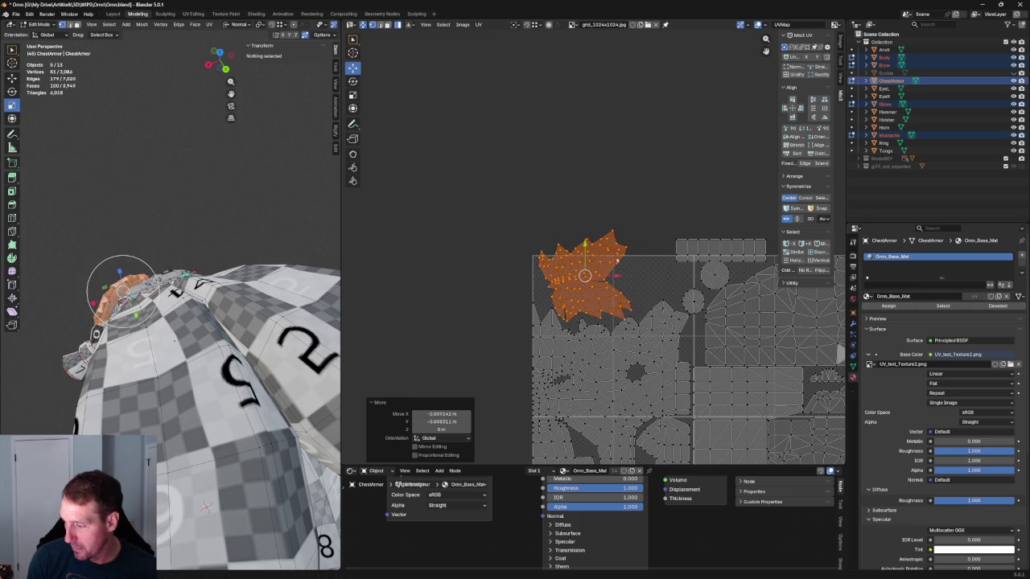
pyautogui.scroll(1, 587, 277)
pyautogui.scroll(3, 586, 306)
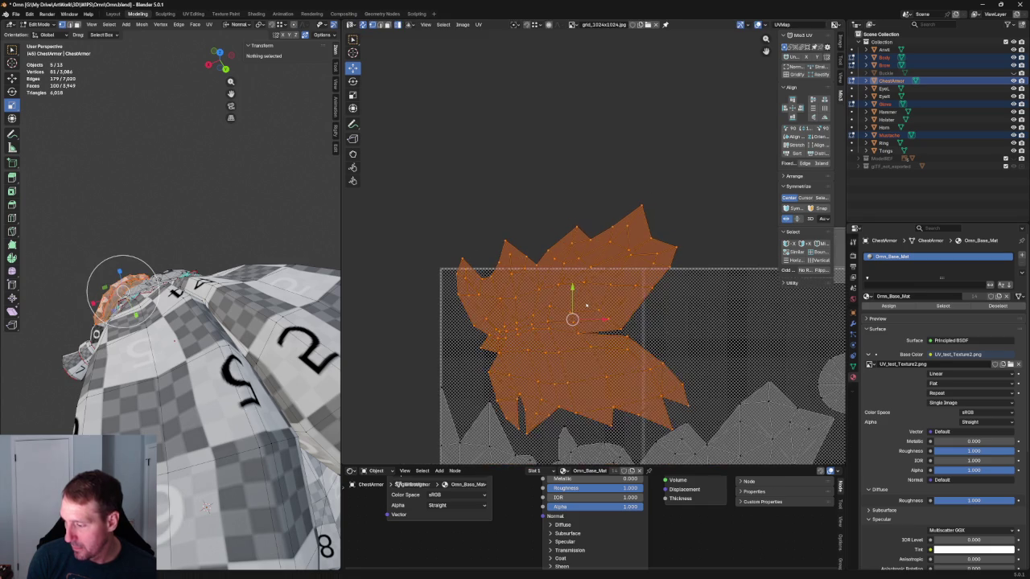
pyautogui.moveTo(573, 319); pyautogui.dragTo(534, 228)
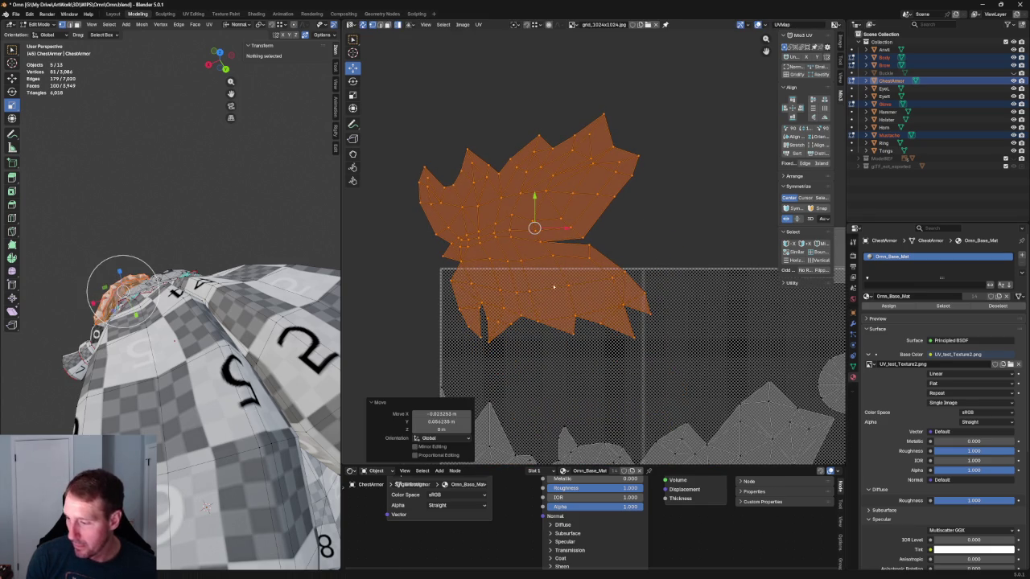
# Step: Box-select only the lower half of the spiky island
pyautogui.click(655, 361)
pyautogui.moveTo(655, 361)
pyautogui.mouseDown()
pyautogui.moveTo(435, 247)
pyautogui.moveTo(457, 252)
pyautogui.mouseUp()
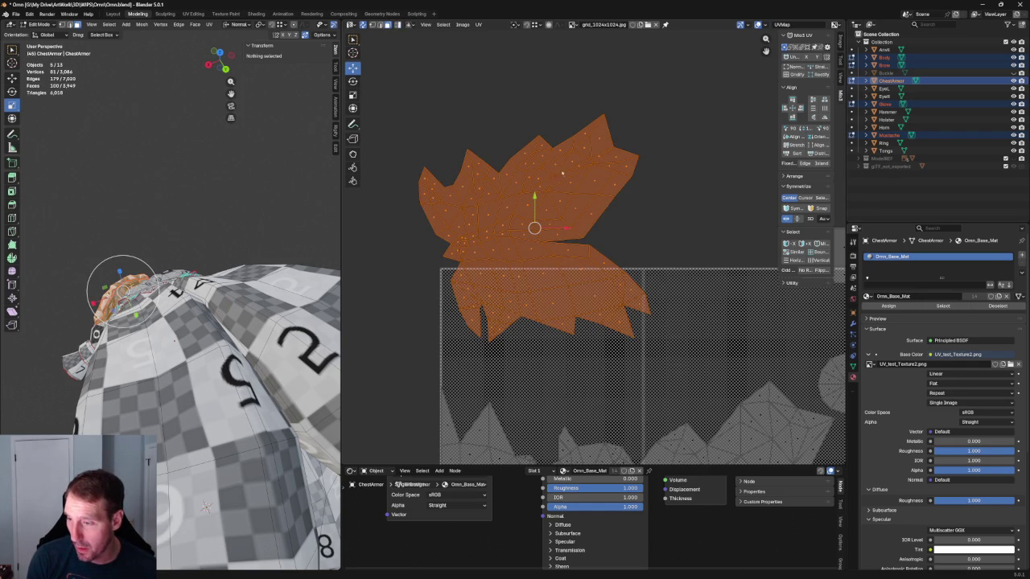
pyautogui.moveTo(671, 364); pyautogui.dragTo(422, 255)
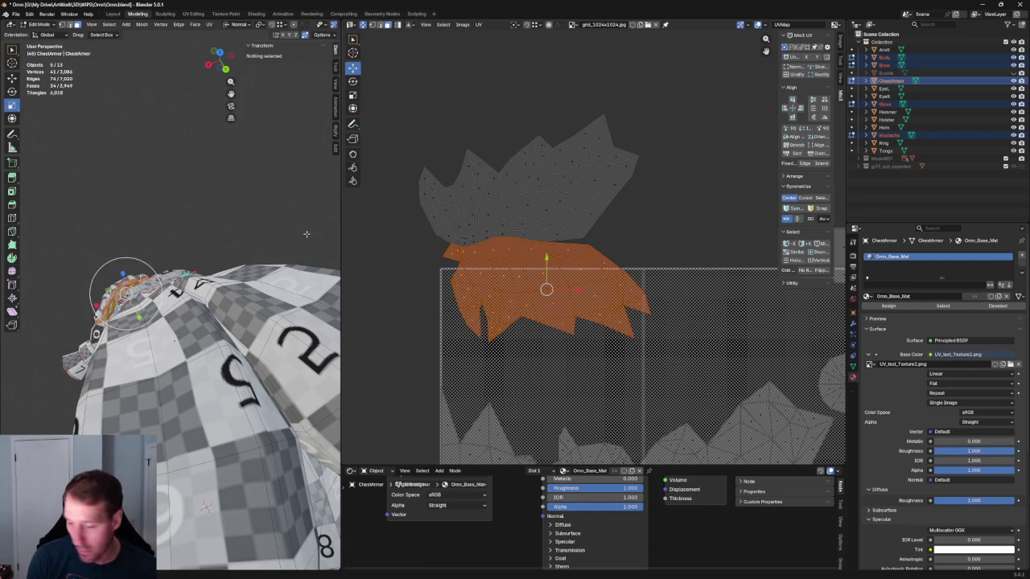
# Step: Split the selected lower part off as its own island, keeping it in place
pyautogui.scroll(-6, 143, 285)
pyautogui.moveTo(142, 285); pyautogui.dragTo(185, 266, button='middle')
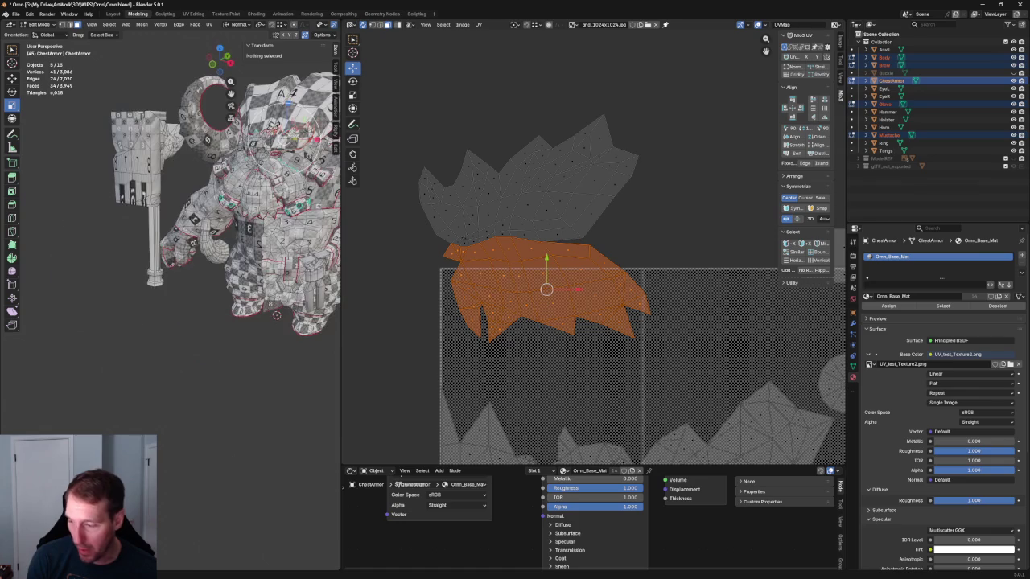
pyautogui.press('u')
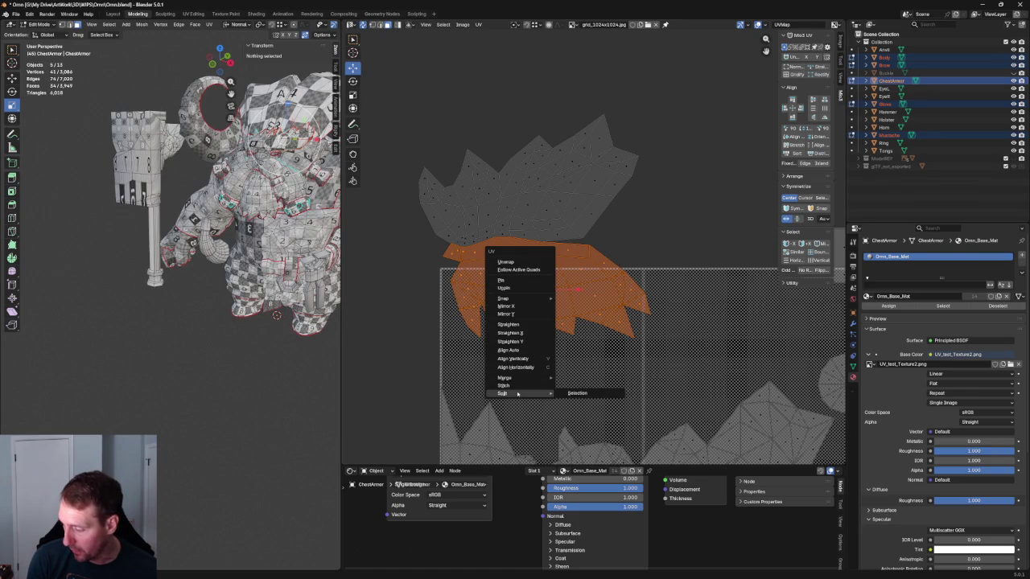
pyautogui.click(589, 394)
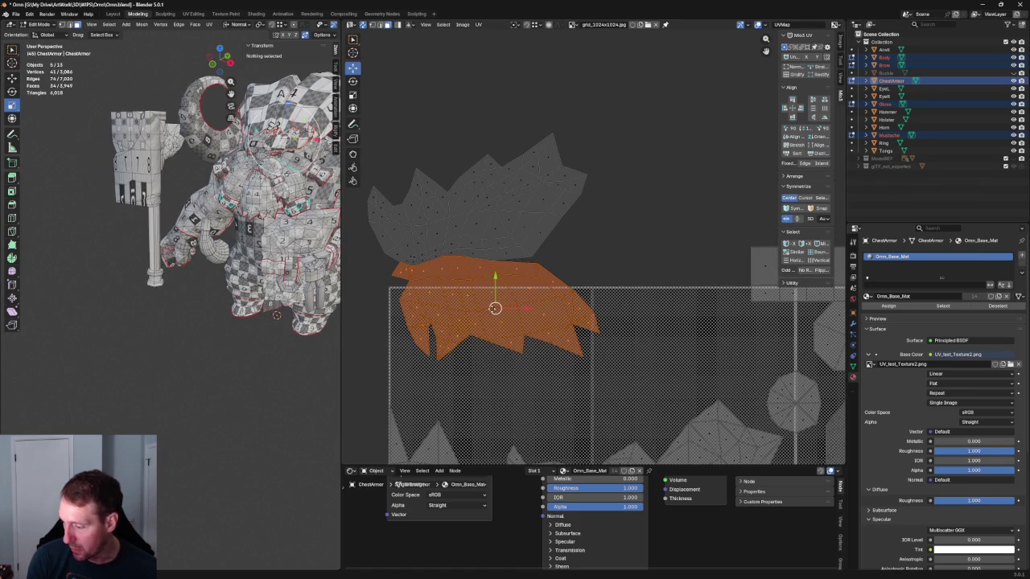
pyautogui.click(678, 230)
pyautogui.press('u')
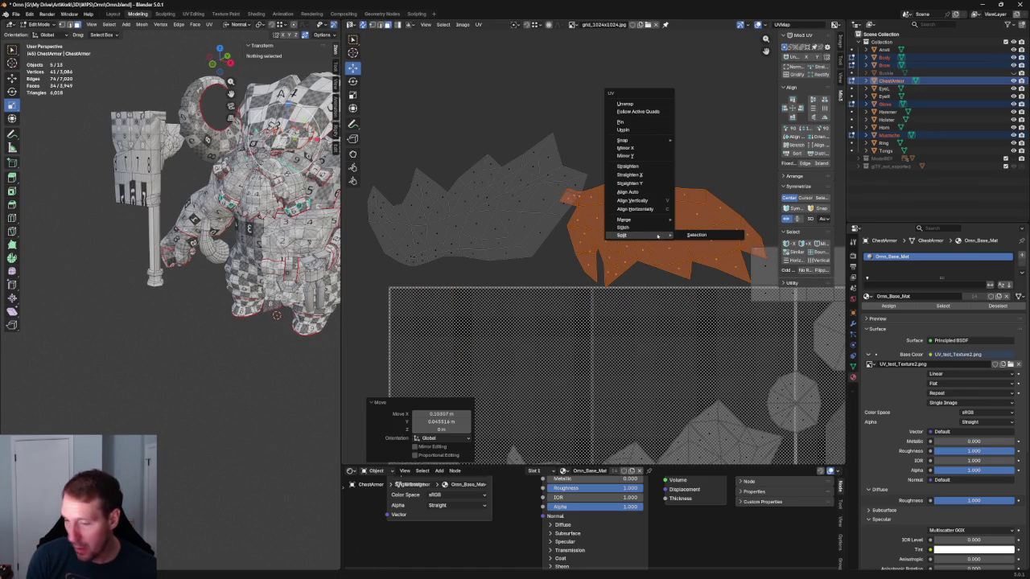
pyautogui.hotkey('ctrl', 'z')
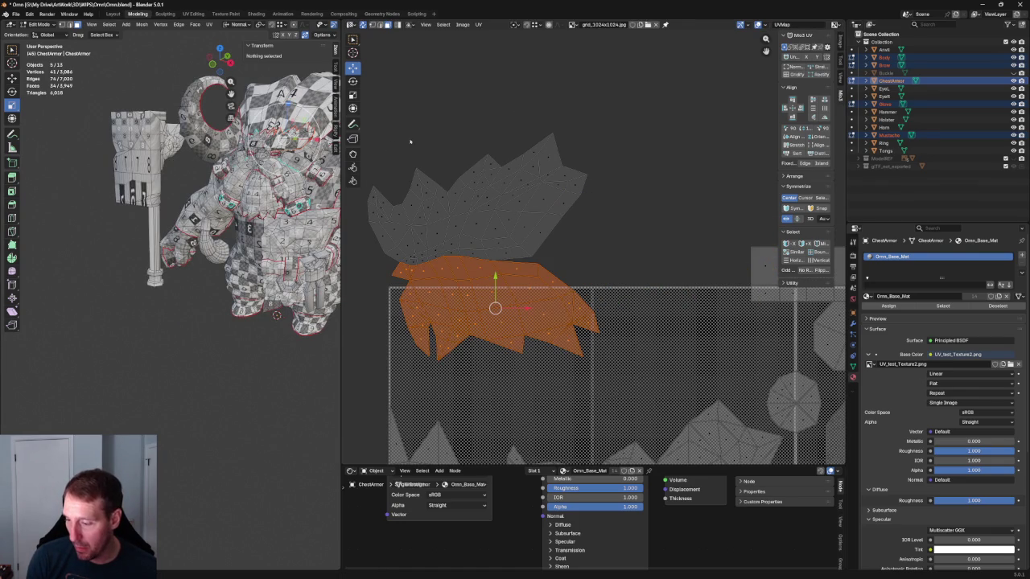
# Step: Orbit the 3D view around the chest armor to inspect the checker texture
pyautogui.moveTo(266, 201)
pyautogui.mouseDown(button='middle')
pyautogui.moveTo(283, 213)
pyautogui.moveTo(251, 214)
pyautogui.moveTo(161, 298)
pyautogui.moveTo(239, 253)
pyautogui.moveTo(219, 251)
pyautogui.moveTo(285, 314)
pyautogui.moveTo(306, 314)
pyautogui.moveTo(335, 260)
pyautogui.moveTo(140, 260)
pyautogui.mouseUp(button='middle')
pyautogui.scroll(2, 284, 212)
pyautogui.scroll(2, 283, 213)
pyautogui.scroll(2, 284, 212)
pyautogui.moveTo(247, 308); pyautogui.dragTo(214, 306, button='middle')
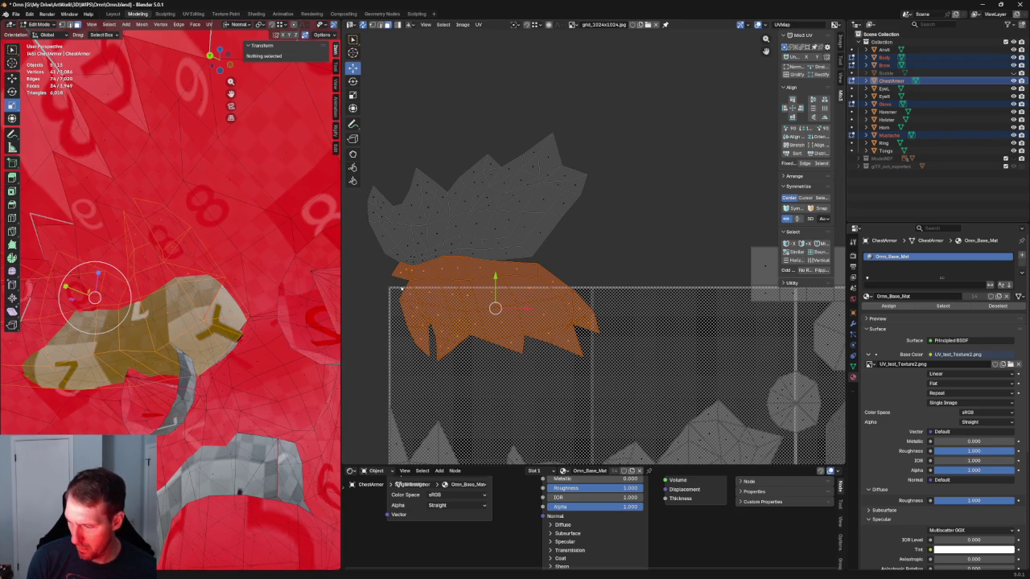
pyautogui.moveTo(254, 312); pyautogui.dragTo(165, 349, button='middle')
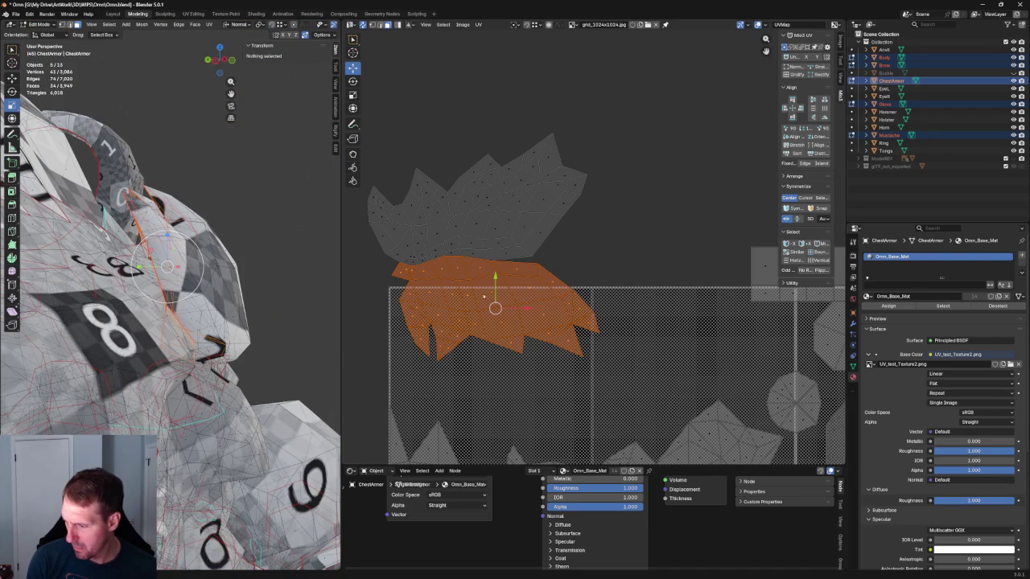
# Step: Mirror the split-off part along Y and position it up and right
pyautogui.moveTo(479, 296); pyautogui.dragTo(633, 206)
pyautogui.rightClick(648, 226)
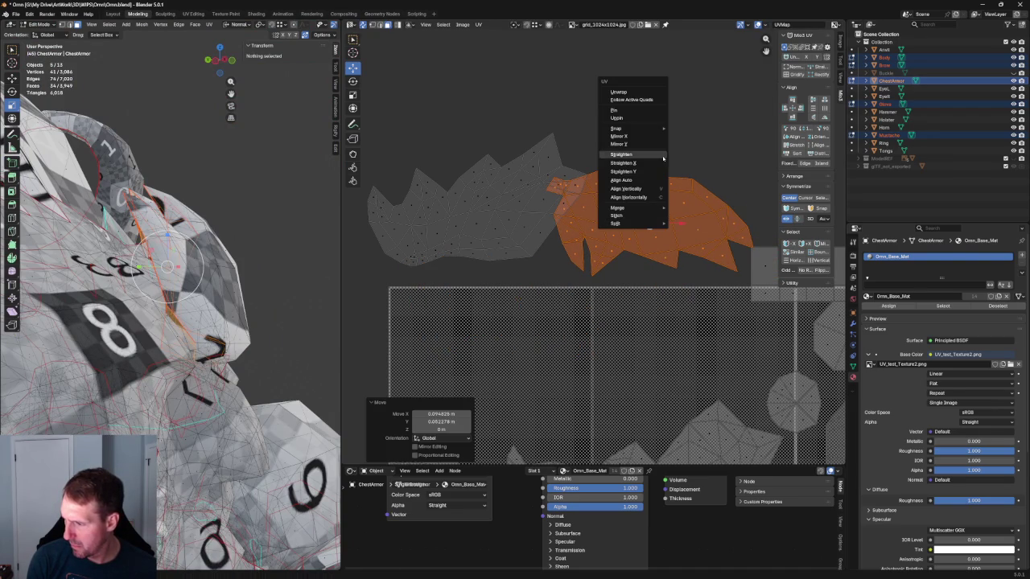
pyautogui.click(621, 144)
pyautogui.press('g')
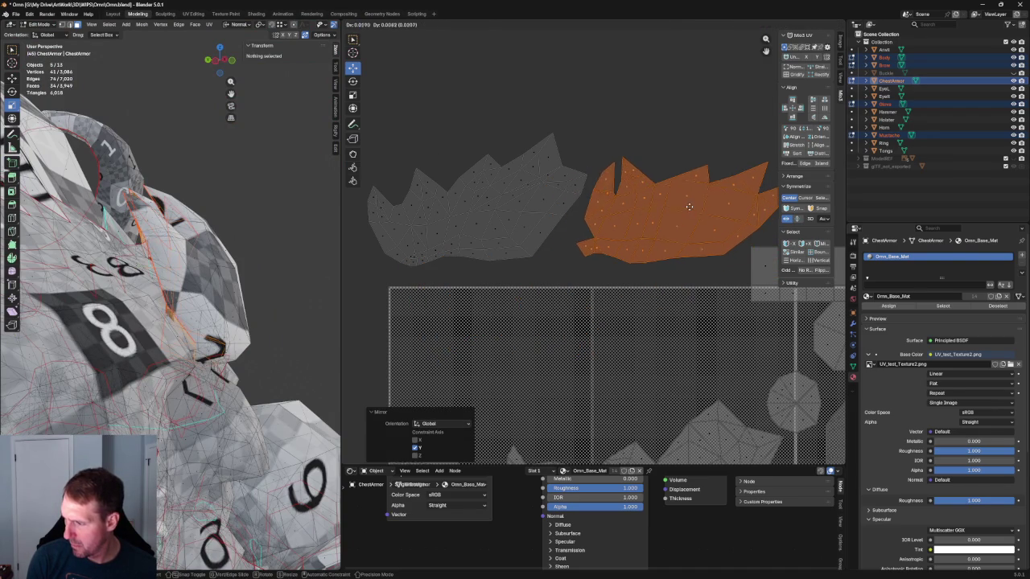
pyautogui.click(644, 205)
# Step: Move both spiky islands down into the top of the UV tile
pyautogui.scroll(-2, 636, 225)
pyautogui.moveTo(617, 171); pyautogui.dragTo(487, 258)
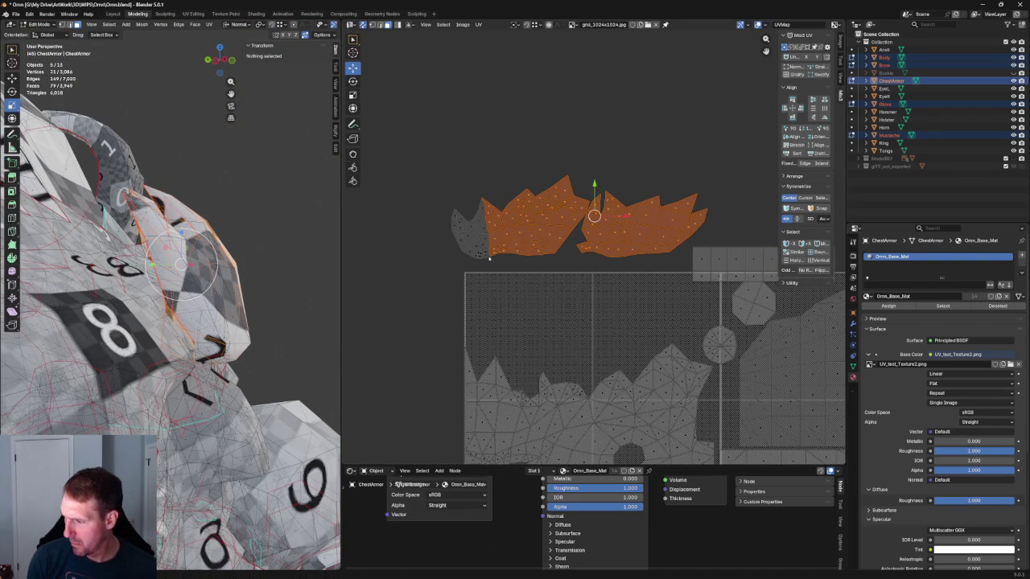
pyautogui.moveTo(493, 169); pyautogui.dragTo(378, 235)
pyautogui.moveTo(579, 216); pyautogui.dragTo(593, 306)
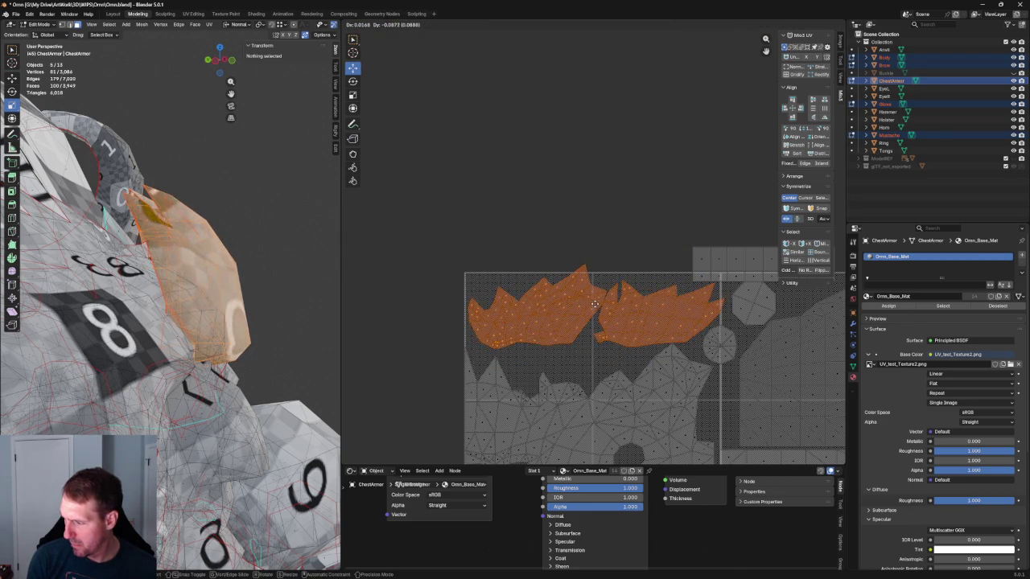
pyautogui.moveTo(593, 306); pyautogui.dragTo(597, 305)
# Step: Deselect all UV islands and frame the whole UV layout
pyautogui.scroll(2, 594, 316)
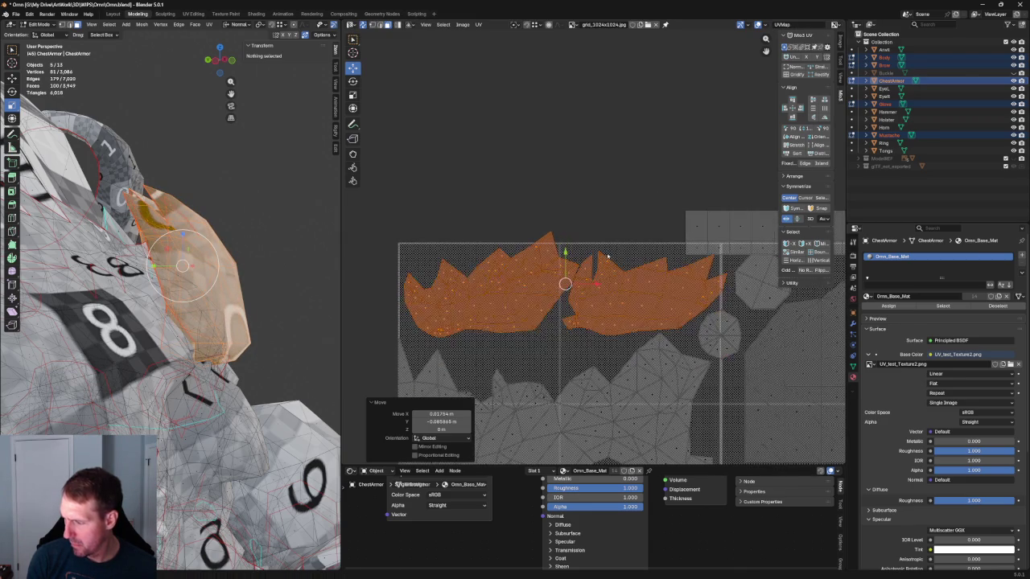
pyautogui.click(647, 305)
pyautogui.hotkey('alt', 'a')
pyautogui.press('Home')
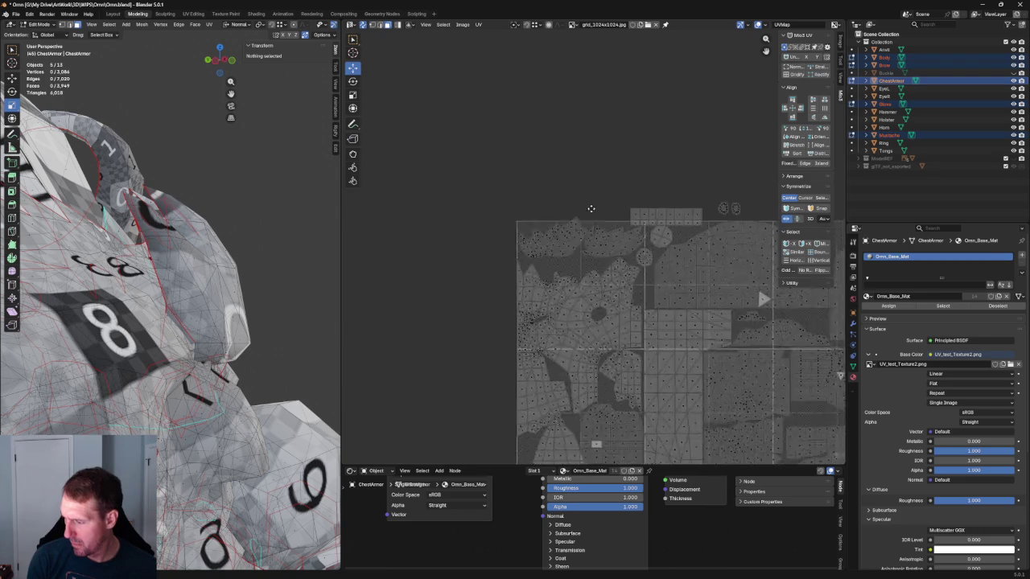
# Step: Shift the large chest armor islands up slightly
pyautogui.scroll(1, 543, 207)
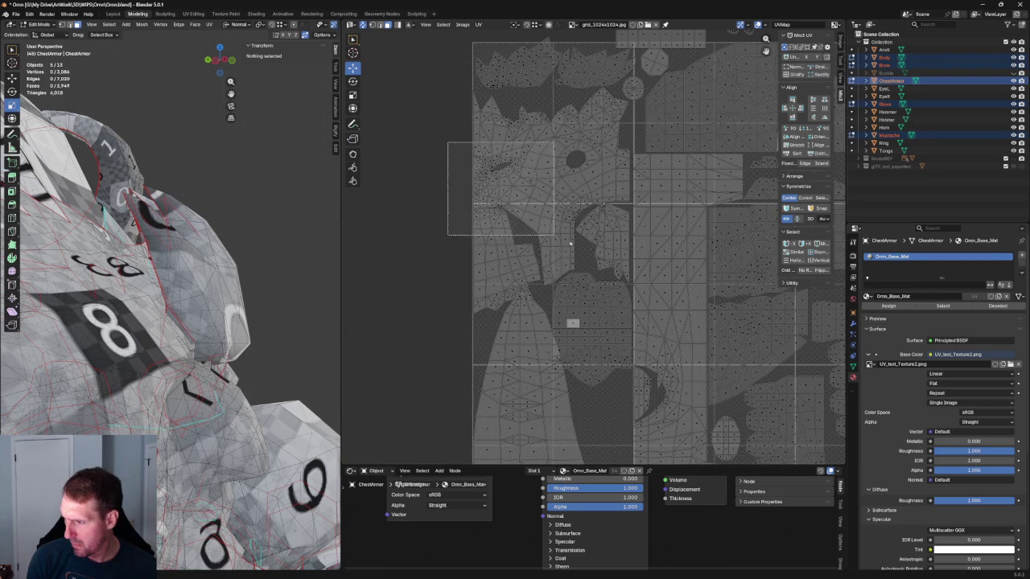
pyautogui.click(605, 267)
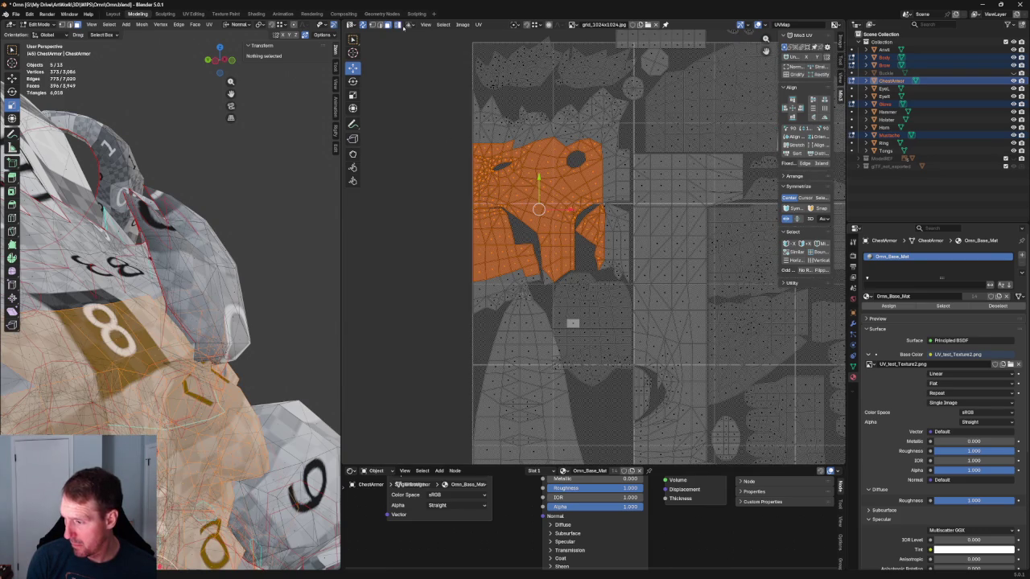
pyautogui.hotkey('alt', 'a')
pyautogui.moveTo(416, 127); pyautogui.dragTo(610, 288)
pyautogui.keyDown('shift'); pyautogui.click(598, 332); pyautogui.keyUp('shift')
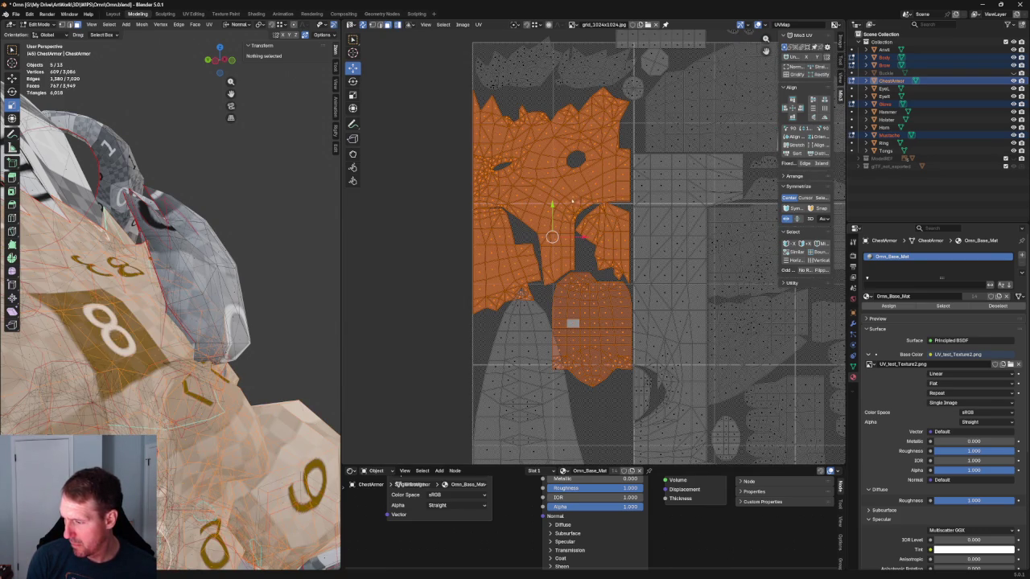
pyautogui.moveTo(552, 207); pyautogui.dragTo(561, 196)
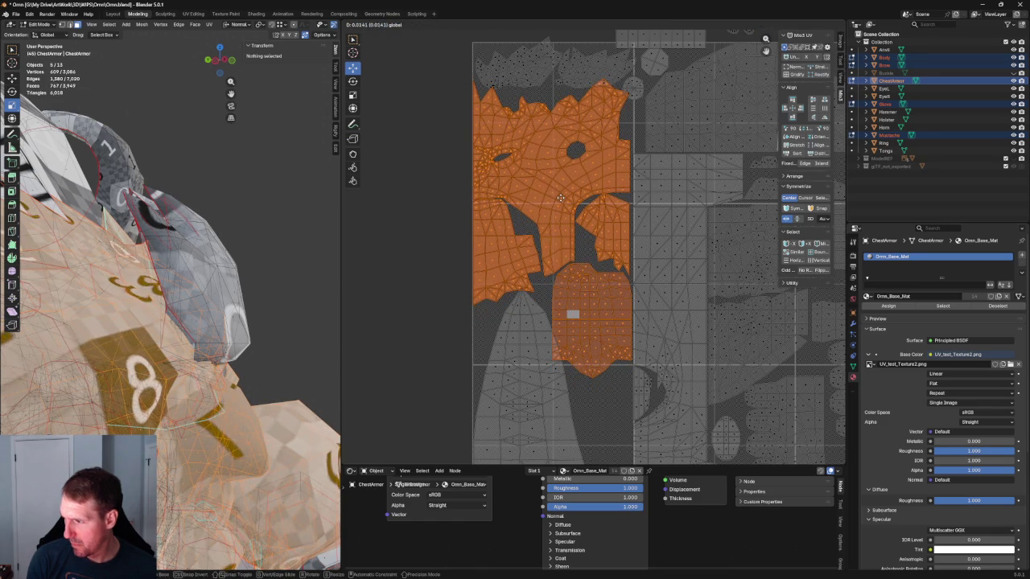
pyautogui.click(561, 197)
# Step: Rotate the top spiky island to about -8.41° and nudge it down-left
pyautogui.scroll(4, 561, 196)
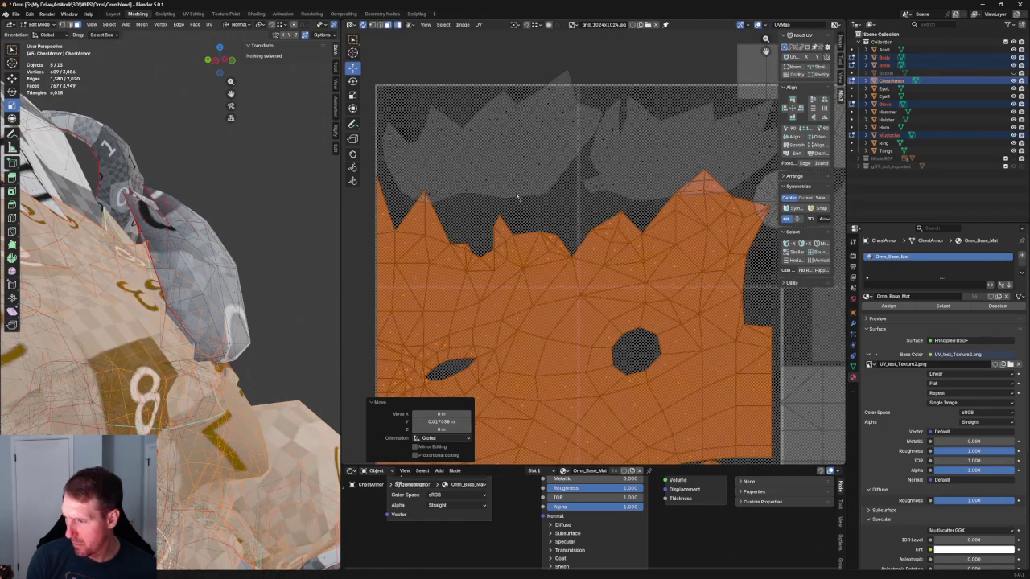
pyautogui.click(479, 136)
pyautogui.hotkey('shift', 'space')
pyautogui.press('r')
pyautogui.moveTo(515, 113); pyautogui.dragTo(522, 124)
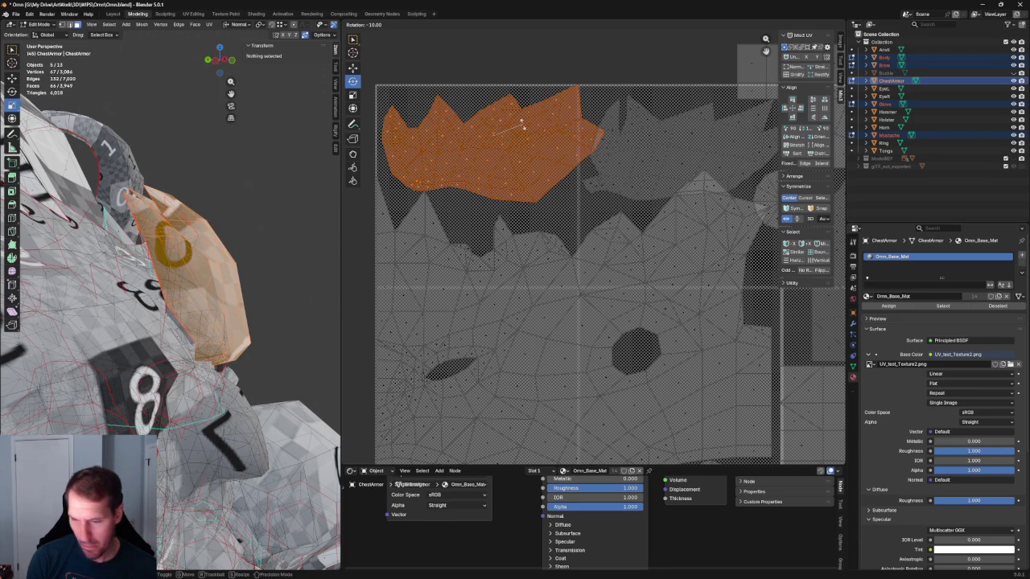
pyautogui.click(522, 122)
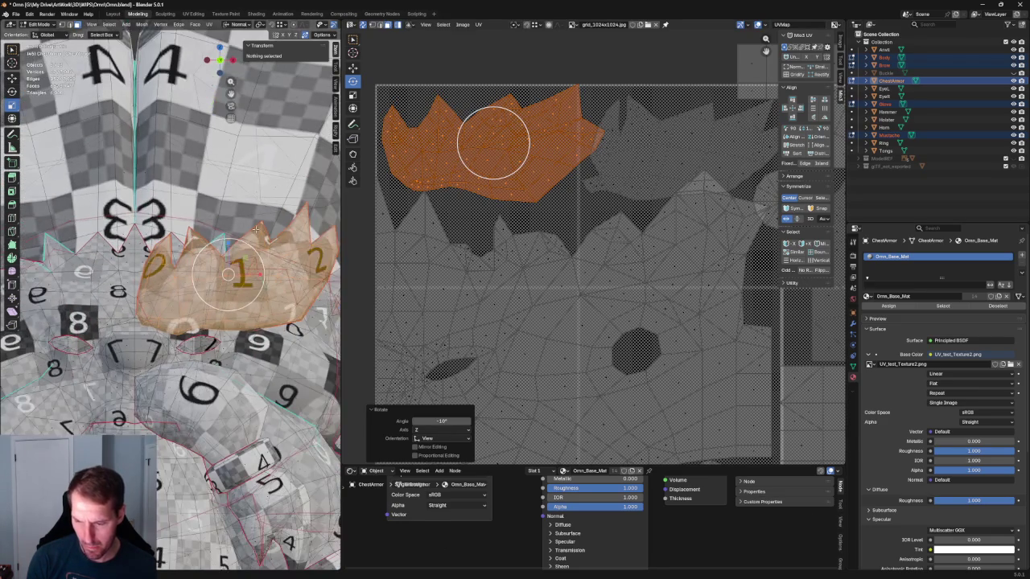
pyautogui.moveTo(519, 128); pyautogui.dragTo(520, 134)
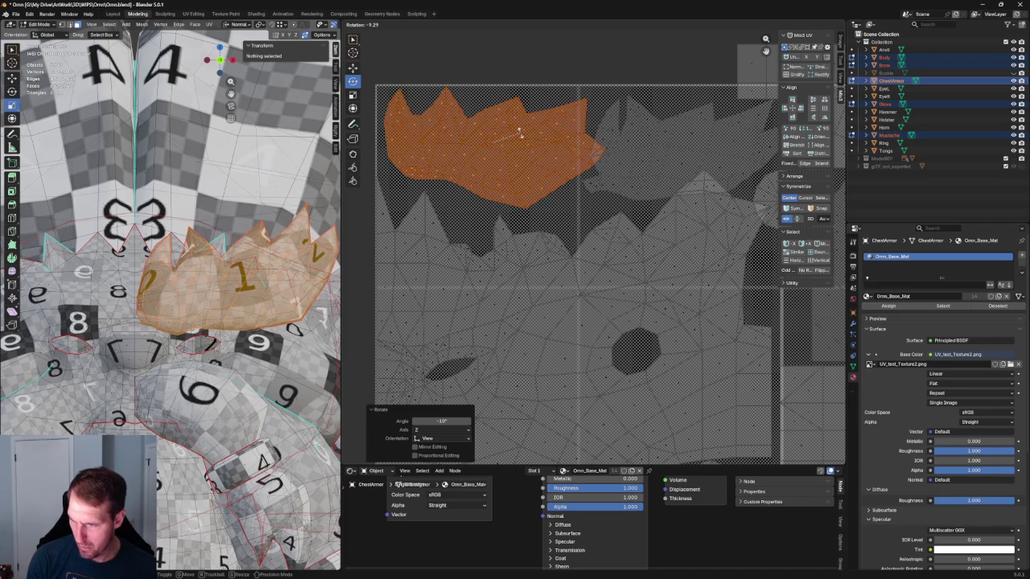
pyautogui.moveTo(520, 134); pyautogui.dragTo(488, 148)
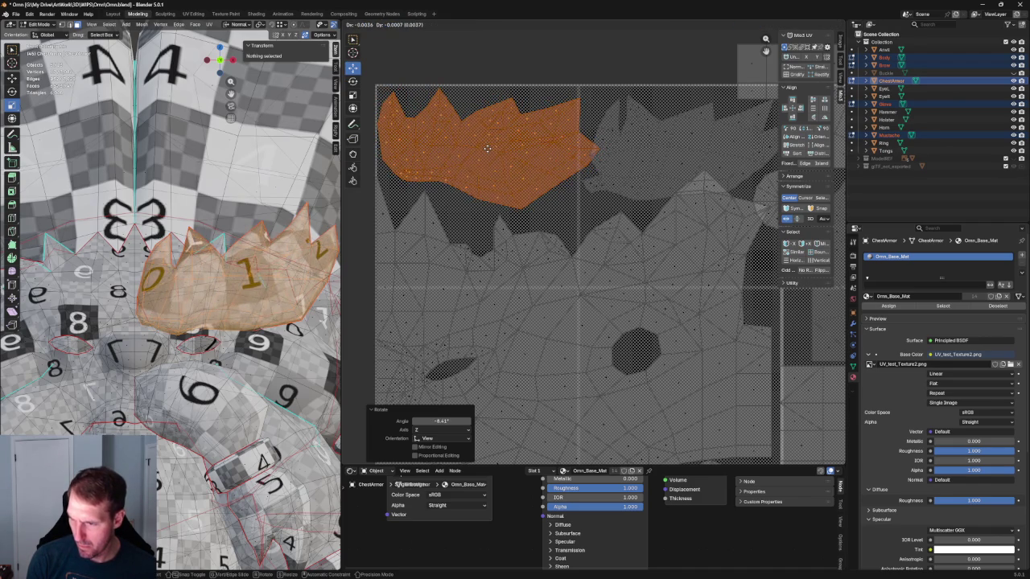
pyautogui.moveTo(487, 148); pyautogui.dragTo(362, 176, button='middle')
# Step: Rotate the smaller spiky island about 12.6° and tuck it near the tile's top edge
pyautogui.click(353, 81)
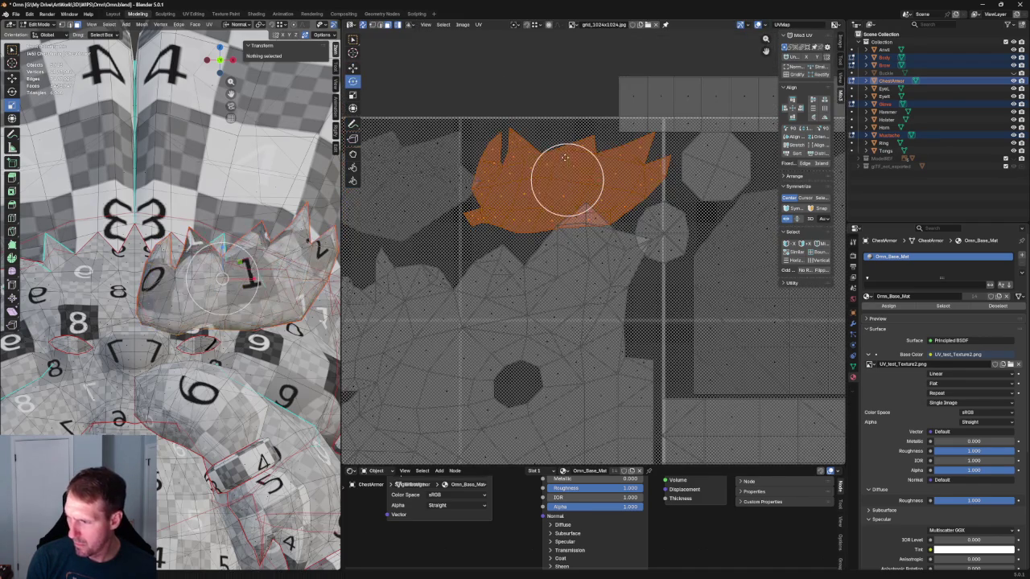
pyautogui.moveTo(591, 158); pyautogui.dragTo(586, 145)
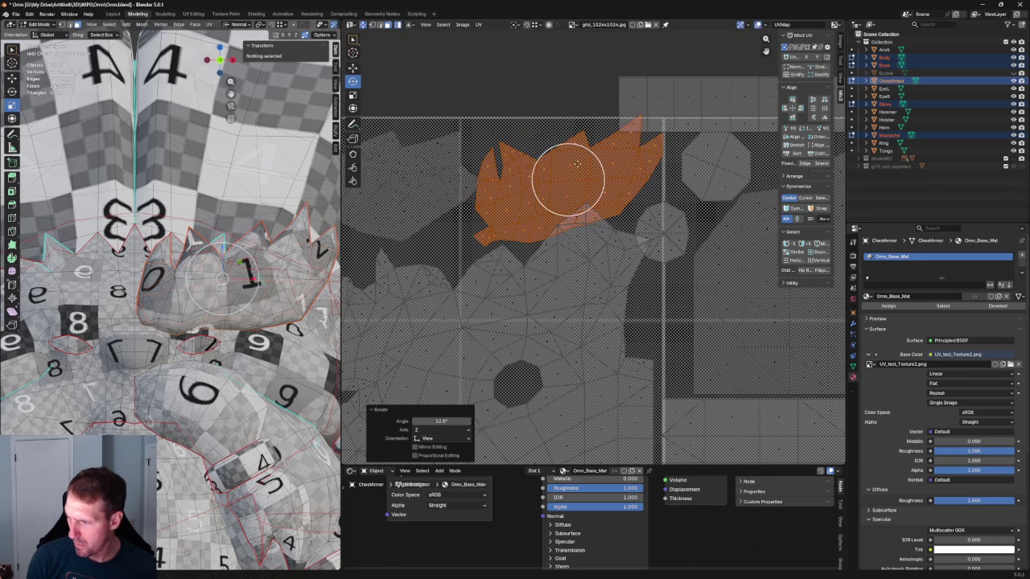
pyautogui.click(352, 67)
pyautogui.moveTo(568, 213); pyautogui.dragTo(567, 200)
pyautogui.scroll(-3, 567, 200)
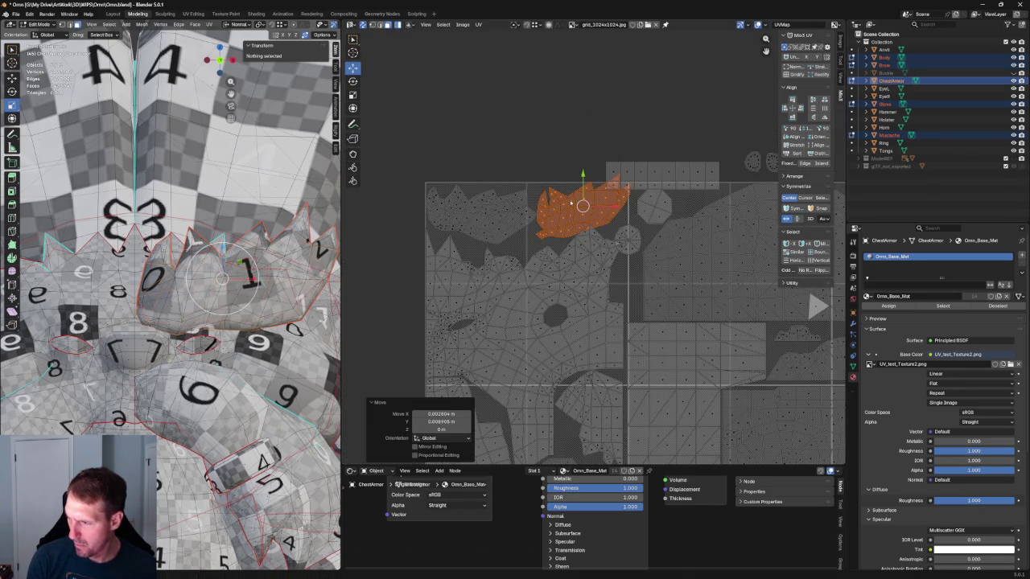
pyautogui.press('g')
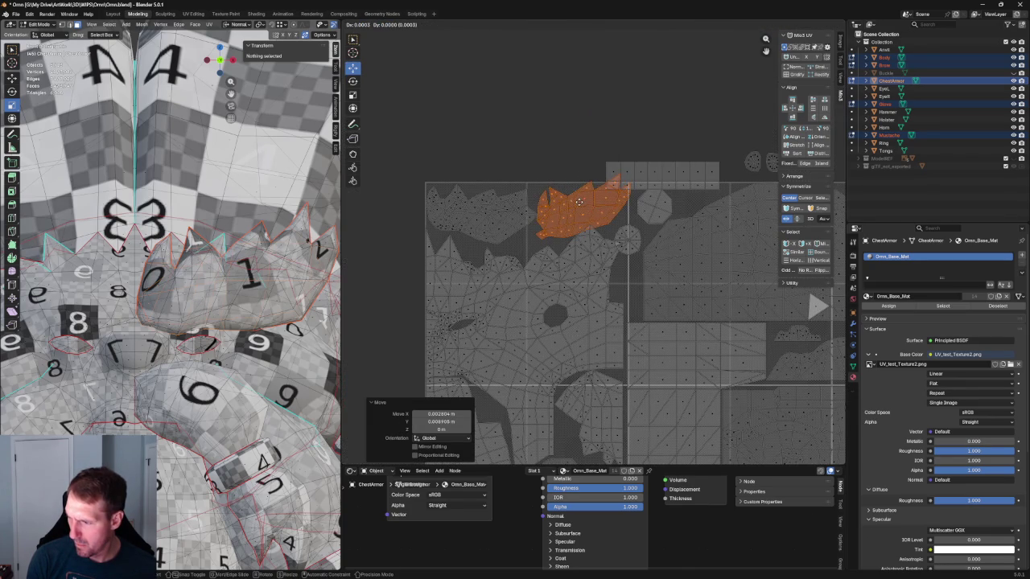
pyautogui.click(578, 201)
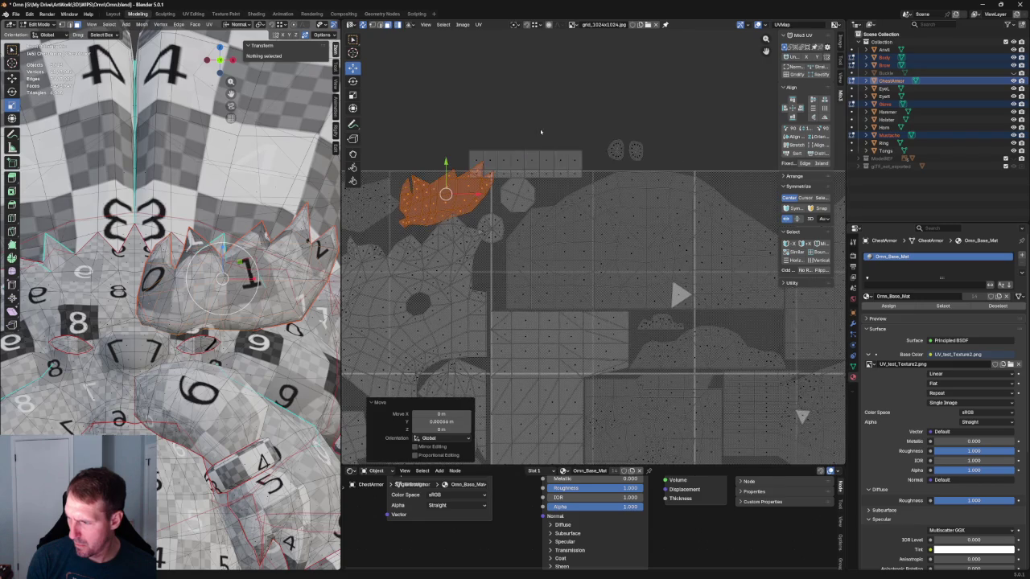
# Step: Move the strip island out to the left of the tile
pyautogui.scroll(-2, 531, 186)
pyautogui.scroll(-2, 536, 130)
pyautogui.scroll(2, 536, 130)
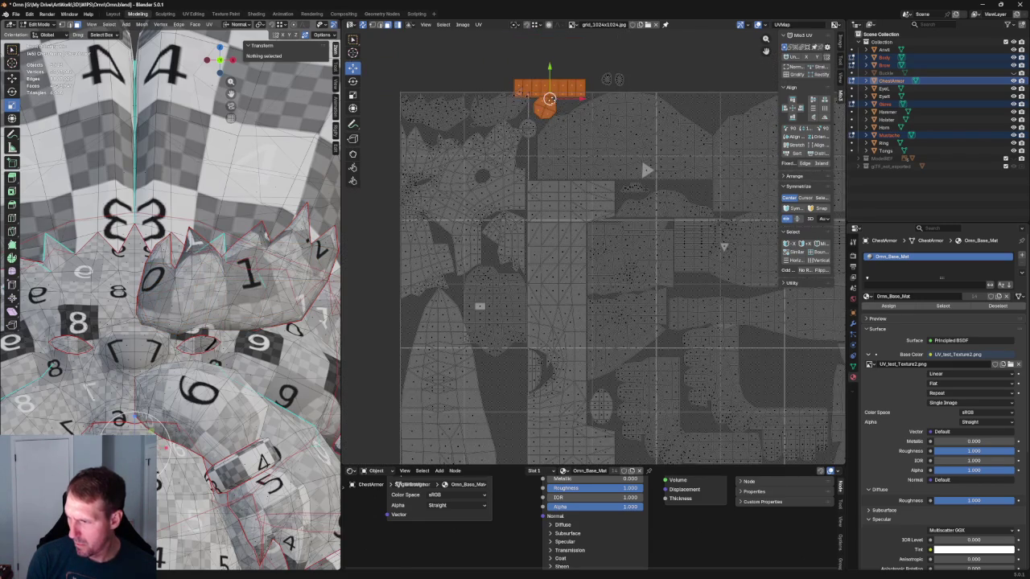
pyautogui.moveTo(550, 98); pyautogui.dragTo(384, 319)
pyautogui.click(376, 252)
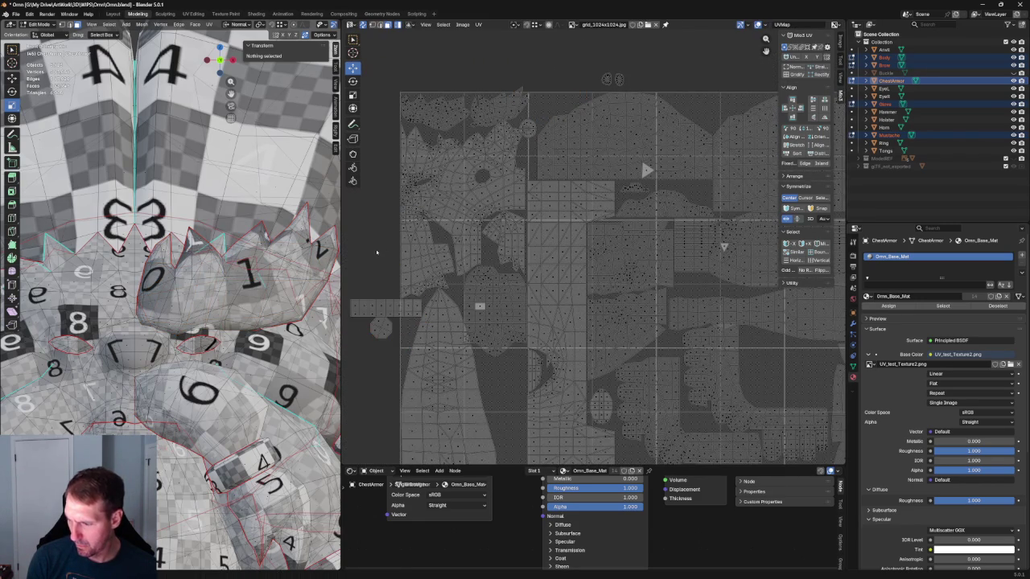
pyautogui.scroll(1, 451, 209)
pyautogui.scroll(-1, 563, 154)
pyautogui.scroll(-1, 588, 138)
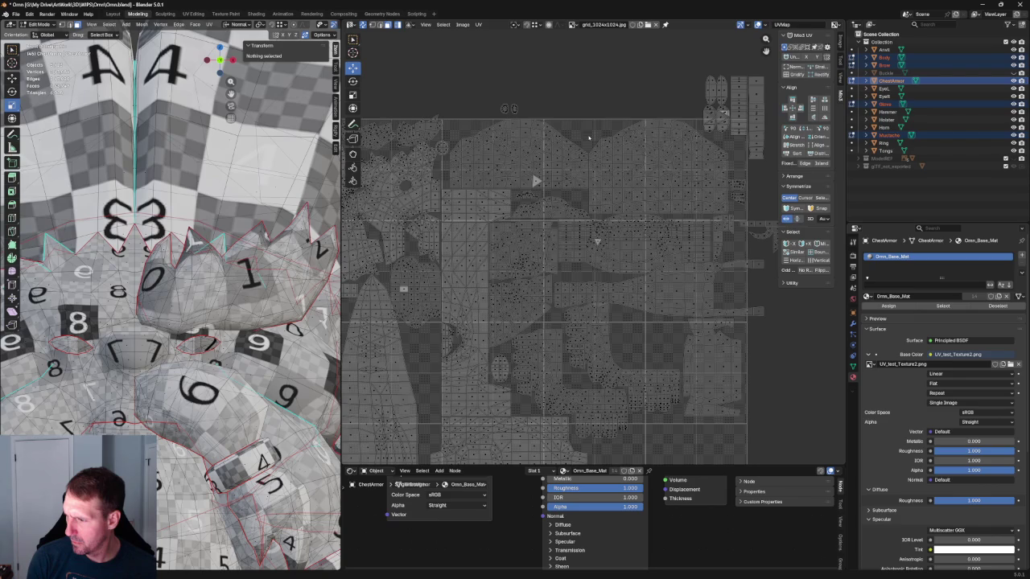
# Step: Shift the two-hump island and the small island right by about 0.045
pyautogui.click(714, 170)
pyautogui.click(740, 193)
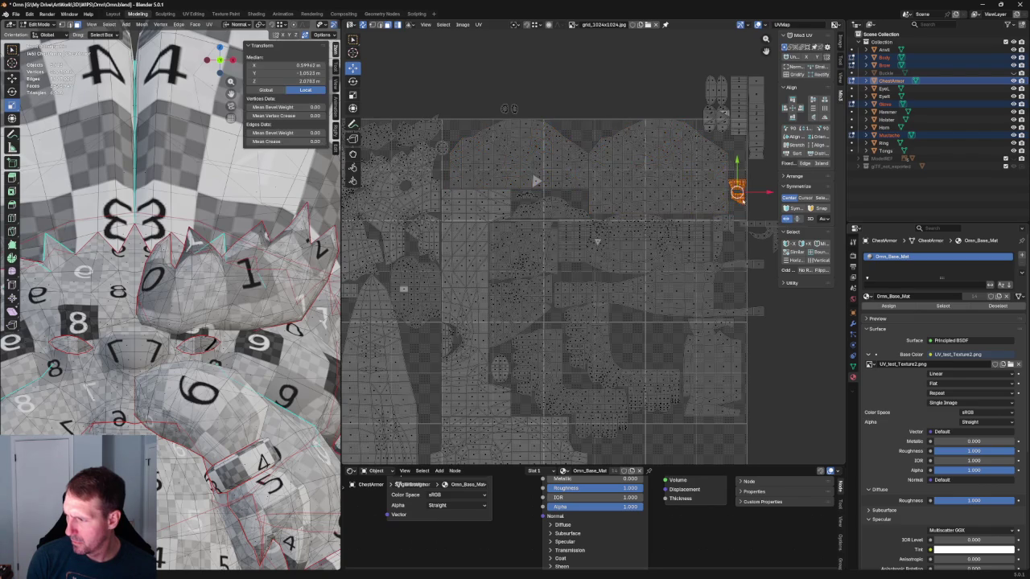
pyautogui.moveTo(740, 193); pyautogui.dragTo(594, 138)
pyautogui.keyDown('shift'); pyautogui.click(579, 179); pyautogui.keyUp('shift')
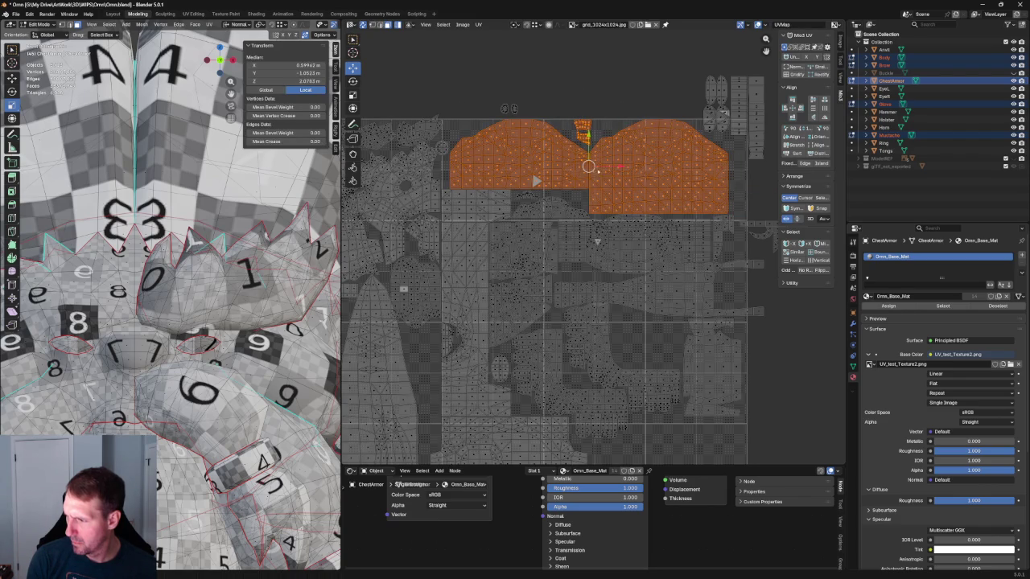
pyautogui.press('g')
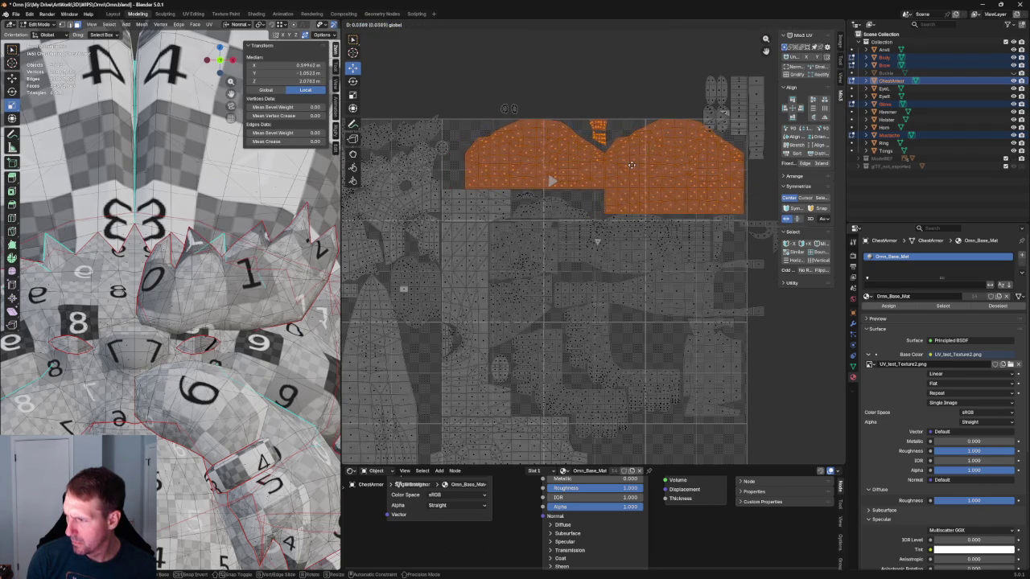
pyautogui.click(633, 165)
pyautogui.moveTo(634, 164); pyautogui.dragTo(750, 153, button='middle')
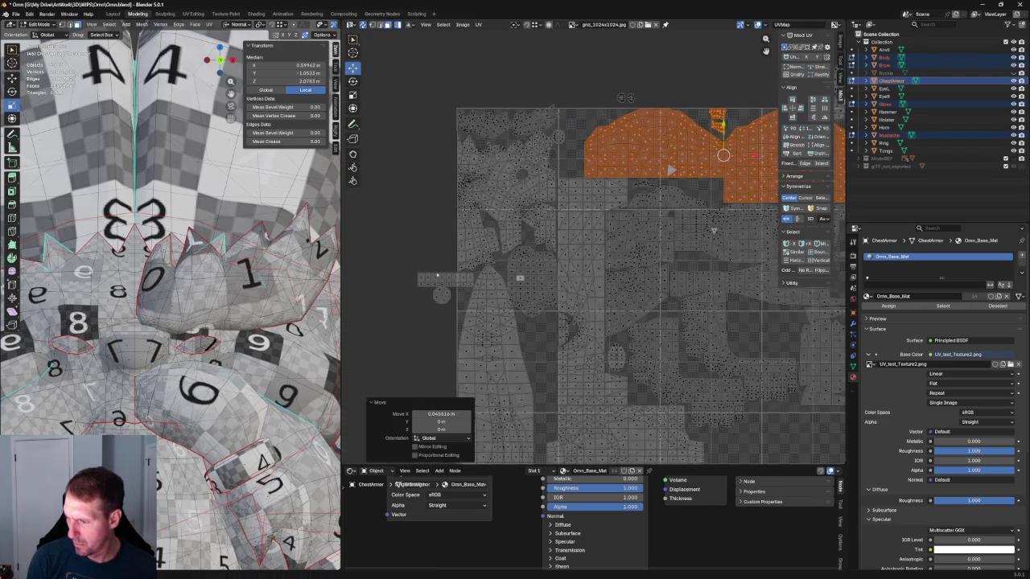
# Step: Place the strip island along the tile's top edge
pyautogui.click(451, 280)
pyautogui.press('g')
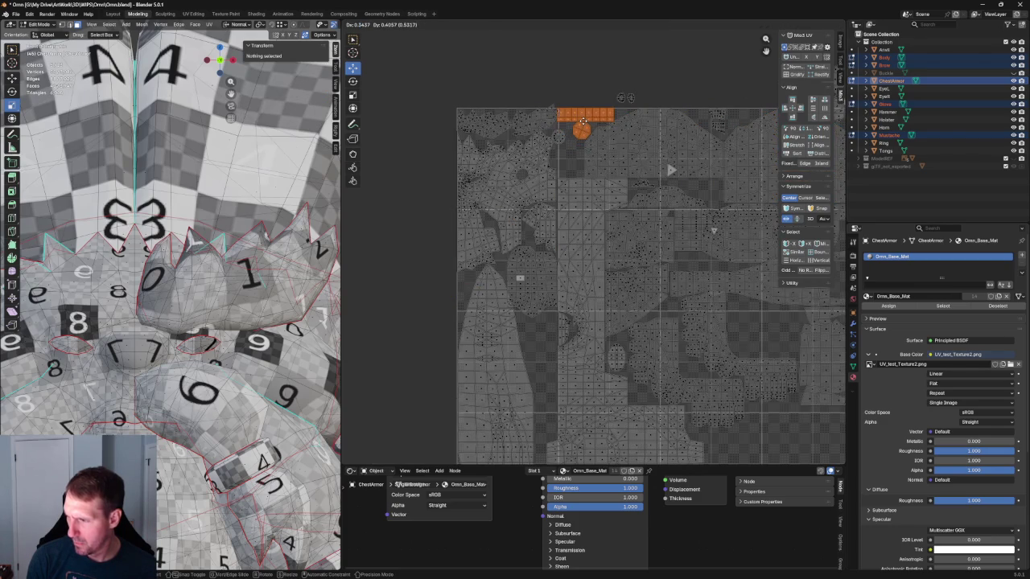
pyautogui.click(586, 120)
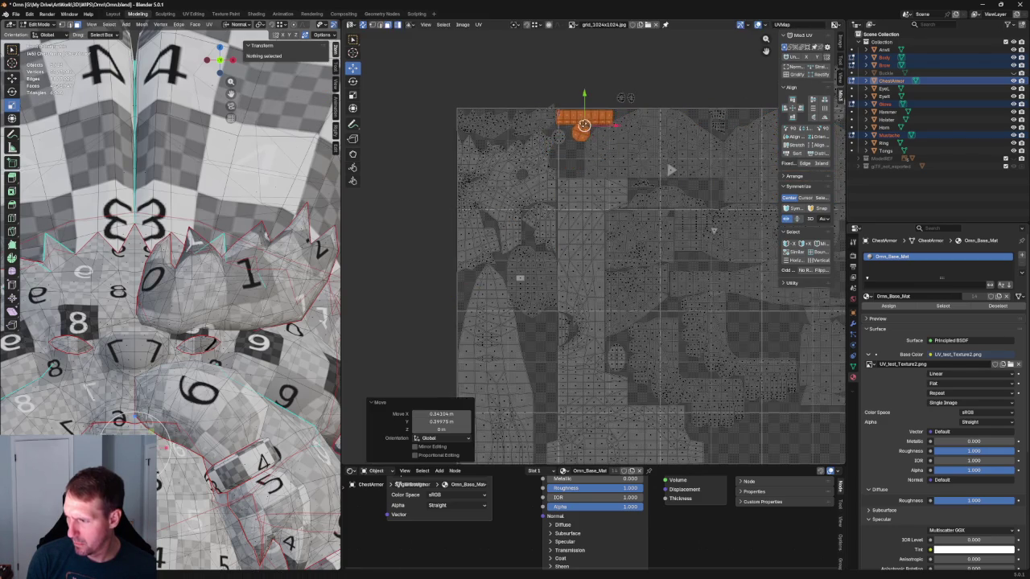
# Step: Nudge the small round island down-left by about -0.002 X and -0.005 Y
pyautogui.scroll(7, 586, 121)
pyautogui.scroll(-7, 562, 73)
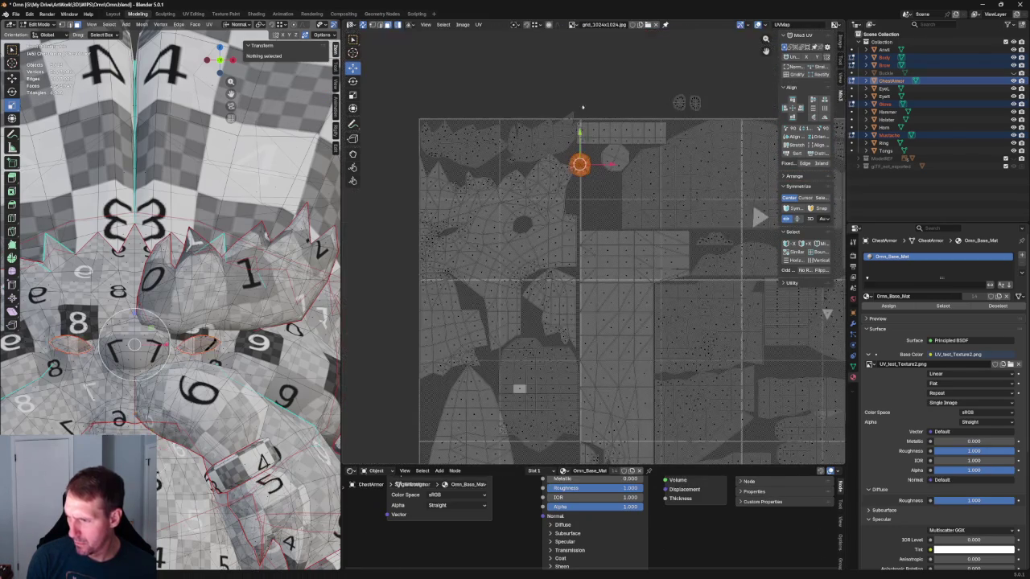
pyautogui.press('g')
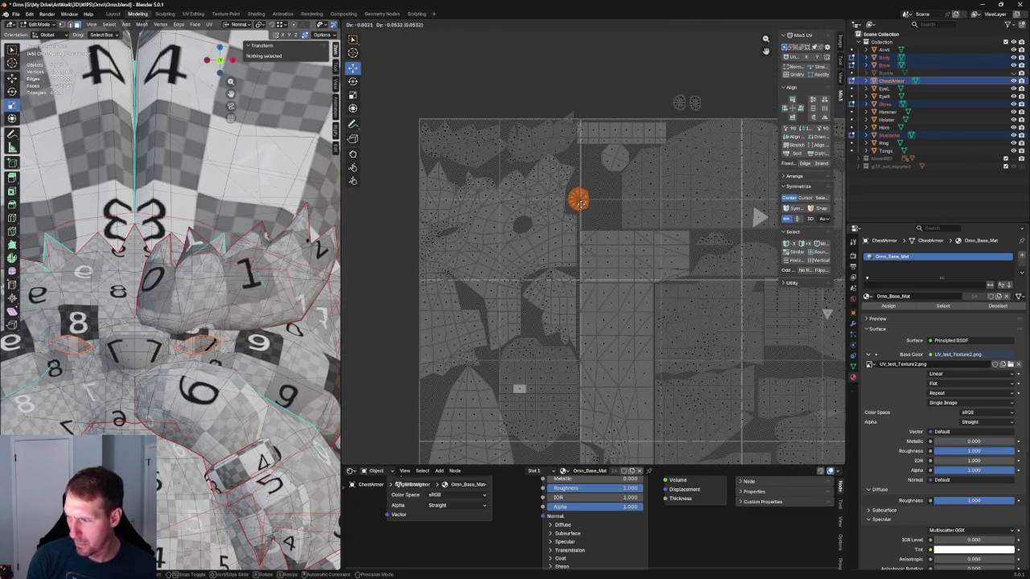
pyautogui.click(588, 198)
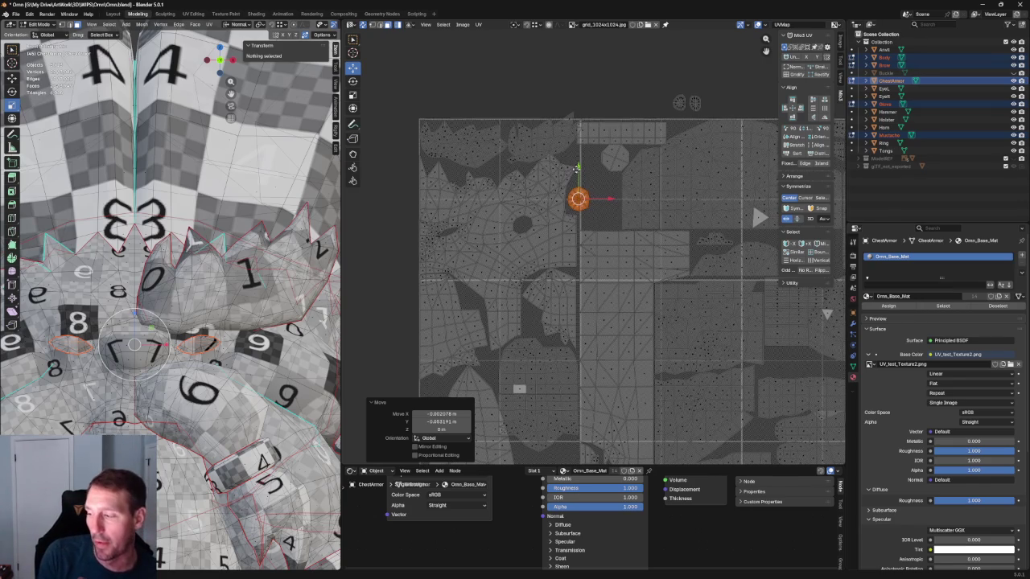
# Step: Bring the islands around the gizmo into view and select the two small oval islands
pyautogui.scroll(2, 576, 169)
pyautogui.scroll(2, 626, 151)
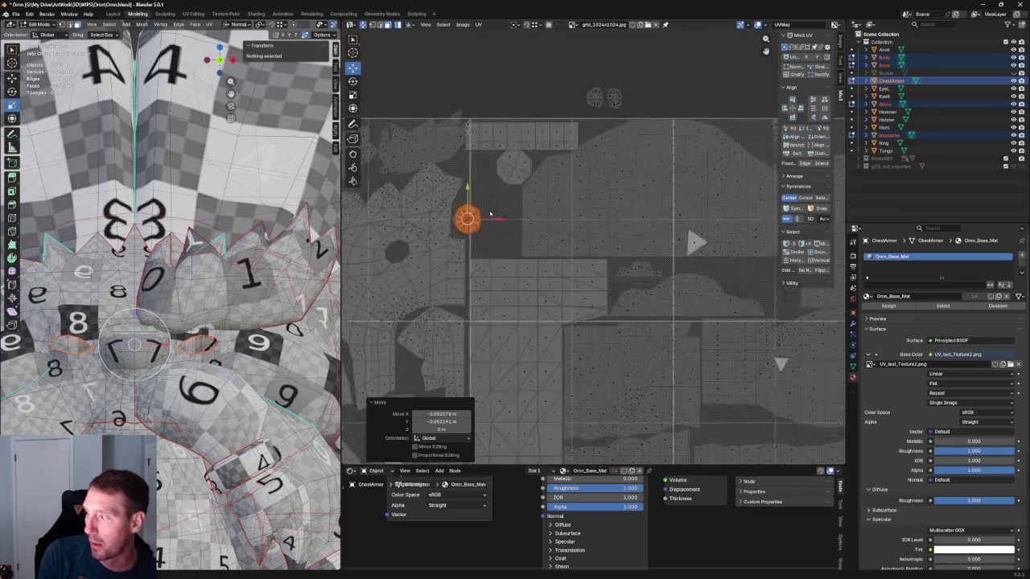
pyautogui.scroll(-3, 626, 150)
pyautogui.scroll(3, 626, 150)
pyautogui.moveTo(524, 99); pyautogui.dragTo(596, 247, button='middle')
pyautogui.scroll(1, 596, 247)
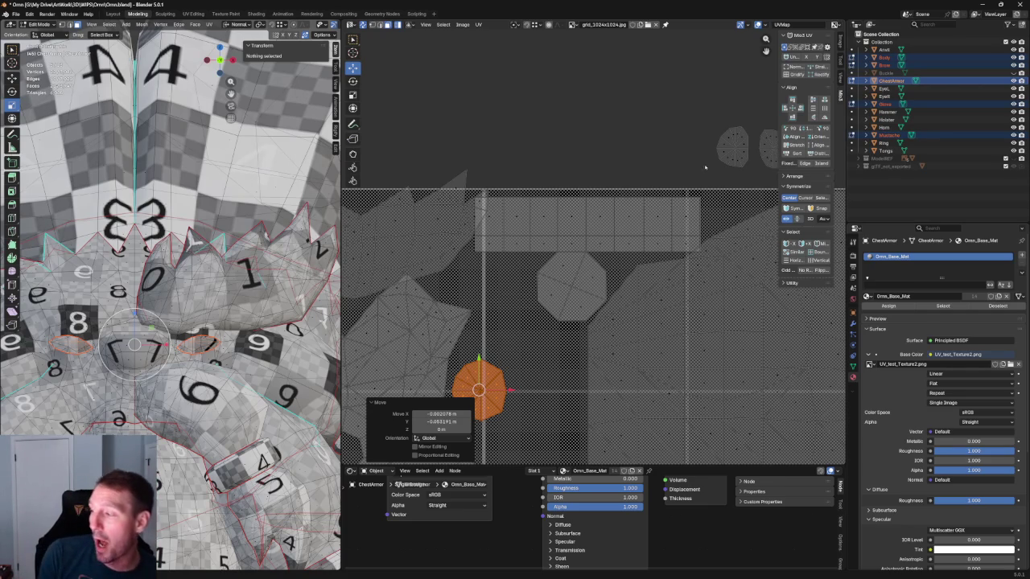
pyautogui.scroll(2, 556, 227)
pyautogui.press('a')
pyautogui.scroll(-1, 595, 241)
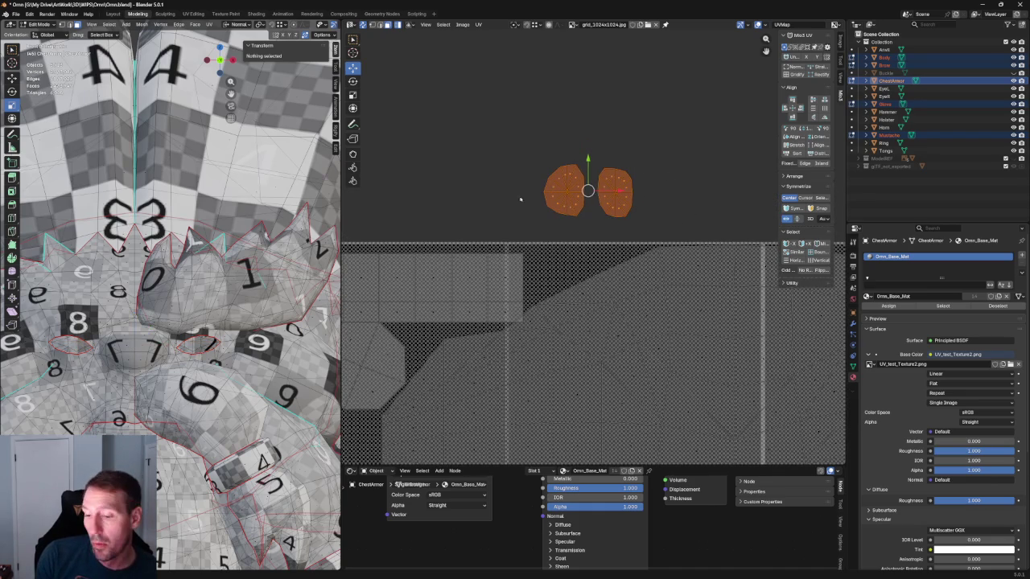
# Step: Pull the two small oval islands down from above into the UV tile
pyautogui.press('KP_1')
pyautogui.scroll(-2, 236, 231)
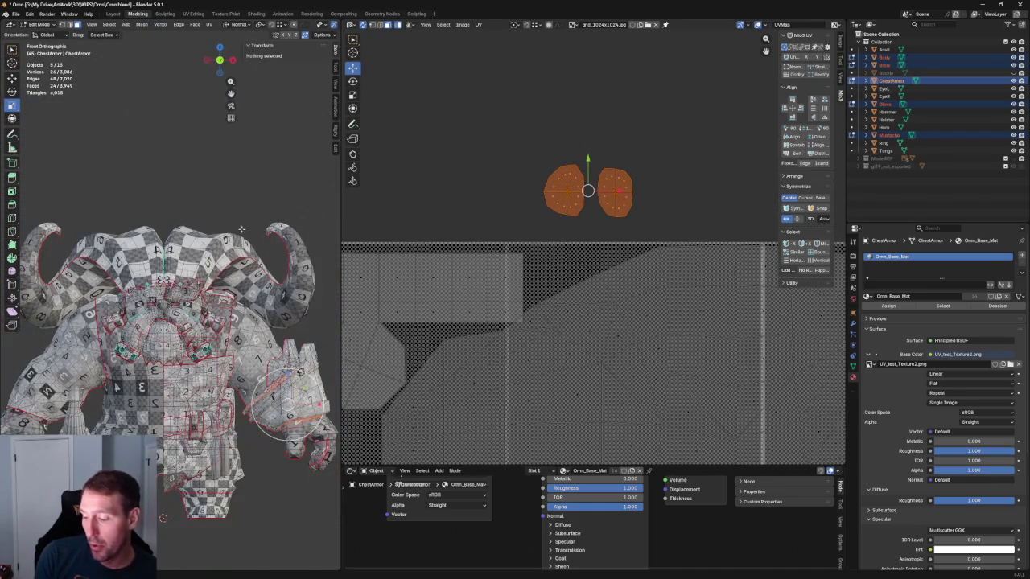
pyautogui.scroll(-3, 624, 213)
pyautogui.scroll(-2, 546, 127)
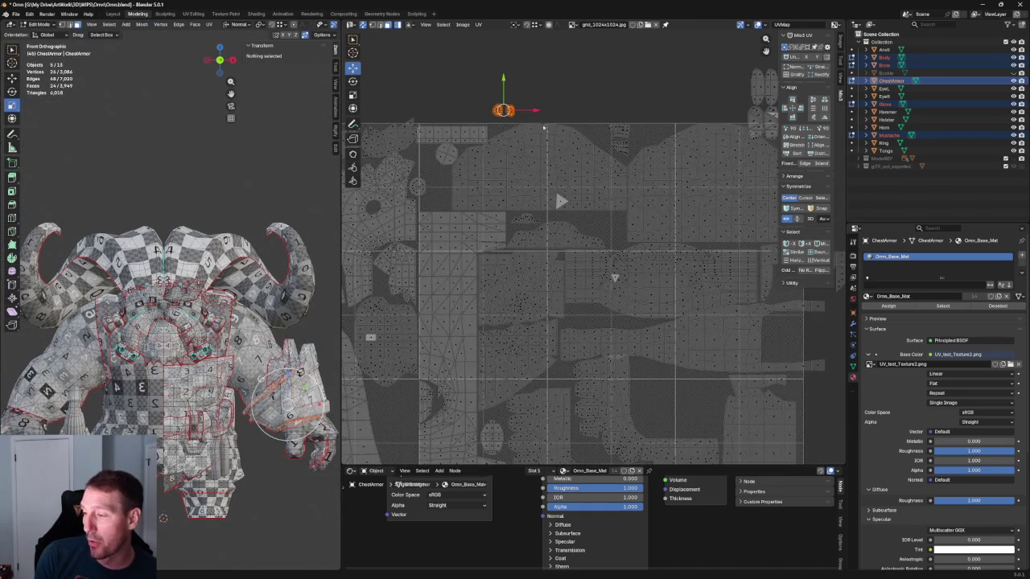
pyautogui.moveTo(574, 184); pyautogui.dragTo(561, 121, button='middle')
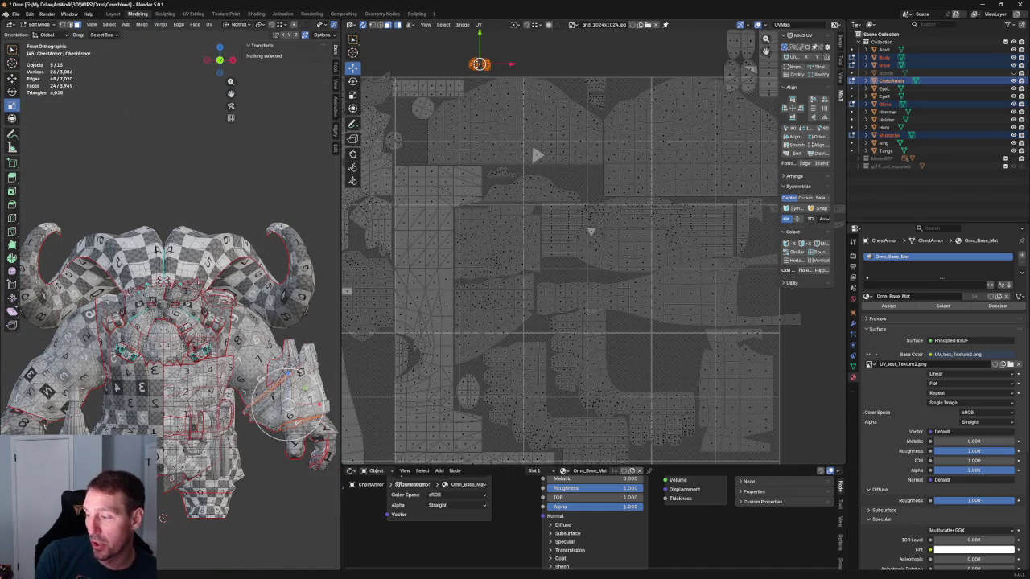
pyautogui.moveTo(480, 64); pyautogui.dragTo(565, 174)
pyautogui.scroll(1, 579, 165)
pyautogui.scroll(1, 598, 156)
pyautogui.scroll(1, 598, 156)
pyautogui.scroll(1, 598, 156)
pyautogui.moveTo(598, 156); pyautogui.dragTo(608, 204, button='middle')
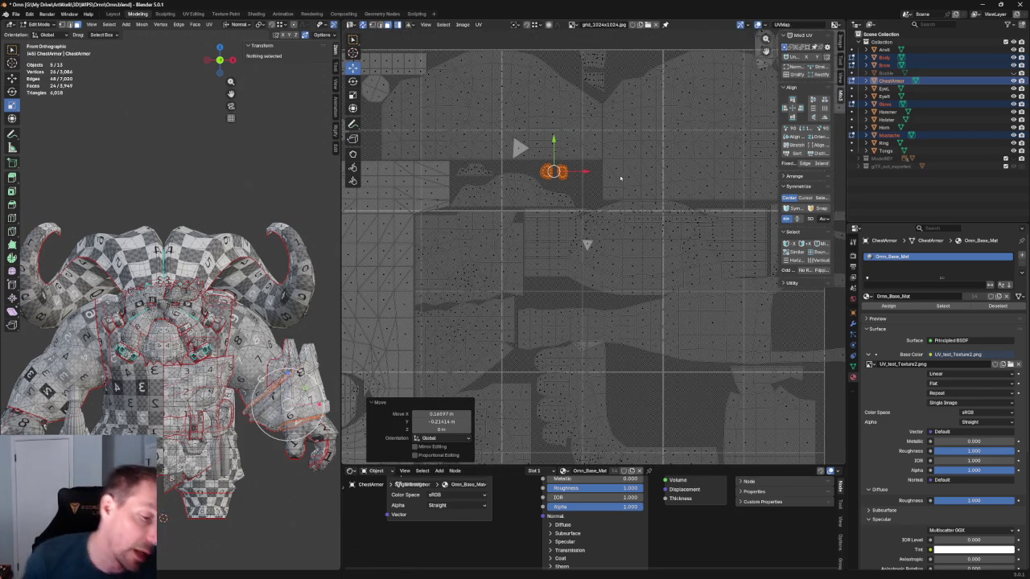
# Step: Drop the oval islands about −0.177 on Y into an empty gap, then select the narrow island
pyautogui.scroll(-1, 621, 179)
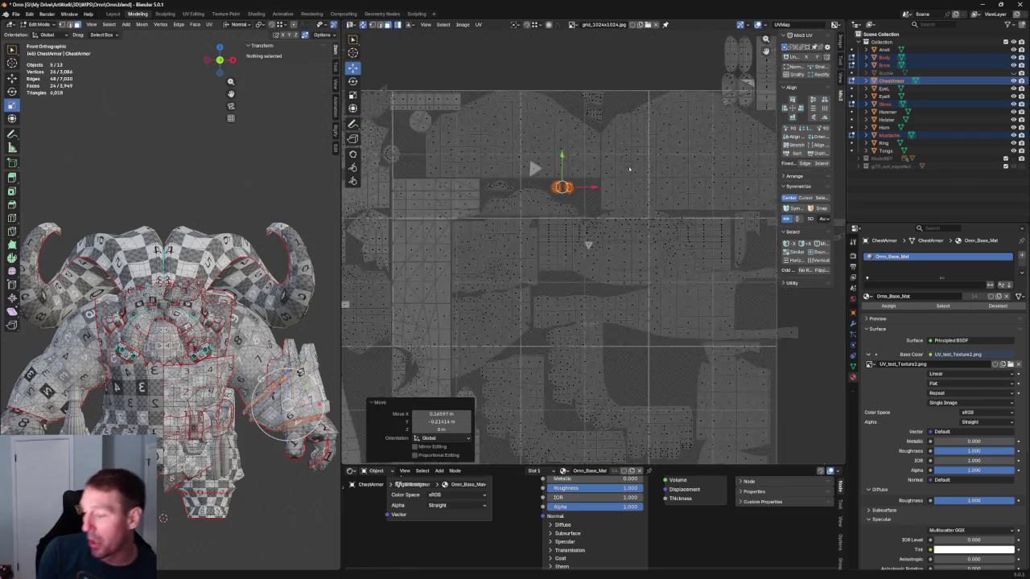
pyautogui.moveTo(640, 201); pyautogui.dragTo(636, 91, button='middle')
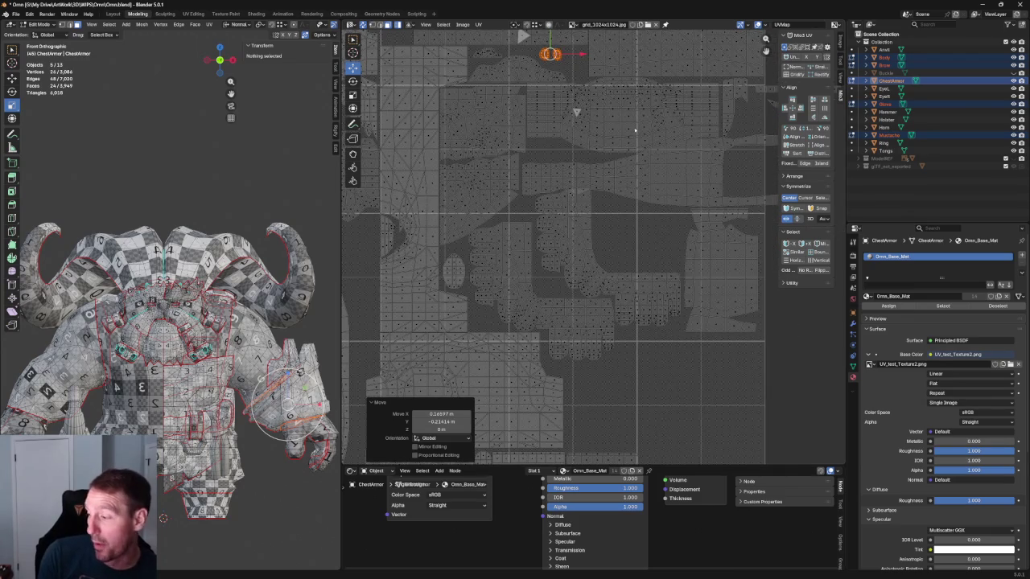
pyautogui.scroll(-5, 600, 195)
pyautogui.scroll(3, 604, 189)
pyautogui.scroll(2, 604, 189)
pyautogui.scroll(1, 490, 194)
pyautogui.scroll(1, 489, 193)
pyautogui.moveTo(513, 98); pyautogui.dragTo(513, 241)
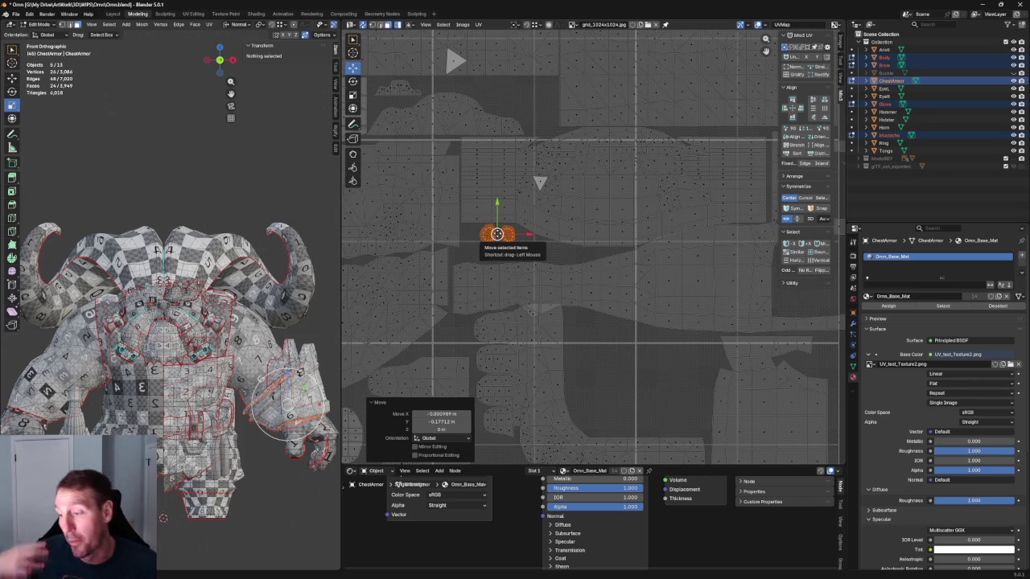
pyautogui.scroll(-1, 619, 210)
pyautogui.scroll(-1, 619, 210)
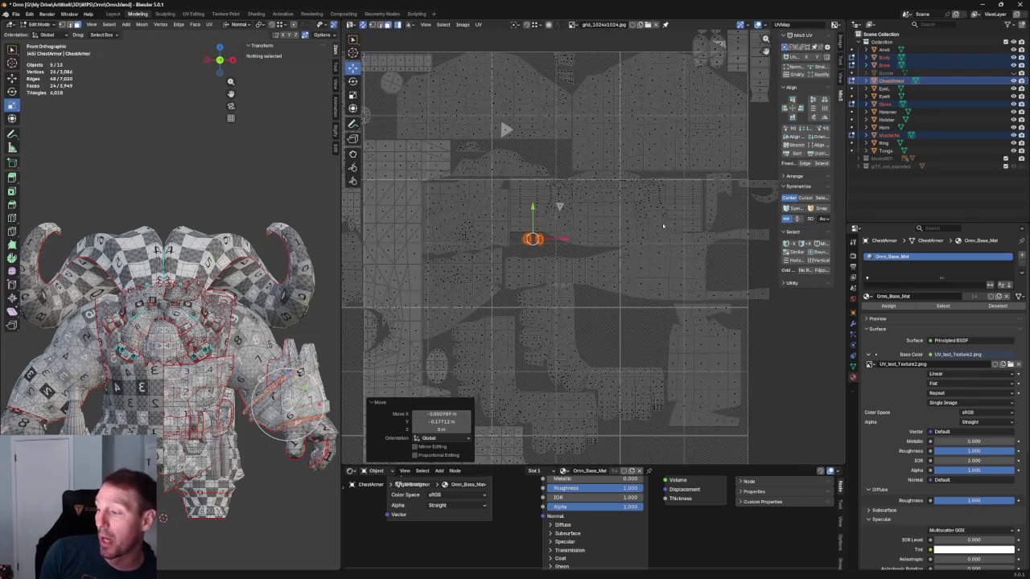
pyautogui.scroll(5, 605, 177)
pyautogui.scroll(1, 628, 188)
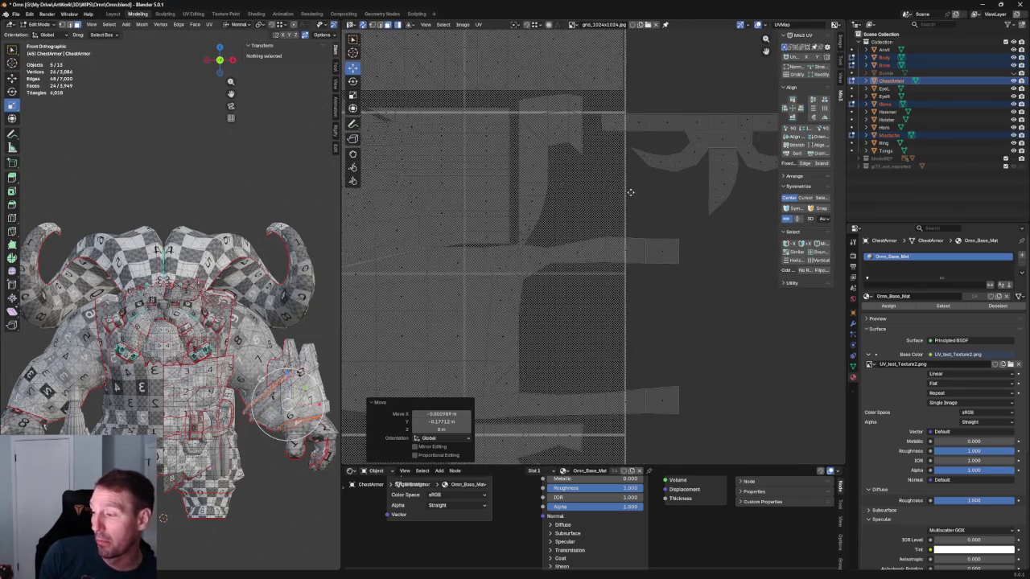
pyautogui.click(582, 130)
pyautogui.scroll(-3, 583, 130)
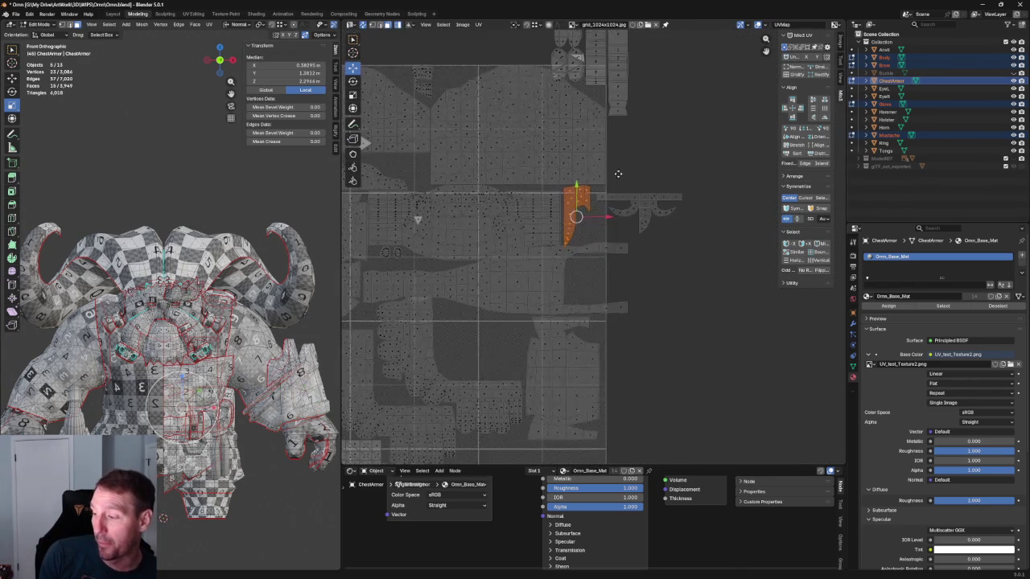
# Step: Place the mustache island beside the tile's right edge, about −0.017 X and −0.267 Y
pyautogui.scroll(-1, 621, 140)
pyautogui.moveTo(607, 161); pyautogui.dragTo(543, 288)
pyautogui.hotkey('ctrl', 'z')
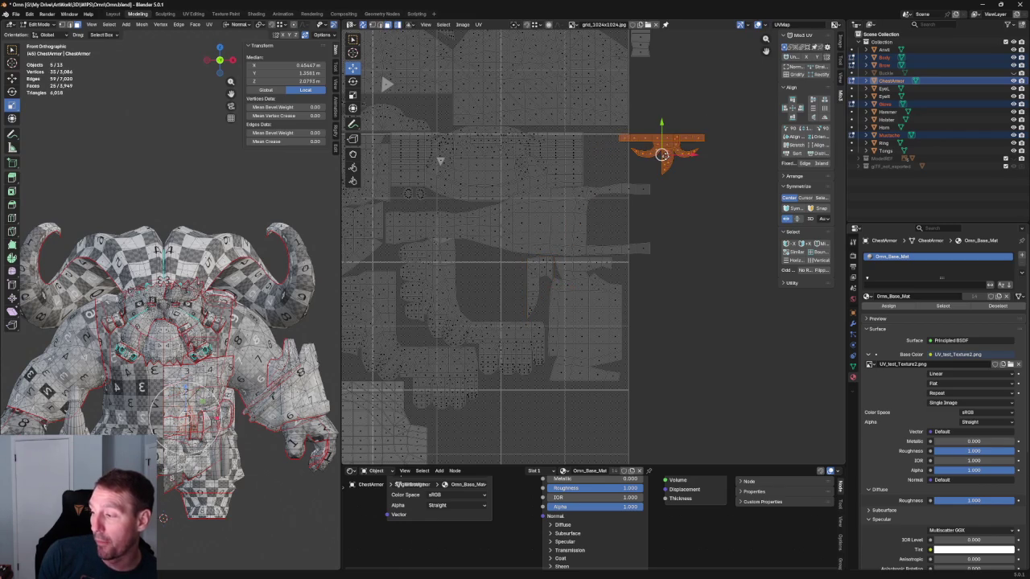
pyautogui.moveTo(661, 153); pyautogui.dragTo(653, 290)
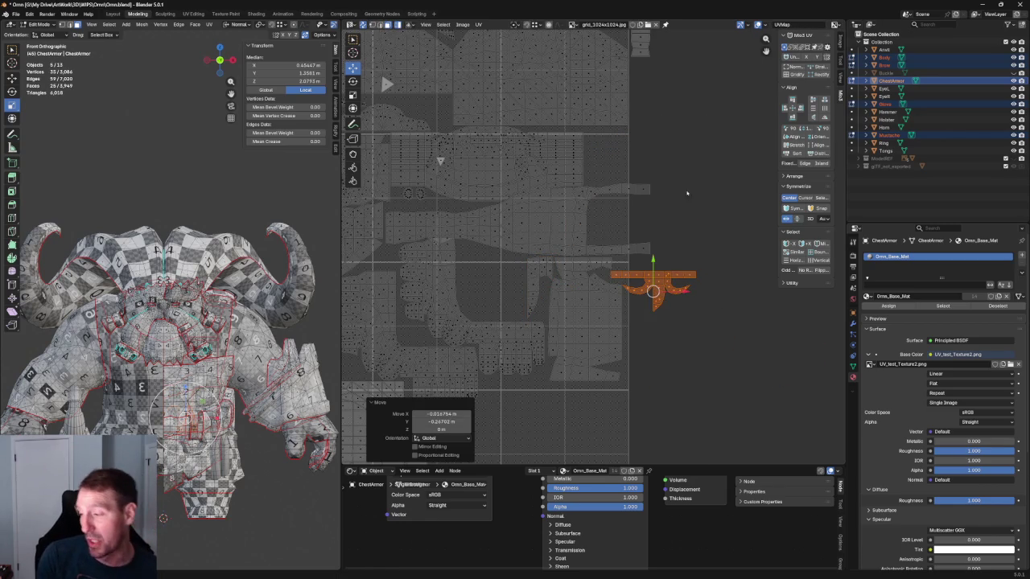
pyautogui.moveTo(663, 193); pyautogui.dragTo(628, 209, button='middle')
pyautogui.scroll(2, 616, 215)
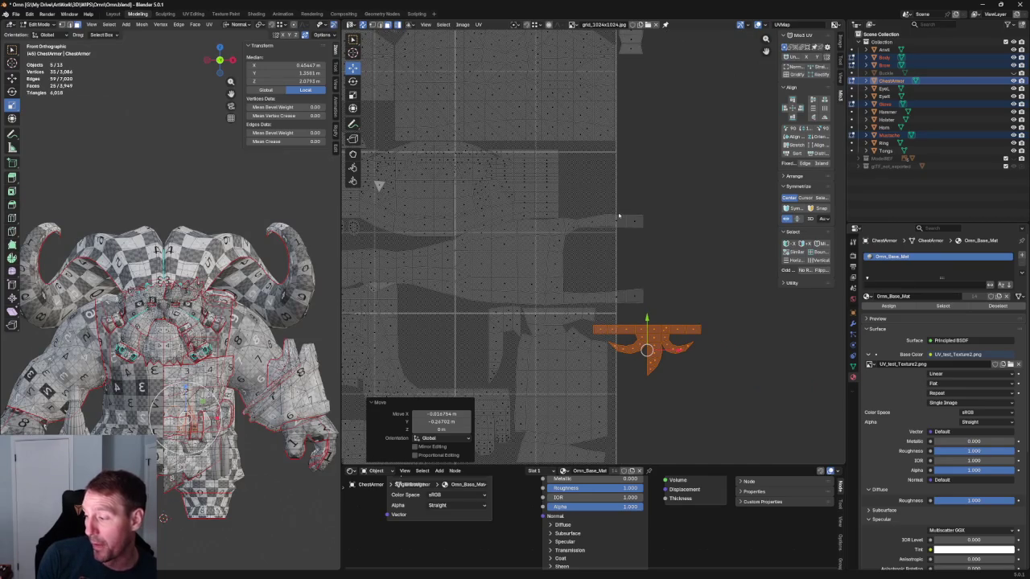
pyautogui.scroll(2, 674, 195)
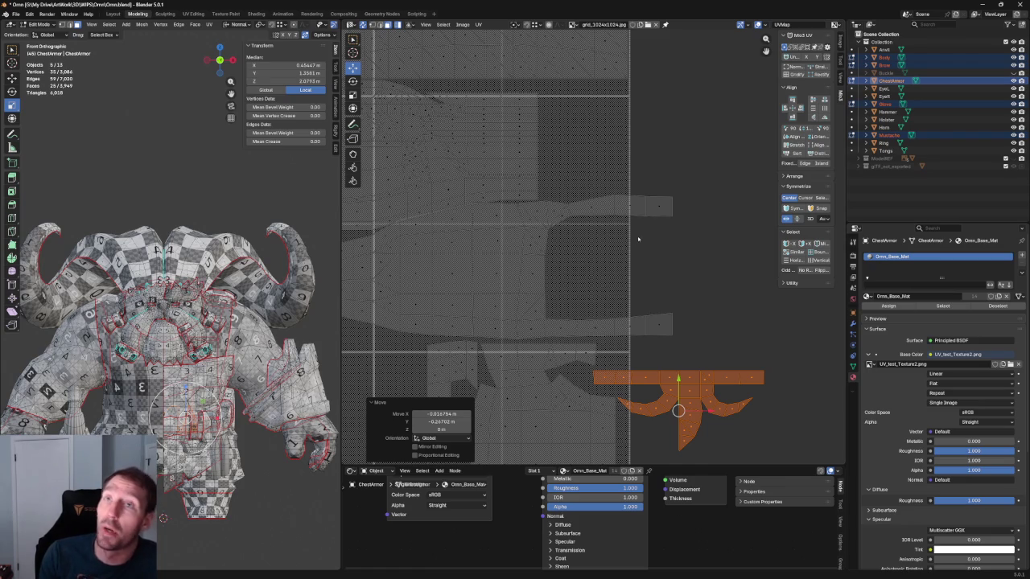
pyautogui.scroll(-6, 650, 206)
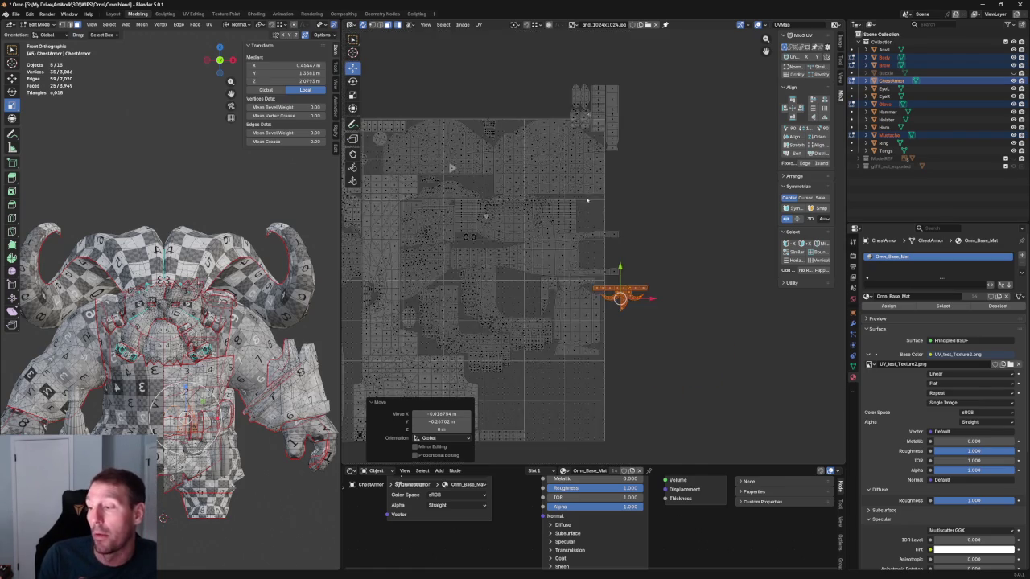
pyautogui.scroll(4, 598, 206)
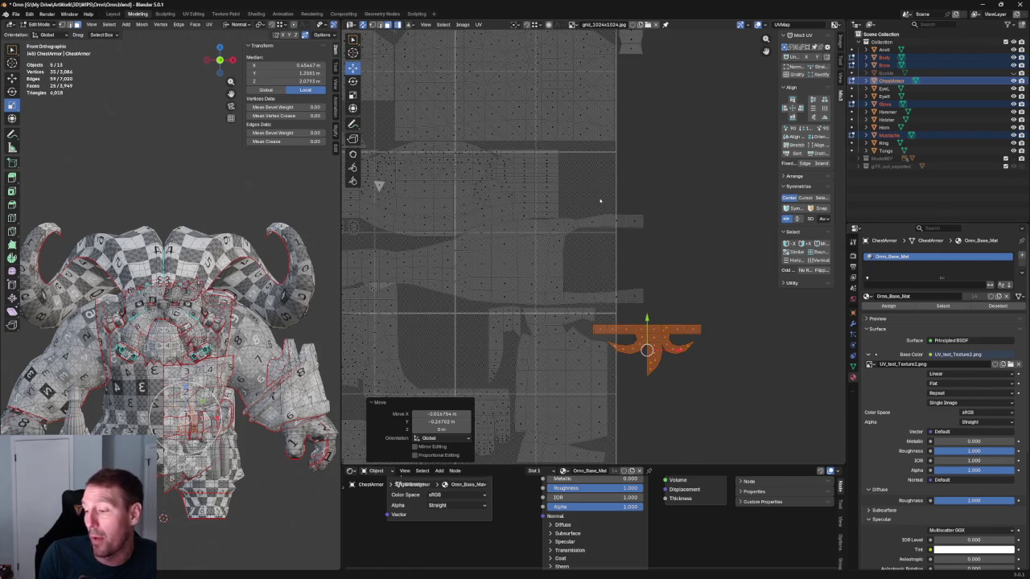
pyautogui.click(557, 258)
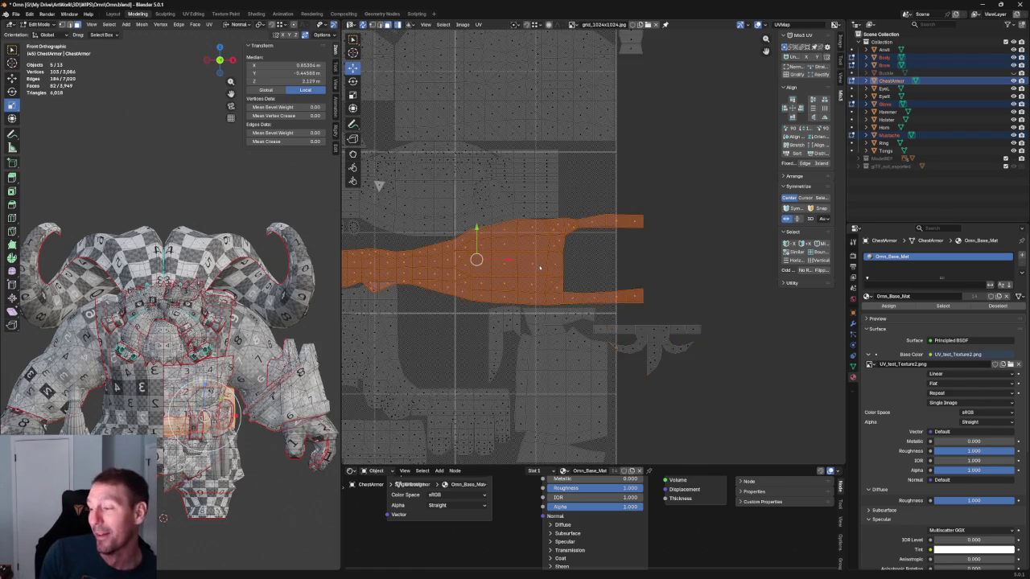
# Step: Reposition the large forked island with G and clear the UV selection
pyautogui.scroll(1, 486, 255)
pyautogui.scroll(2, 486, 256)
pyautogui.press('g')
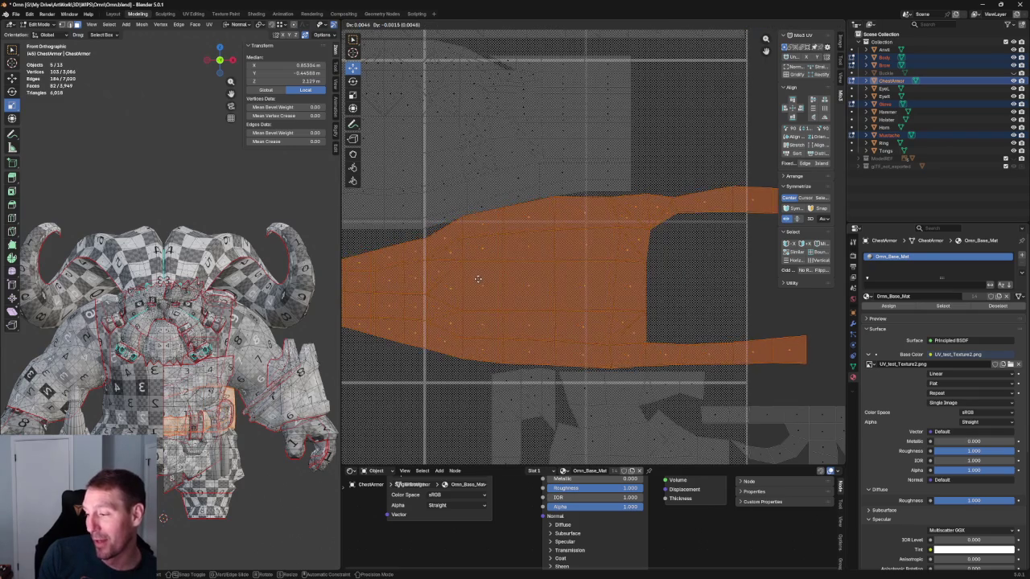
pyautogui.click(481, 277)
pyautogui.hotkey('alt', 'a')
# Step: Zoom around the layout and briefly select, then deselect, the long island
pyautogui.scroll(-2, 692, 193)
pyautogui.scroll(3, 636, 157)
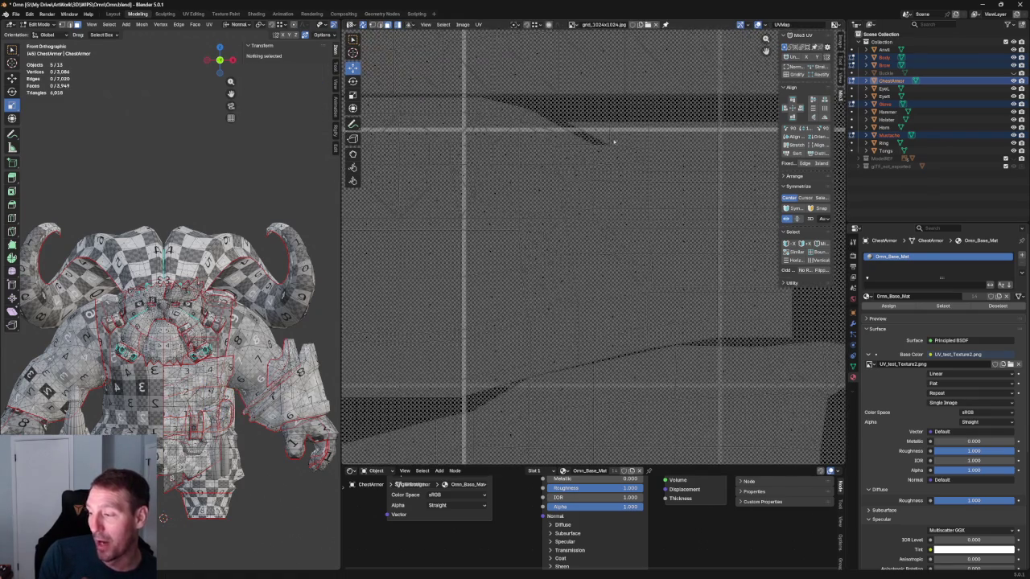
pyautogui.scroll(2, 572, 185)
pyautogui.scroll(-5, 572, 185)
pyautogui.scroll(1, 494, 202)
pyautogui.scroll(2, 627, 153)
pyautogui.scroll(2, 587, 193)
pyautogui.scroll(-1, 598, 193)
pyautogui.scroll(-1, 540, 147)
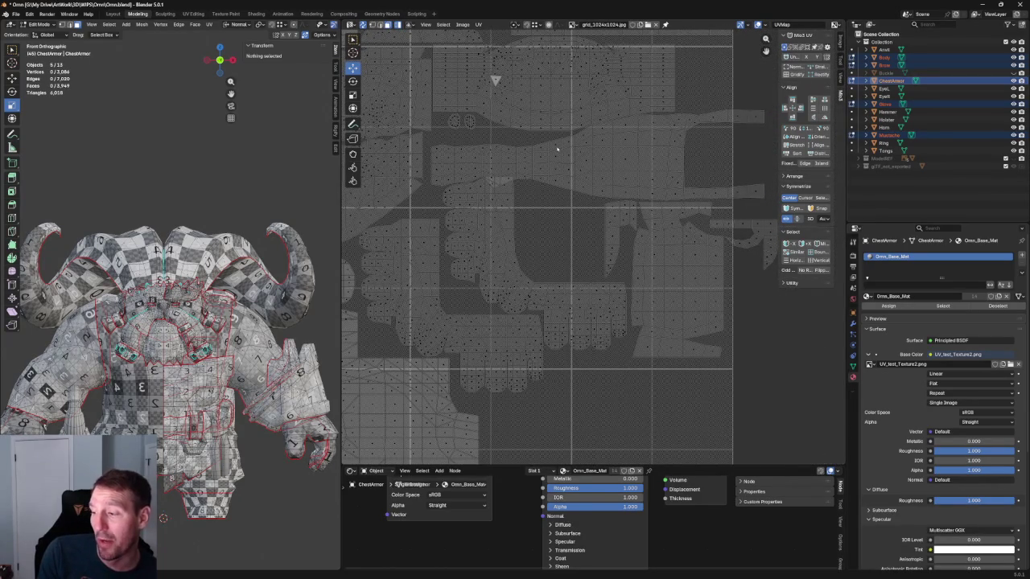
pyautogui.scroll(2, 572, 200)
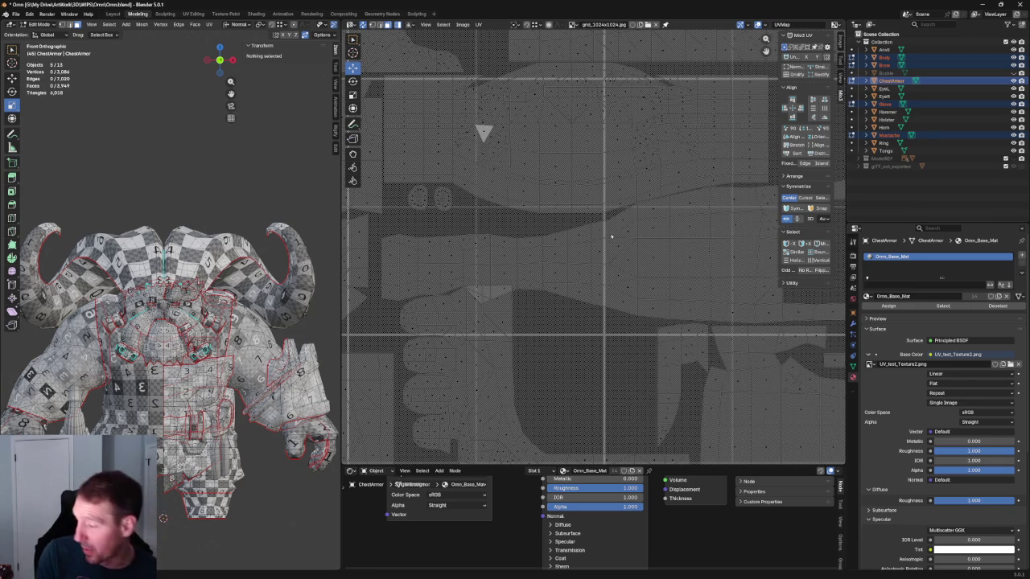
pyautogui.click(602, 277)
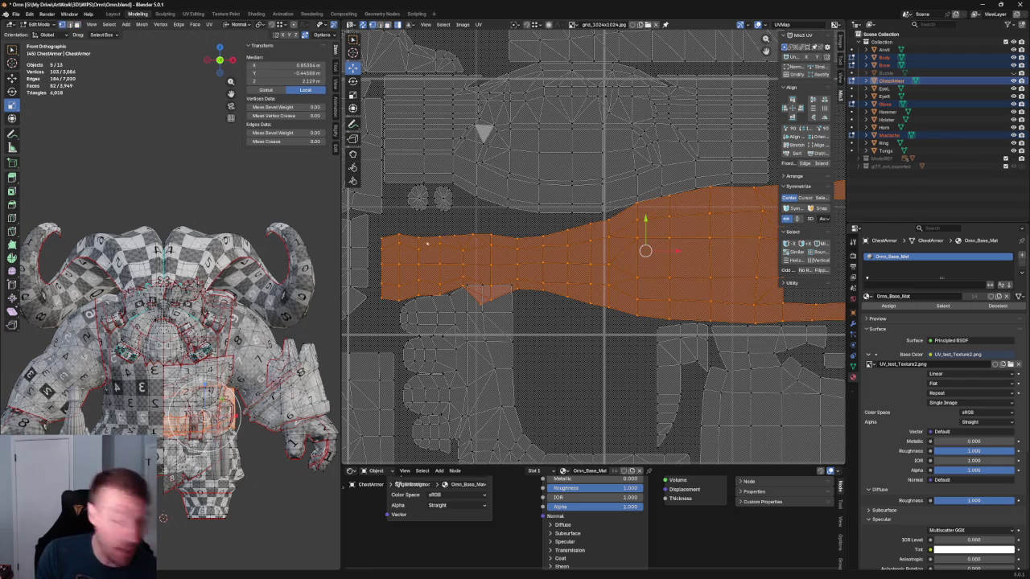
pyautogui.hotkey('alt', 'a')
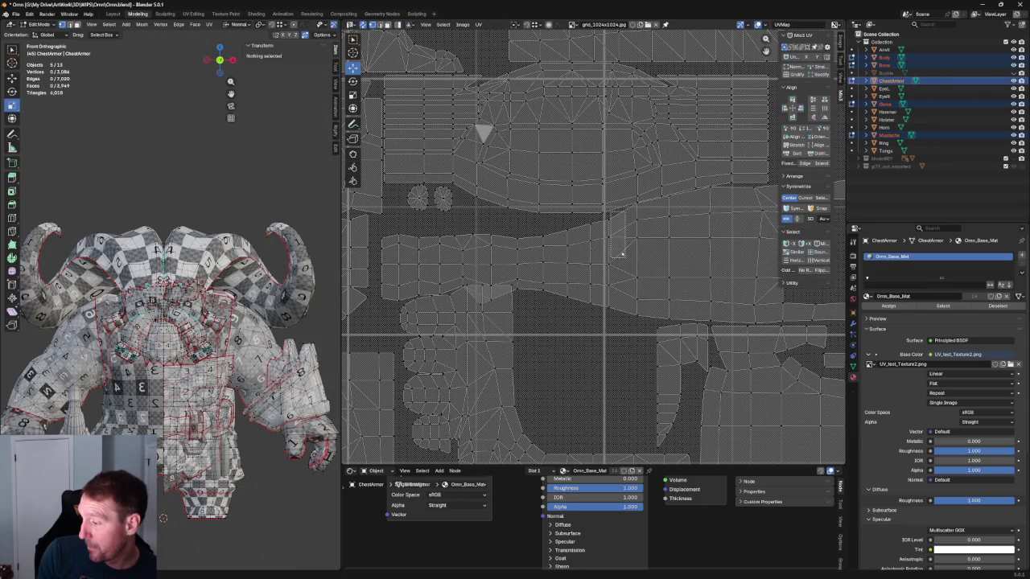
# Step: Box-select all faces of the long strip island, including its left-side faces
pyautogui.moveTo(624, 313)
pyautogui.mouseDown()
pyautogui.moveTo(535, 218)
pyautogui.moveTo(515, 298)
pyautogui.moveTo(486, 309)
pyautogui.mouseUp()
pyautogui.scroll(2, 488, 272)
pyautogui.keyDown('shift'); pyautogui.moveTo(415, 208); pyautogui.dragTo(379, 272); pyautogui.keyUp('shift')
pyautogui.moveTo(378, 272); pyautogui.dragTo(508, 256, button='middle')
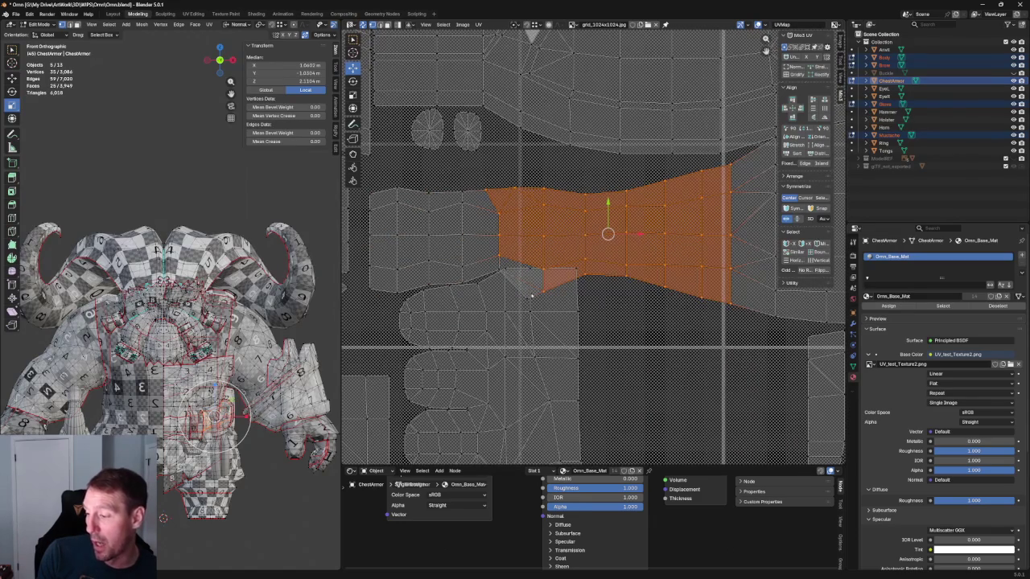
pyautogui.keyDown('shift'); pyautogui.moveTo(501, 277); pyautogui.dragTo(503, 280); pyautogui.keyUp('shift')
pyautogui.moveTo(473, 177)
pyautogui.keyDown('shift'); pyautogui.mouseDown()
pyautogui.moveTo(396, 286)
pyautogui.moveTo(467, 270)
pyautogui.mouseUp(); pyautogui.keyUp('shift')
pyautogui.keyDown('shift'); pyautogui.moveTo(431, 225); pyautogui.dragTo(421, 286); pyautogui.keyUp('shift')
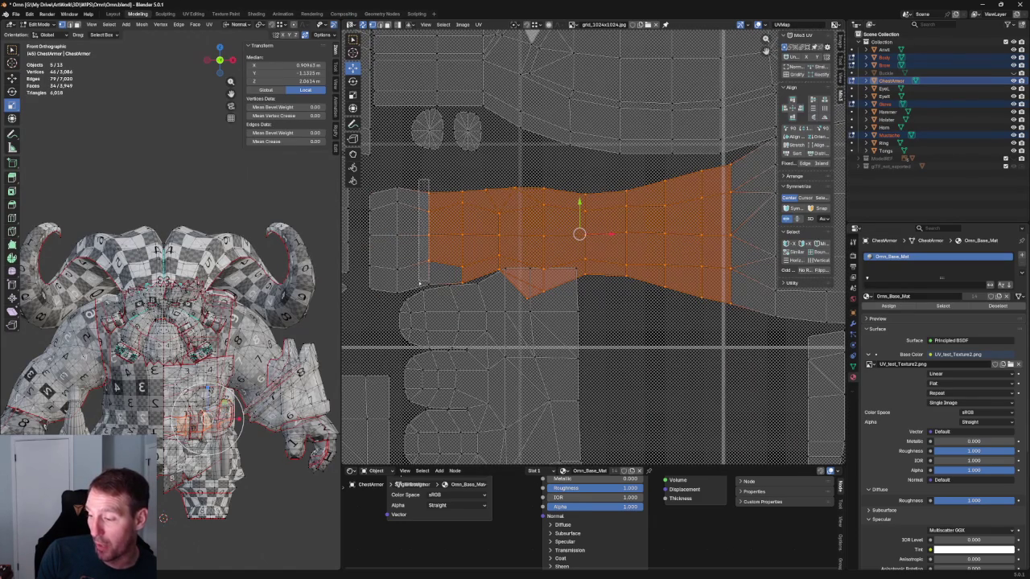
pyautogui.keyDown('shift'); pyautogui.moveTo(400, 201); pyautogui.dragTo(354, 299); pyautogui.keyUp('shift')
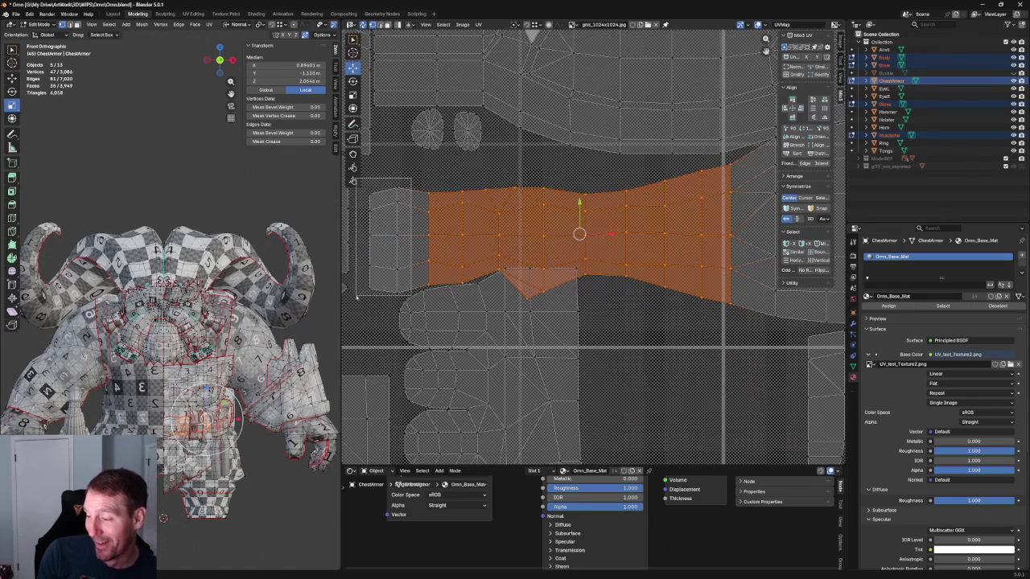
pyautogui.scroll(-3, 555, 180)
# Step: Shift the selected strip up about 0.0055 on Y and clear the selection
pyautogui.press('g')
pyautogui.press('y')
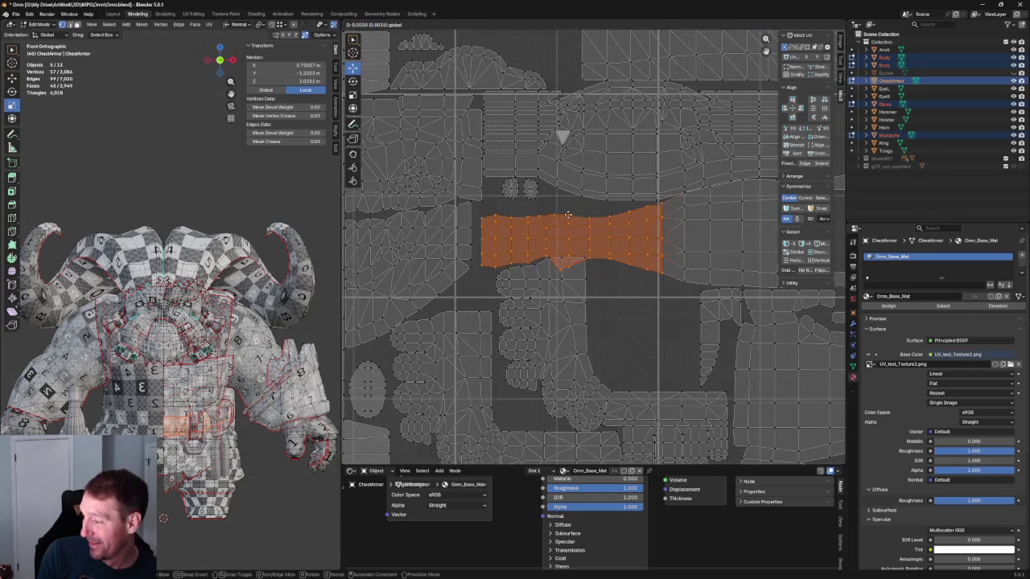
pyautogui.click(568, 214)
pyautogui.scroll(2, 553, 259)
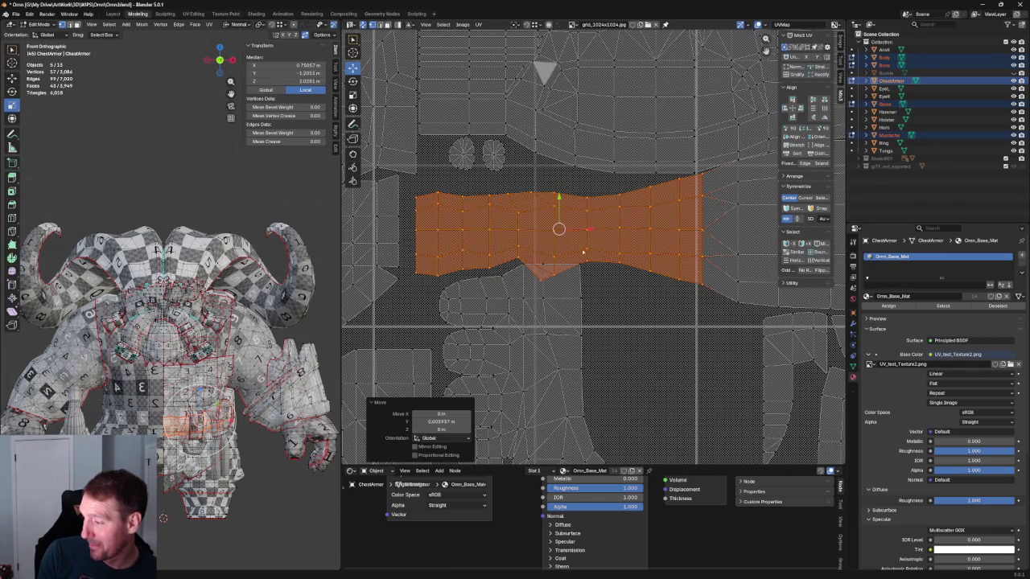
pyautogui.click(624, 297)
pyautogui.scroll(2, 574, 228)
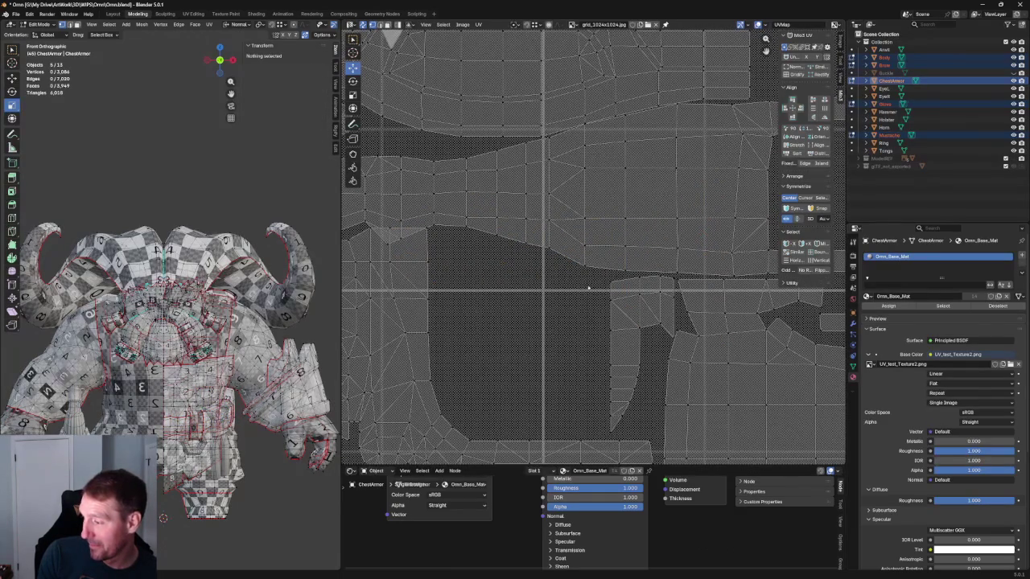
# Step: Unwrap a short selected edge of the island, then select and clear a vertical edge chain
pyautogui.click(581, 229)
pyautogui.press('u')
pyautogui.click(585, 183)
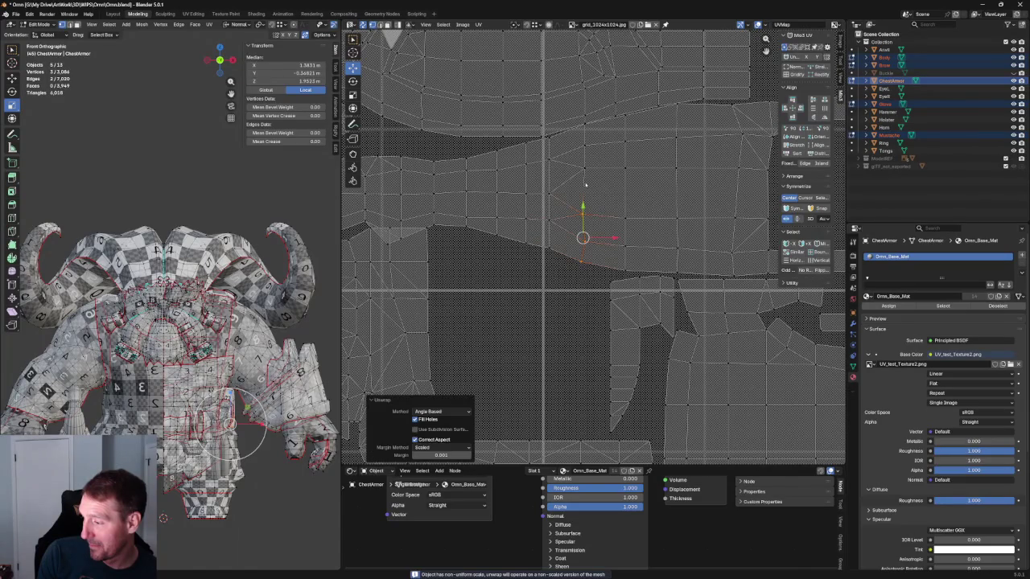
pyautogui.moveTo(585, 282); pyautogui.dragTo(570, 125)
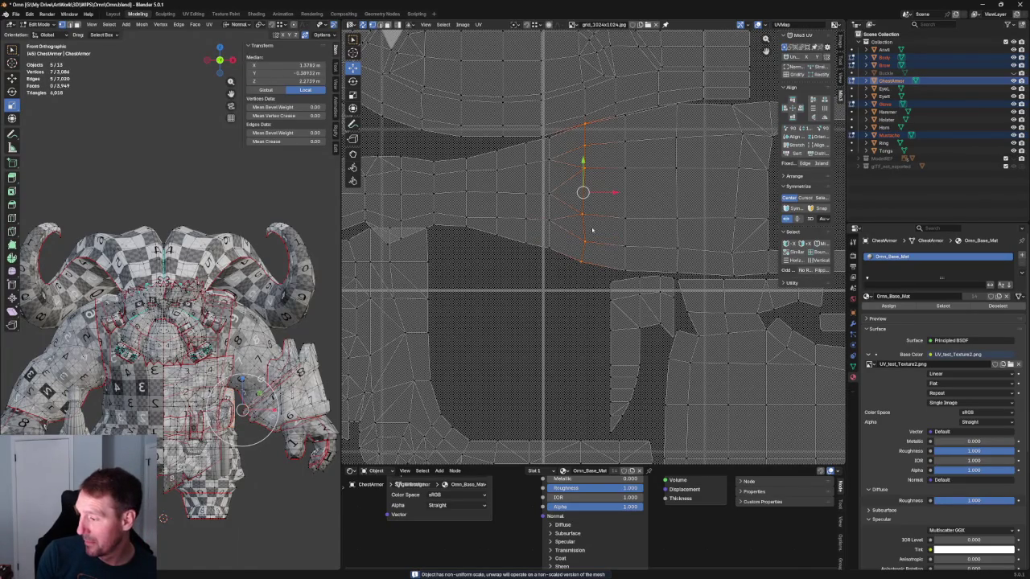
pyautogui.click(564, 299)
# Step: Re-unwrap the vertical edge strip, deselect it, and view the model in perspective
pyautogui.moveTo(556, 269); pyautogui.dragTo(591, 309, button='middle')
pyautogui.moveTo(599, 304); pyautogui.dragTo(558, 155)
pyautogui.rightClick(573, 167)
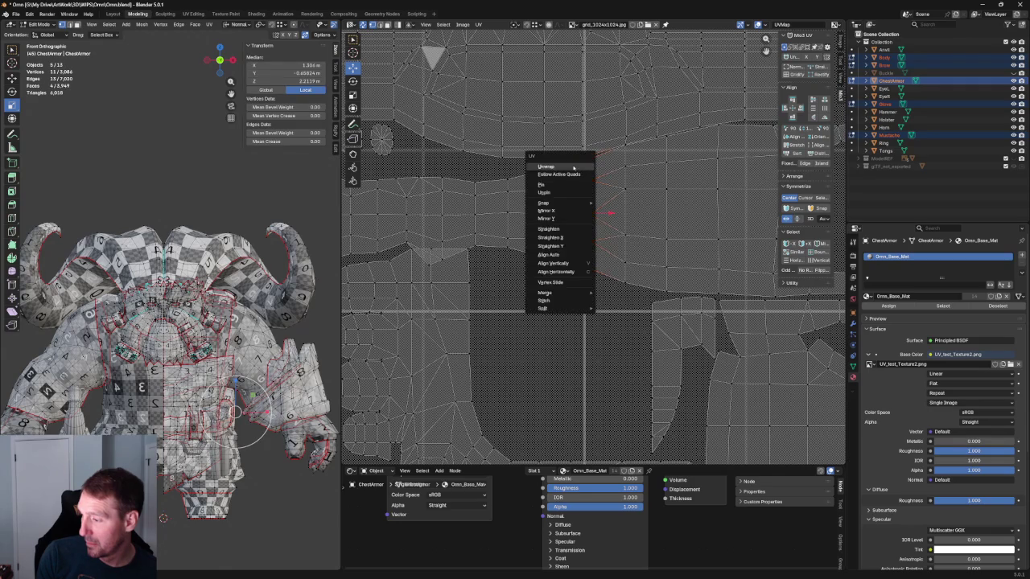
pyautogui.click(574, 167)
pyautogui.click(588, 276)
pyautogui.scroll(-5, 558, 283)
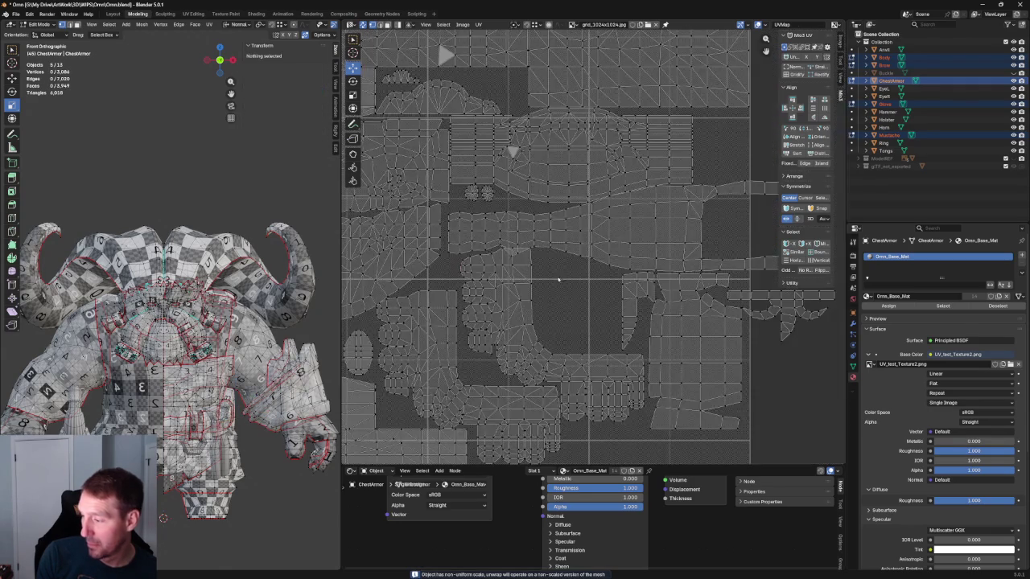
pyautogui.scroll(3, 162, 518)
pyautogui.scroll(2, 185, 451)
pyautogui.scroll(-5, 206, 375)
pyautogui.moveTo(193, 418)
pyautogui.mouseDown(button='middle')
pyautogui.moveTo(206, 375)
pyautogui.moveTo(172, 499)
pyautogui.moveTo(168, 437)
pyautogui.moveTo(302, 274)
pyautogui.moveTo(241, 308)
pyautogui.mouseUp(button='middle')
# Step: Move the stray upper-right islands to just left of the tile's bottom and deselect them
pyautogui.scroll(5, 172, 500)
pyautogui.scroll(-3, 302, 275)
pyautogui.scroll(3, 295, 285)
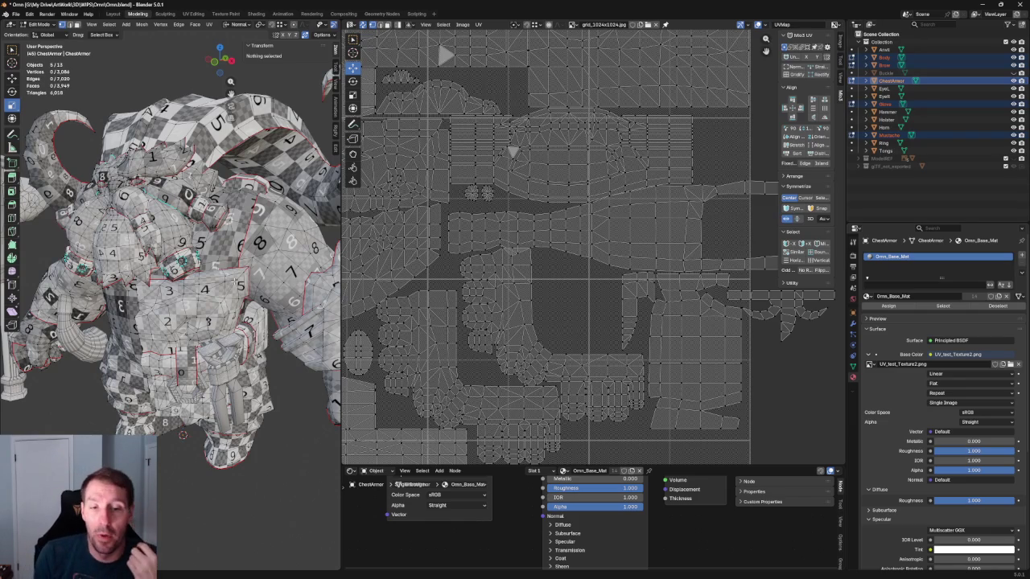
pyautogui.scroll(-2, 596, 302)
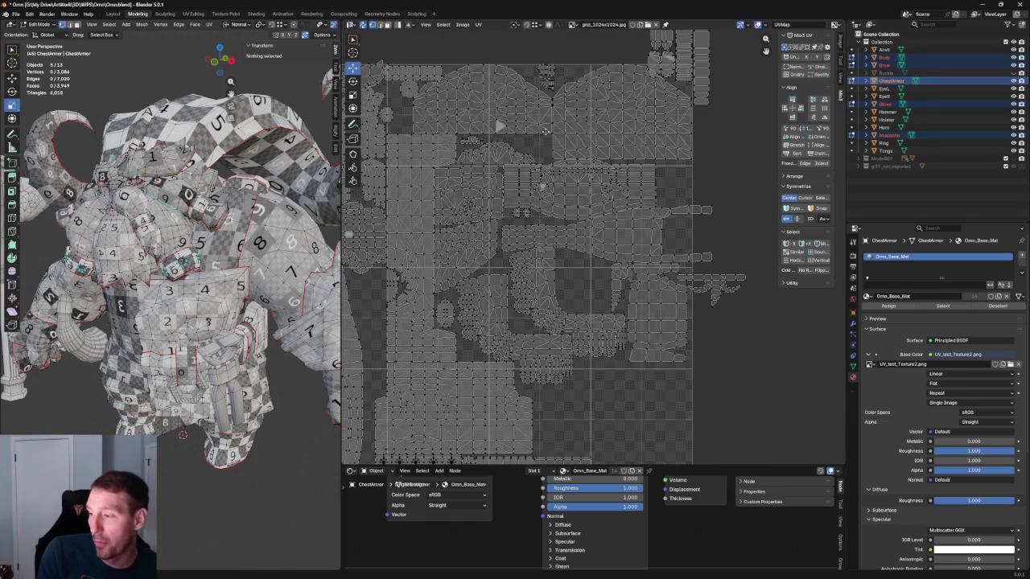
pyautogui.scroll(-2, 723, 140)
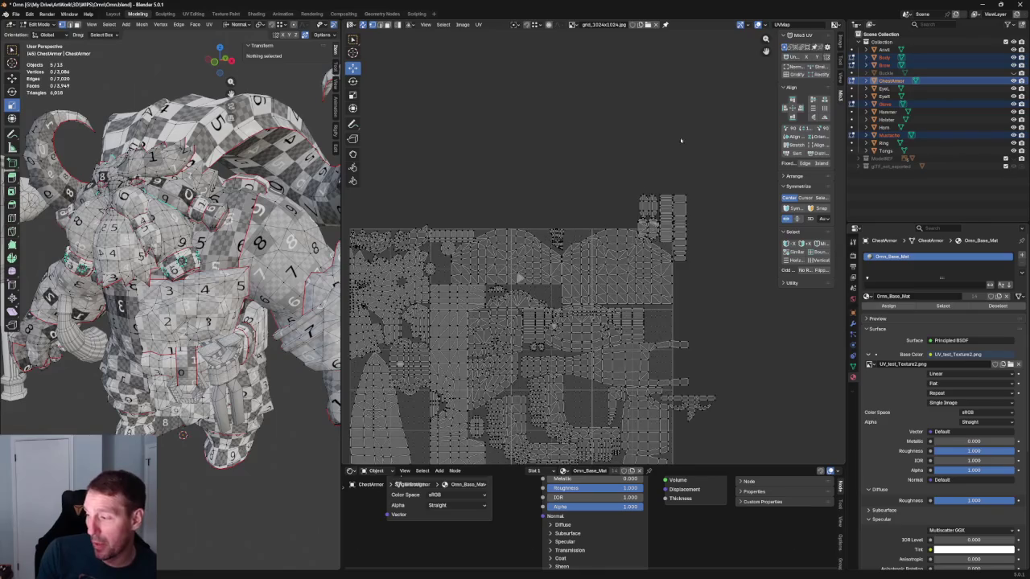
pyautogui.scroll(2, 684, 140)
pyautogui.scroll(2, 660, 140)
pyautogui.scroll(-1, 643, 139)
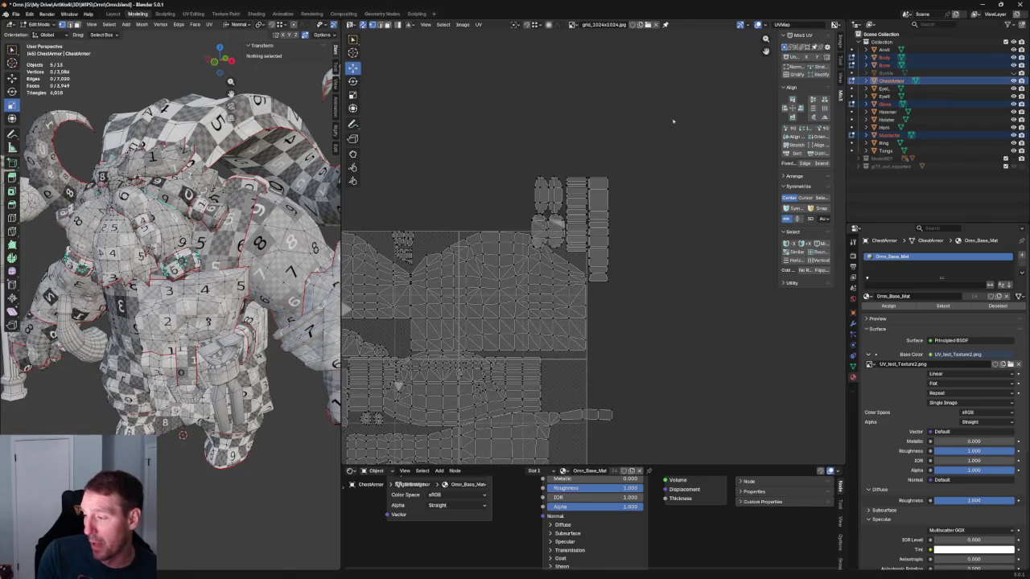
pyautogui.moveTo(688, 113); pyautogui.dragTo(510, 233)
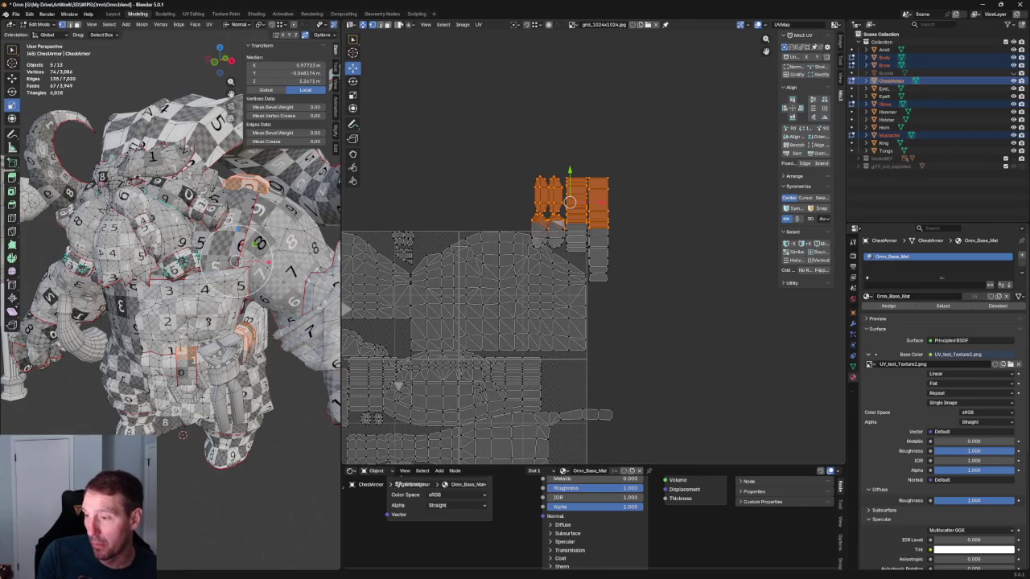
pyautogui.keyDown('shift'); pyautogui.moveTo(690, 154); pyautogui.dragTo(528, 222); pyautogui.keyUp('shift')
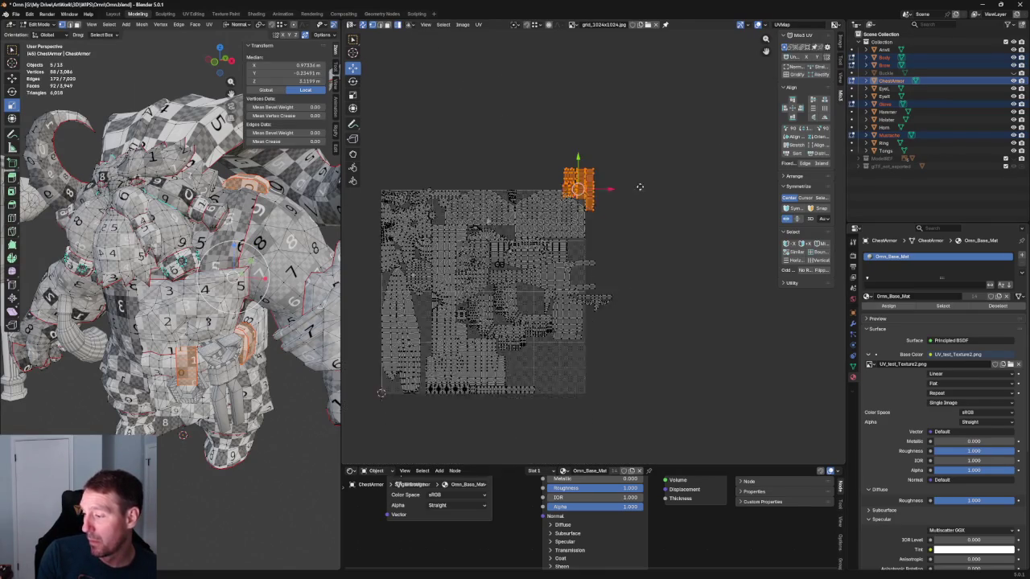
pyautogui.moveTo(586, 86); pyautogui.dragTo(391, 78)
pyautogui.press('Home')
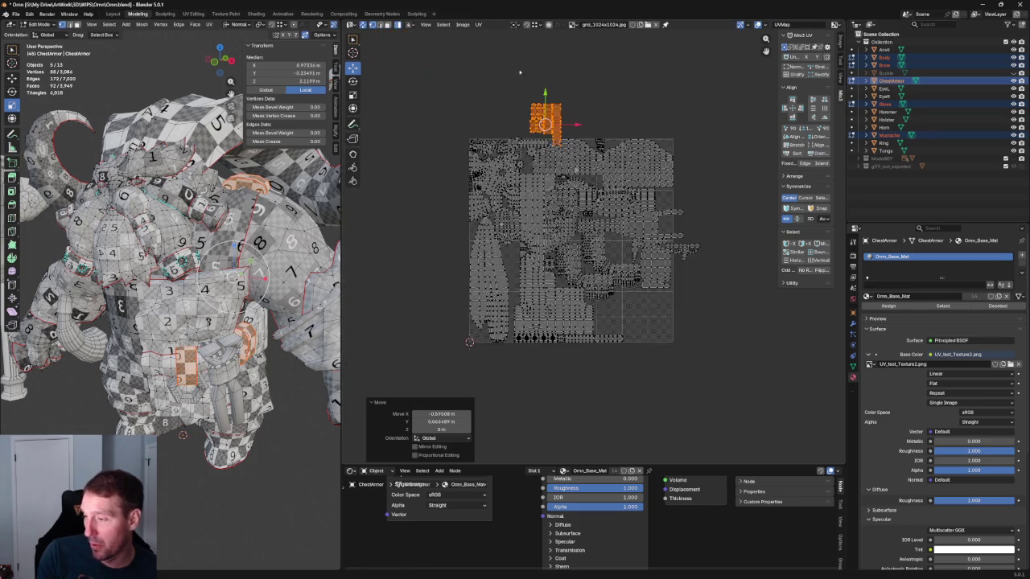
pyautogui.press('g')
pyautogui.moveTo(666, 138)
pyautogui.mouseDown()
pyautogui.moveTo(421, 357)
pyautogui.moveTo(428, 295)
pyautogui.moveTo(453, 322)
pyautogui.moveTo(445, 319)
pyautogui.mouseUp()
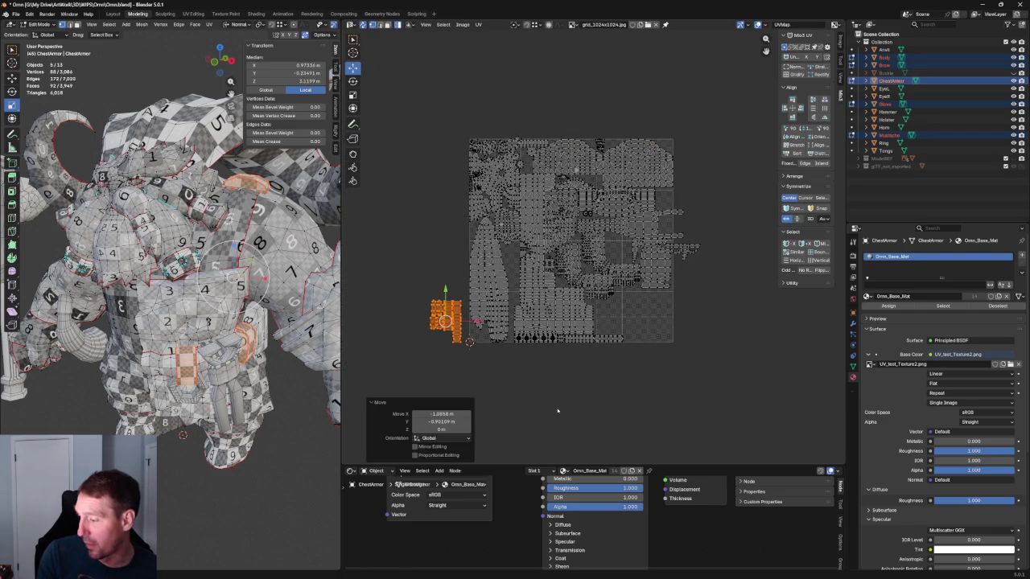
pyautogui.hotkey('alt', 'a')
# Step: Scale the two jagged top islands to about 0.901 and nudge them slightly left
pyautogui.scroll(2, 551, 292)
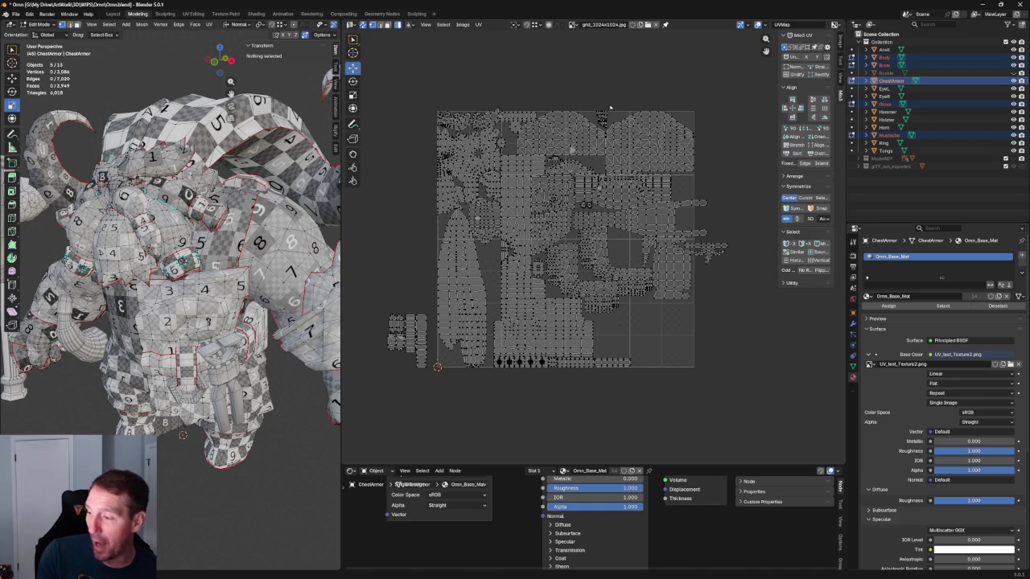
pyautogui.scroll(2, 522, 153)
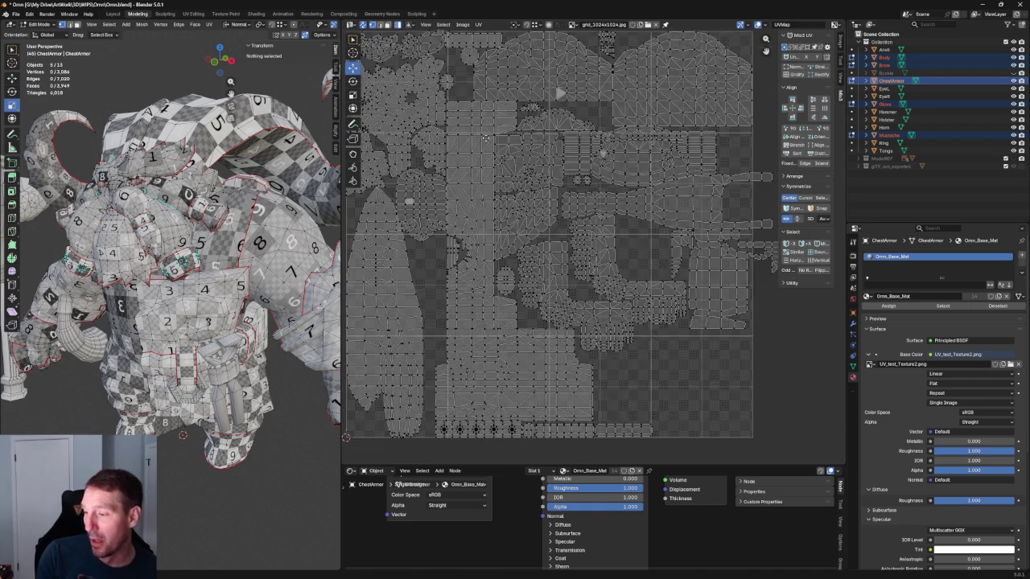
pyautogui.scroll(2, 523, 165)
pyautogui.scroll(1, 523, 177)
pyautogui.scroll(1, 524, 189)
pyautogui.scroll(-2, 527, 192)
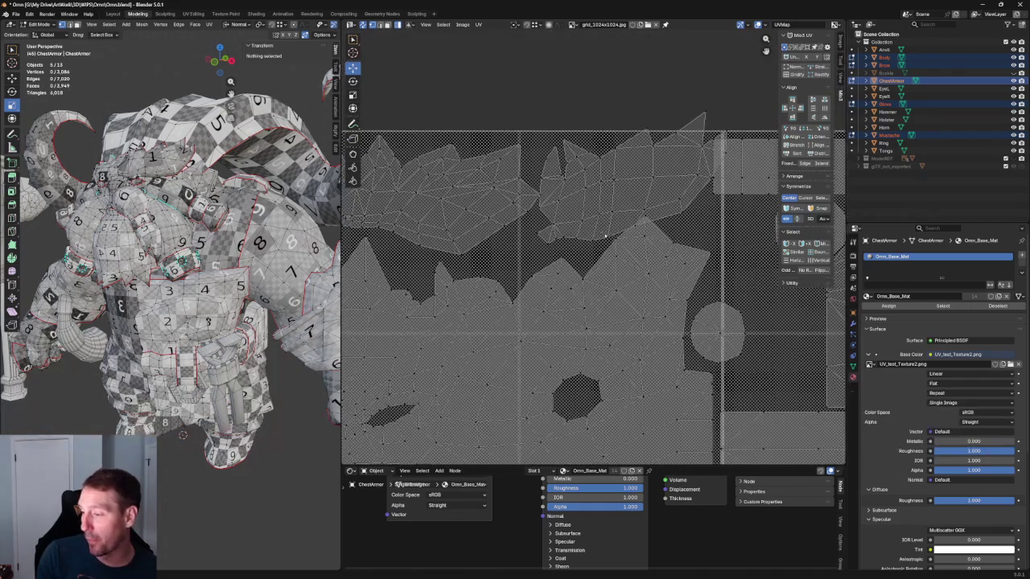
pyautogui.scroll(-2, 535, 194)
pyautogui.scroll(-1, 543, 198)
pyautogui.press('l')
pyautogui.hotkey('shift', 'space')
pyautogui.press('s')
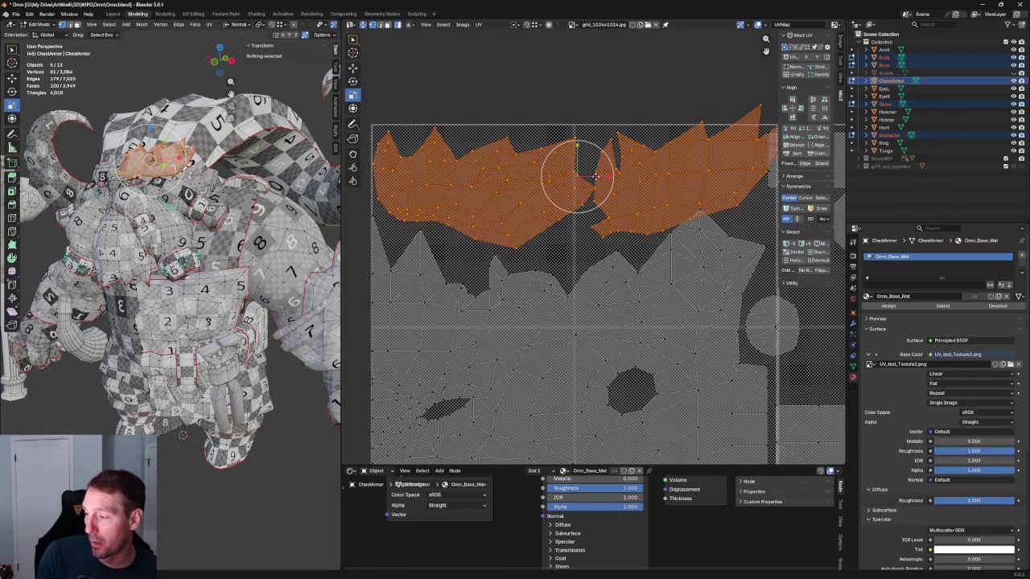
pyautogui.moveTo(609, 161); pyautogui.dragTo(557, 183)
pyautogui.hotkey('shift', 'space')
pyautogui.press('g')
pyautogui.click(642, 166)
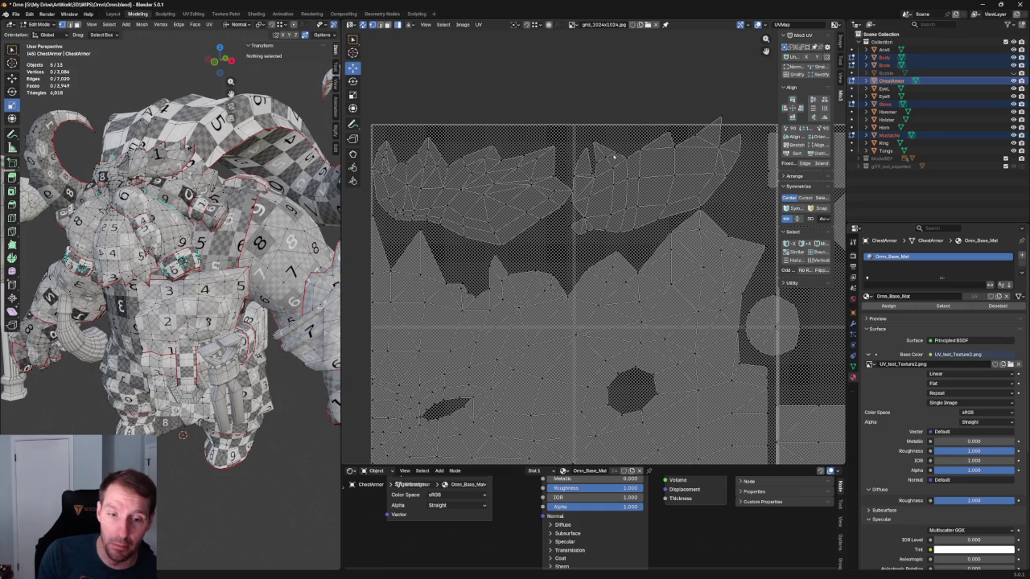
# Step: Orbit the model to check the checker texture, then return to the front view
pyautogui.moveTo(265, 211); pyautogui.dragTo(305, 211, button='middle')
pyautogui.scroll(2, 306, 211)
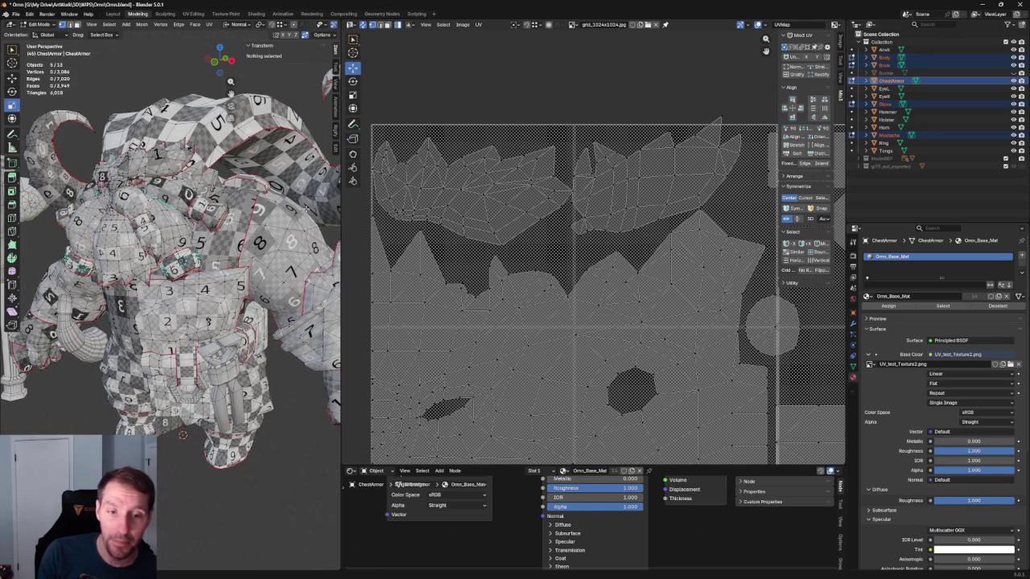
pyautogui.moveTo(285, 214); pyautogui.dragTo(210, 214, button='middle')
pyautogui.scroll(-3, 241, 214)
pyautogui.scroll(-3, 585, 89)
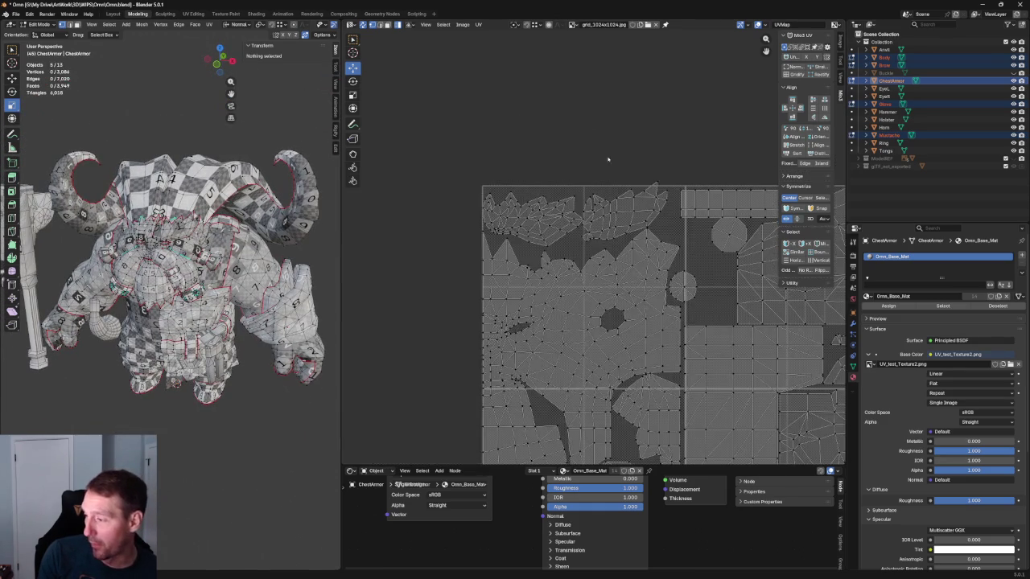
# Step: Nudge the strip-and-octagon island slightly left to close the gap, then deselect it
pyautogui.scroll(2, 547, 161)
pyautogui.scroll(2, 539, 193)
pyautogui.moveTo(541, 200); pyautogui.dragTo(533, 209, button='middle')
pyautogui.press('l')
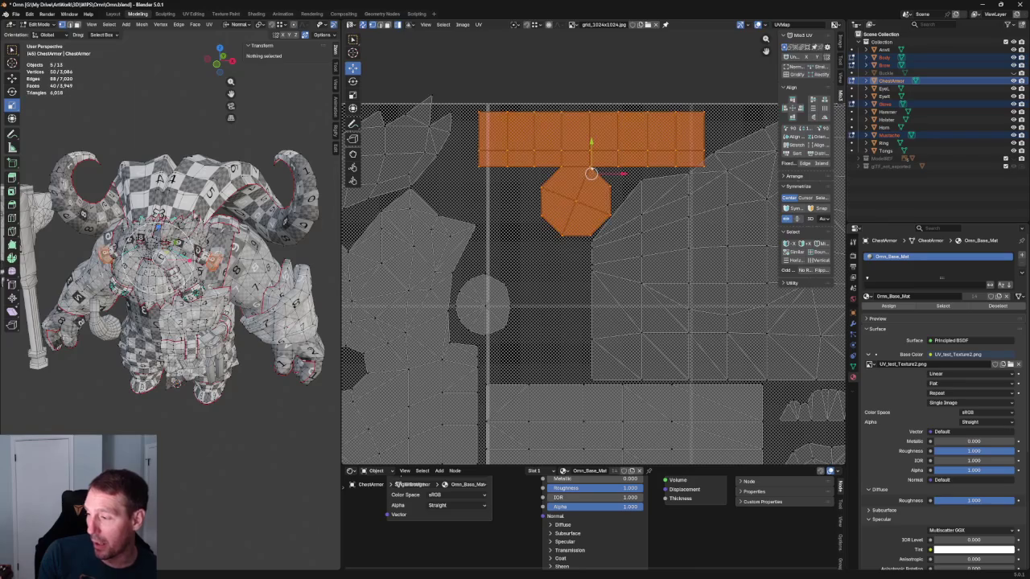
pyautogui.press('g')
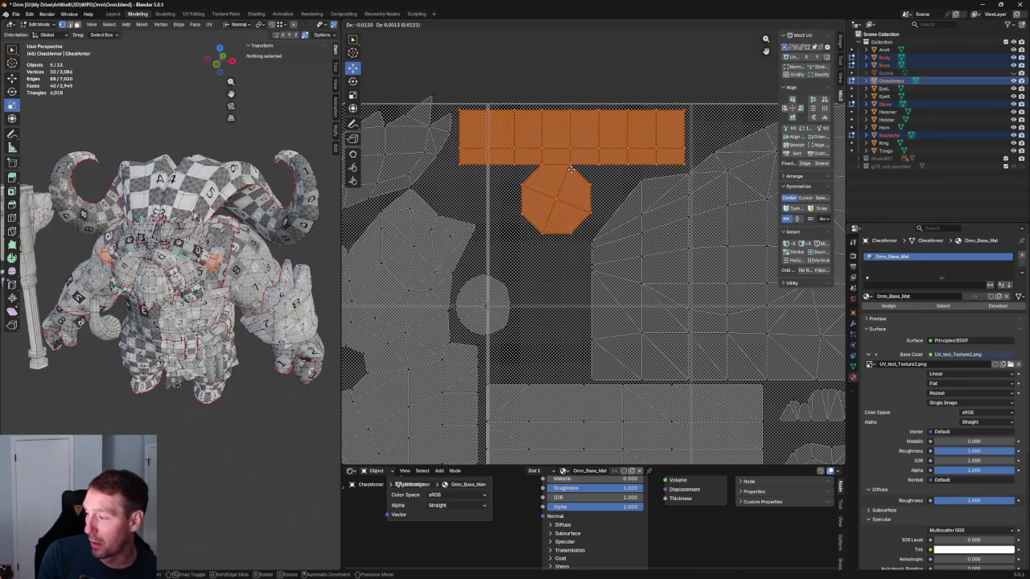
pyautogui.click(569, 168)
pyautogui.hotkey('alt', 'a')
pyautogui.scroll(-2, 563, 145)
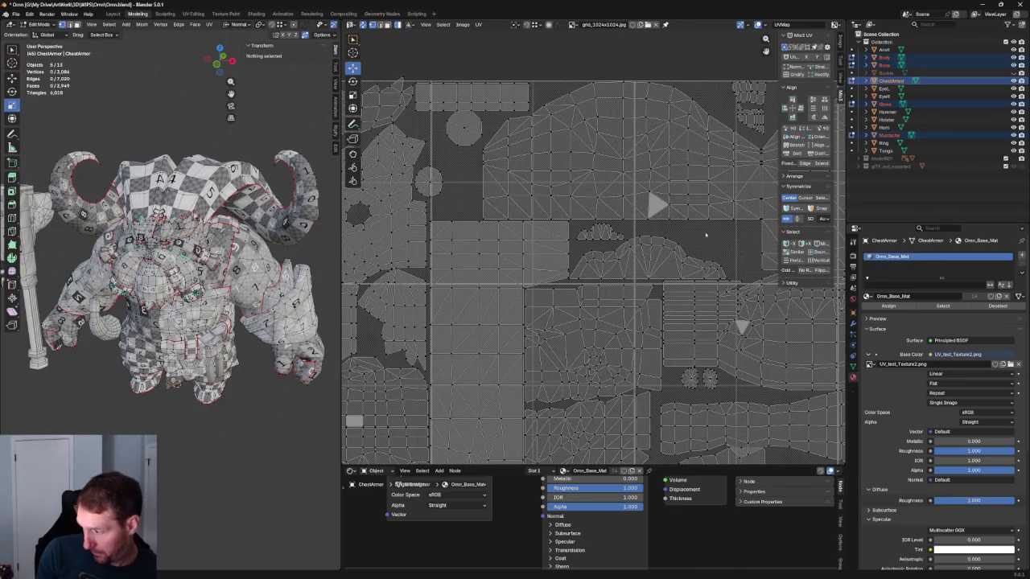
# Step: Select the large dome-shaped top island and pan around to inspect the layout
pyautogui.press('l')
pyautogui.scroll(2, 612, 177)
pyautogui.scroll(-1, 574, 209)
pyautogui.scroll(1, 555, 201)
pyautogui.scroll(-2, 553, 200)
pyautogui.scroll(-1, 563, 193)
pyautogui.scroll(1, 611, 177)
pyautogui.scroll(1, 630, 171)
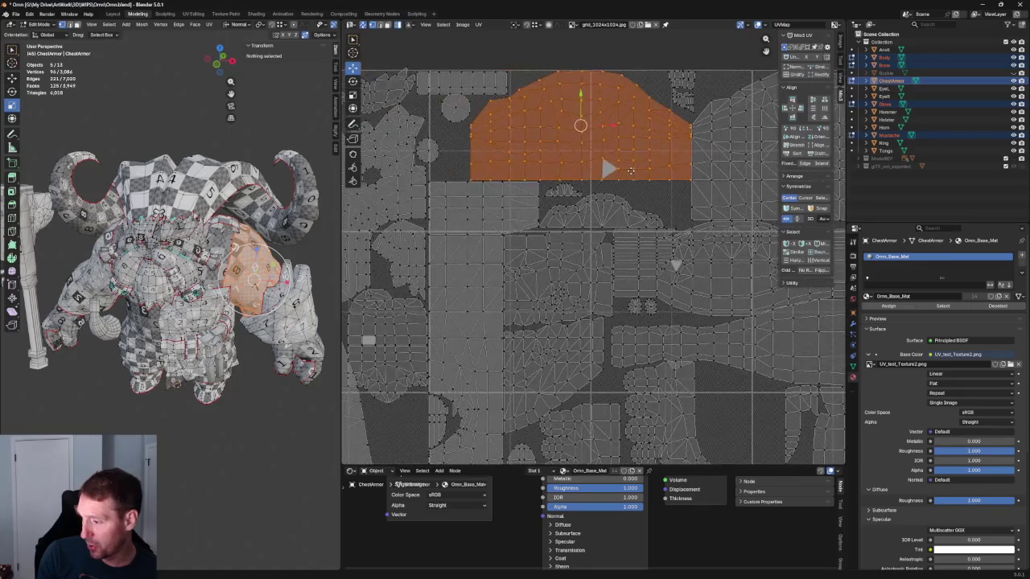
pyautogui.moveTo(630, 170)
pyautogui.mouseDown(button='middle')
pyautogui.moveTo(595, 165)
pyautogui.moveTo(636, 158)
pyautogui.moveTo(610, 111)
pyautogui.mouseUp(button='middle')
pyautogui.scroll(-1, 596, 161)
pyautogui.scroll(-1, 573, 155)
pyautogui.scroll(-1, 573, 154)
pyautogui.scroll(2, 699, 161)
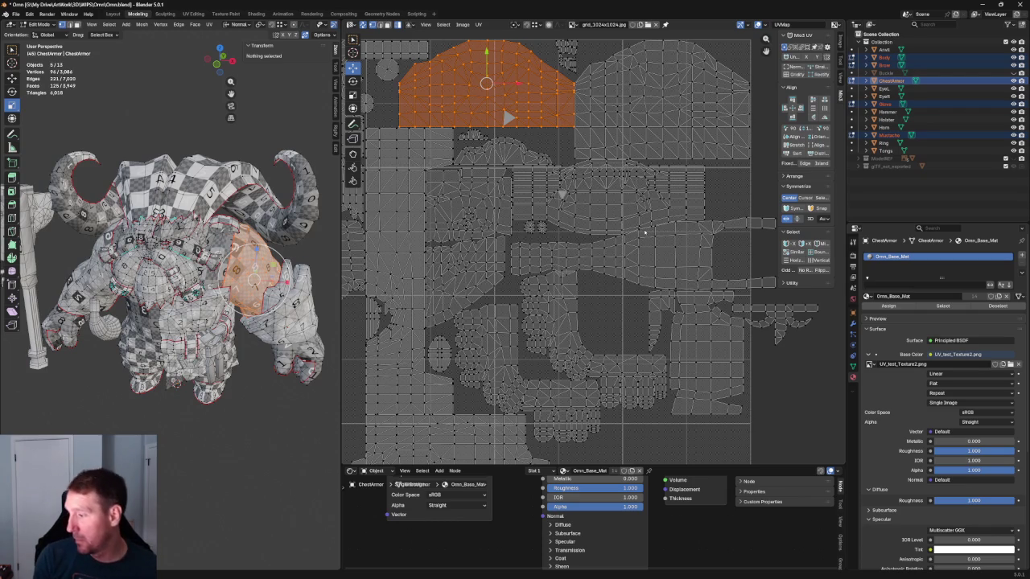
# Step: Move an island from right of the tile to a new spot
pyautogui.click(486, 298)
pyautogui.scroll(-2, 486, 298)
pyautogui.press('g')
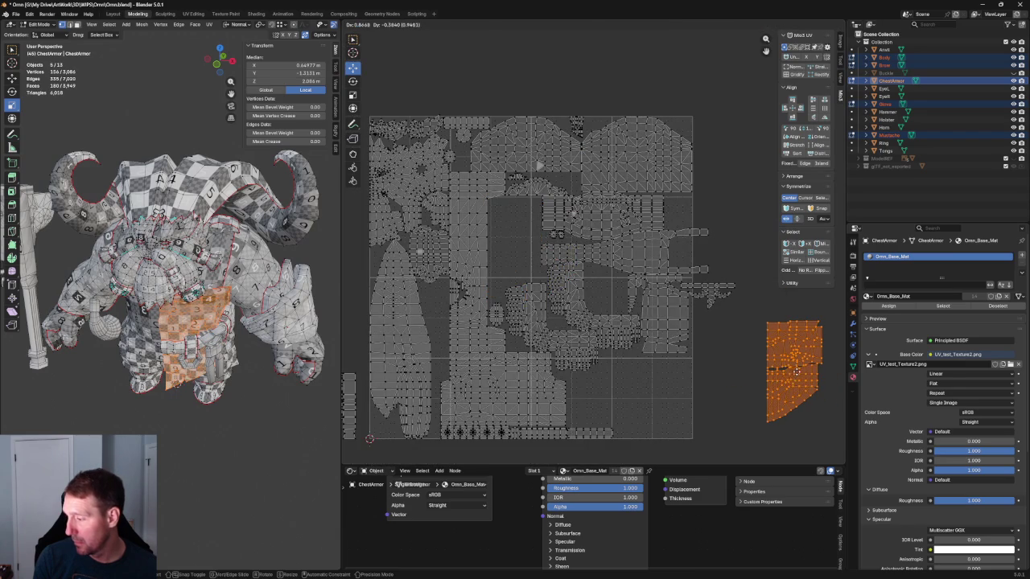
pyautogui.click(796, 372)
# Step: Place the wide chest band island into the top gap of the tile
pyautogui.click(556, 234)
pyautogui.press('g')
pyautogui.click(727, 202)
pyautogui.hotkey('ctrl', 'z')
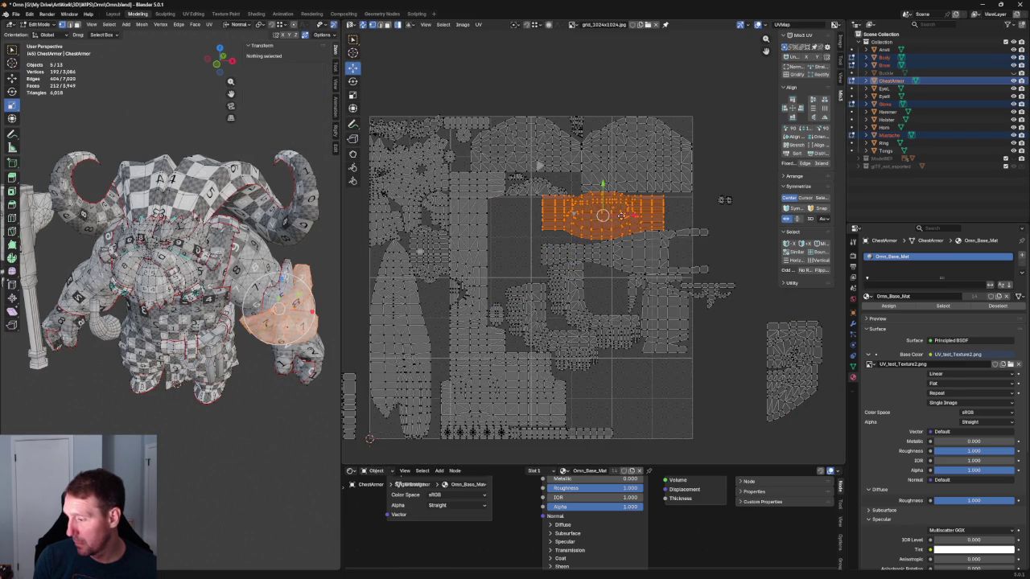
pyautogui.press('g')
pyautogui.press('x')
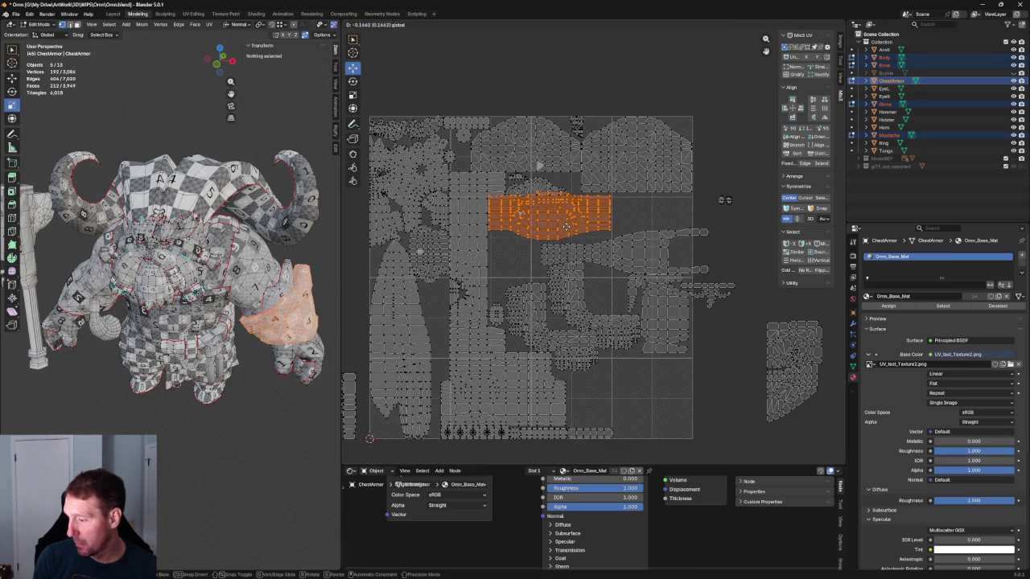
pyautogui.click(725, 200)
# Step: Nudge the band island slightly into its final position
pyautogui.scroll(3, 553, 202)
pyautogui.scroll(1, 552, 201)
pyautogui.scroll(1, 553, 201)
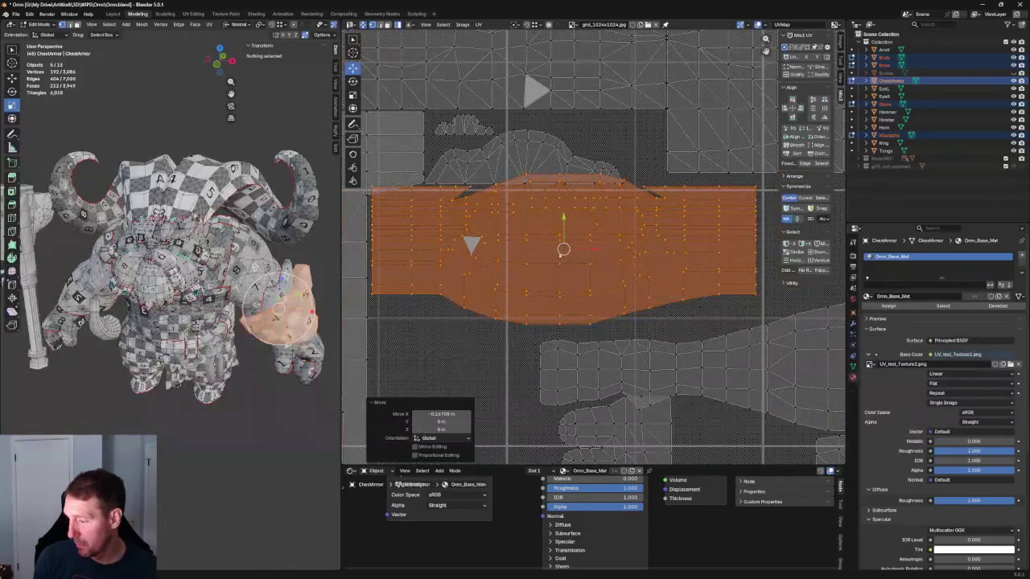
pyautogui.press('g')
pyautogui.click(560, 251)
# Step: Slide the long tapered island about 0.15 left into place
pyautogui.scroll(-2, 587, 243)
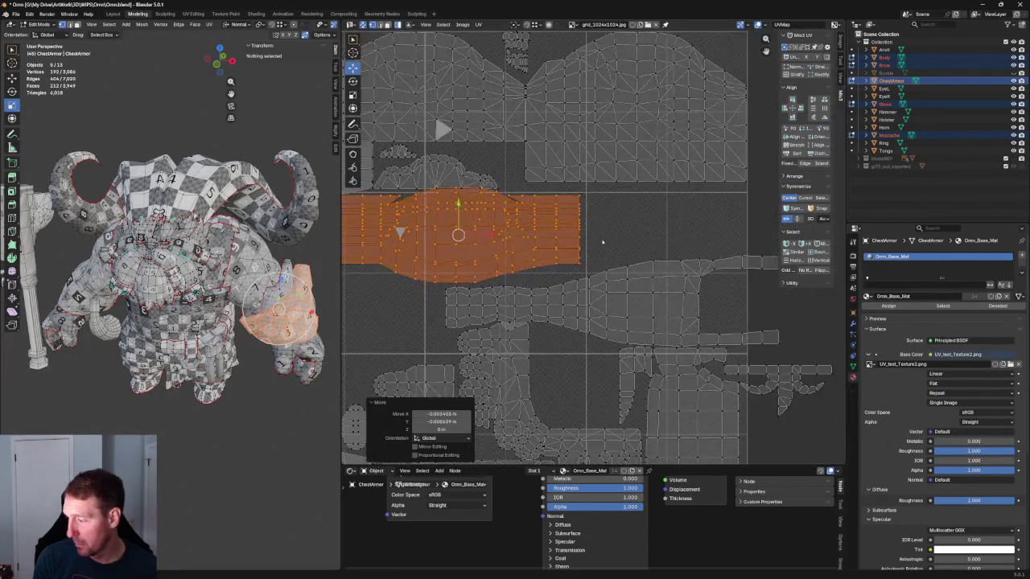
pyautogui.click(655, 305)
pyautogui.press('g')
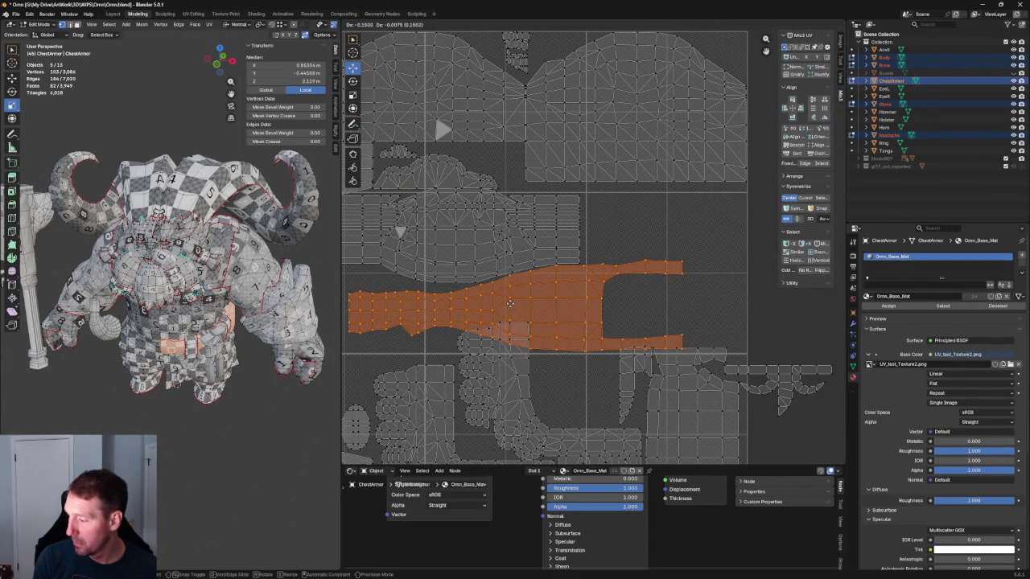
pyautogui.click(509, 302)
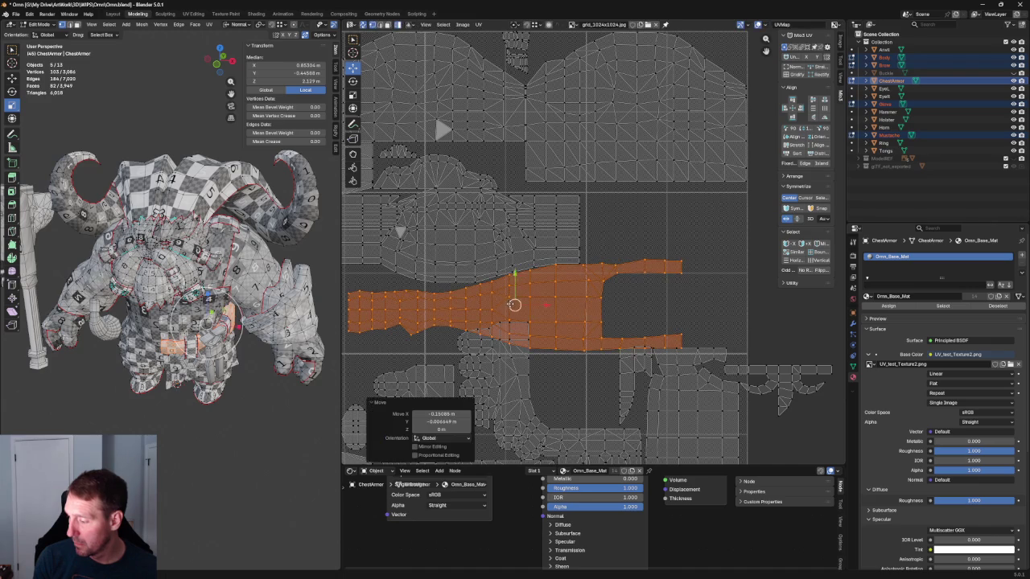
pyautogui.scroll(-3, 585, 312)
pyautogui.click(552, 363)
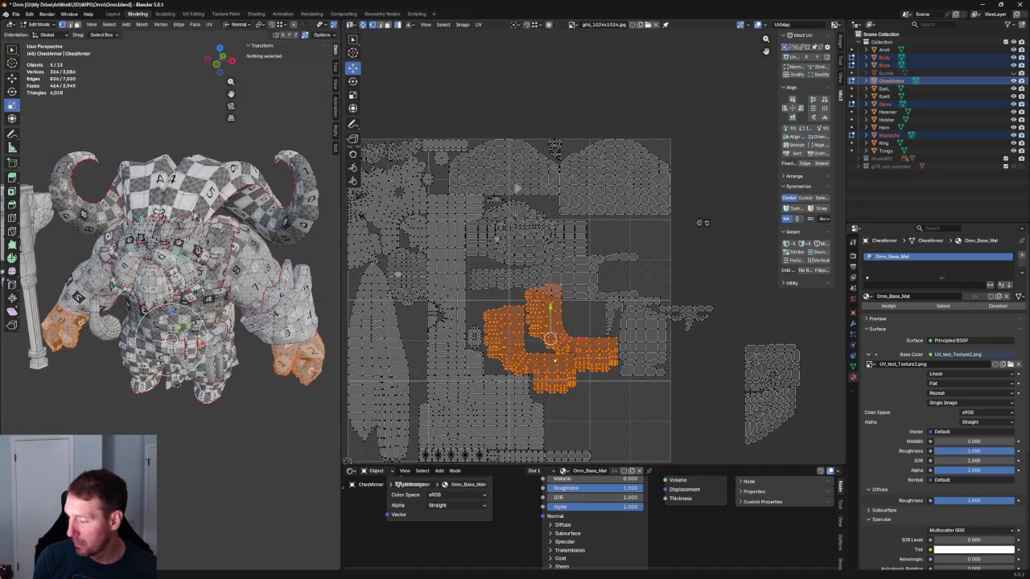
# Step: Trial-move the hand islands up-left and the shoulder pad island right of the tile
pyautogui.press('g')
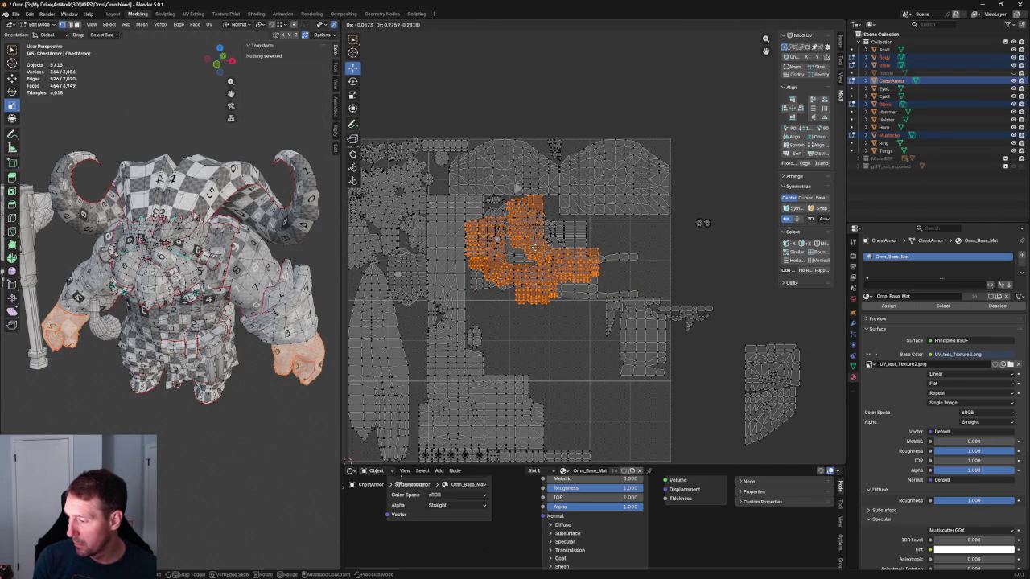
pyautogui.click(535, 248)
pyautogui.click(569, 236)
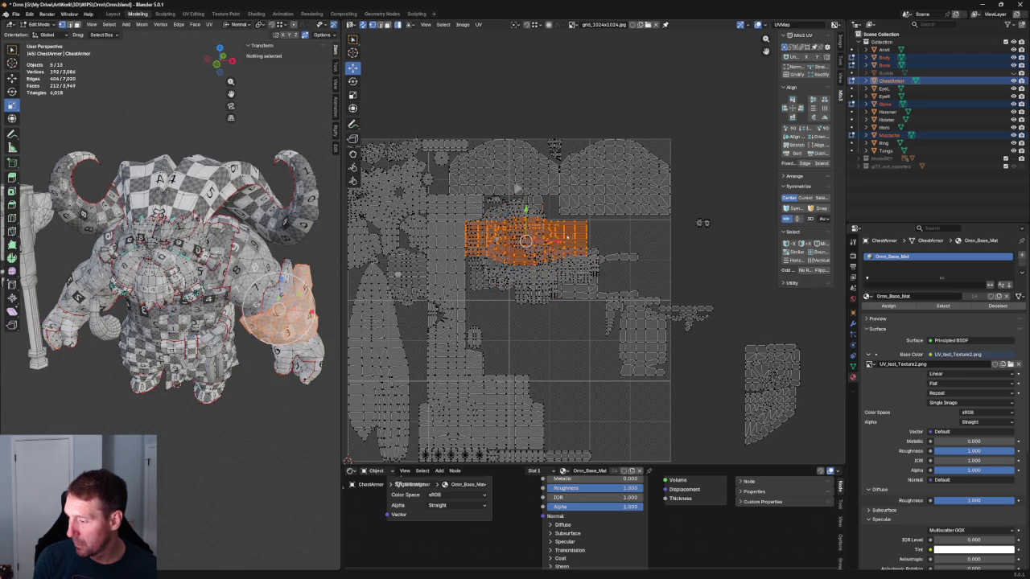
pyautogui.moveTo(526, 241); pyautogui.dragTo(735, 268)
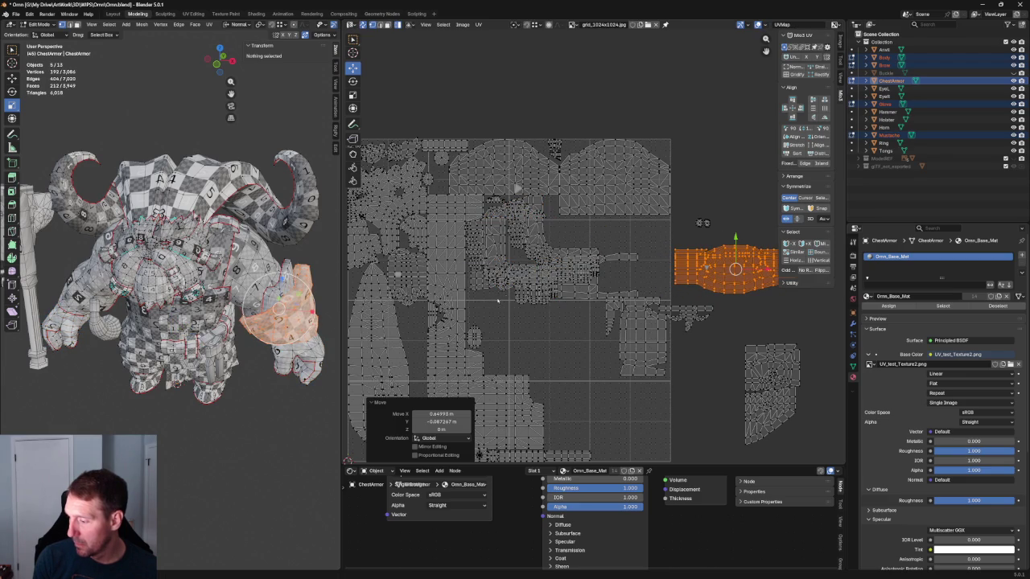
# Step: Shift the long island right along X, then move it a second time
pyautogui.click(555, 315)
pyautogui.press('g')
pyautogui.press('x')
pyautogui.click(604, 282)
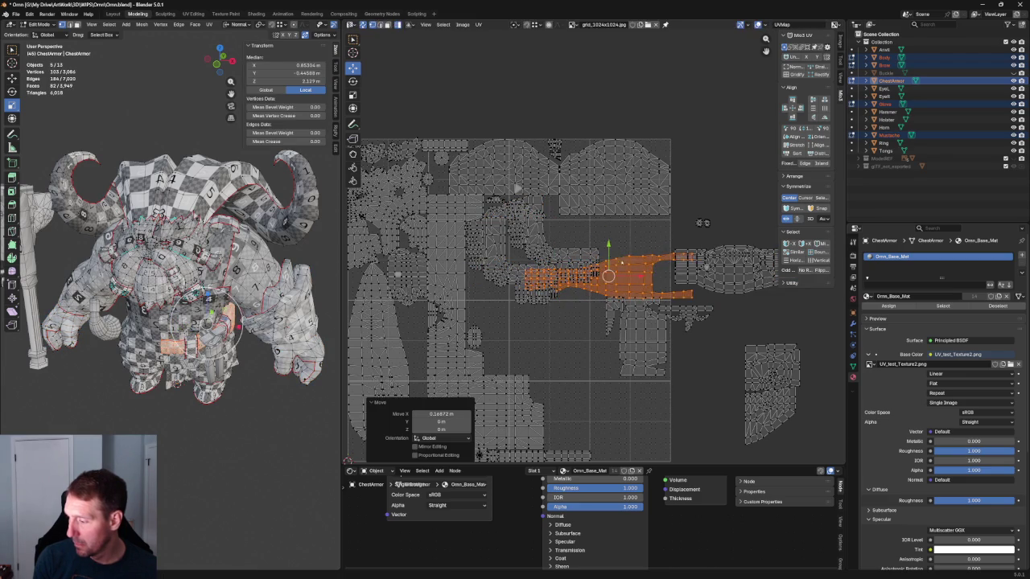
pyautogui.press('g')
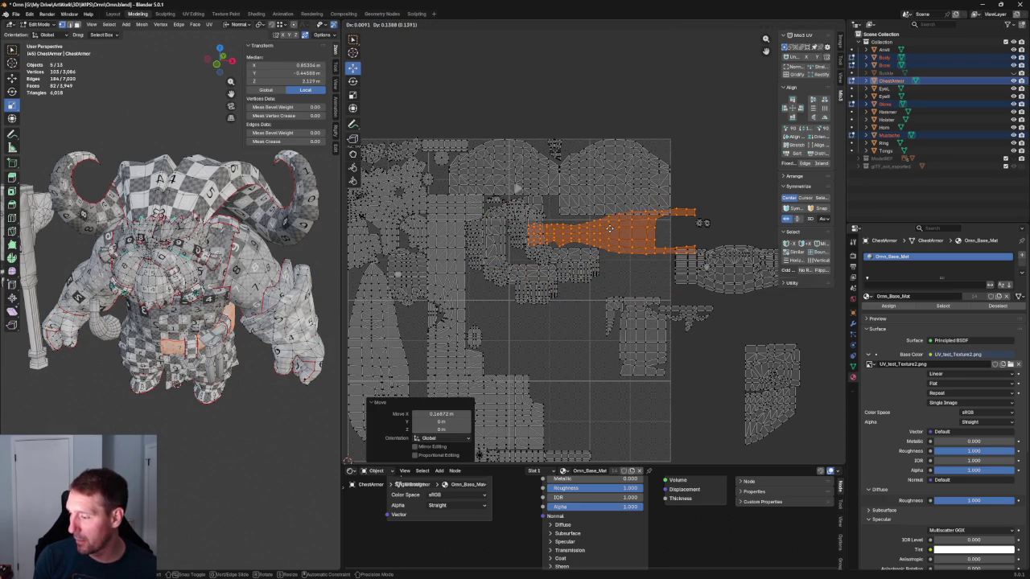
pyautogui.click(610, 229)
# Step: Undo the trial island moves with four Ctrl+Z steps
pyautogui.hotkey('ctrl', 'z')
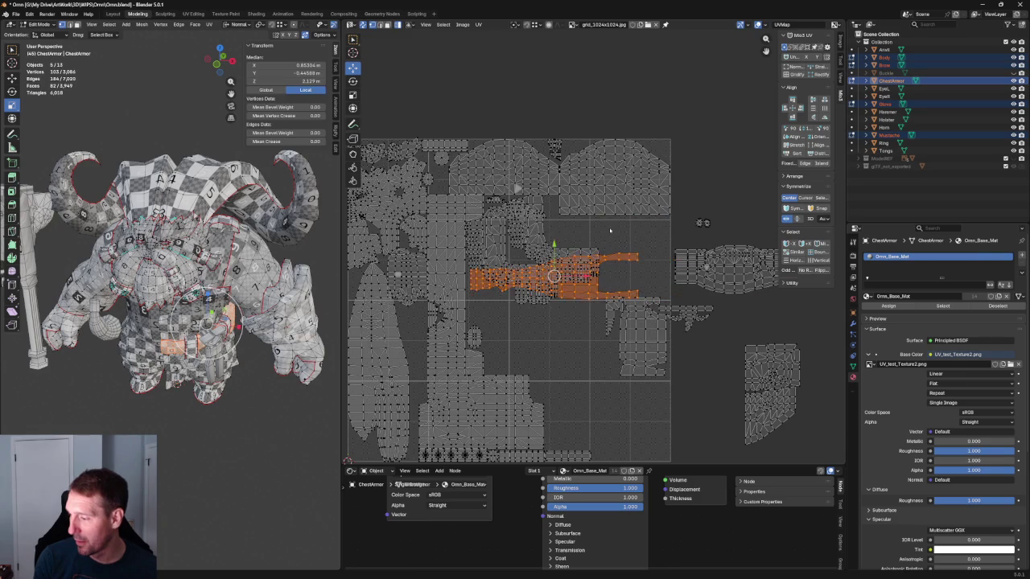
pyautogui.hotkey('ctrl', 'z')
pyautogui.hotkey('ctrl', 'z')
pyautogui.hotkey('ctrl', 'z')
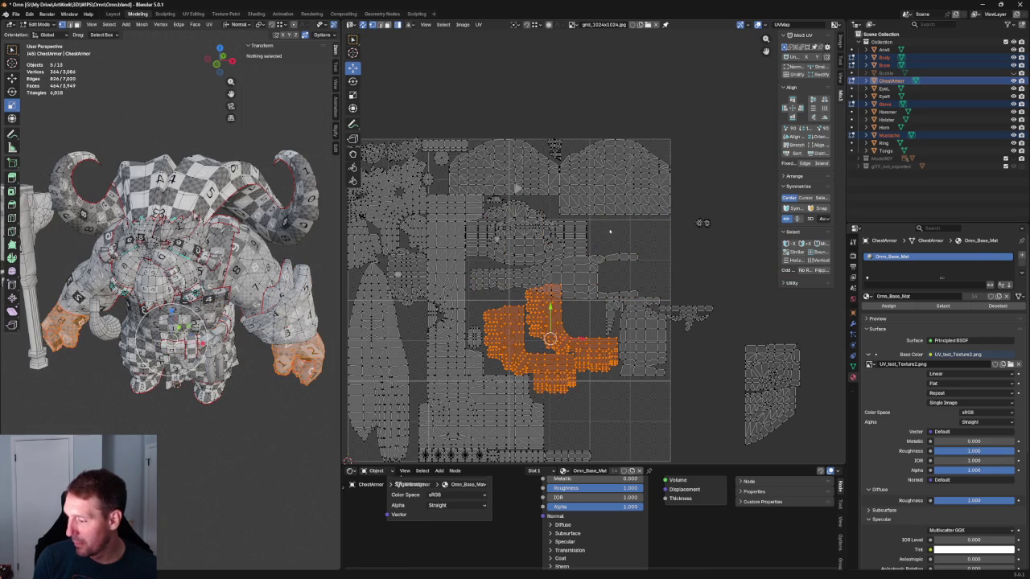
pyautogui.hotkey('ctrl', 'z')
pyautogui.hotkey('ctrl', 'z')
pyautogui.hotkey('ctrl', 'z')
pyautogui.hotkey('ctrl', 'z')
pyautogui.hotkey('ctrl', 'z')
pyautogui.hotkey('ctrl', 'z')
pyautogui.hotkey('ctrl', 'z')
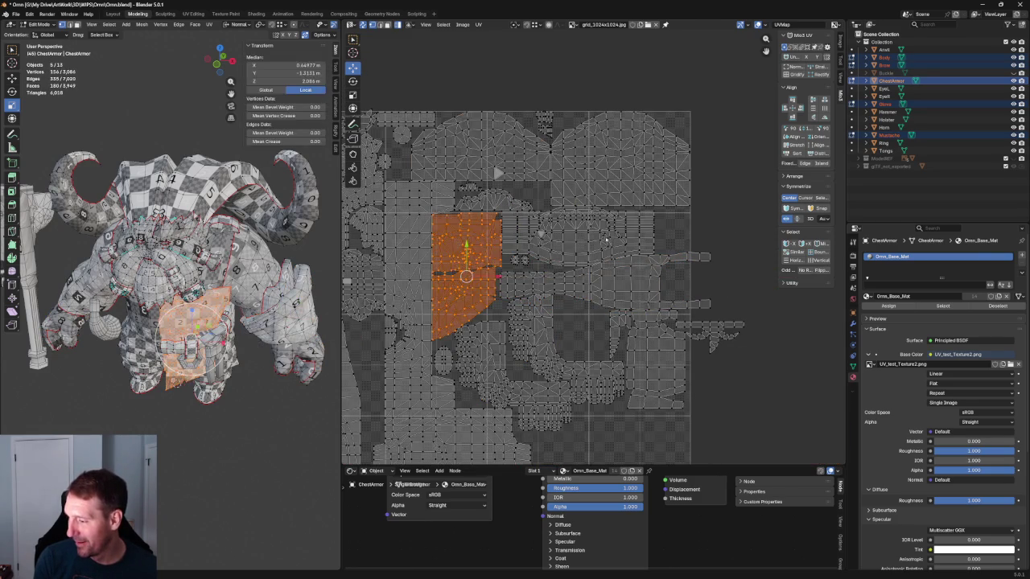
pyautogui.hotkey('ctrl', 'z')
pyautogui.hotkey('ctrl', 'z')
pyautogui.hotkey('ctrl', 'z')
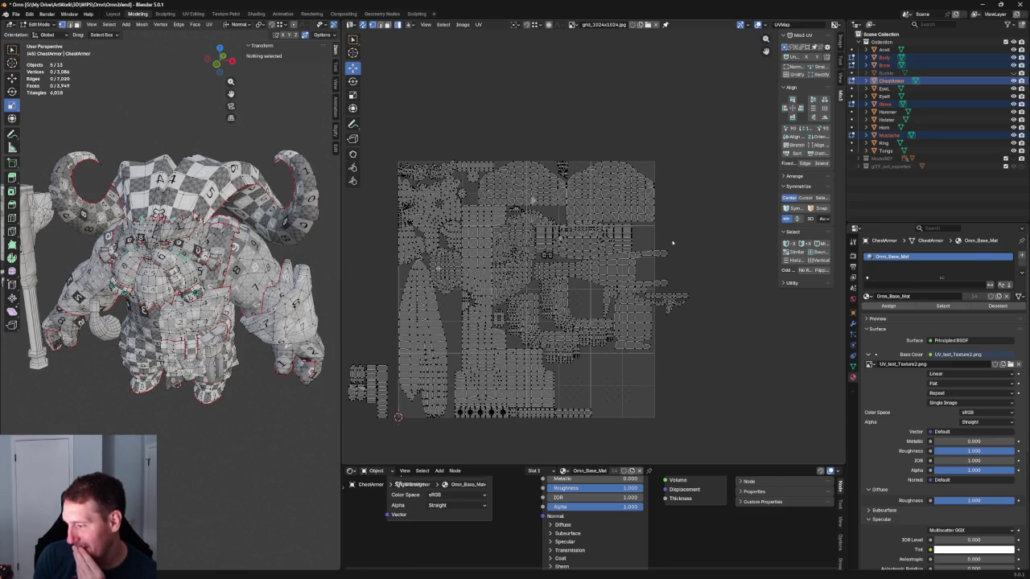
# Step: Compare undo and redo states and restore the tighter packed chest armor layout
pyautogui.scroll(2, 631, 240)
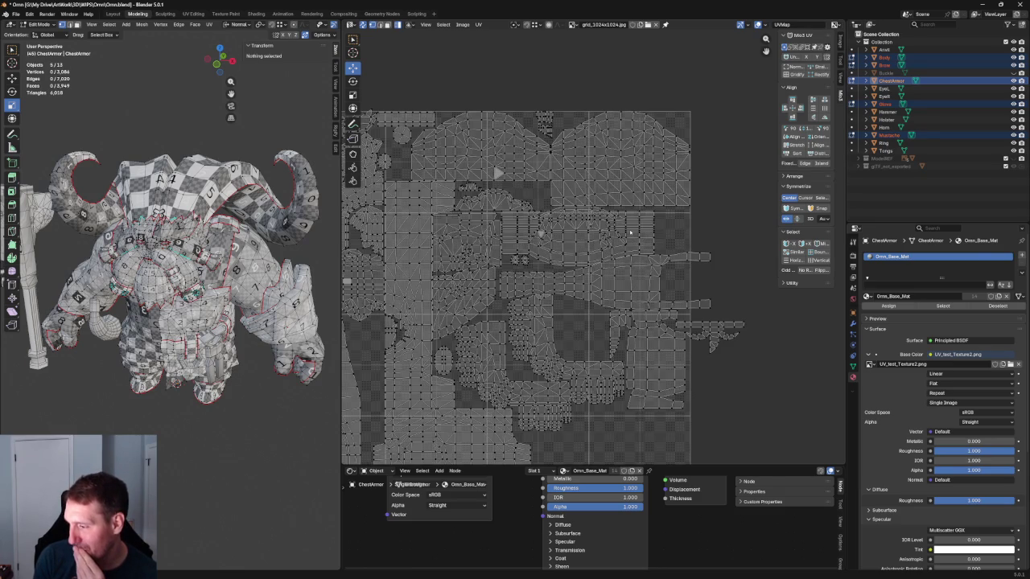
pyautogui.hotkey('ctrl', 'z')
pyautogui.hotkey('ctrl', 'z')
pyautogui.hotkey('ctrl', 'shift', 'z')
pyautogui.hotkey('ctrl', 'shift', 'z')
pyautogui.scroll(-1, 707, 329)
pyautogui.moveTo(706, 329); pyautogui.dragTo(563, 306, button='middle')
pyautogui.scroll(1, 504, 303)
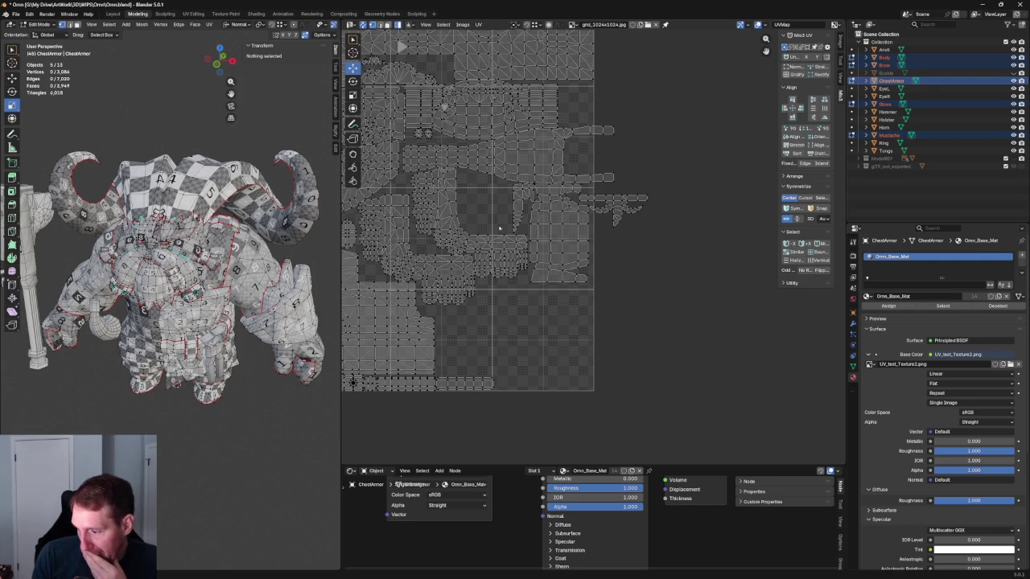
pyautogui.hotkey('ctrl', 'p')
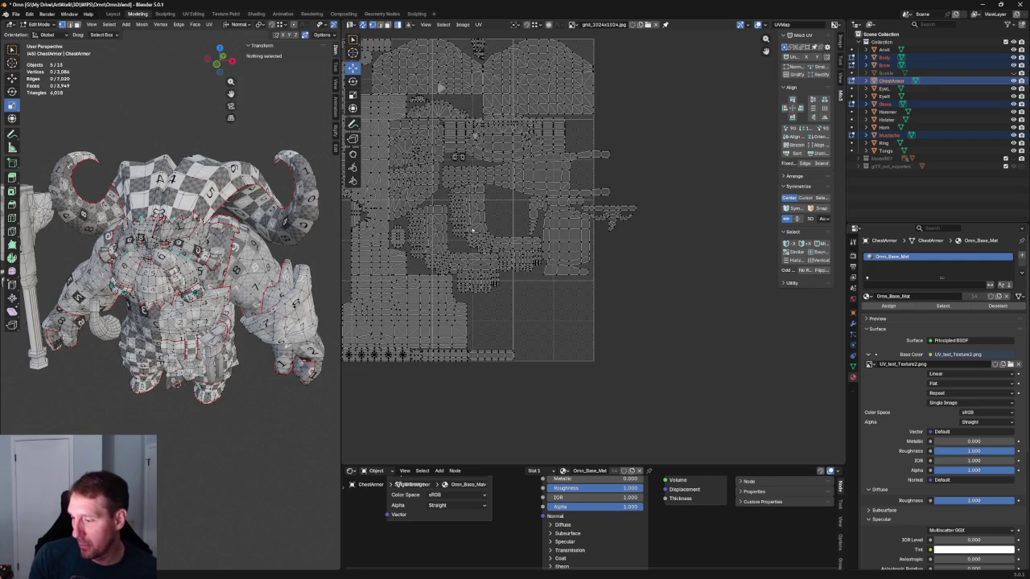
pyautogui.scroll(1, 477, 230)
pyautogui.scroll(1, 477, 234)
pyautogui.click(575, 220)
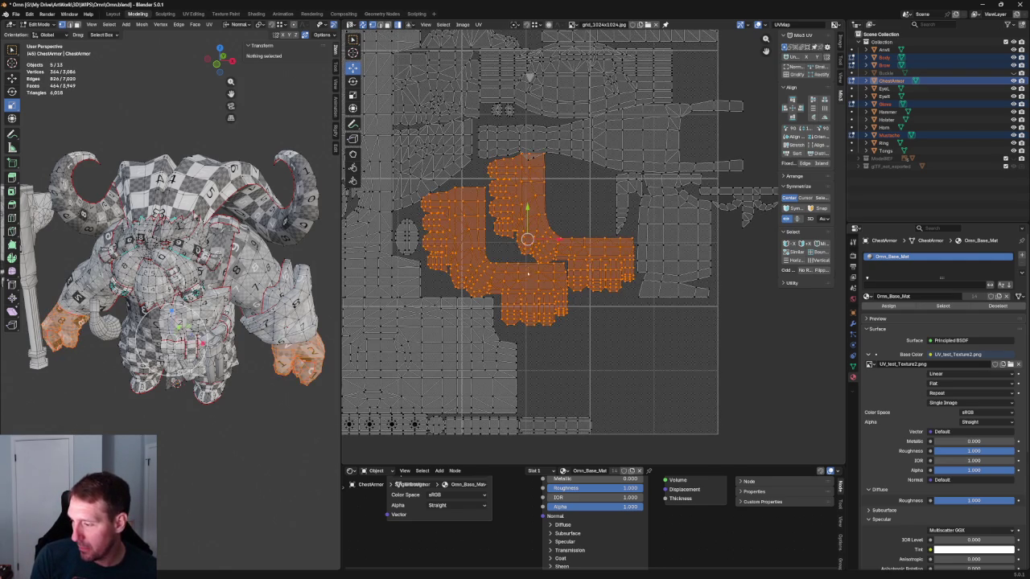
# Step: Try the hand islands in the lower corner, then undo that placement
pyautogui.press('g')
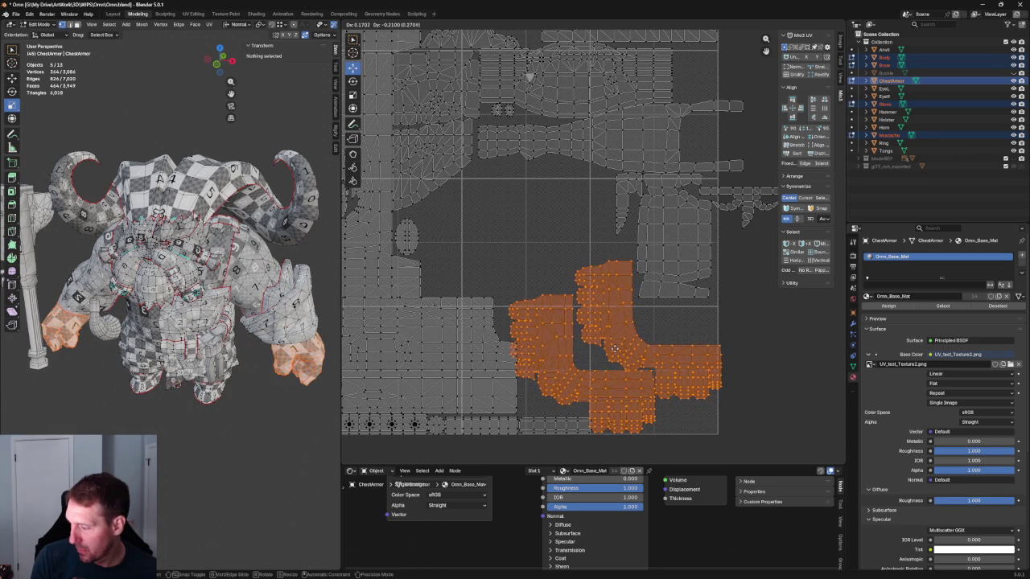
pyautogui.click(615, 348)
pyautogui.scroll(-3, 611, 351)
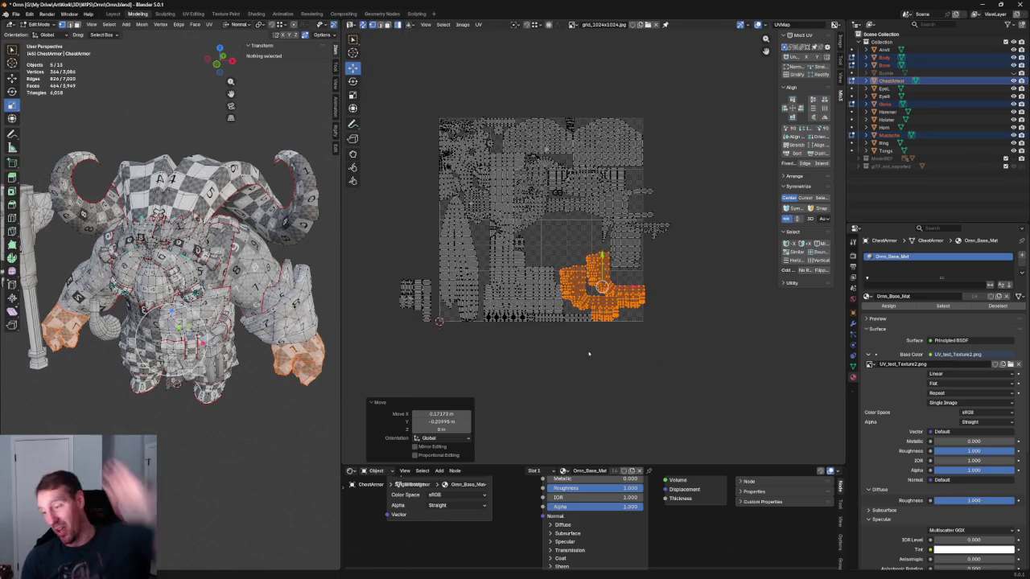
pyautogui.hotkey('ctrl', 'z')
pyautogui.scroll(3, 563, 322)
pyautogui.scroll(2, 553, 310)
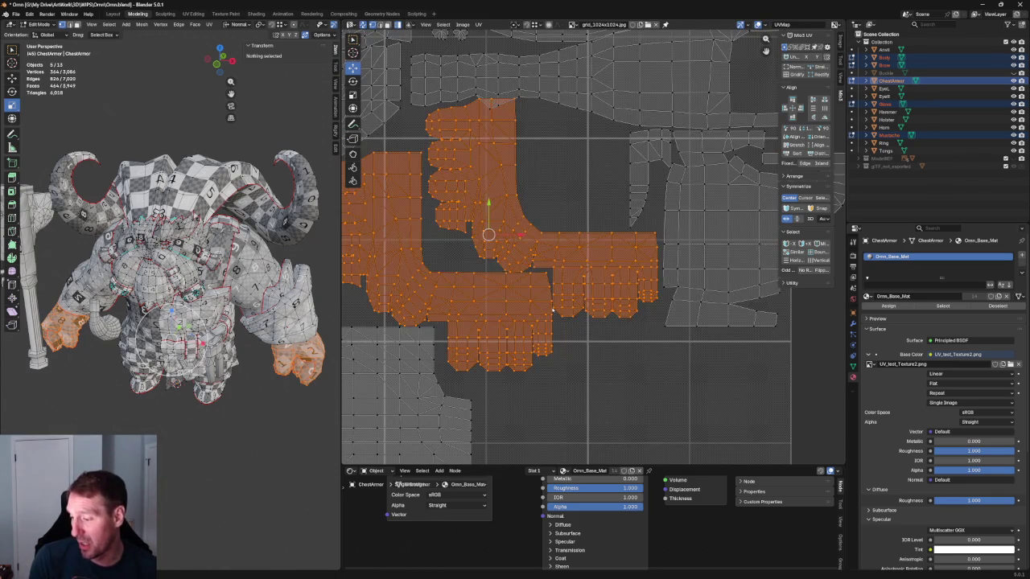
pyautogui.scroll(-1, 558, 288)
pyautogui.moveTo(558, 287); pyautogui.dragTo(649, 289, button='middle')
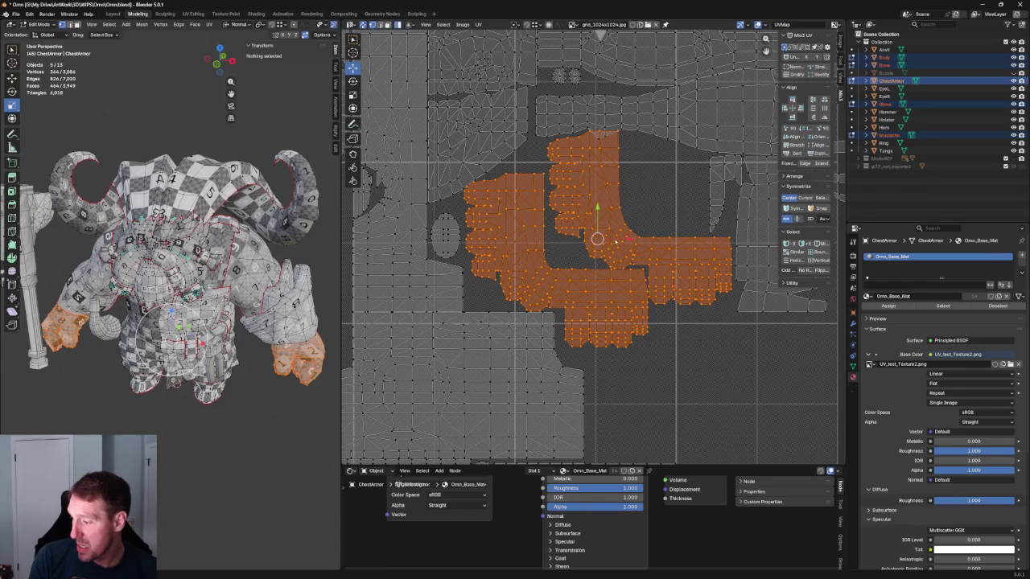
# Step: Nudge the hand islands slightly left, deselect all, and orbit the model from above
pyautogui.moveTo(597, 239); pyautogui.dragTo(588, 239)
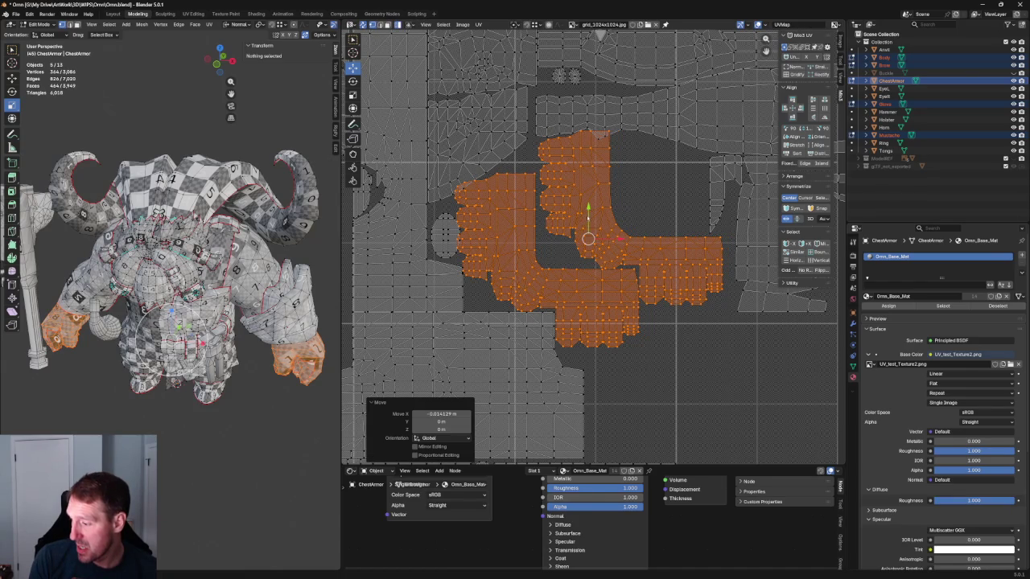
pyautogui.click(677, 377)
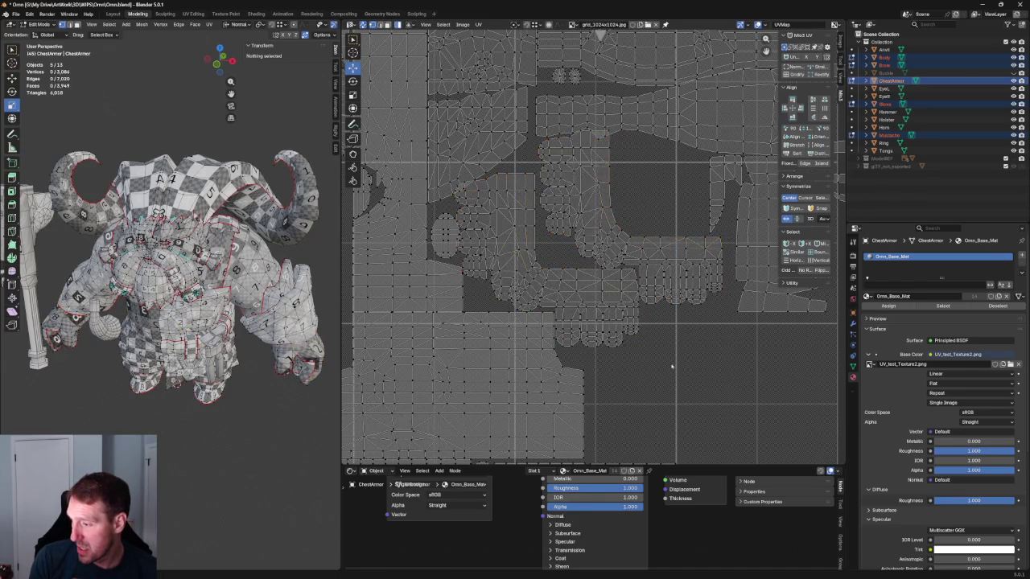
pyautogui.keyDown('shift'); pyautogui.scroll(5, 560, 304); pyautogui.keyUp('shift')
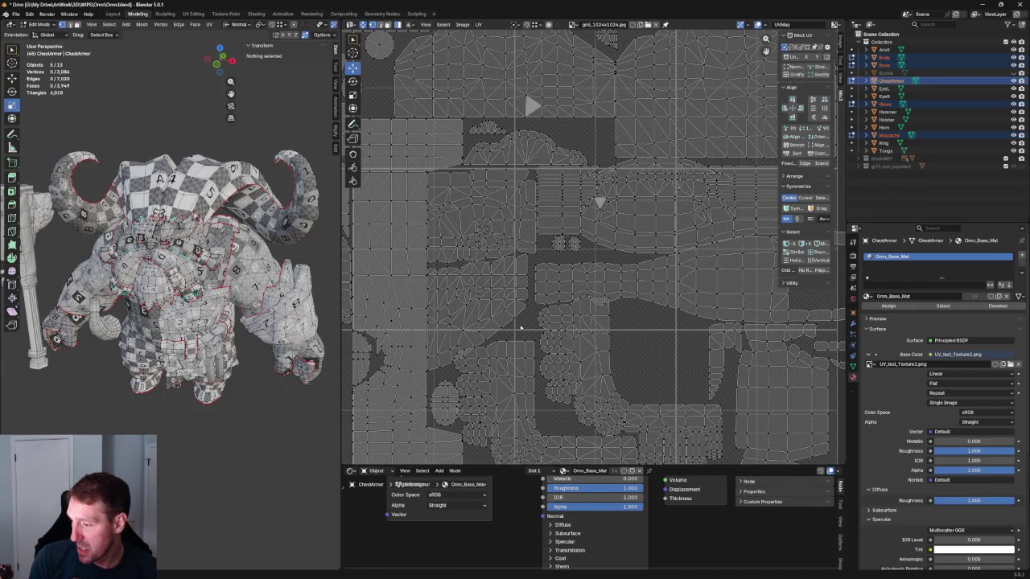
pyautogui.scroll(-1, 522, 323)
pyautogui.scroll(2, 534, 286)
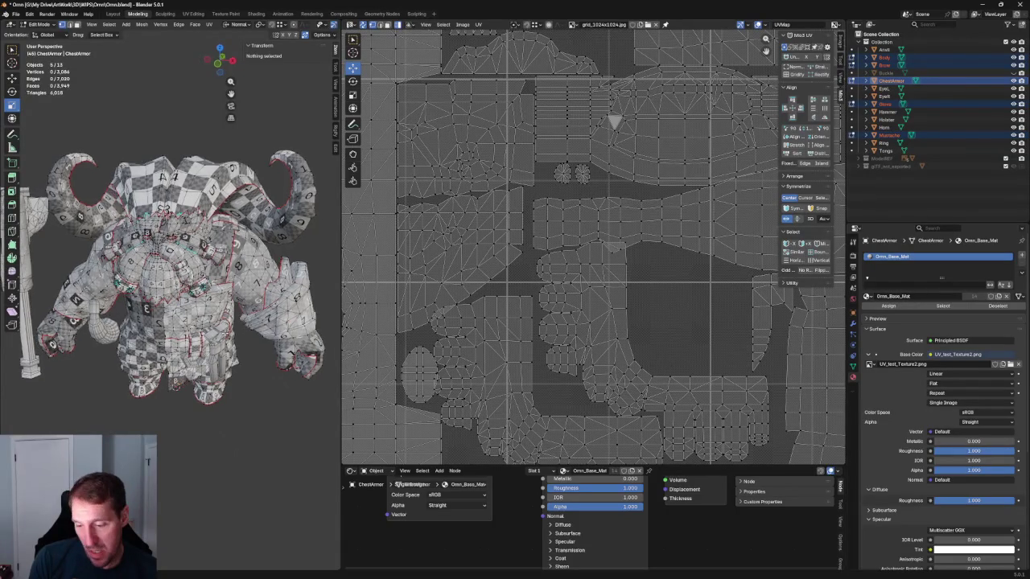
pyautogui.moveTo(221, 337)
pyautogui.mouseDown(button='middle')
pyautogui.moveTo(196, 363)
pyautogui.moveTo(185, 306)
pyautogui.moveTo(189, 322)
pyautogui.moveTo(161, 338)
pyautogui.moveTo(192, 304)
pyautogui.mouseUp(button='middle')
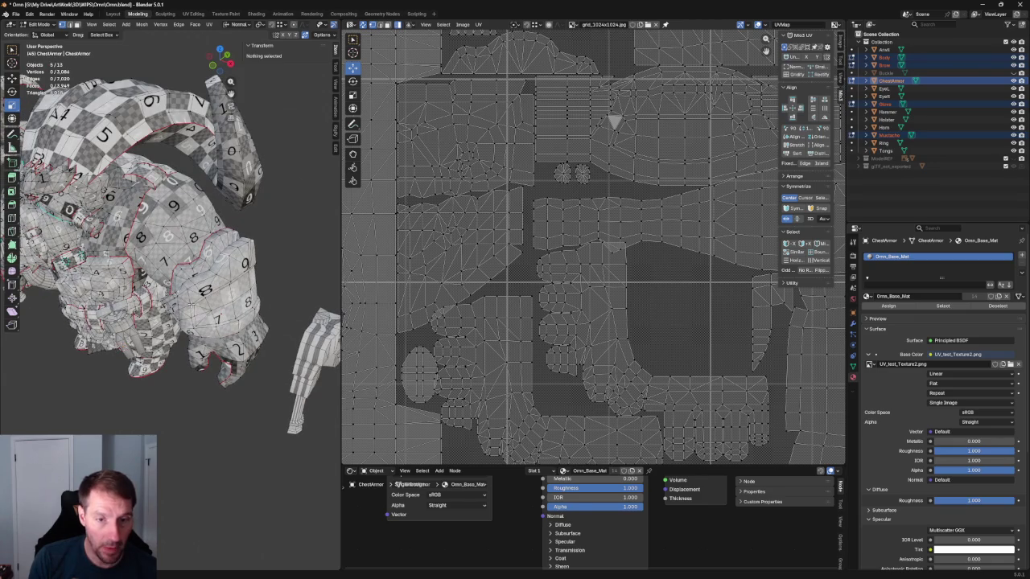
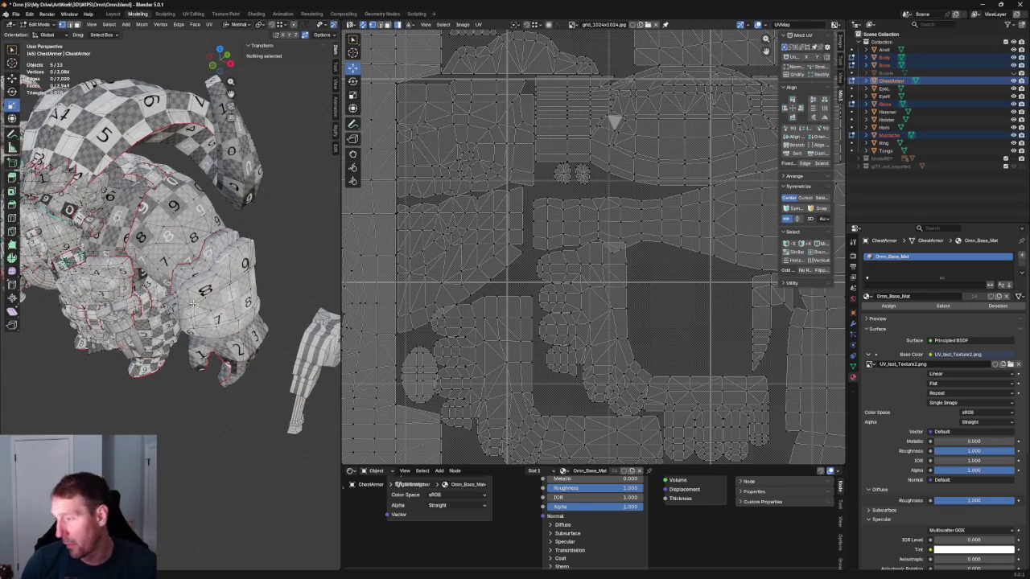
# Step: Box-select the small strip-shaped UV islands and move them below the main layout
pyautogui.scroll(-3, 666, 176)
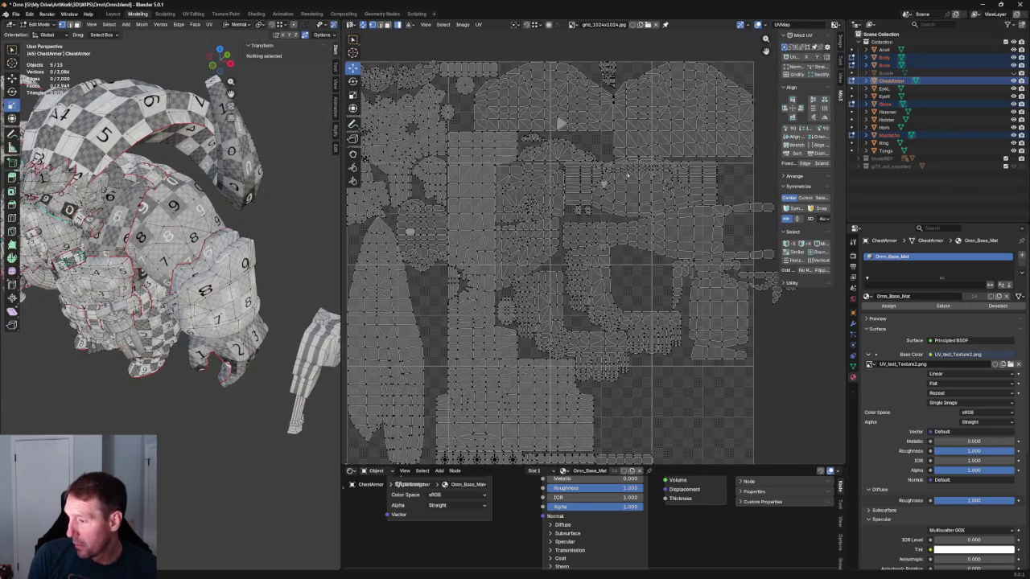
pyautogui.scroll(2, 652, 172)
pyautogui.keyDown('ctrl'); pyautogui.hscroll(-5, 510, 230); pyautogui.keyUp('ctrl')
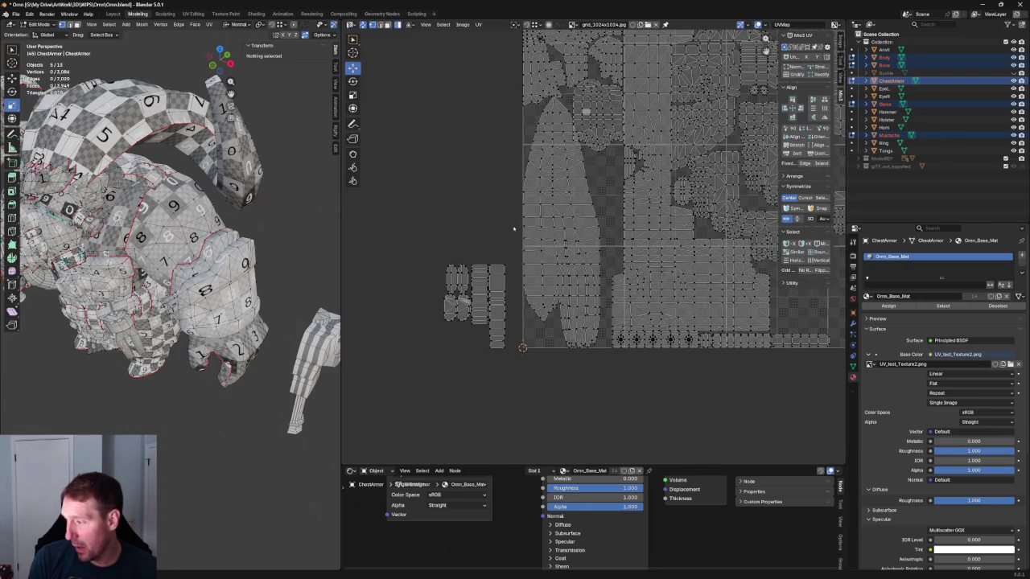
pyautogui.keyDown('ctrl'); pyautogui.hscroll(3, 483, 238); pyautogui.keyUp('ctrl')
pyautogui.moveTo(404, 256); pyautogui.dragTo(477, 366)
pyautogui.moveTo(445, 310)
pyautogui.mouseDown()
pyautogui.moveTo(732, 348)
pyautogui.moveTo(700, 352)
pyautogui.mouseUp()
# Step: Scale the parked islands down to about 0.572, reposition them, and deselect everything
pyautogui.scroll(4, 701, 353)
pyautogui.scroll(2, 622, 256)
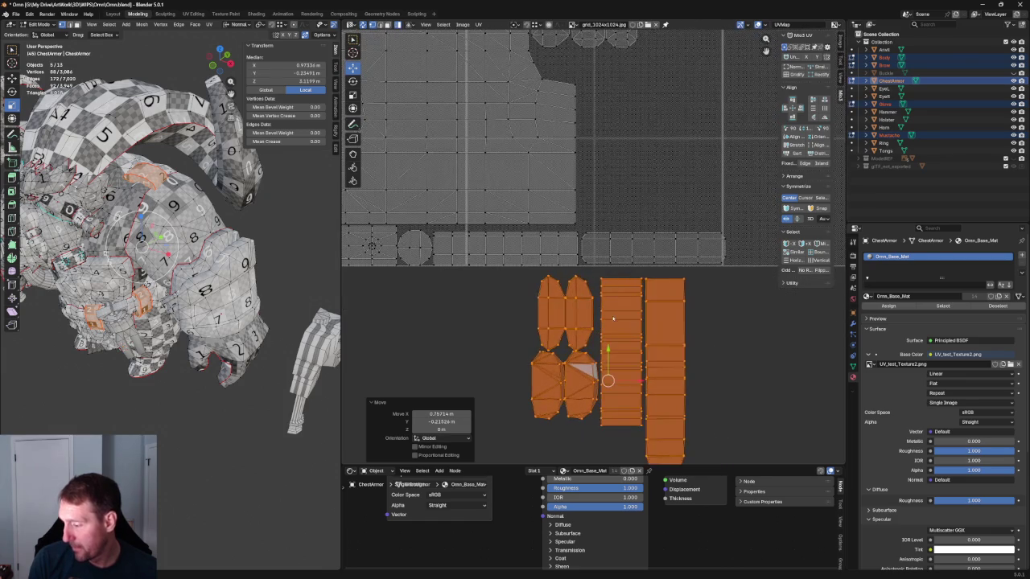
pyautogui.scroll(-2, 613, 312)
pyautogui.hotkey('shift', 'space')
pyautogui.press('s')
pyautogui.moveTo(628, 308)
pyautogui.mouseDown()
pyautogui.moveTo(617, 318)
pyautogui.moveTo(593, 299)
pyautogui.mouseUp()
pyautogui.hotkey('shift', 'space')
pyautogui.press('g')
pyautogui.hotkey('alt', 'a')
pyautogui.moveTo(160, 209); pyautogui.dragTo(187, 189, button='middle')
pyautogui.moveTo(689, 186); pyautogui.dragTo(631, 284, button='middle')
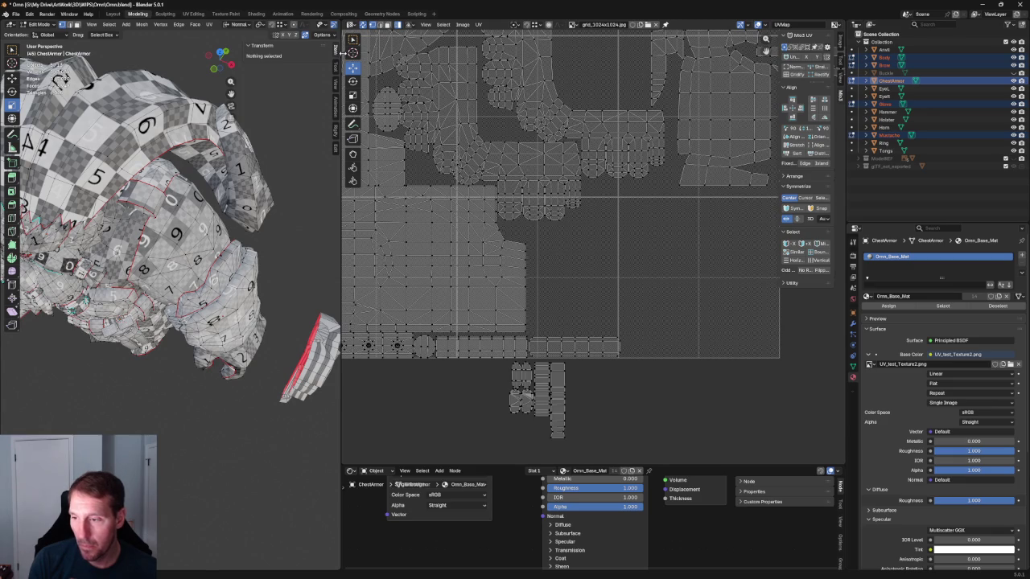
pyautogui.moveTo(341, 46); pyautogui.dragTo(352, 47)
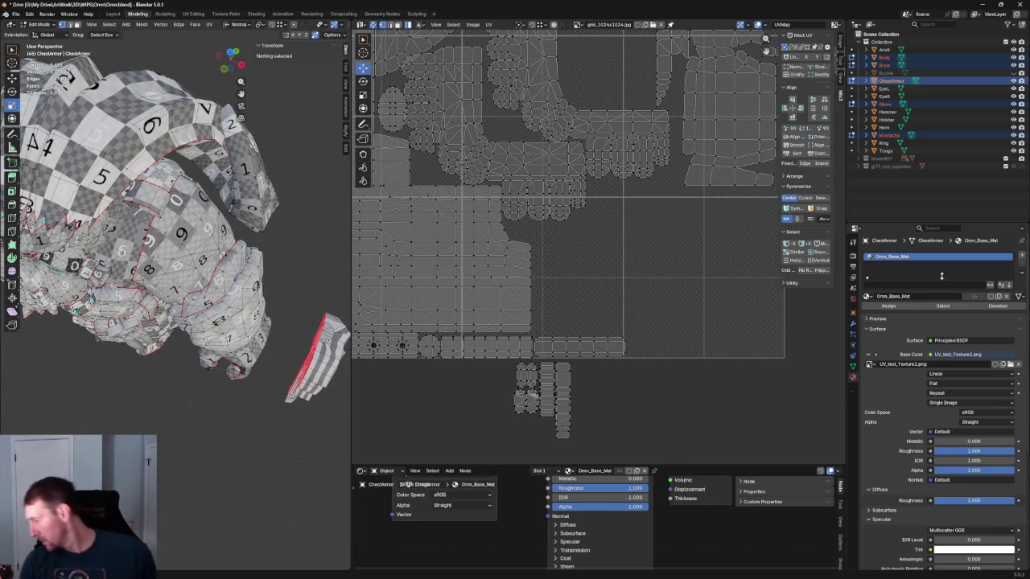
# Step: Swap the Base Color image from UV_test_Texture2.png to grid_1024x1024.jpg and zoom in on the armor
pyautogui.click(870, 364)
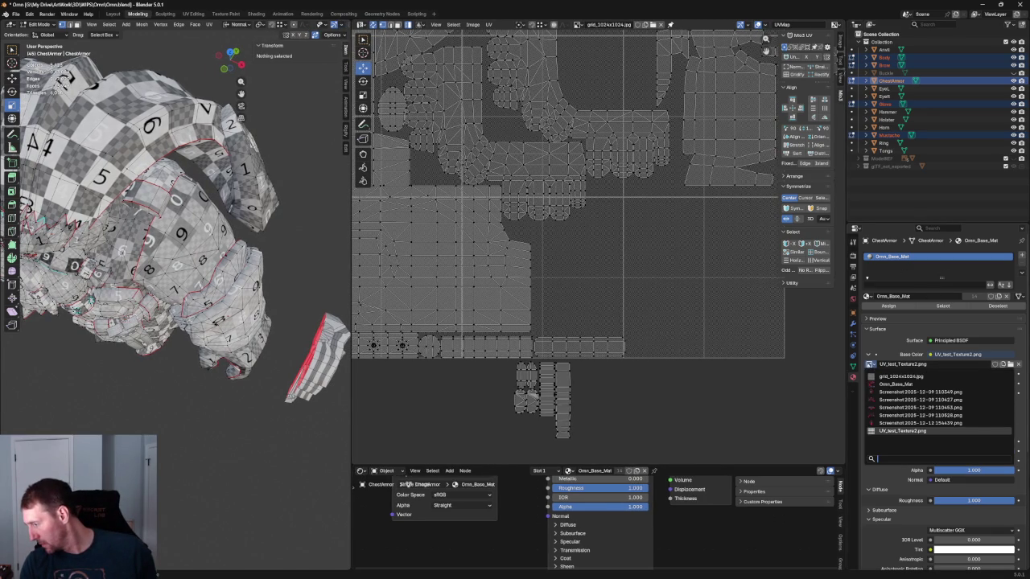
pyautogui.click(900, 376)
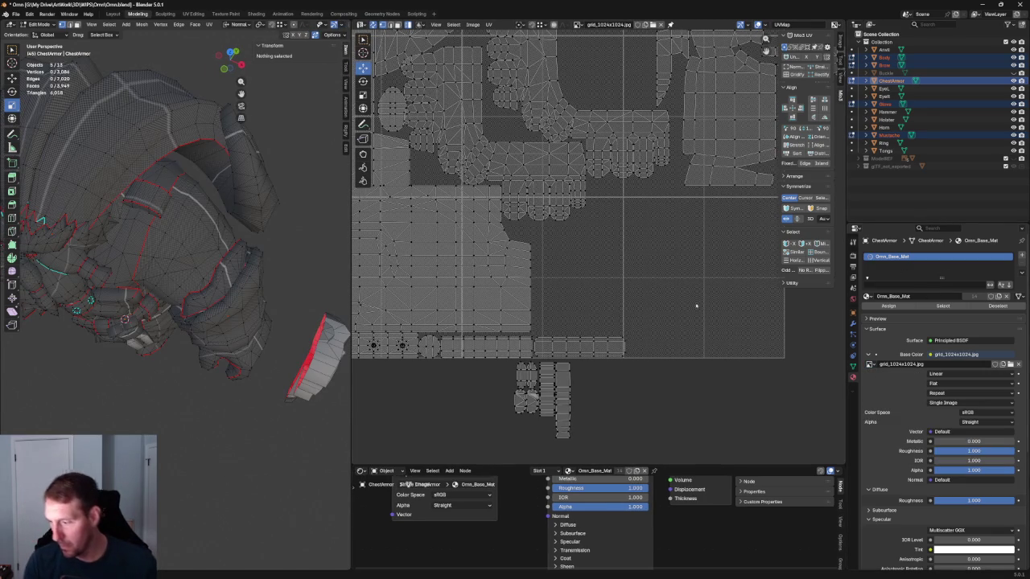
pyautogui.scroll(3, 226, 272)
pyautogui.moveTo(226, 273); pyautogui.dragTo(412, 231, button='middle')
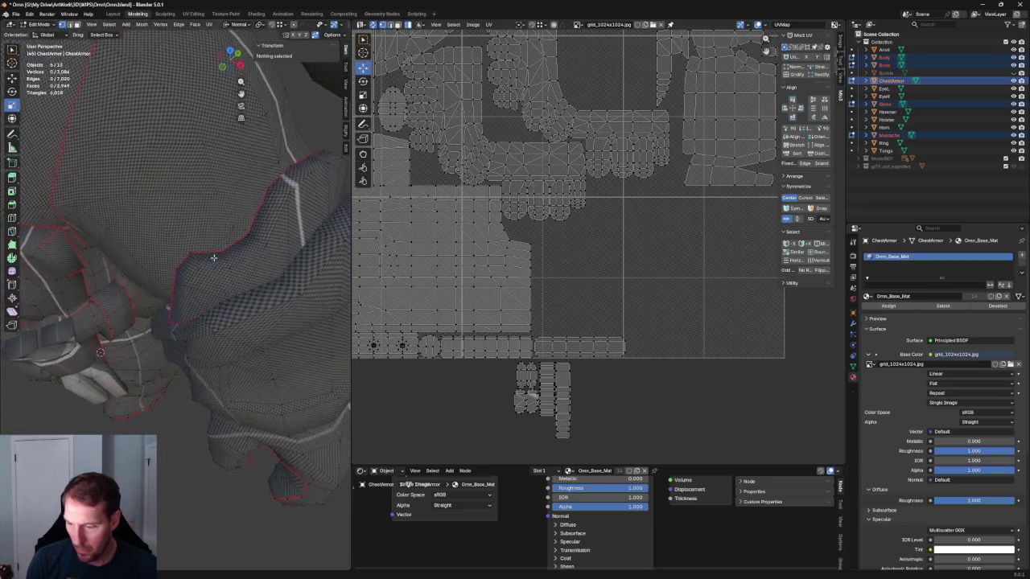
pyautogui.scroll(1, 413, 231)
pyautogui.scroll(4, 659, 240)
pyautogui.scroll(2, 659, 240)
# Step: Select a UV island to locate its faces, then clear and inspect the armor from several angles
pyautogui.click(709, 310)
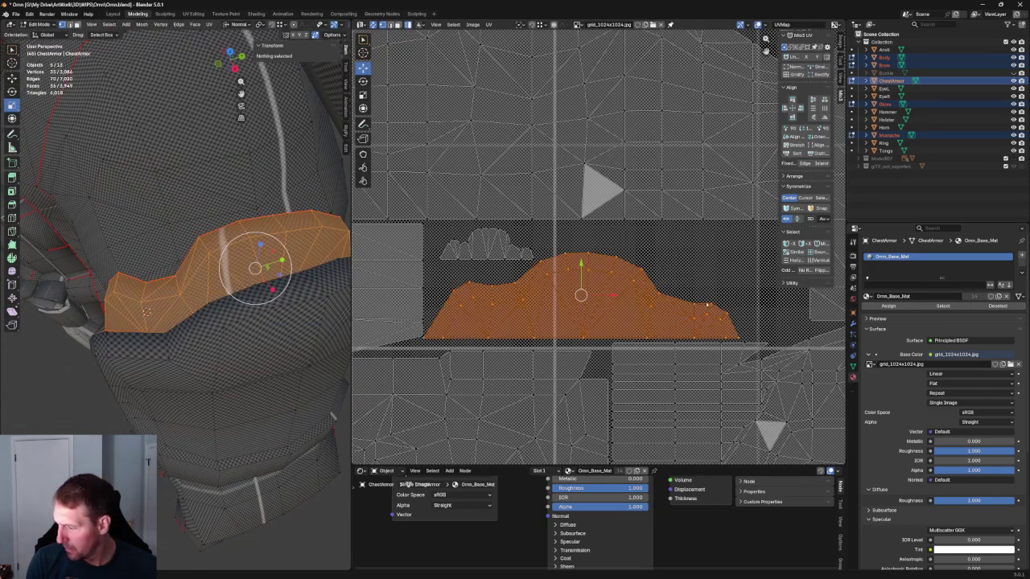
pyautogui.moveTo(279, 166); pyautogui.dragTo(241, 241, button='middle')
pyautogui.hotkey('alt', 'a')
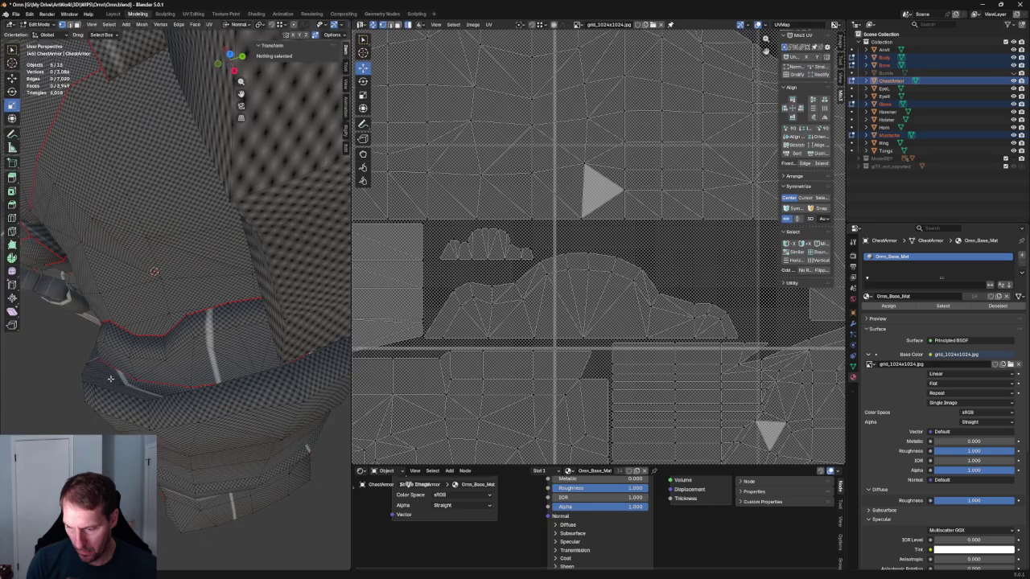
pyautogui.moveTo(110, 380); pyautogui.dragTo(201, 322, button='middle')
pyautogui.scroll(-3, 673, 241)
pyautogui.scroll(1, 492, 211)
pyautogui.moveTo(491, 211); pyautogui.dragTo(447, 214, button='middle')
pyautogui.scroll(-1, 570, 231)
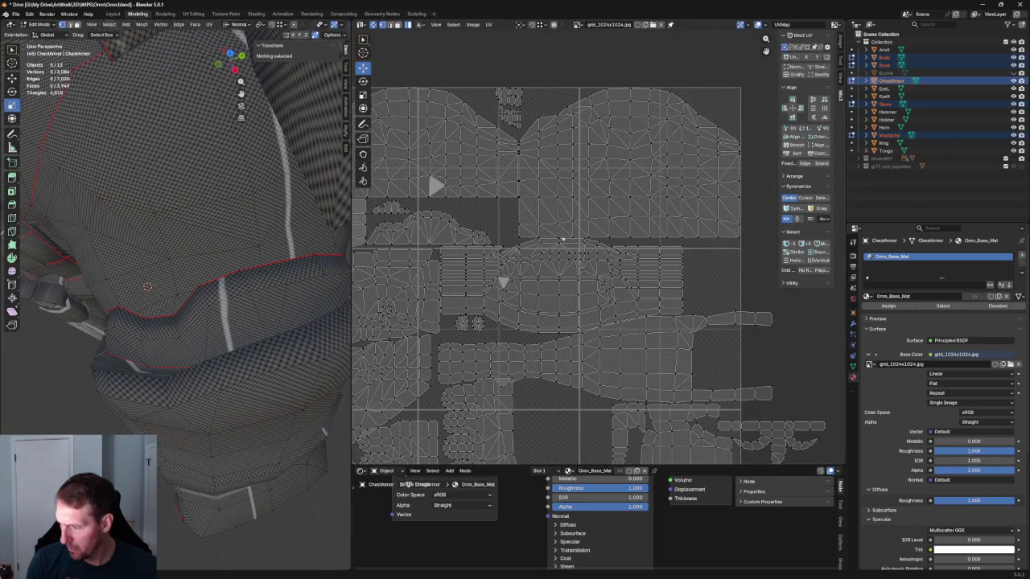
pyautogui.scroll(4, 569, 237)
pyautogui.scroll(-1, 627, 260)
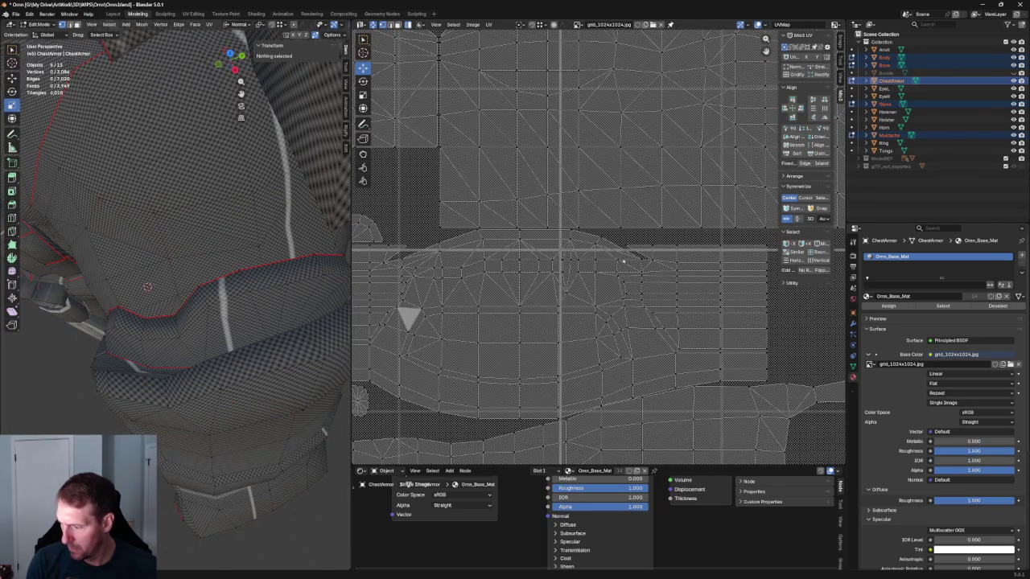
pyautogui.scroll(-2, 188, 294)
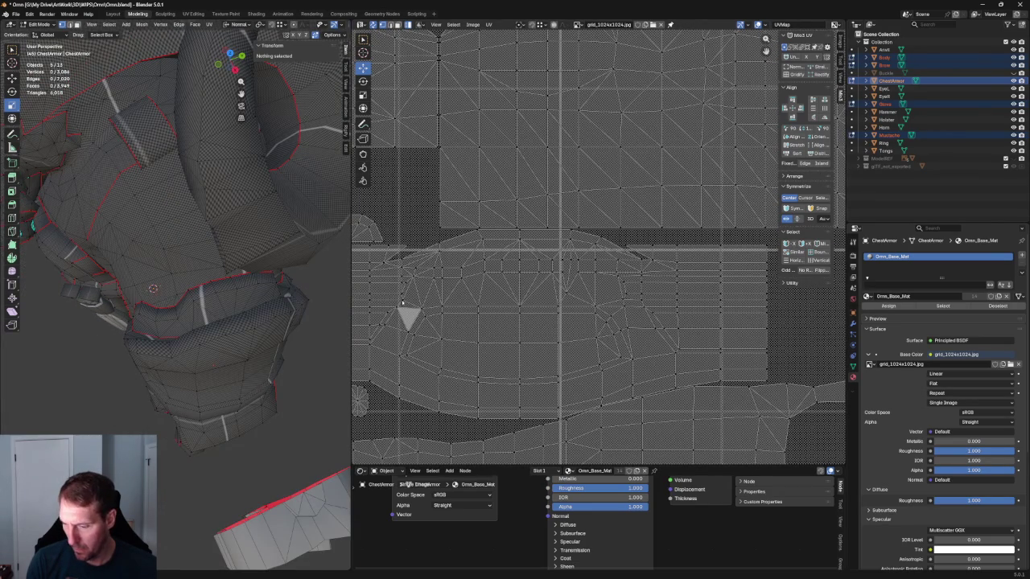
pyautogui.moveTo(251, 279)
pyautogui.mouseDown(button='middle')
pyautogui.moveTo(217, 272)
pyautogui.moveTo(252, 260)
pyautogui.moveTo(258, 247)
pyautogui.moveTo(241, 273)
pyautogui.moveTo(251, 285)
pyautogui.mouseUp(button='middle')
pyautogui.scroll(3, 233, 265)
pyautogui.scroll(2, 241, 274)
pyautogui.scroll(-2, 242, 274)
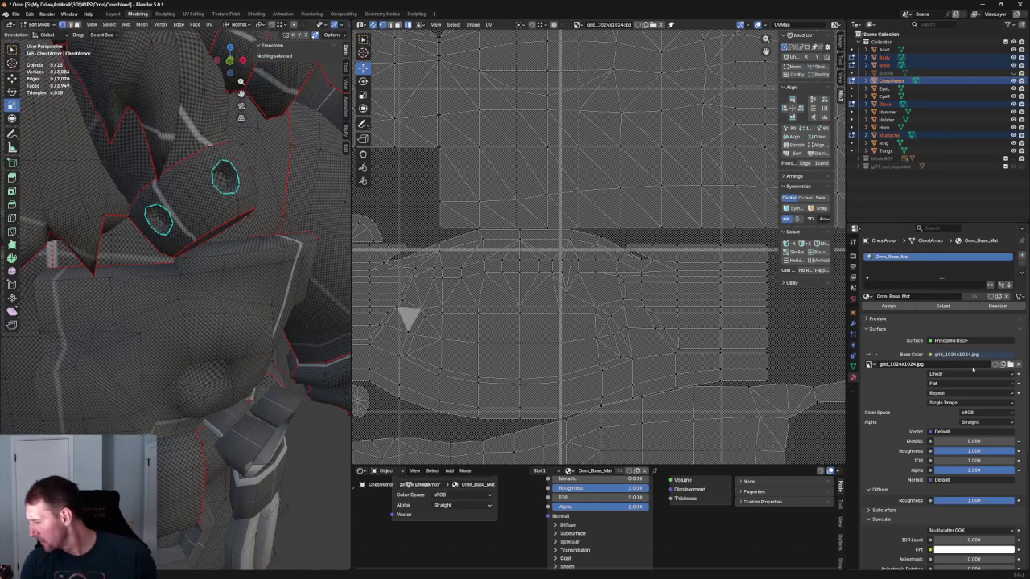
pyautogui.click(967, 374)
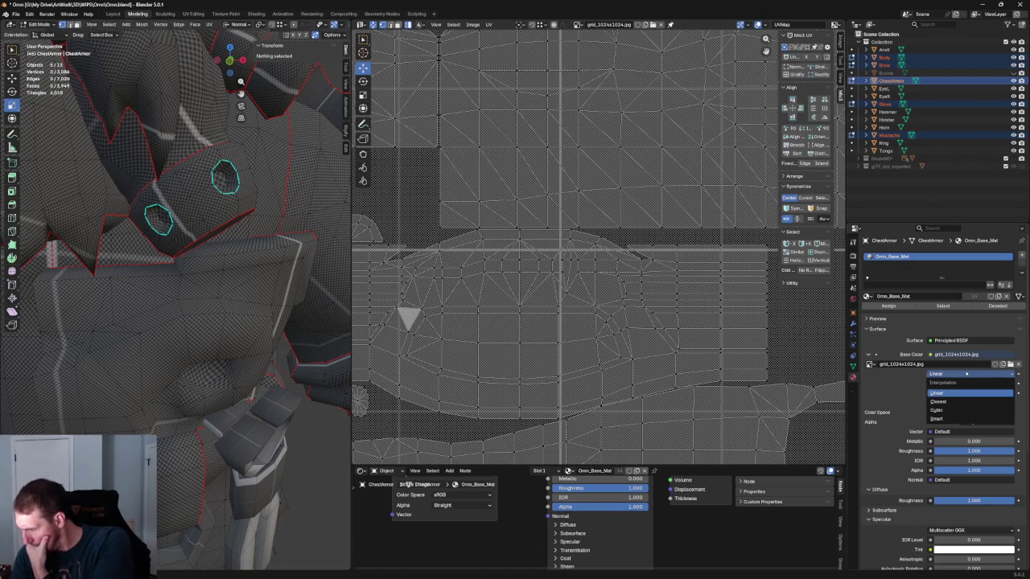
# Step: Switch the grid texture interpolation from Linear to Closest and zoom around to check the crisp checker
pyautogui.click(946, 402)
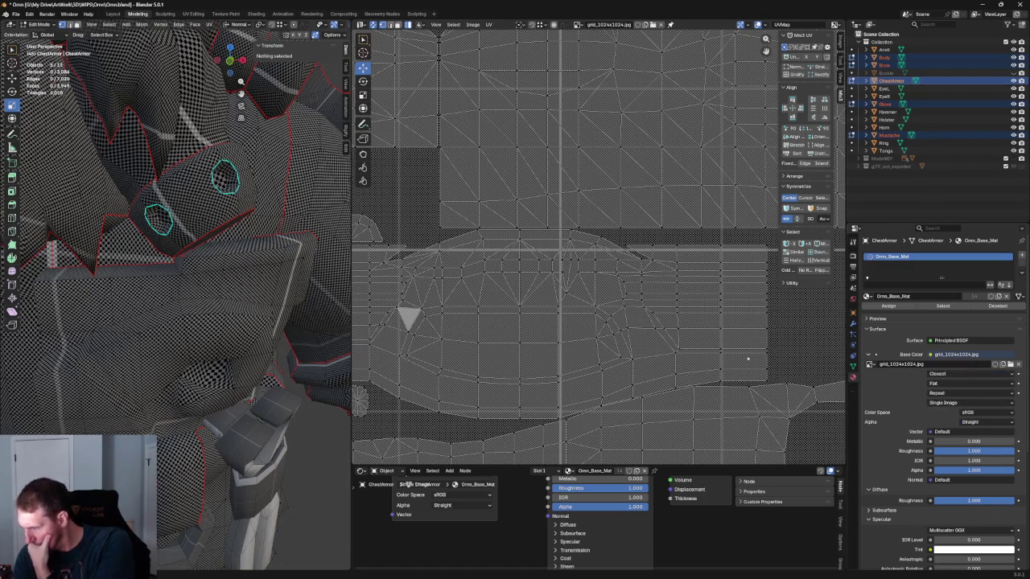
pyautogui.scroll(4, 189, 231)
pyautogui.scroll(-4, 188, 230)
pyautogui.scroll(3, 188, 230)
pyautogui.scroll(-2, 188, 230)
pyautogui.scroll(1, 177, 249)
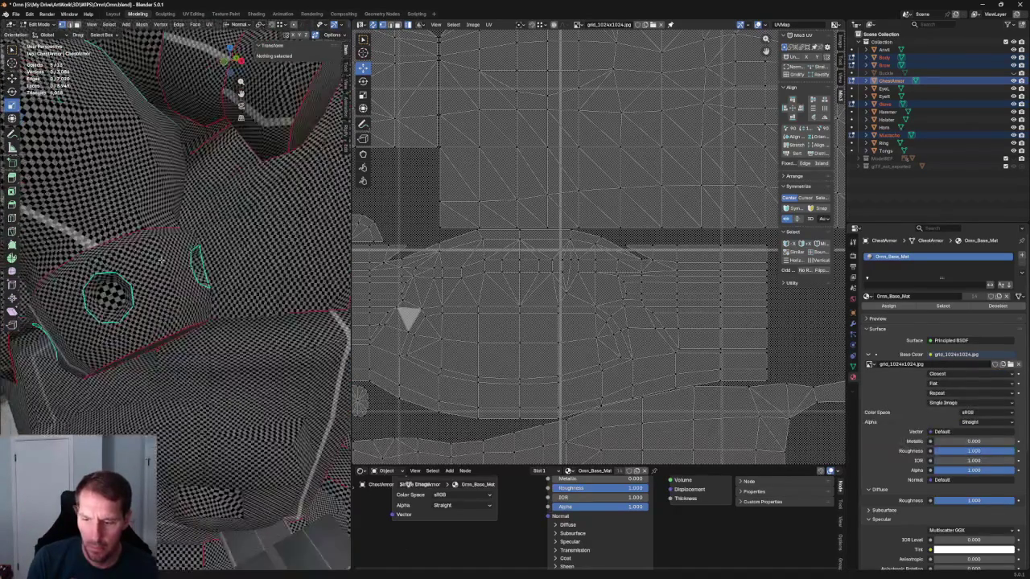
pyautogui.scroll(2, 171, 263)
pyautogui.scroll(-3, 179, 264)
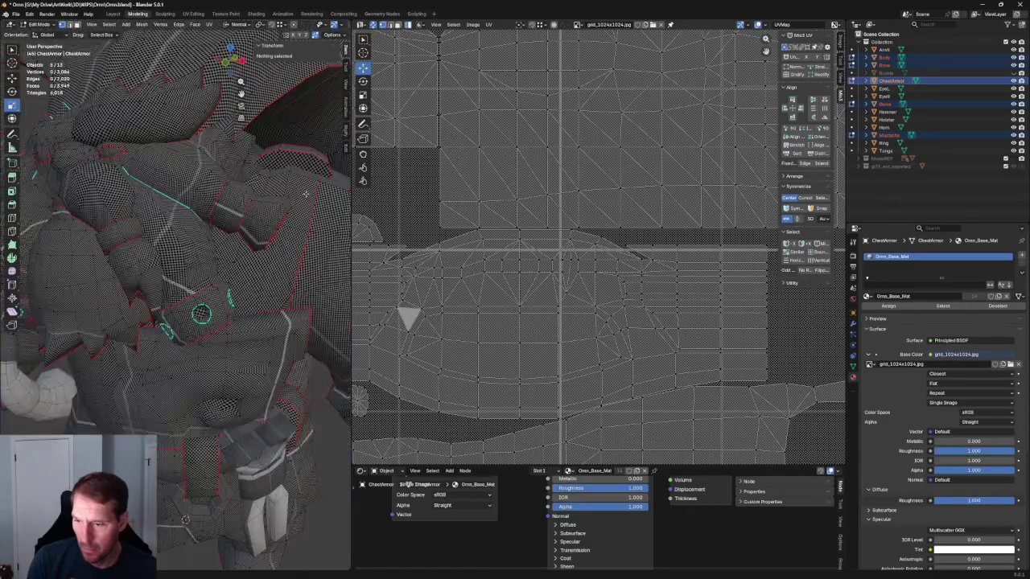
pyautogui.scroll(1, 242, 241)
pyautogui.scroll(2, 296, 218)
pyautogui.scroll(2, 284, 220)
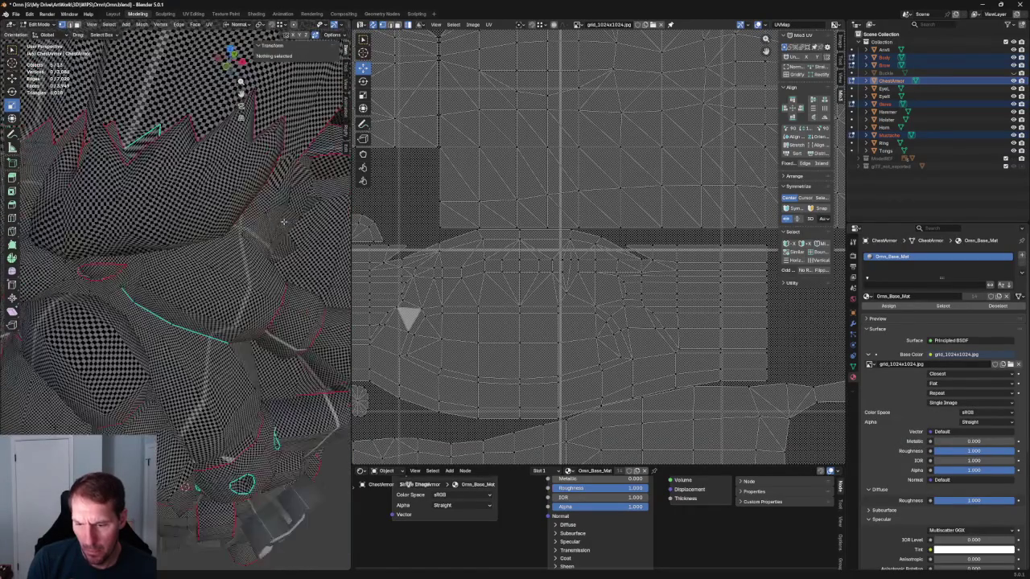
pyautogui.scroll(1, 265, 225)
pyautogui.scroll(-1, 239, 235)
pyautogui.scroll(-2, 239, 235)
pyautogui.scroll(-1, 241, 235)
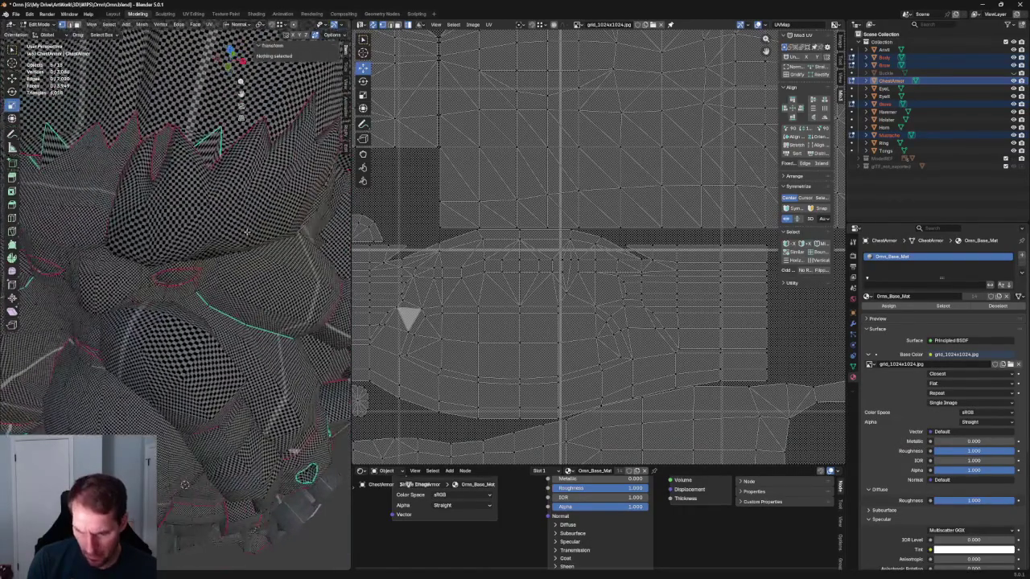
pyautogui.scroll(-1, 619, 185)
pyautogui.scroll(-2, 619, 185)
pyautogui.scroll(3, 619, 185)
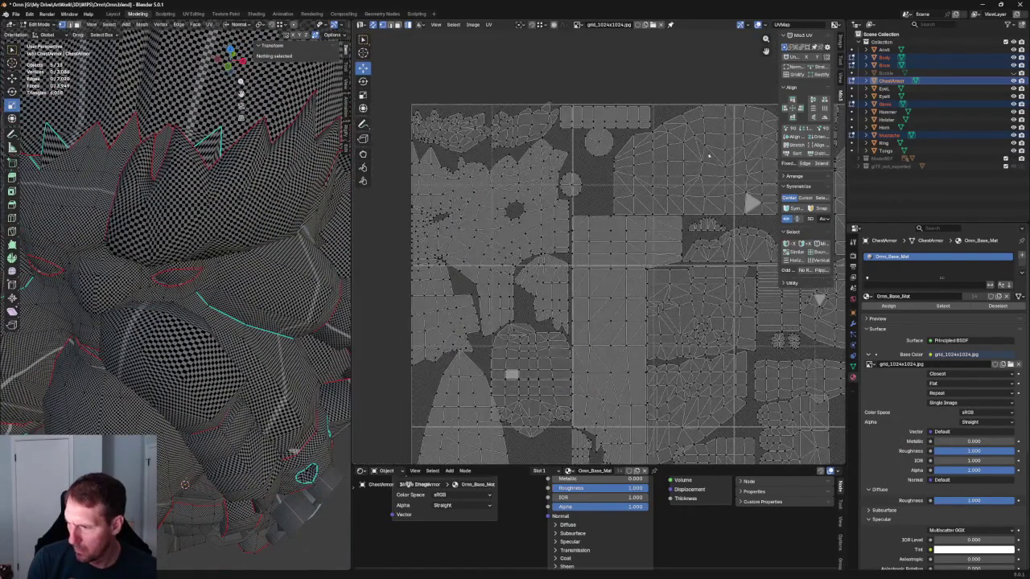
pyautogui.scroll(1, 612, 187)
pyautogui.scroll(2, 608, 193)
pyautogui.scroll(2, 569, 191)
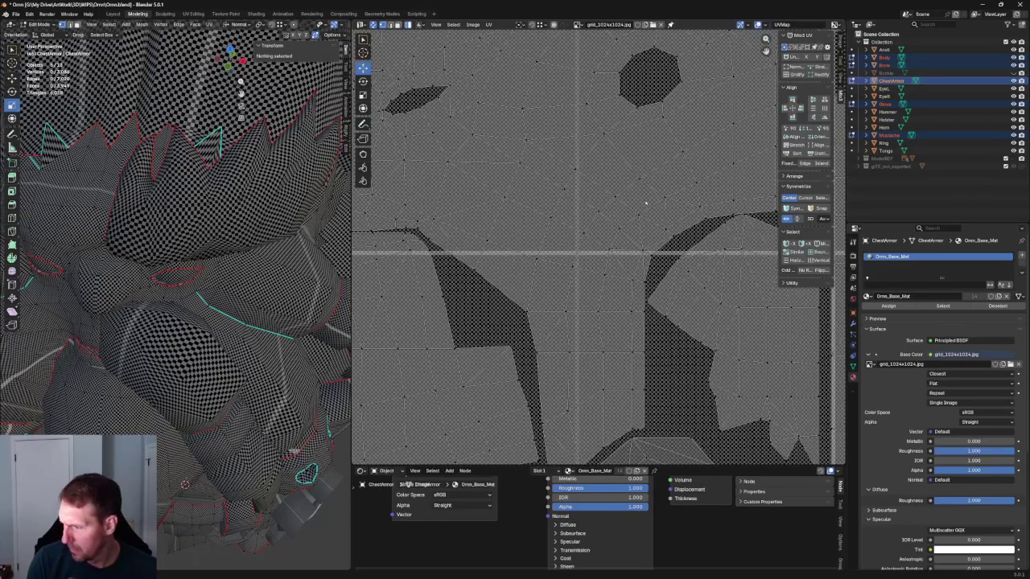
# Step: Select a large UV island, then bring the heart-shaped island into view and select it
pyautogui.click(609, 249)
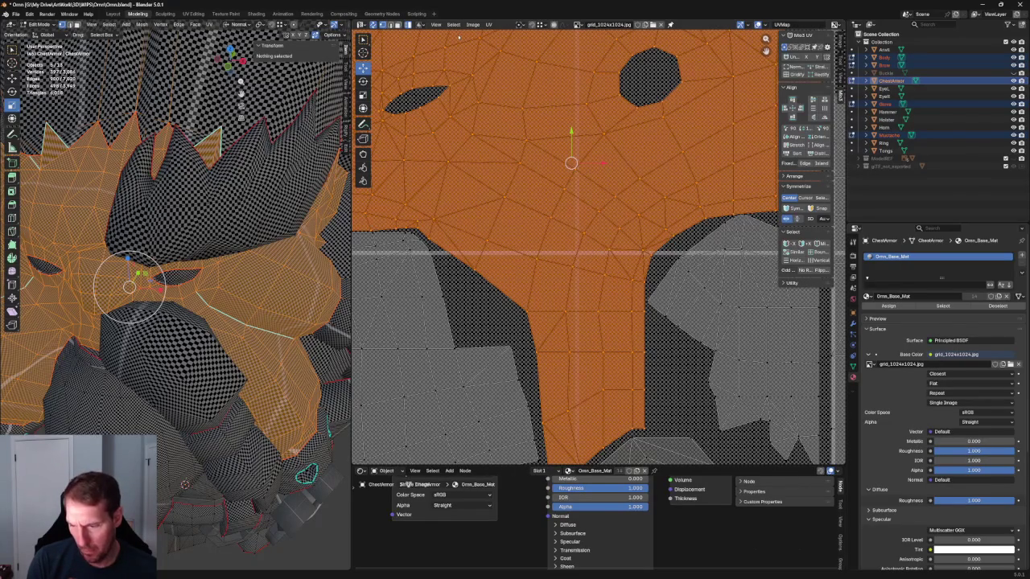
pyautogui.scroll(-3, 575, 183)
pyautogui.moveTo(539, 134)
pyautogui.mouseDown(button='middle')
pyautogui.moveTo(526, 122)
pyautogui.moveTo(463, 127)
pyautogui.moveTo(457, 85)
pyautogui.mouseUp(button='middle')
pyautogui.scroll(3, 547, 169)
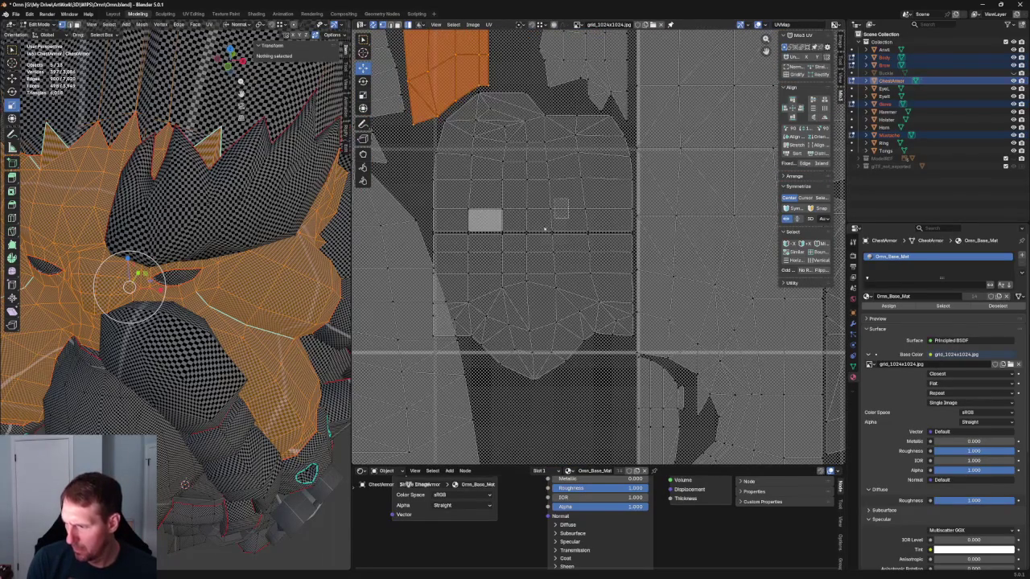
pyautogui.click(559, 216)
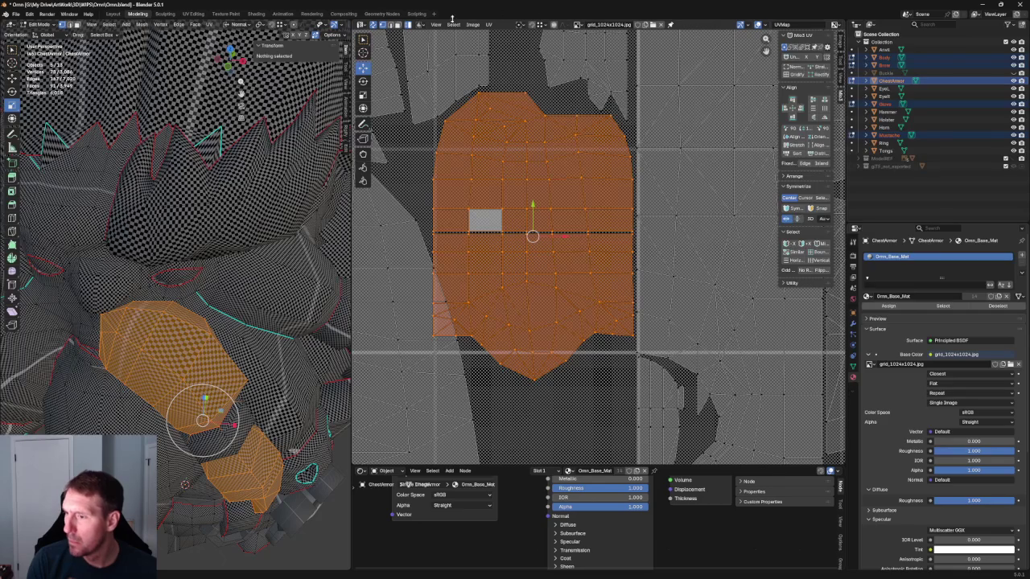
# Step: Select the faces above the grey square in the heart-shaped island and view both gaps
pyautogui.hotkey('alt', 'a')
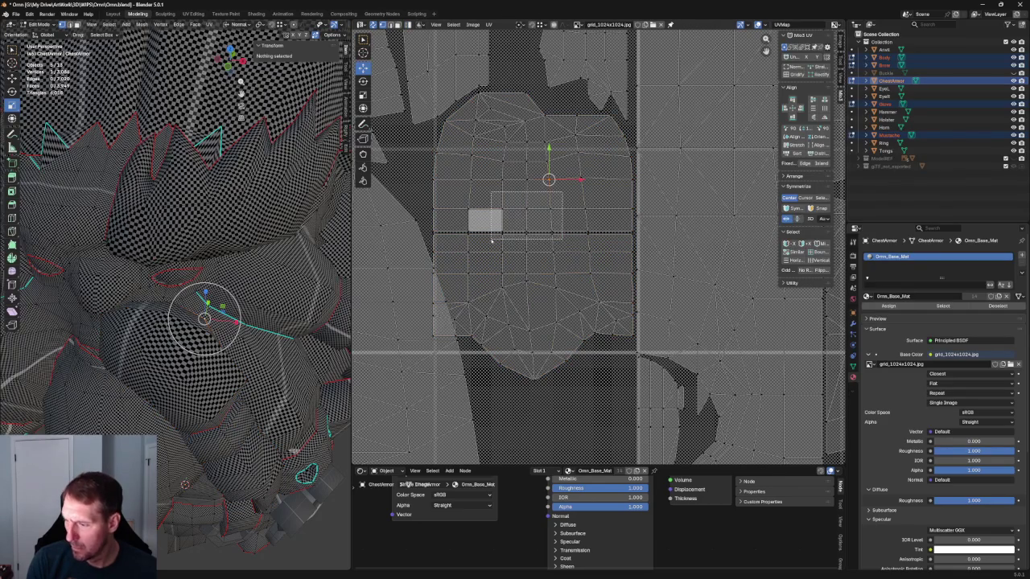
pyautogui.moveTo(564, 203); pyautogui.dragTo(499, 240)
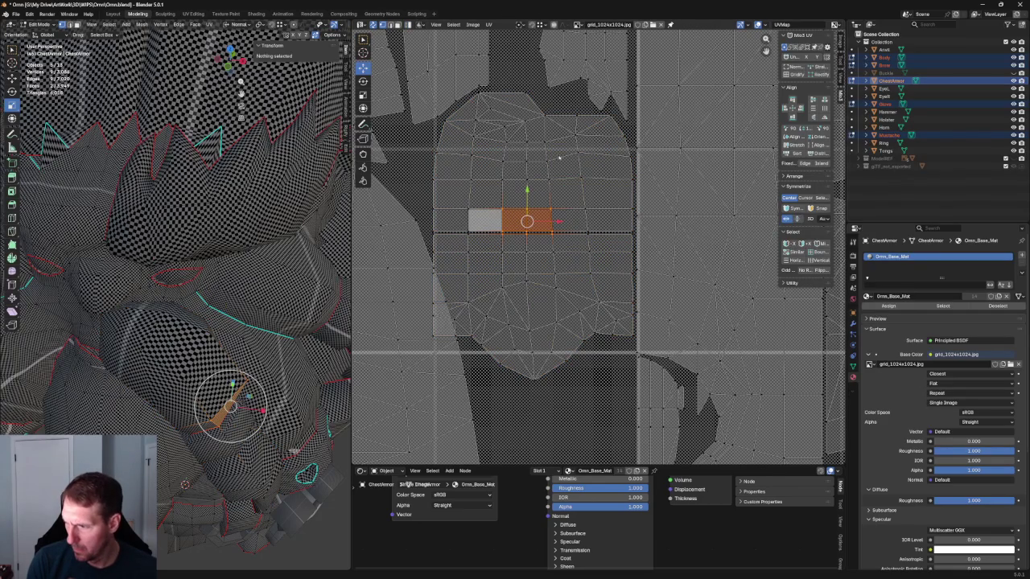
pyautogui.moveTo(564, 138)
pyautogui.mouseDown()
pyautogui.moveTo(490, 237)
pyautogui.moveTo(511, 279)
pyautogui.mouseUp()
pyautogui.moveTo(288, 238); pyautogui.dragTo(50, 288, button='middle')
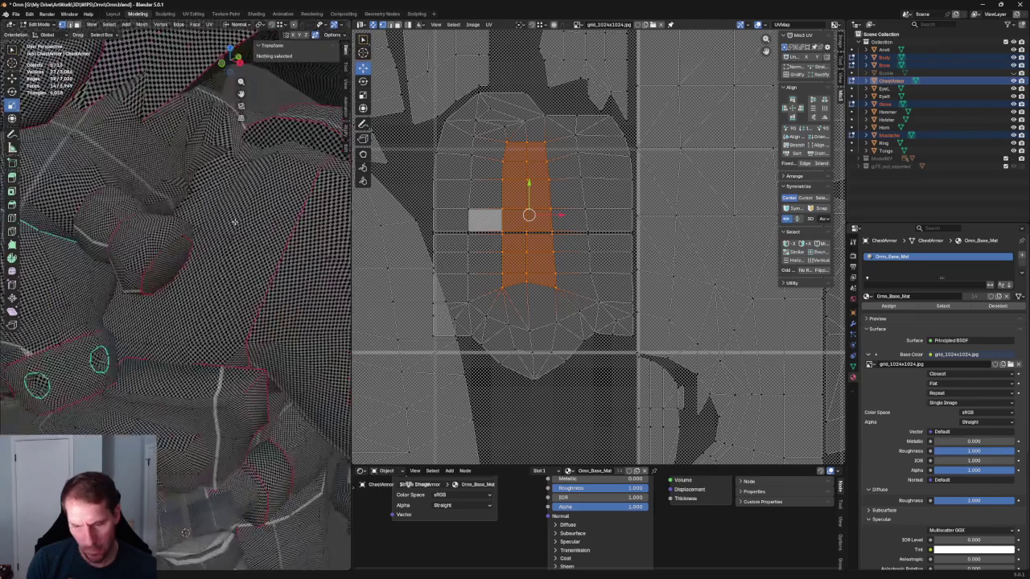
pyautogui.scroll(2, 195, 252)
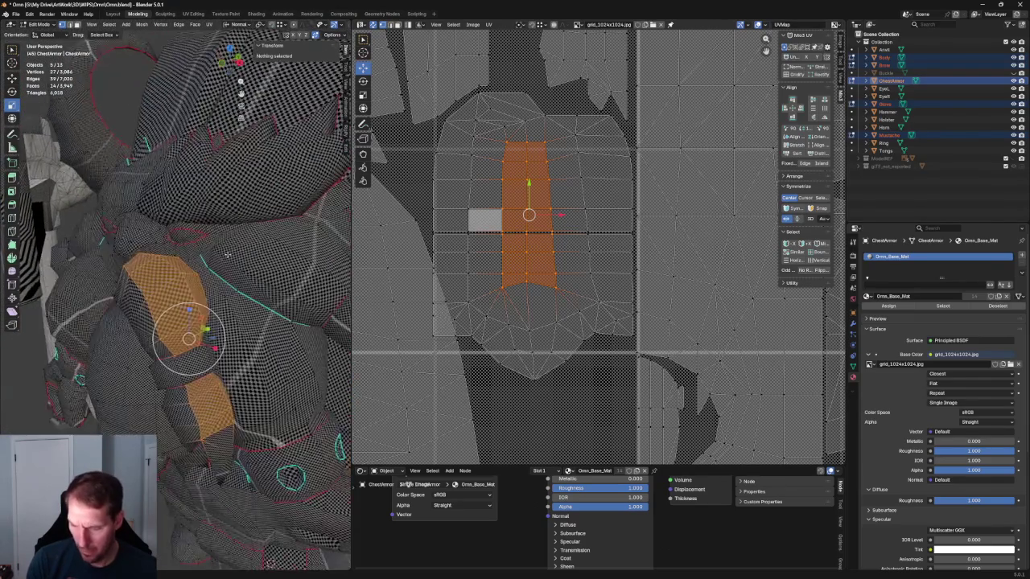
pyautogui.scroll(2, 196, 252)
pyautogui.scroll(2, 195, 251)
pyautogui.scroll(2, 195, 252)
pyautogui.scroll(1, 196, 252)
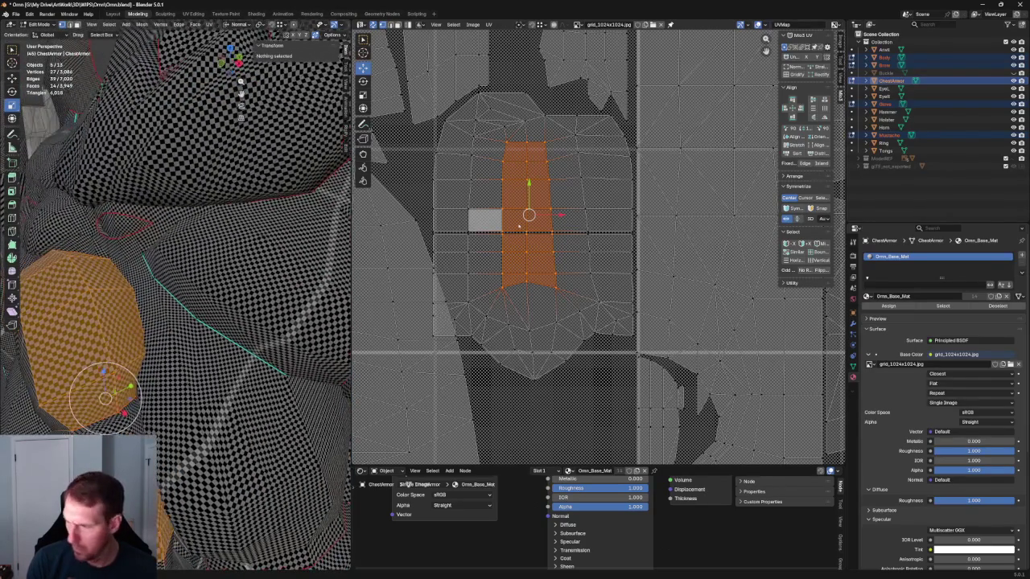
# Step: Scale the selected island up about 1.26, then widen the top strip to 1.181 along X
pyautogui.click(363, 94)
pyautogui.moveTo(560, 217); pyautogui.dragTo(571, 218)
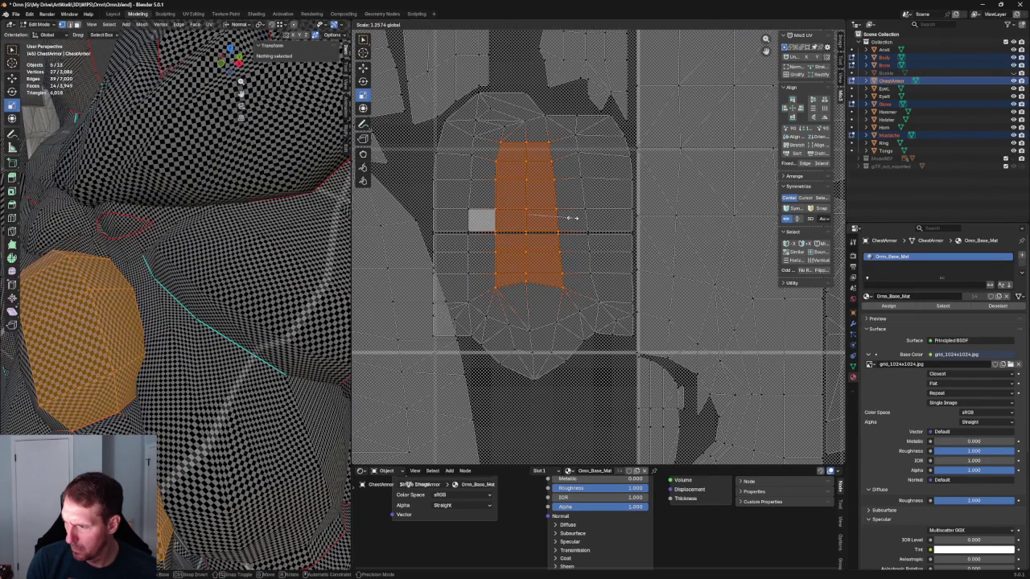
pyautogui.click(563, 161)
pyautogui.click(526, 193)
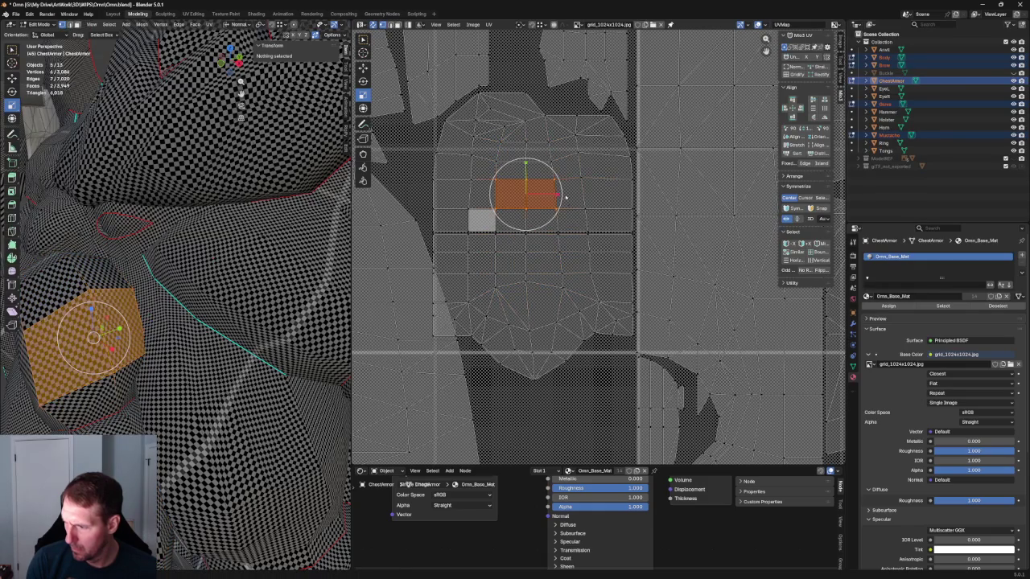
pyautogui.moveTo(568, 198); pyautogui.dragTo(574, 198)
# Step: Check the texture on the model, then pan toward the chest island and select another strip
pyautogui.scroll(-5, 125, 235)
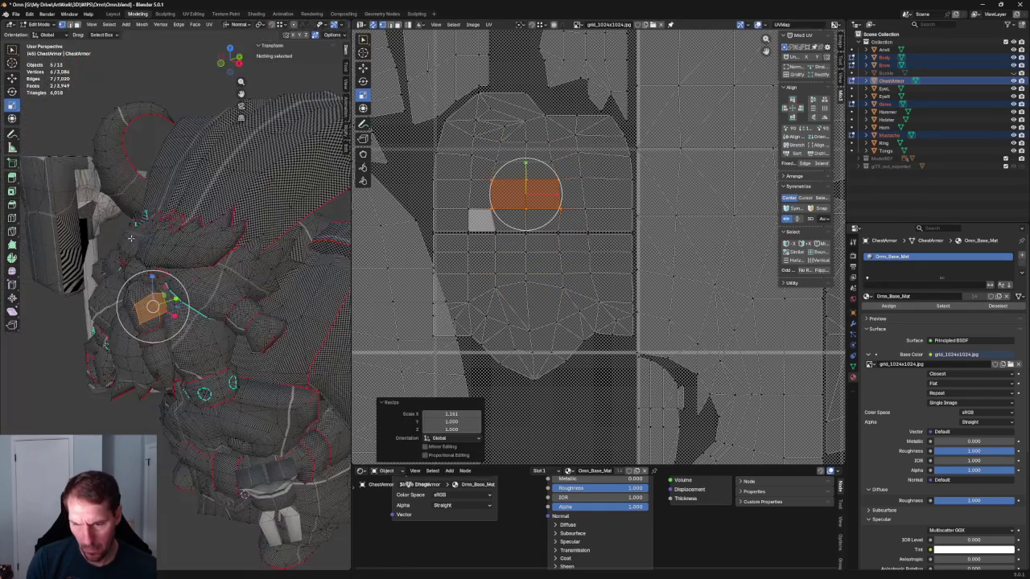
pyautogui.moveTo(125, 236); pyautogui.dragTo(194, 267, button='middle')
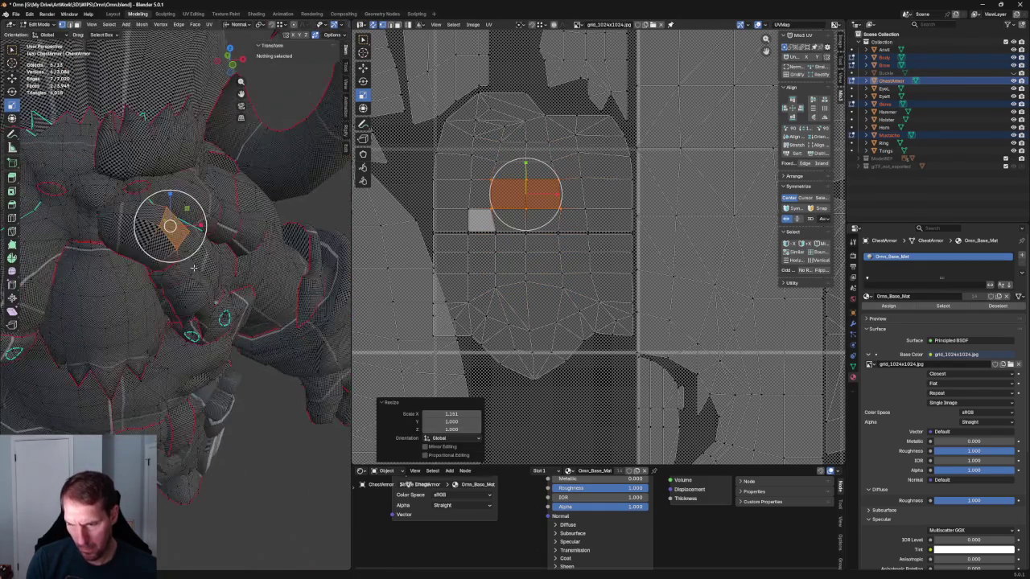
pyautogui.scroll(2, 193, 268)
pyautogui.scroll(2, 194, 268)
pyautogui.scroll(1, 194, 268)
pyautogui.moveTo(462, 181); pyautogui.dragTo(491, 229, button='middle')
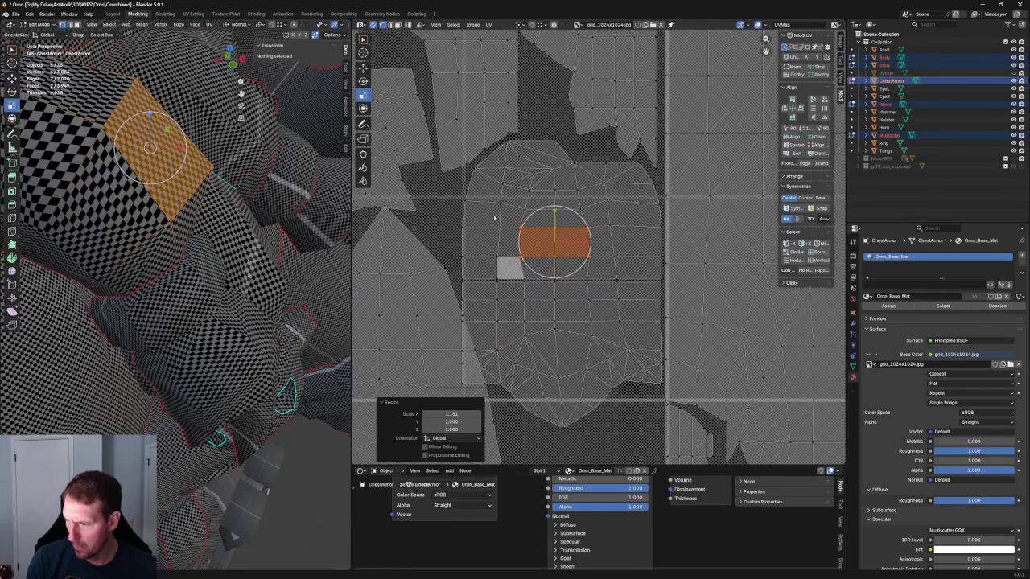
pyautogui.click(514, 237)
# Step: Re-unwrap the selected strip and the top strip, then nudge the top strip slightly right
pyautogui.press('u')
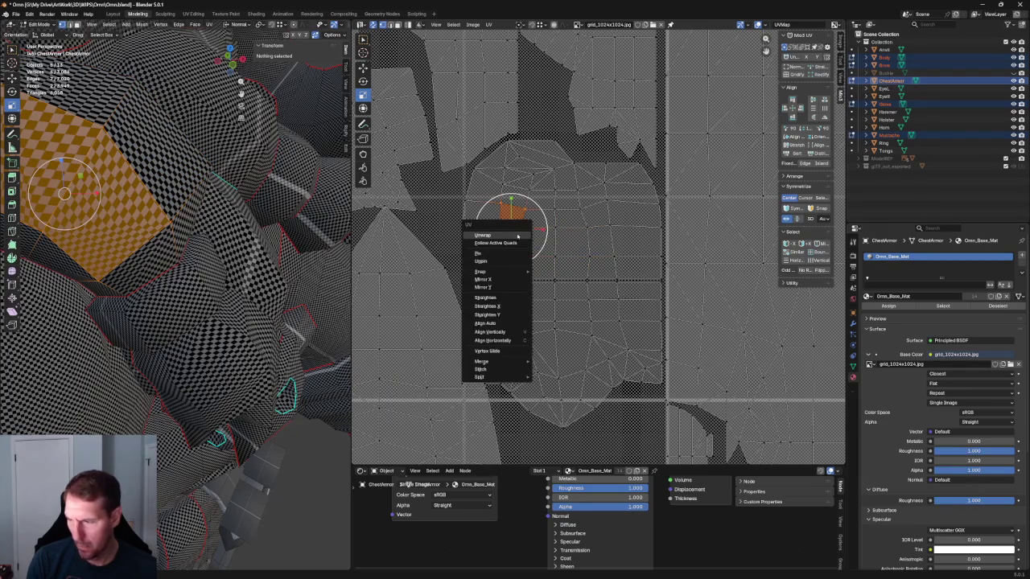
pyautogui.click(506, 234)
pyautogui.click(581, 220)
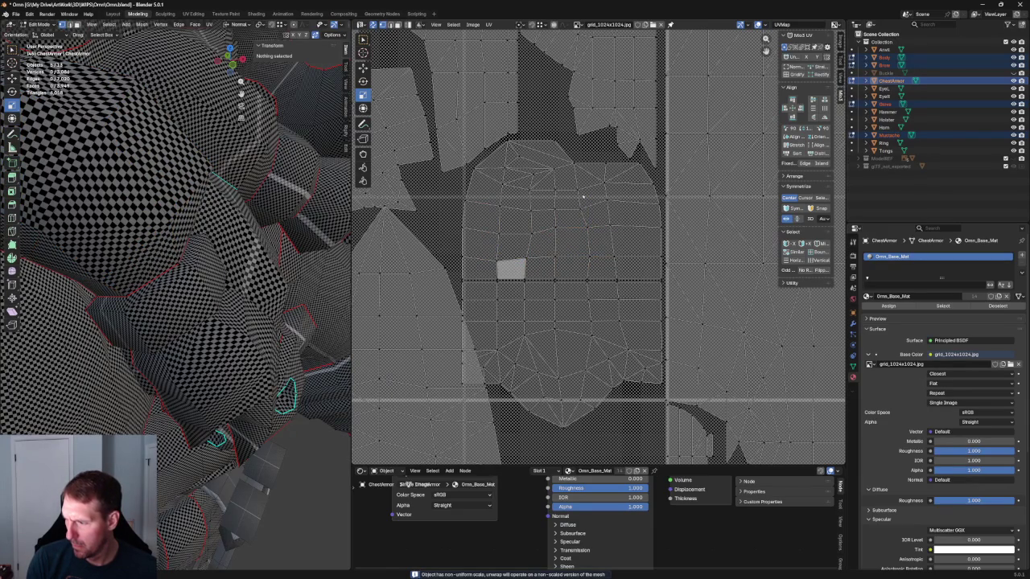
pyautogui.moveTo(573, 180); pyautogui.dragTo(628, 277)
pyautogui.press('u')
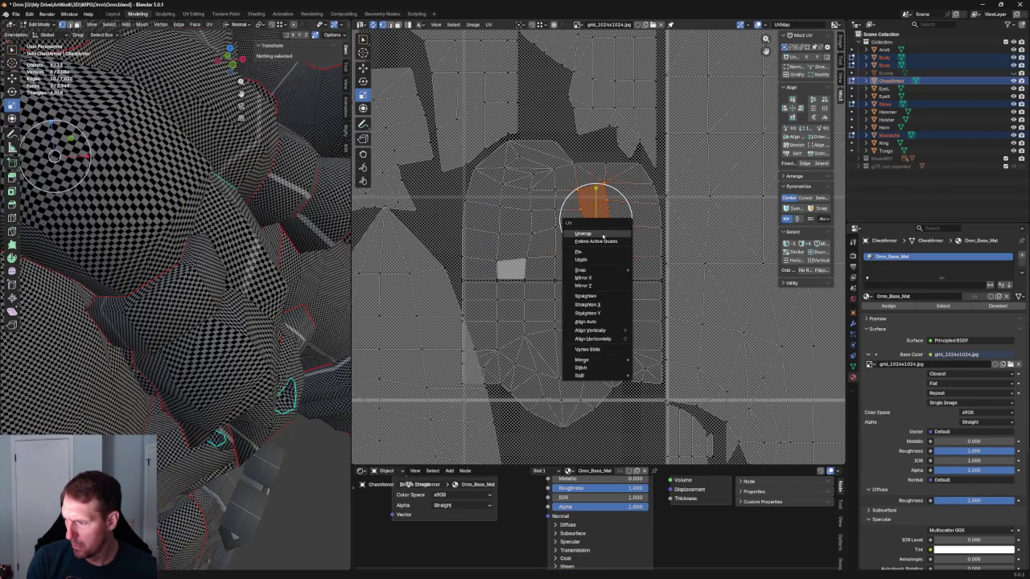
pyautogui.click(612, 219)
pyautogui.hotkey('shift', 'space')
pyautogui.press('g')
pyautogui.moveTo(621, 218); pyautogui.dragTo(628, 195)
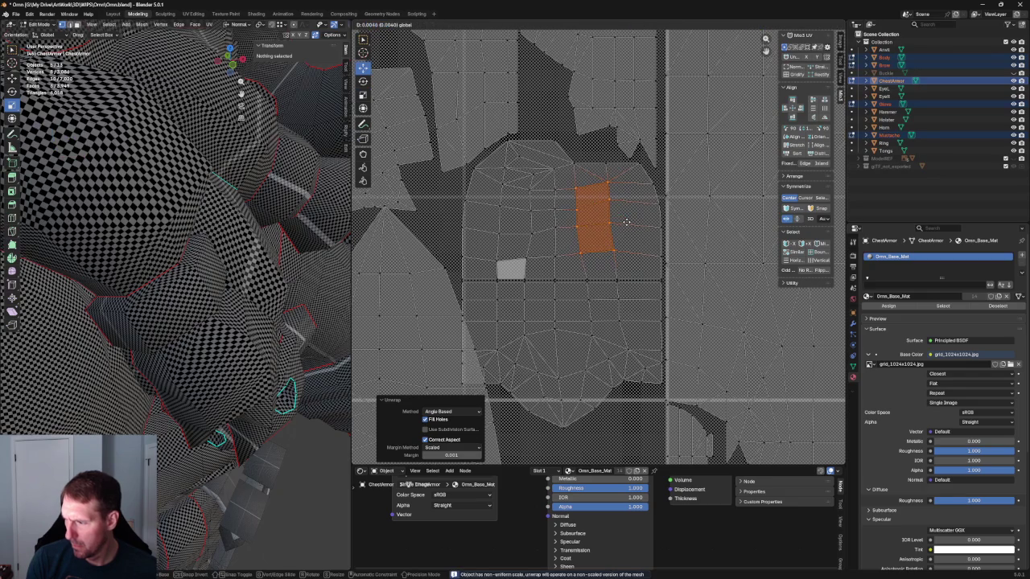
pyautogui.press('g')
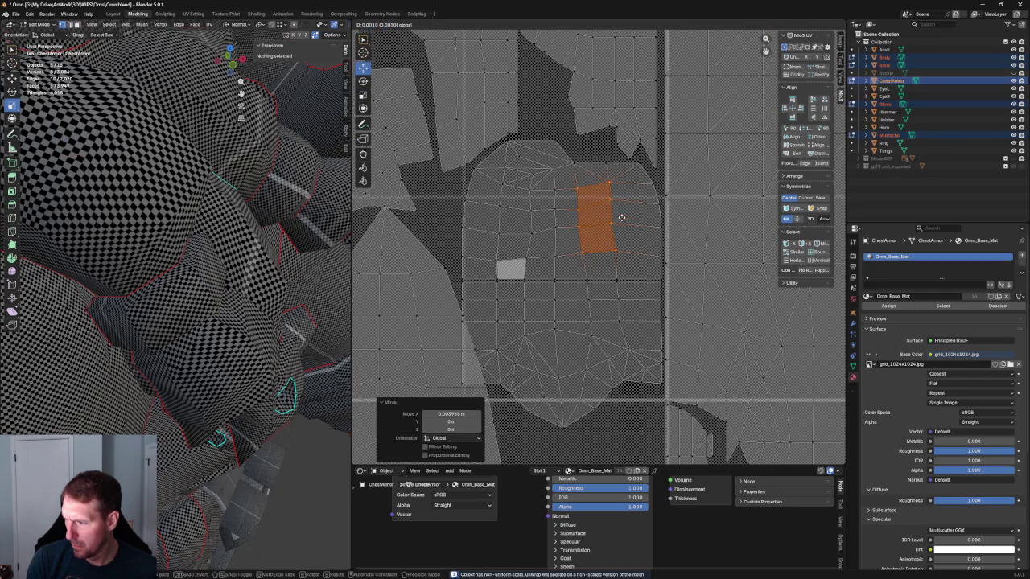
pyautogui.click(624, 219)
pyautogui.moveTo(161, 241); pyautogui.dragTo(229, 252, button='middle')
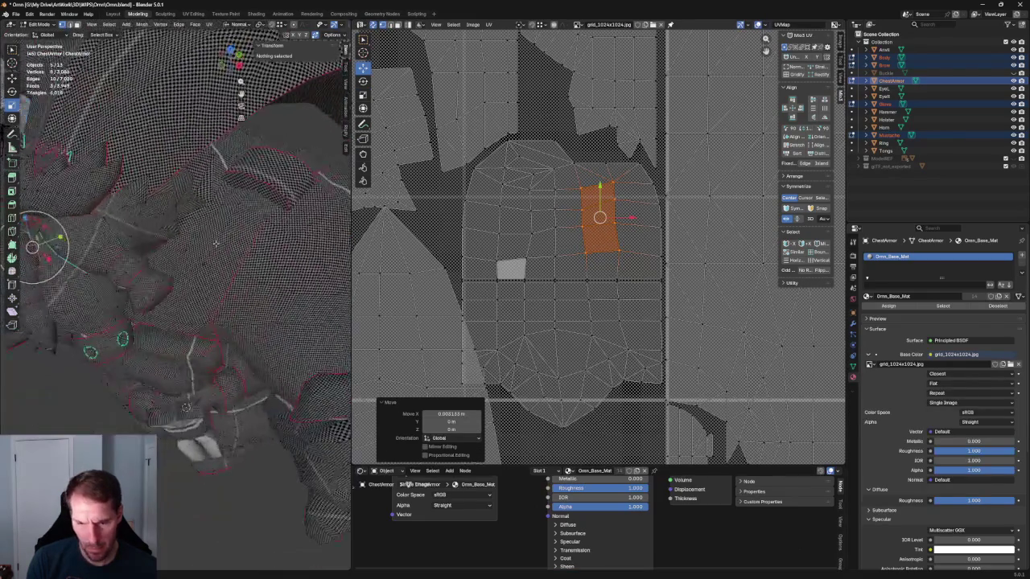
# Step: Select a vertical column of UV vertices and shift it left into alignment
pyautogui.scroll(2, 230, 252)
pyautogui.scroll(3, 229, 252)
pyautogui.scroll(3, 229, 252)
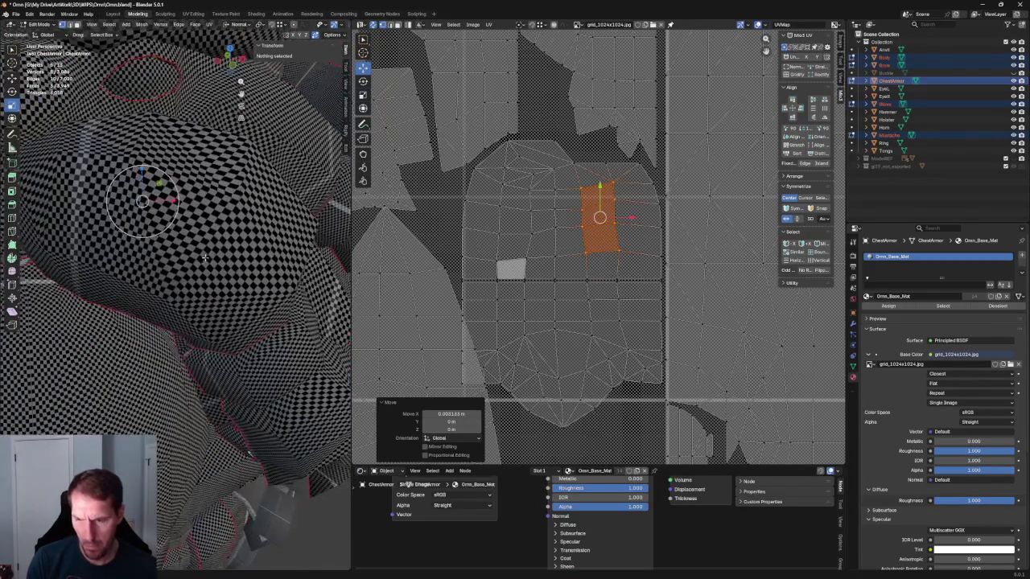
pyautogui.click(567, 183)
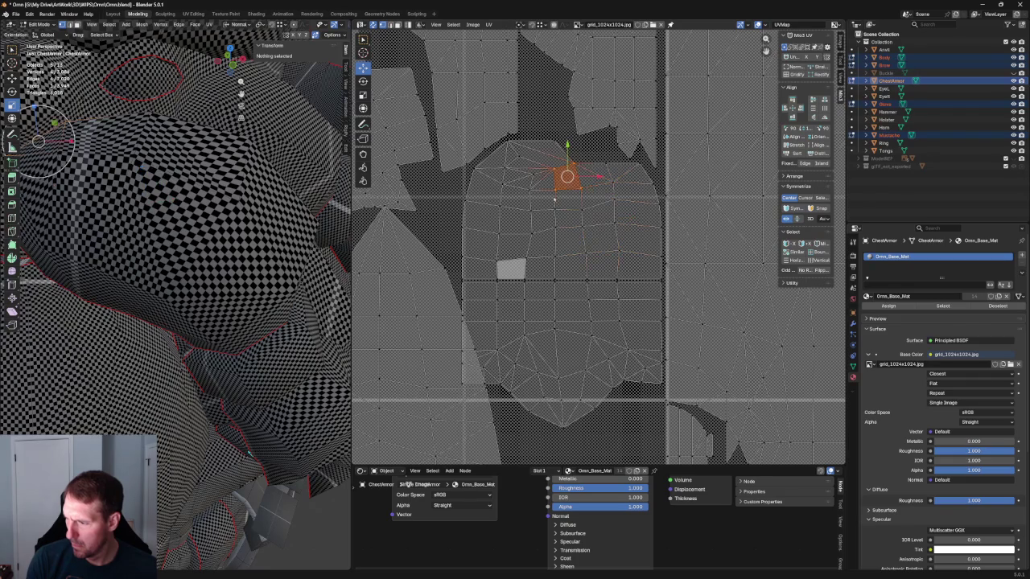
pyautogui.keyDown('alt'); pyautogui.click(585, 231); pyautogui.keyUp('alt')
pyautogui.press('g')
pyautogui.click(614, 232)
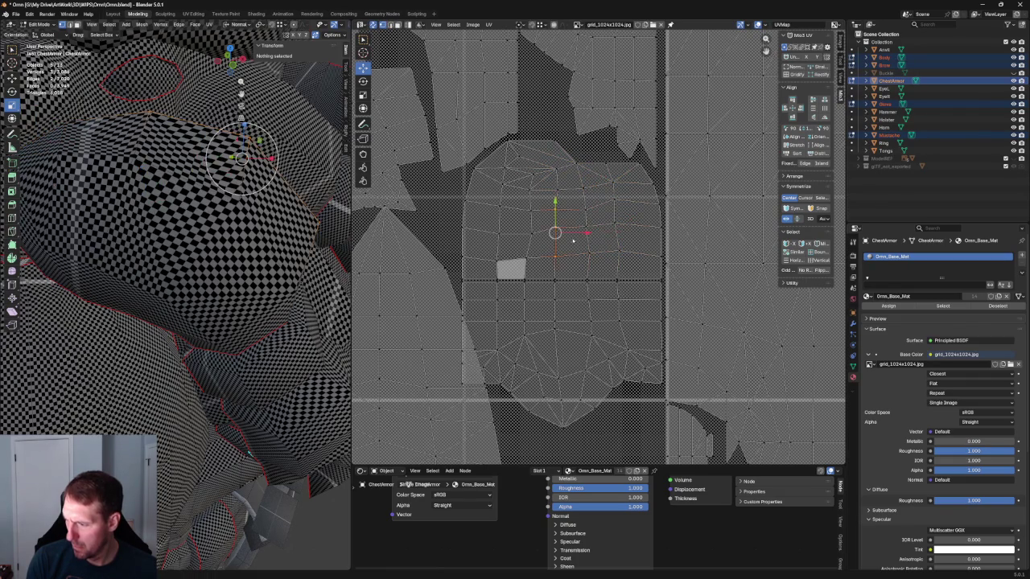
pyautogui.press('g')
pyautogui.click(567, 232)
pyautogui.press('g')
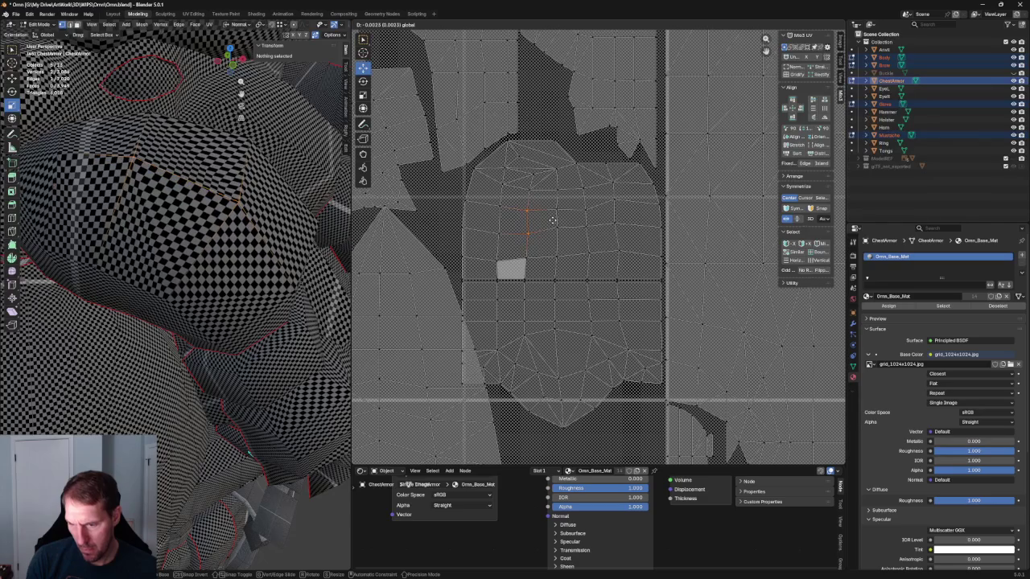
pyautogui.click(552, 220)
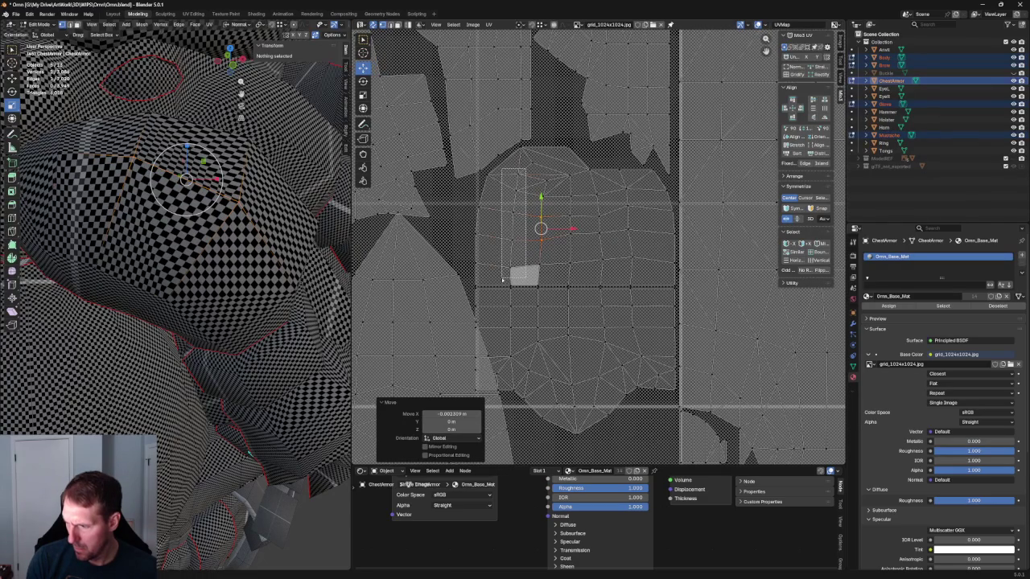
# Step: Select another vertex column and move it to line up with the neighbouring faces
pyautogui.moveTo(502, 280); pyautogui.dragTo(503, 279)
pyautogui.press('g')
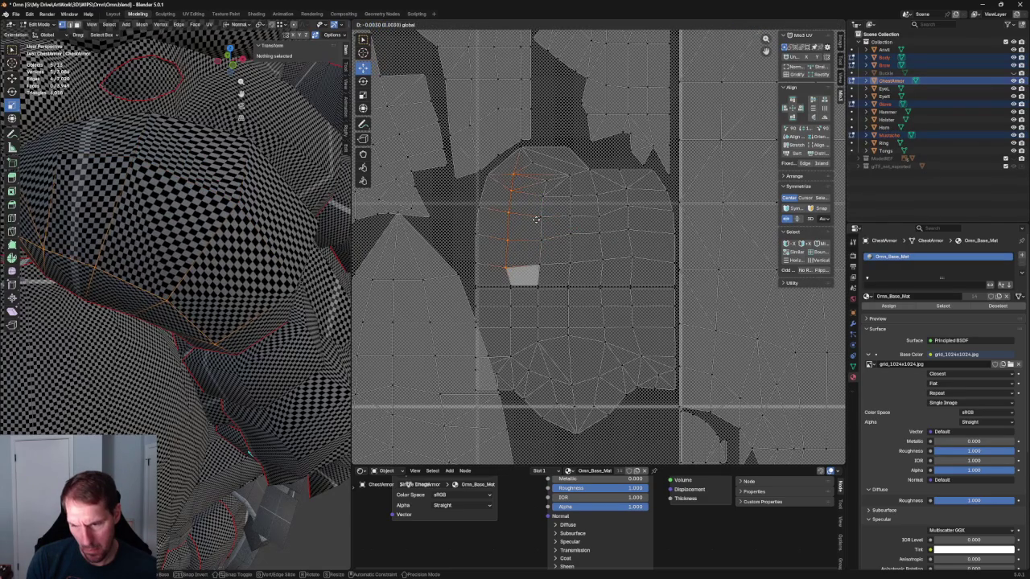
pyautogui.click(536, 219)
pyautogui.moveTo(177, 242); pyautogui.dragTo(242, 241, button='middle')
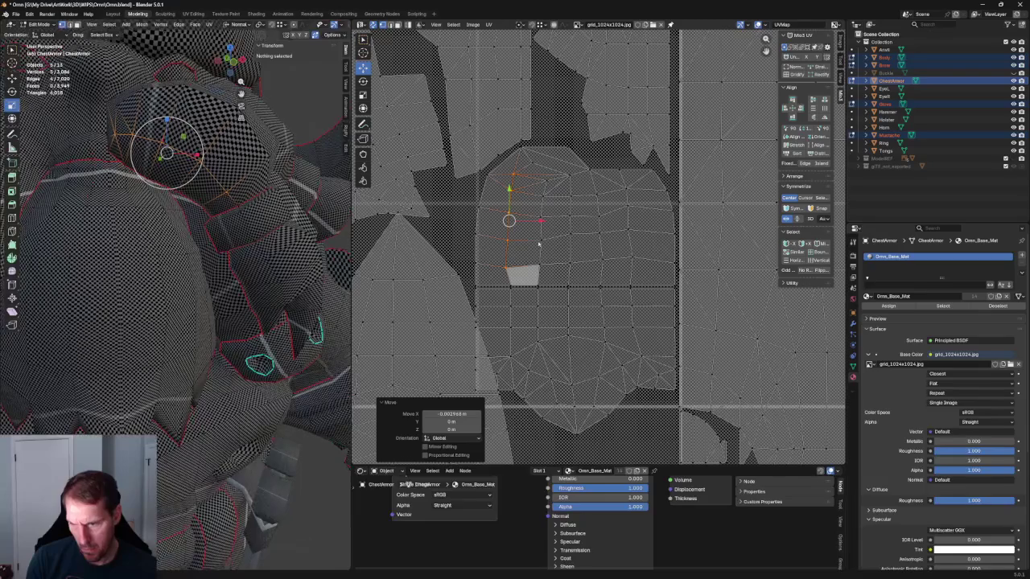
pyautogui.press('g')
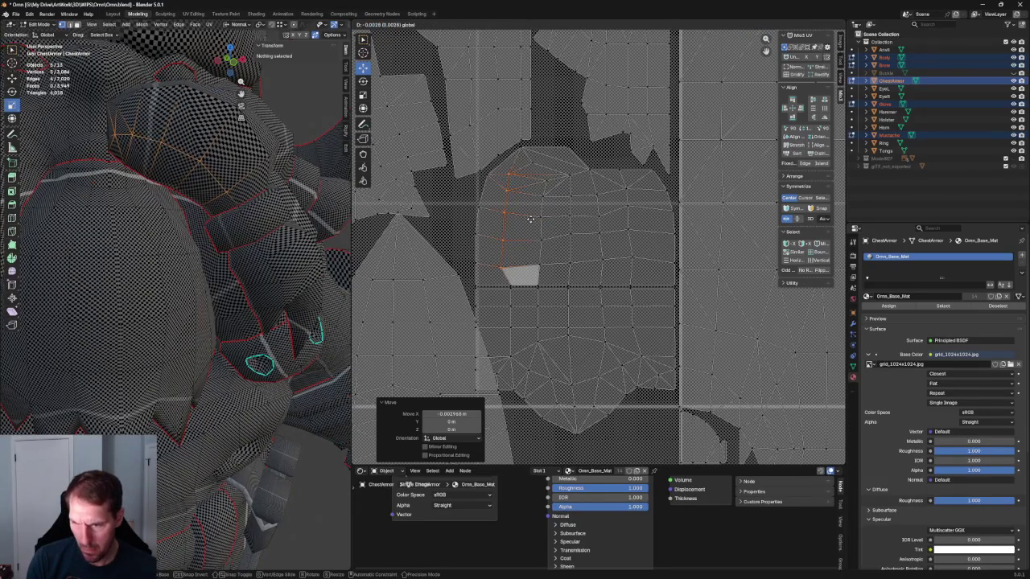
pyautogui.click(530, 218)
# Step: Re-unwrap the faces around the moved column, reposition them, and select the chest island's central faces
pyautogui.click(554, 250)
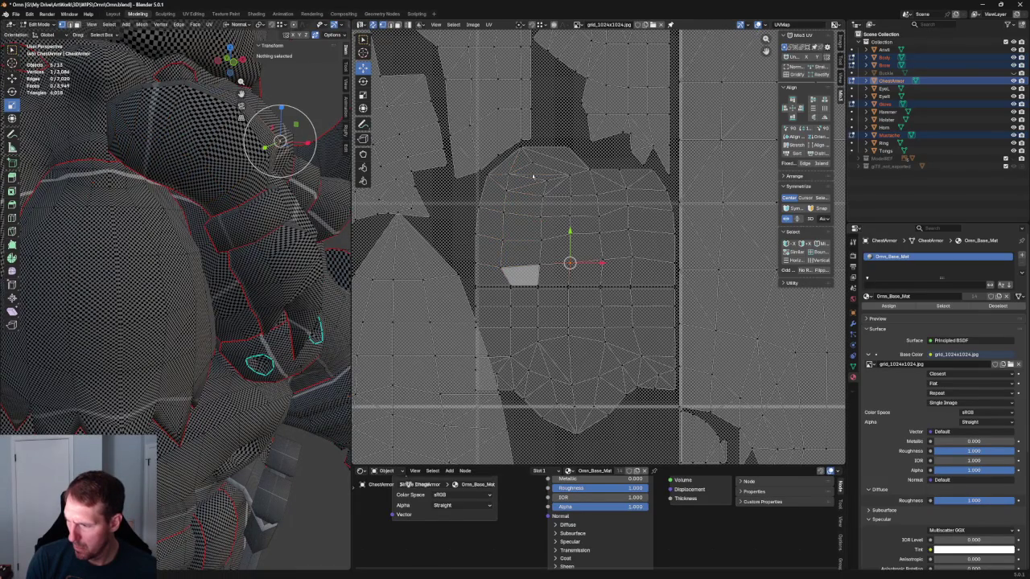
pyautogui.rightClick(547, 247)
pyautogui.click(544, 245)
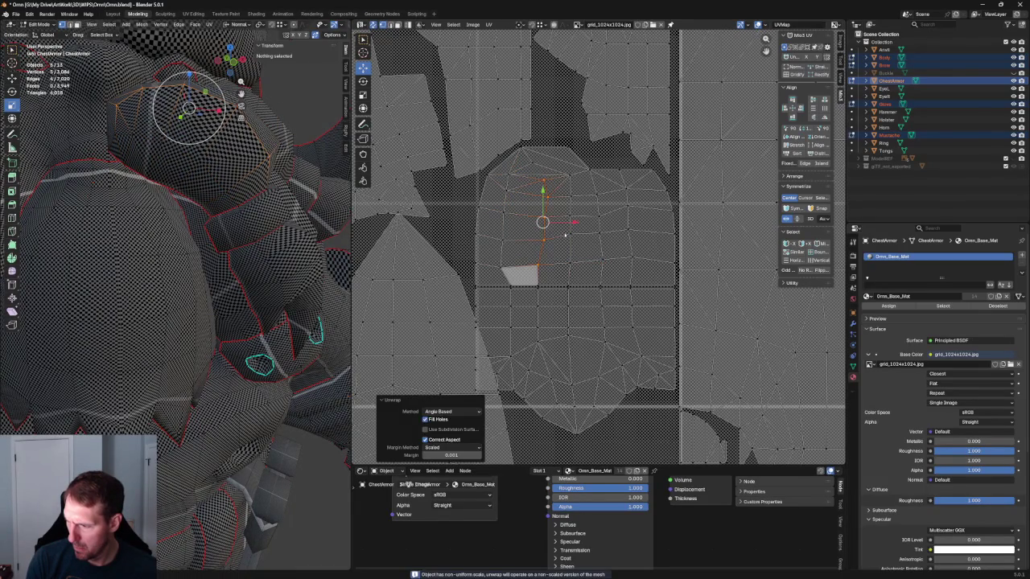
pyautogui.press('g')
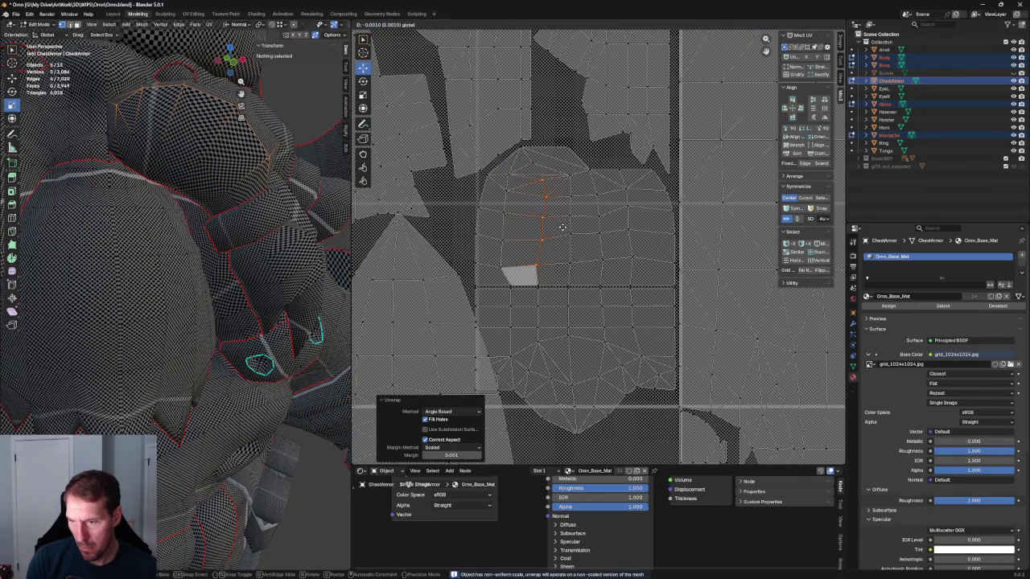
pyautogui.click(558, 226)
pyautogui.moveTo(185, 105)
pyautogui.mouseDown(button='middle')
pyautogui.moveTo(195, 244)
pyautogui.moveTo(179, 328)
pyautogui.mouseUp(button='middle')
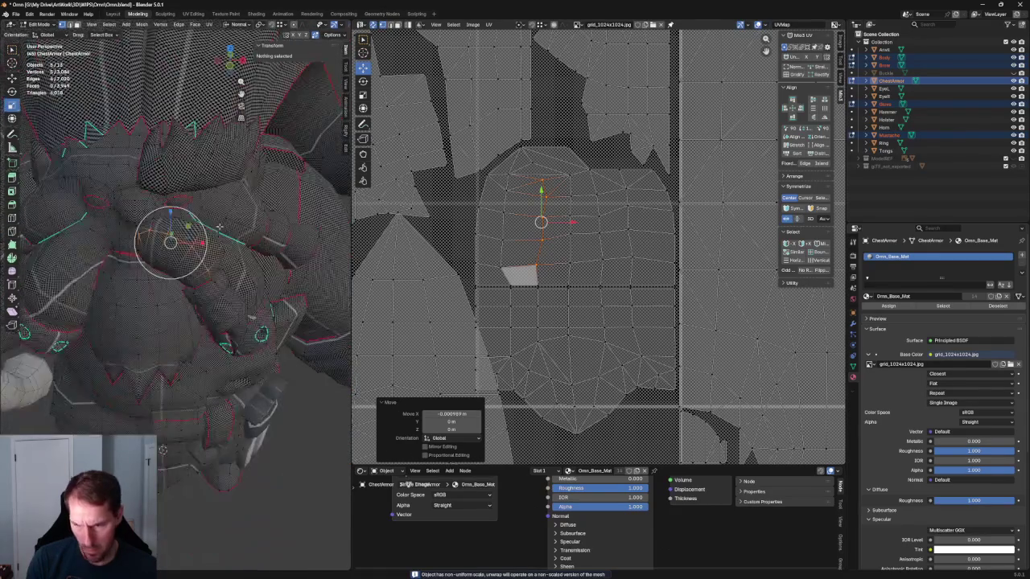
pyautogui.click(178, 328)
pyautogui.scroll(2, 179, 328)
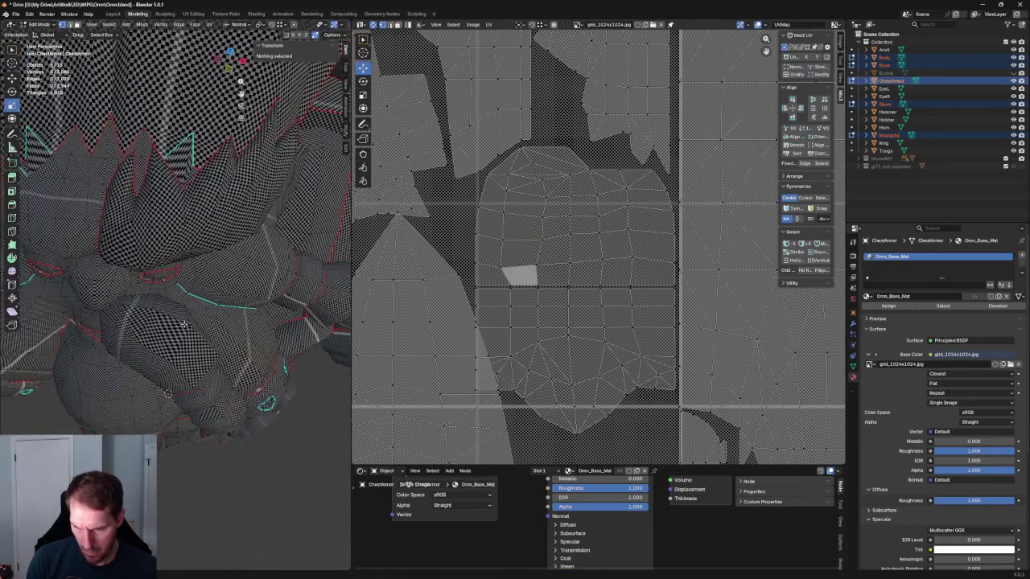
pyautogui.moveTo(620, 258); pyautogui.dragTo(613, 262, button='middle')
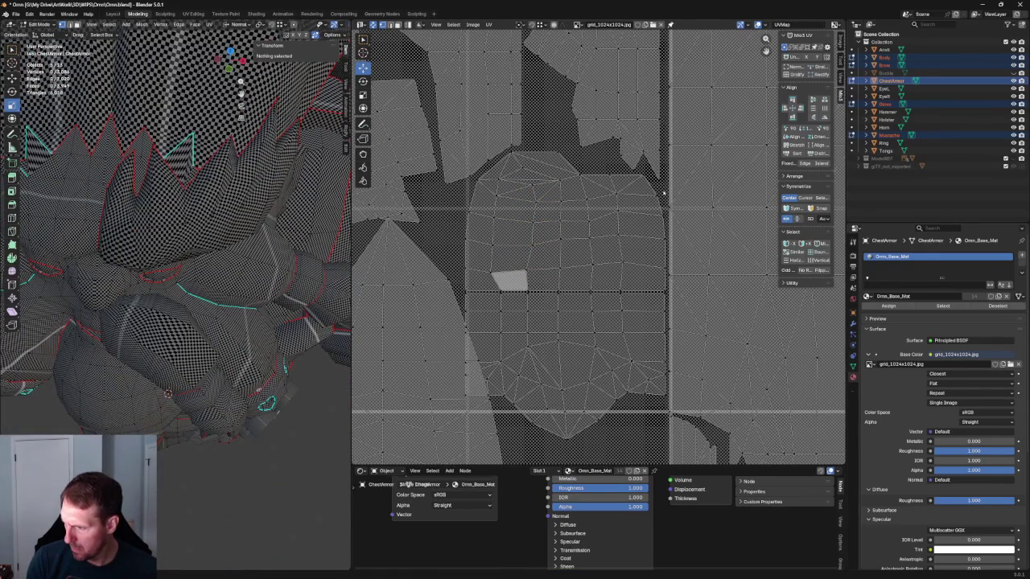
pyautogui.moveTo(646, 185); pyautogui.dragTo(557, 288)
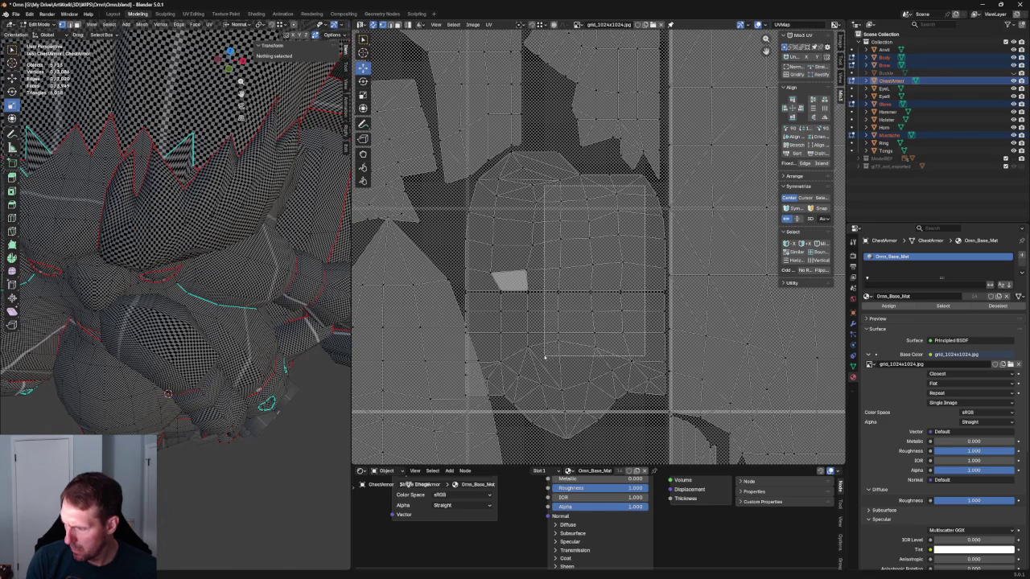
# Step: Shift the central column of chest UV faces and a group of UV vertices to new positions
pyautogui.moveTo(553, 294); pyautogui.dragTo(543, 362)
pyautogui.keyDown('shift'); pyautogui.moveTo(561, 217); pyautogui.dragTo(562, 217); pyautogui.keyUp('shift')
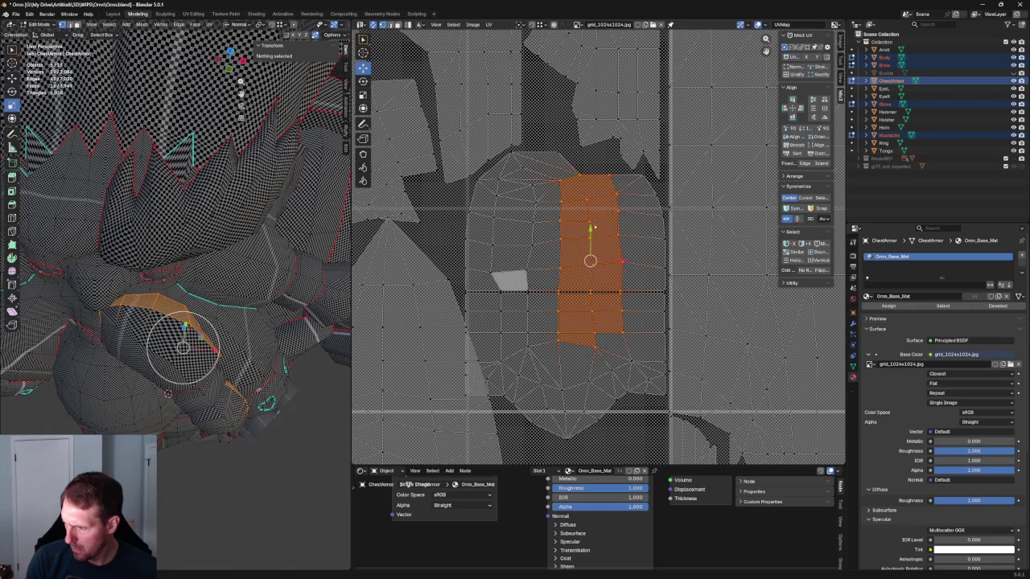
pyautogui.press('g')
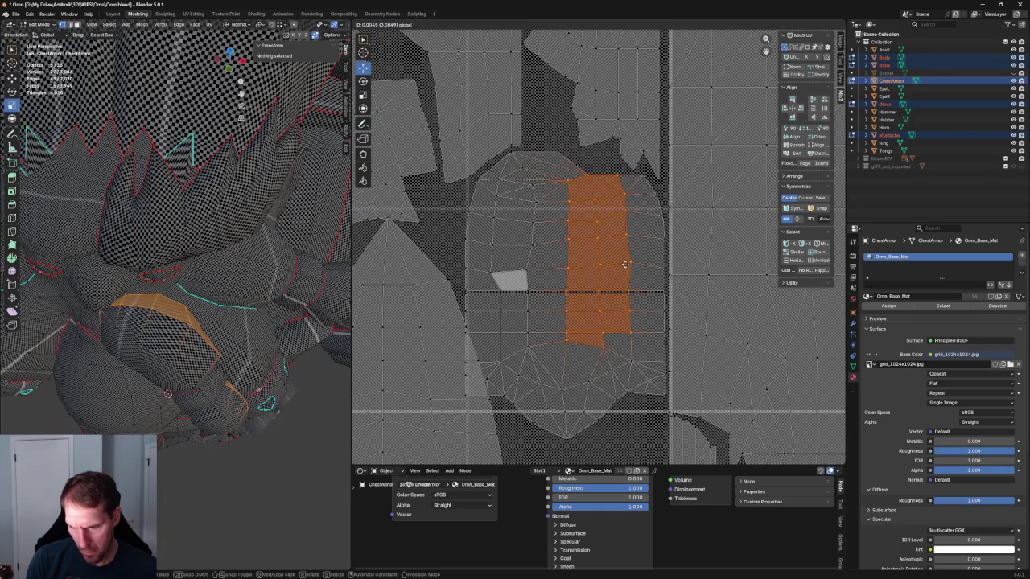
pyautogui.click(624, 264)
pyautogui.click(625, 210)
pyautogui.moveTo(636, 258); pyautogui.dragTo(635, 256)
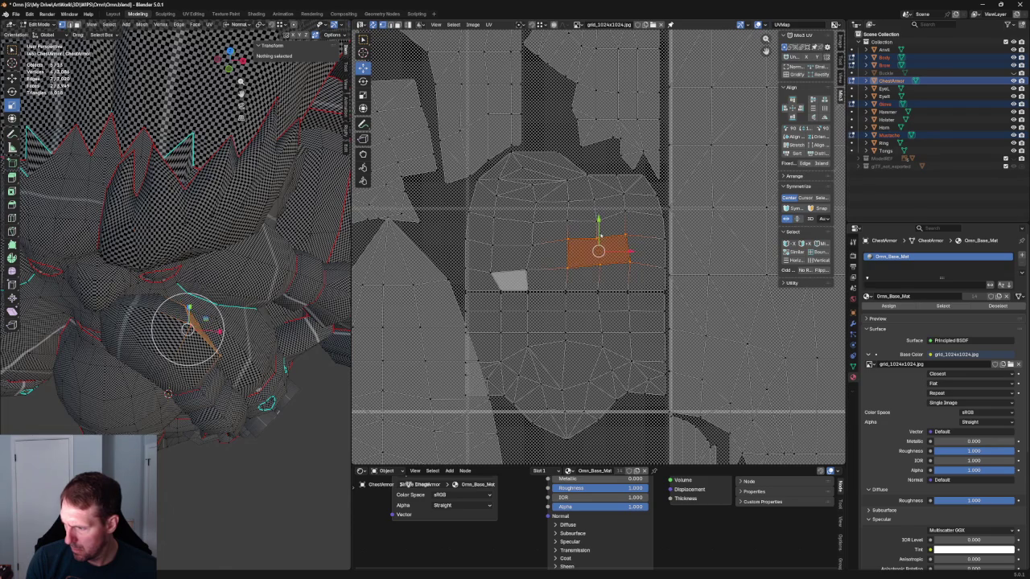
pyautogui.press('g')
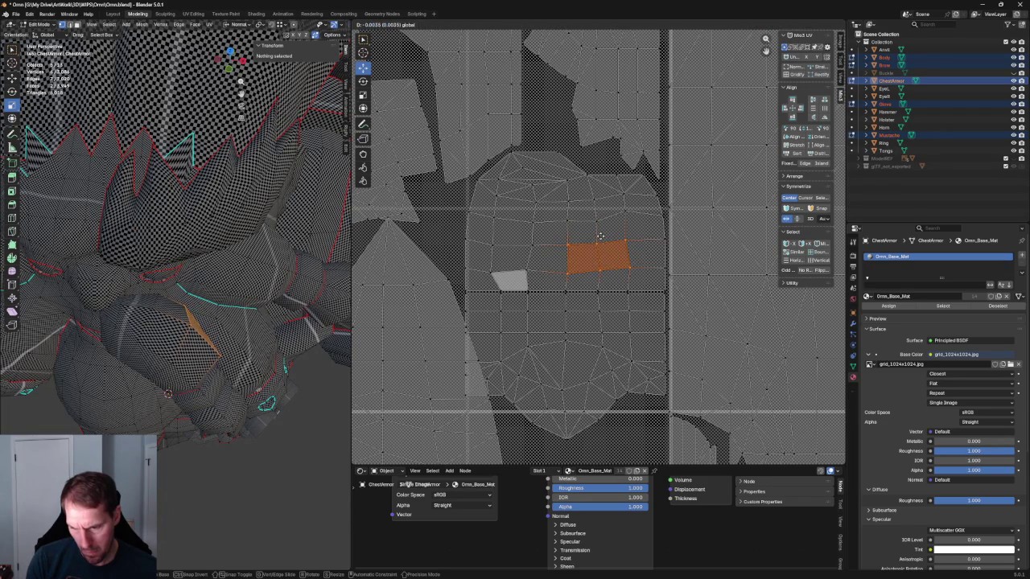
pyautogui.click(600, 235)
# Step: Reposition a single stray UV vertex on the chest island with two G-moves
pyautogui.click(526, 270)
pyautogui.moveTo(194, 363)
pyautogui.mouseDown(button='middle')
pyautogui.moveTo(237, 317)
pyautogui.moveTo(228, 308)
pyautogui.moveTo(242, 290)
pyautogui.mouseUp(button='middle')
pyautogui.hotkey('alt', 'a')
pyautogui.scroll(3, 243, 295)
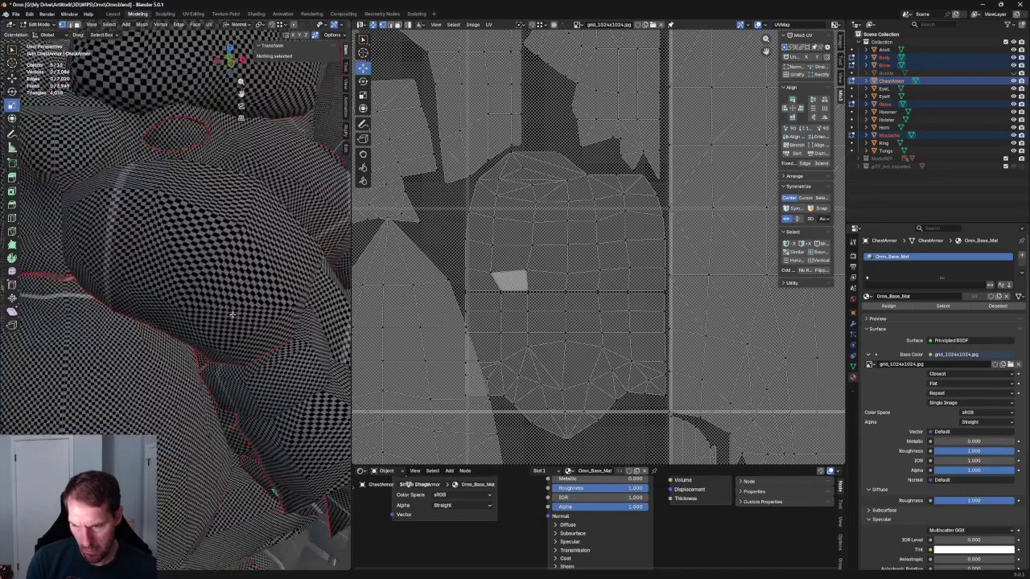
pyautogui.click(533, 245)
pyautogui.press('g')
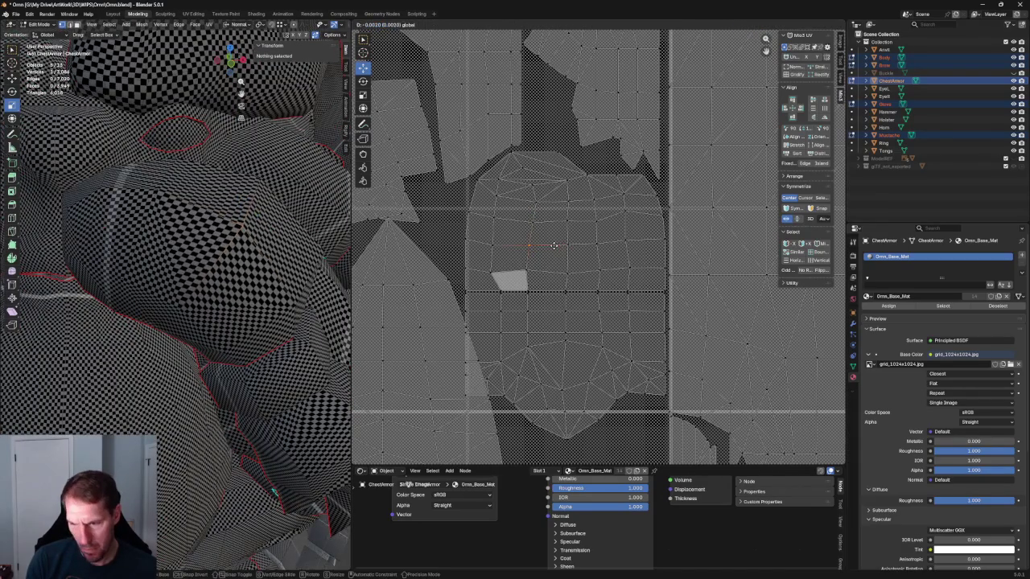
pyautogui.click(555, 245)
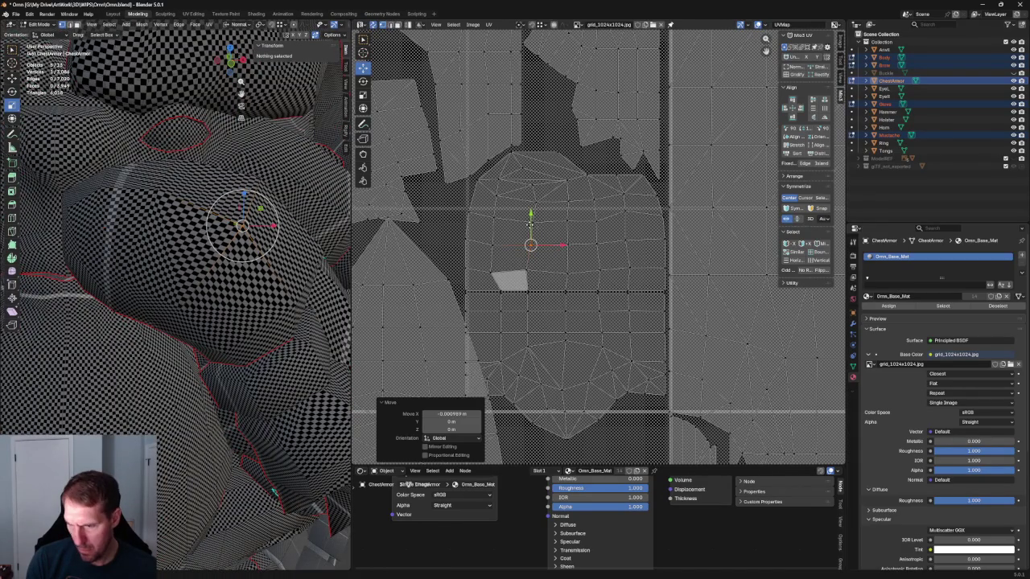
pyautogui.press('g')
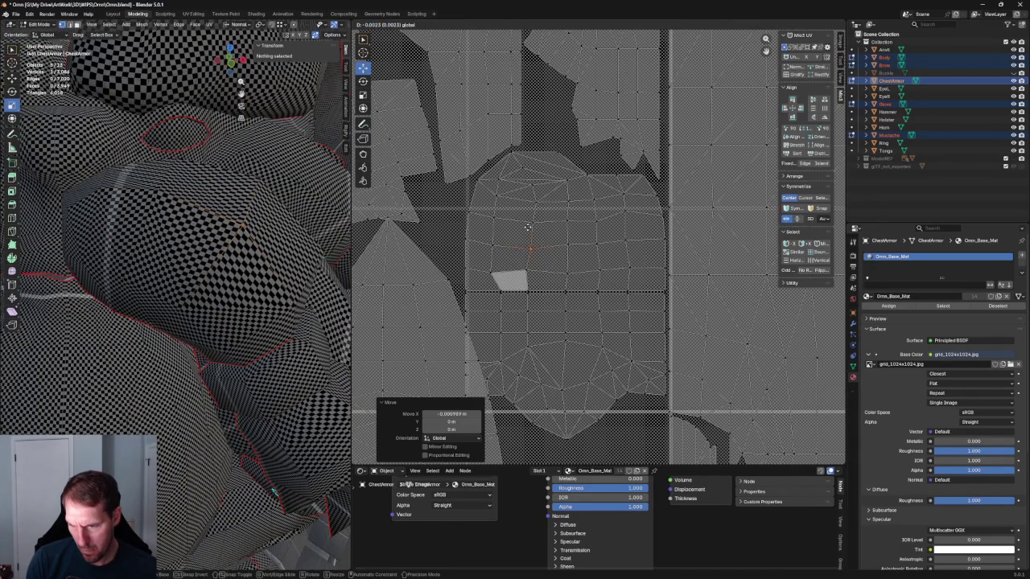
pyautogui.click(519, 258)
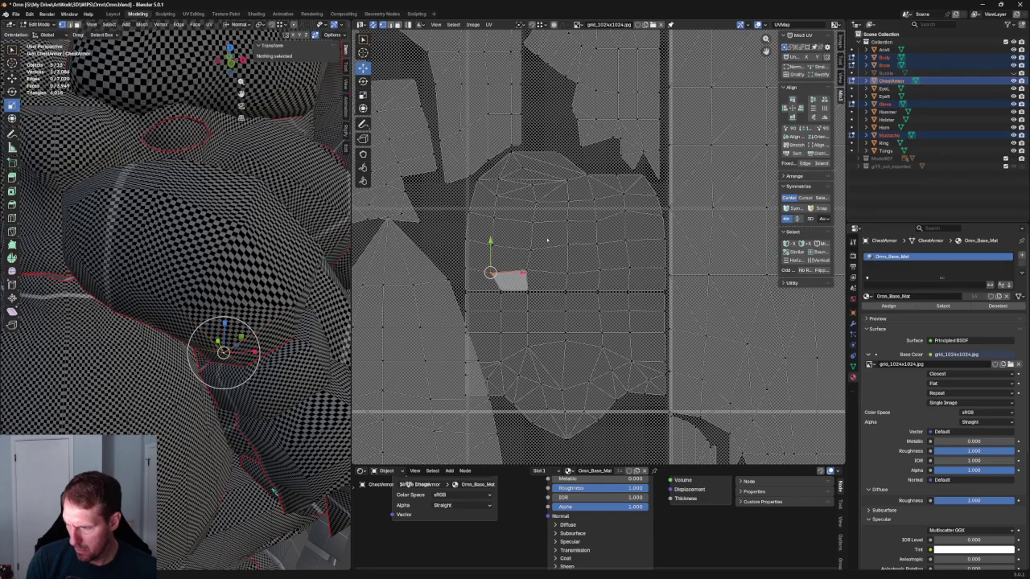
# Step: Re-unwrap the stretched face and nudge the UV edge beside it
pyautogui.click(506, 258)
pyautogui.press('u')
pyautogui.click(491, 265)
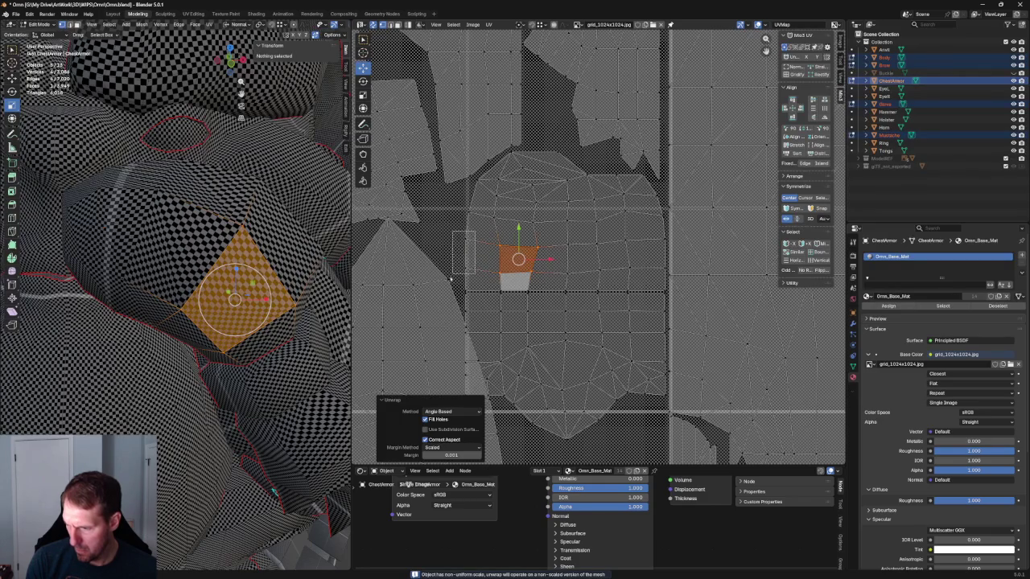
pyautogui.click(467, 253)
pyautogui.press('g')
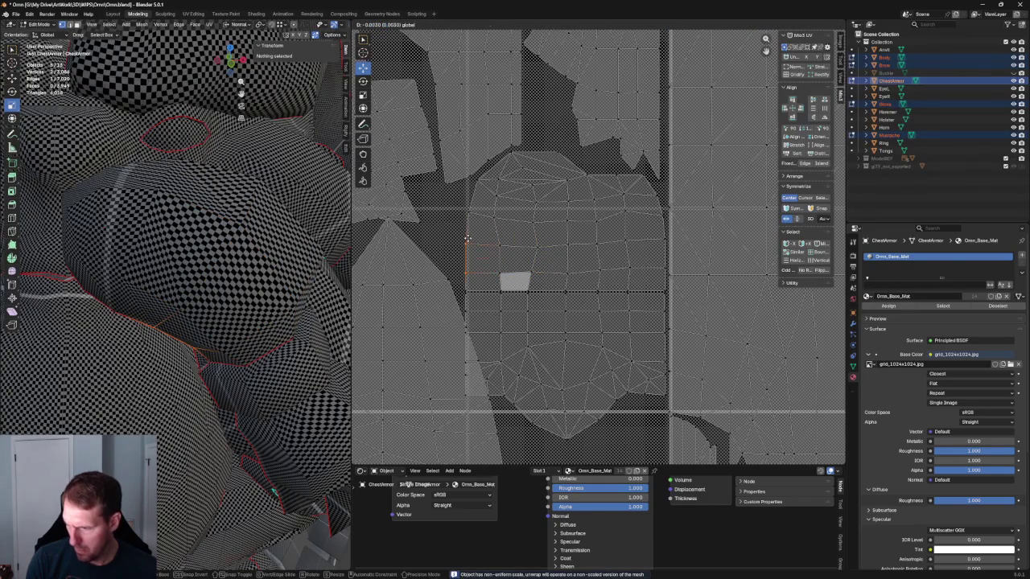
pyautogui.click(467, 239)
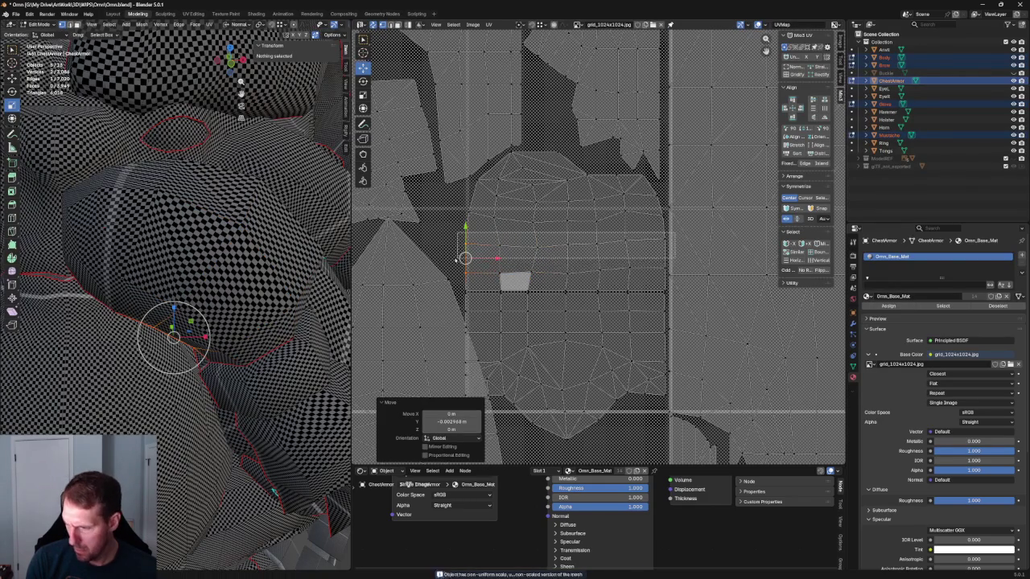
# Step: Try aligning the horizontal UV edge loop straight, then undo it
pyautogui.keyDown('alt'); pyautogui.click(562, 256); pyautogui.keyUp('alt')
pyautogui.hotkey('shift', 'w')
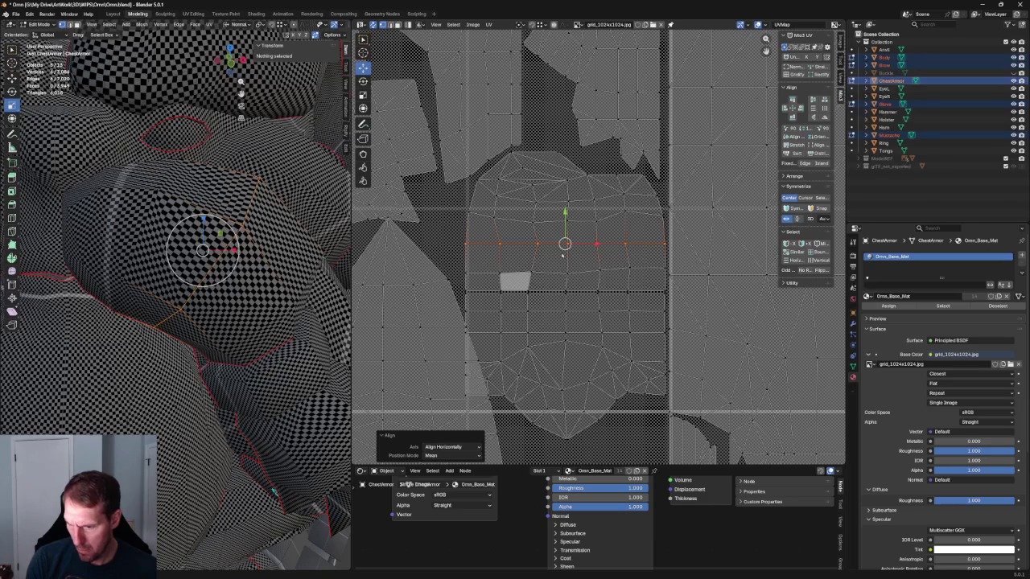
pyautogui.hotkey('ctrl', 'z')
pyautogui.moveTo(265, 305)
pyautogui.mouseDown(button='middle')
pyautogui.moveTo(241, 451)
pyautogui.moveTo(223, 486)
pyautogui.moveTo(190, 371)
pyautogui.moveTo(258, 382)
pyautogui.moveTo(263, 366)
pyautogui.moveTo(232, 318)
pyautogui.mouseUp(button='middle')
pyautogui.scroll(-5, 274, 382)
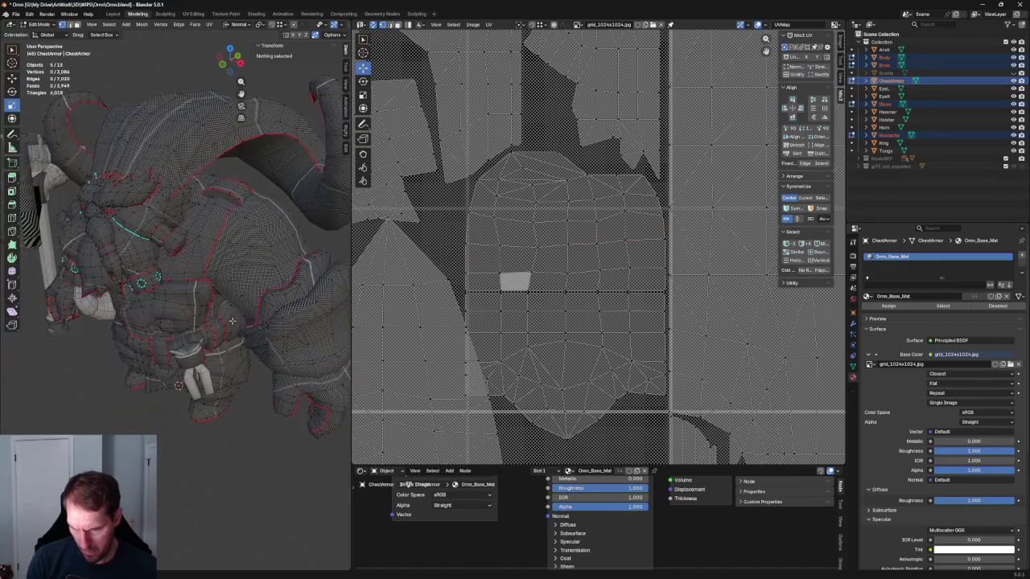
# Step: Move the wide armor UV island upward and frame it in the UV view
pyautogui.scroll(-2, 484, 277)
pyautogui.scroll(-2, 484, 277)
pyautogui.scroll(2, 485, 277)
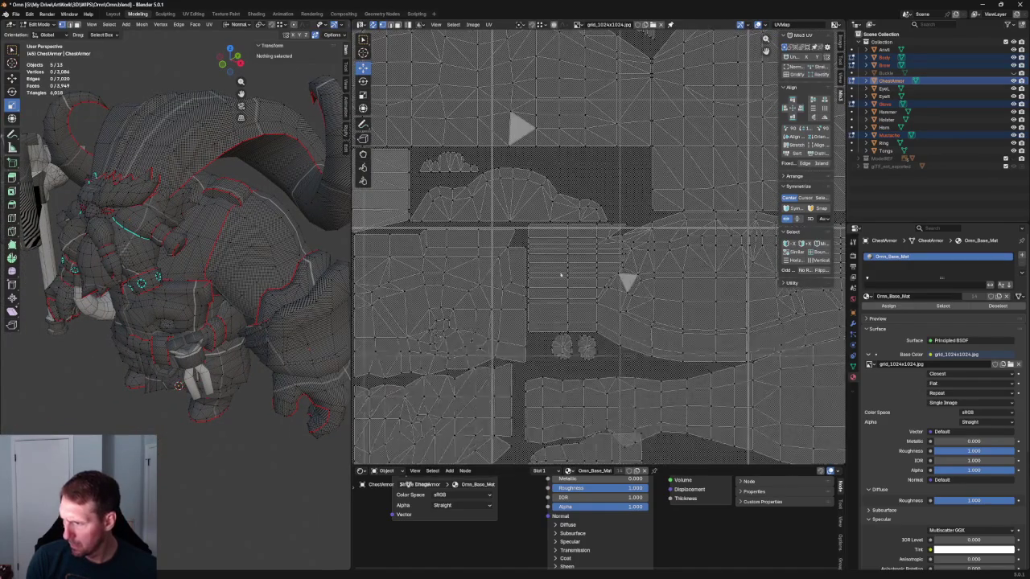
pyautogui.scroll(2, 485, 277)
pyautogui.scroll(2, 485, 278)
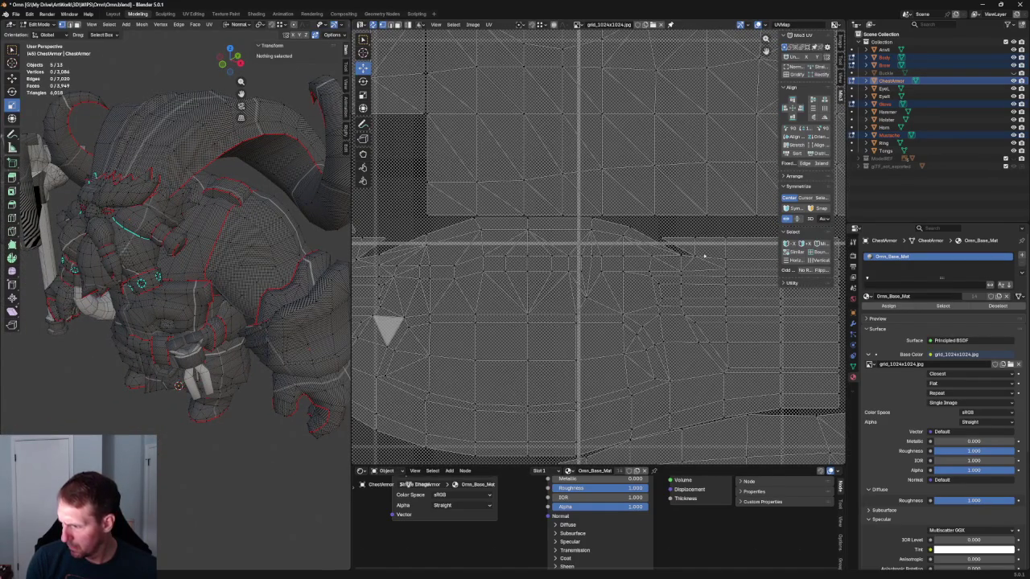
pyautogui.scroll(-2, 705, 256)
pyautogui.scroll(-2, 676, 233)
pyautogui.scroll(-1, 641, 202)
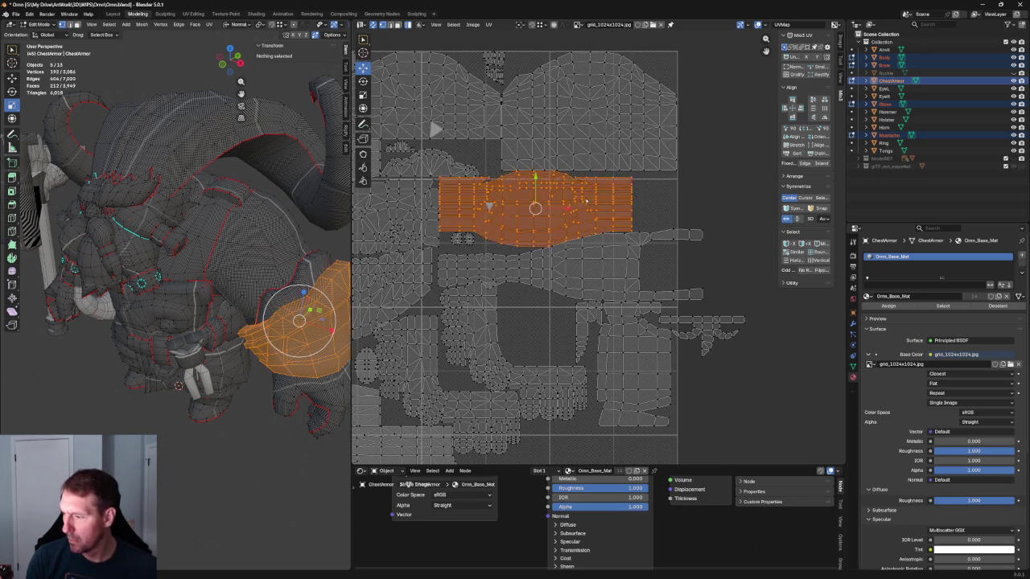
pyautogui.click(586, 200)
pyautogui.moveTo(586, 201); pyautogui.dragTo(636, 64)
pyautogui.press('KP_Decimal')
pyautogui.scroll(1, 619, 269)
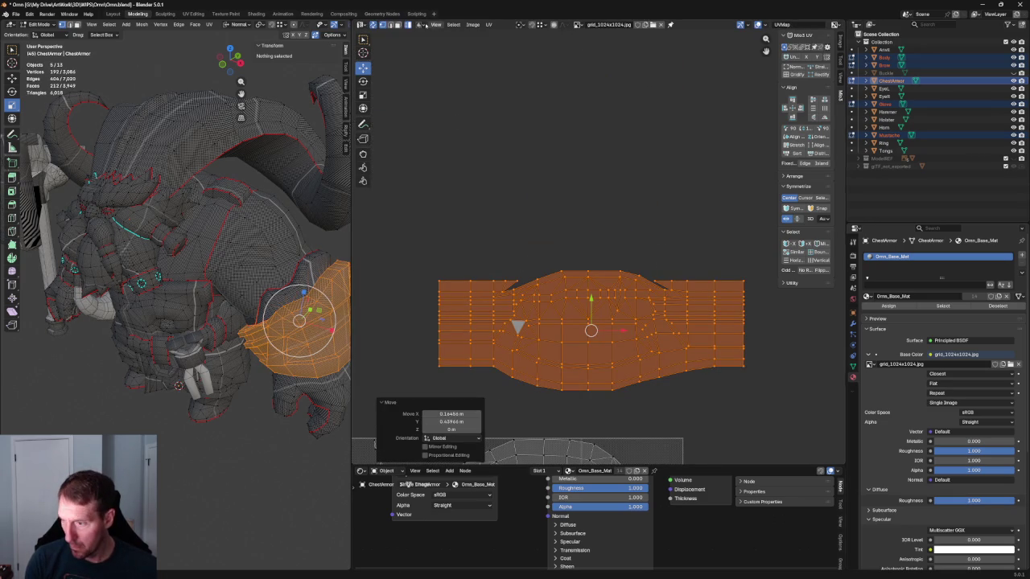
# Step: Box-select the island's top row of vertices and shift it slightly upward
pyautogui.hotkey('alt', 'a')
pyautogui.moveTo(751, 256); pyautogui.dragTo(386, 296)
pyautogui.moveTo(570, 279); pyautogui.dragTo(422, 298)
pyautogui.scroll(2, 685, 283)
pyautogui.scroll(2, 193, 278)
pyautogui.scroll(2, 193, 277)
pyautogui.scroll(2, 193, 278)
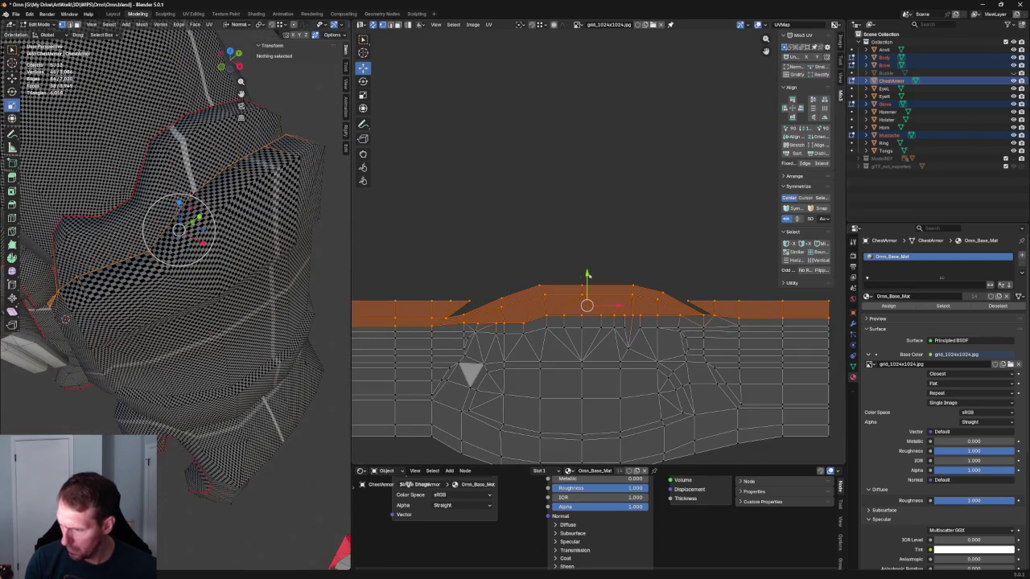
pyautogui.moveTo(588, 275); pyautogui.dragTo(588, 272)
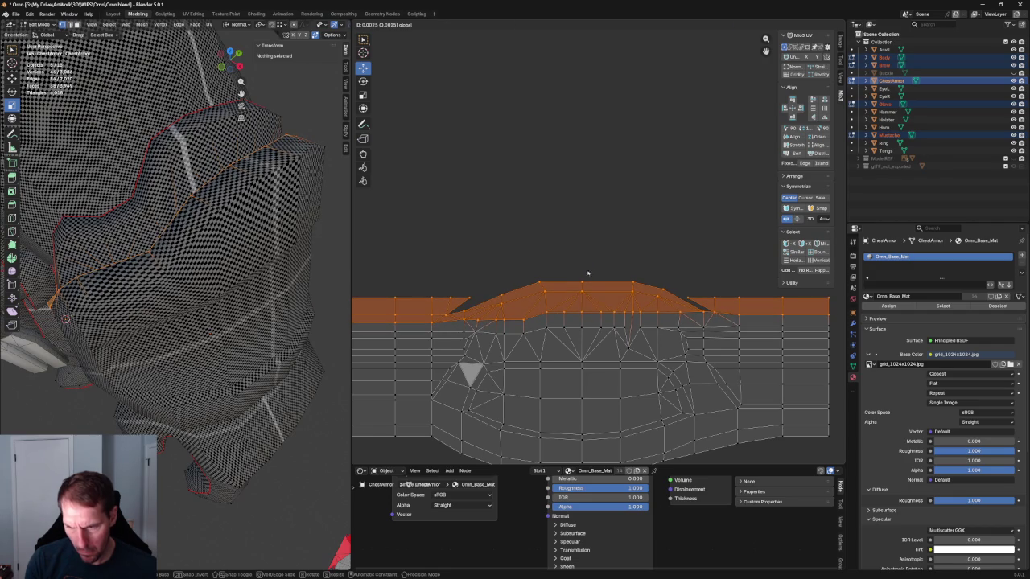
pyautogui.moveTo(588, 272); pyautogui.dragTo(587, 271)
# Step: Squash the top row vertically to about 0.749 in Y, then deselect everything
pyautogui.scroll(-5, 257, 166)
pyautogui.moveTo(258, 166); pyautogui.dragTo(254, 217, button='middle')
pyautogui.scroll(3, 253, 217)
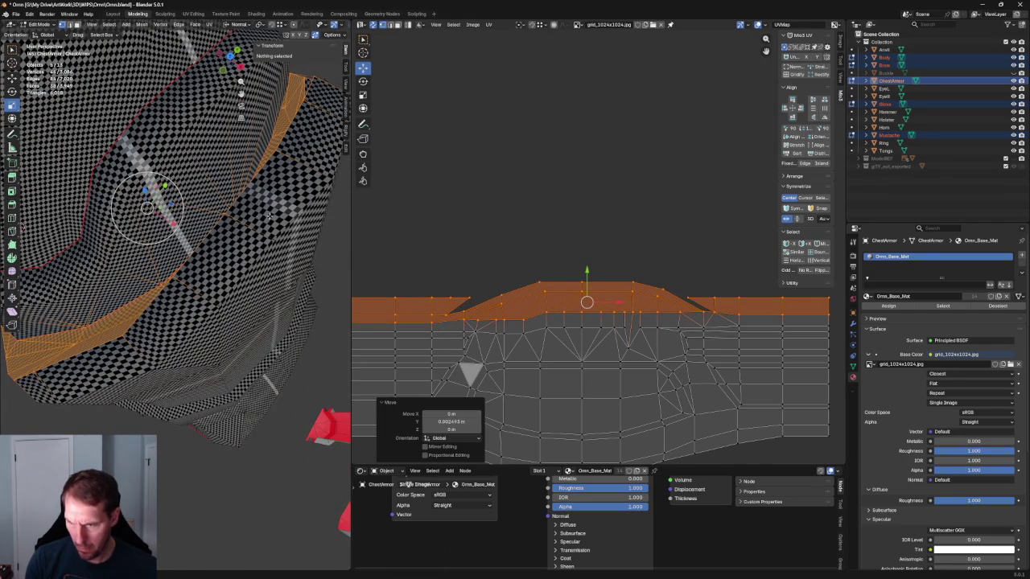
pyautogui.moveTo(587, 273); pyautogui.dragTo(588, 271)
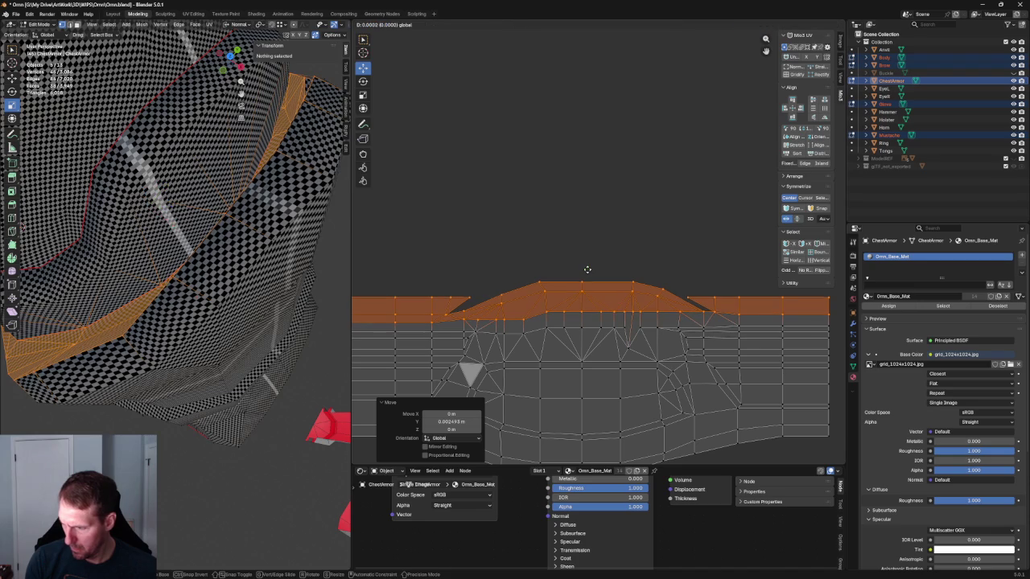
pyautogui.press('s')
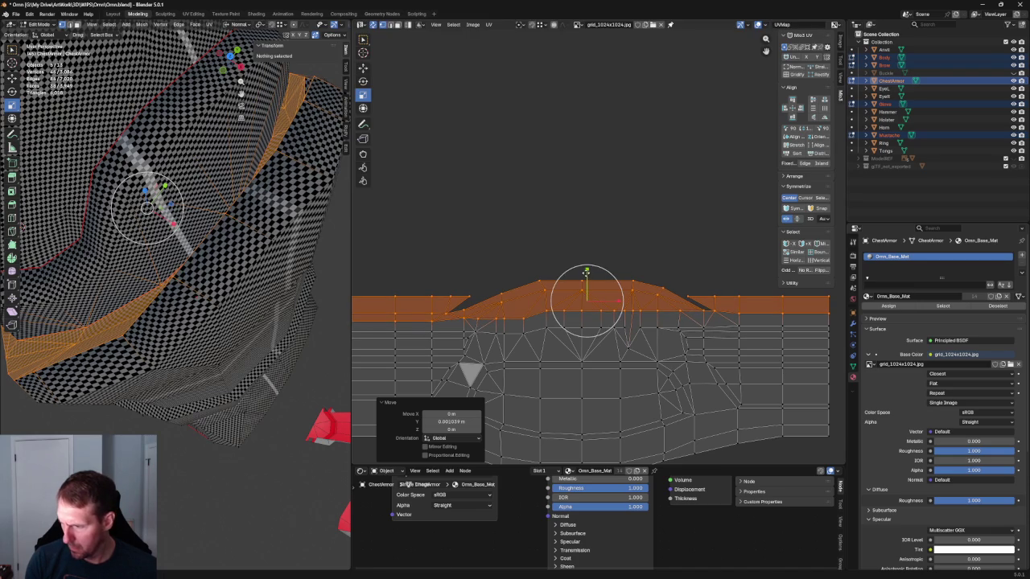
pyautogui.moveTo(588, 271); pyautogui.dragTo(586, 280)
pyautogui.press('g')
pyautogui.hotkey('alt', 'a')
pyautogui.scroll(-3, 177, 209)
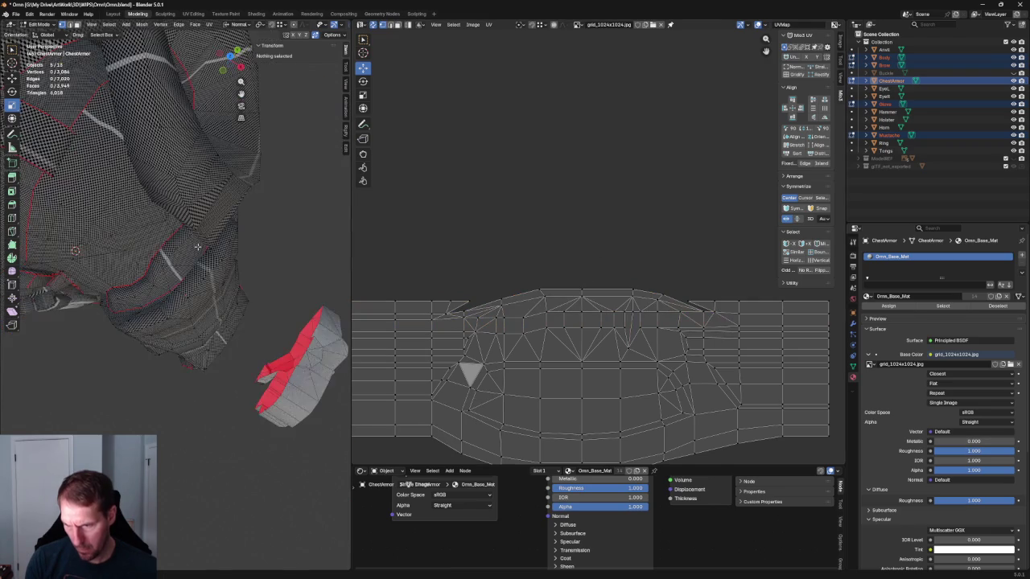
pyautogui.moveTo(161, 201); pyautogui.dragTo(225, 241, button='middle')
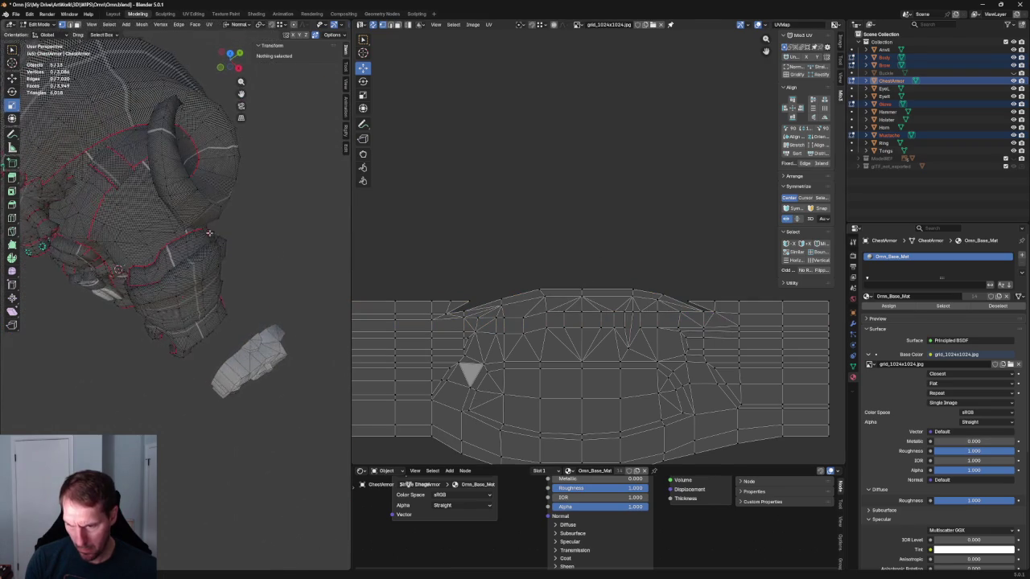
pyautogui.scroll(-5, 558, 249)
pyautogui.scroll(-2, 558, 249)
pyautogui.moveTo(714, 157); pyautogui.dragTo(539, 231)
pyautogui.moveTo(616, 197); pyautogui.dragTo(576, 310)
pyautogui.scroll(3, 576, 311)
pyautogui.scroll(3, 573, 312)
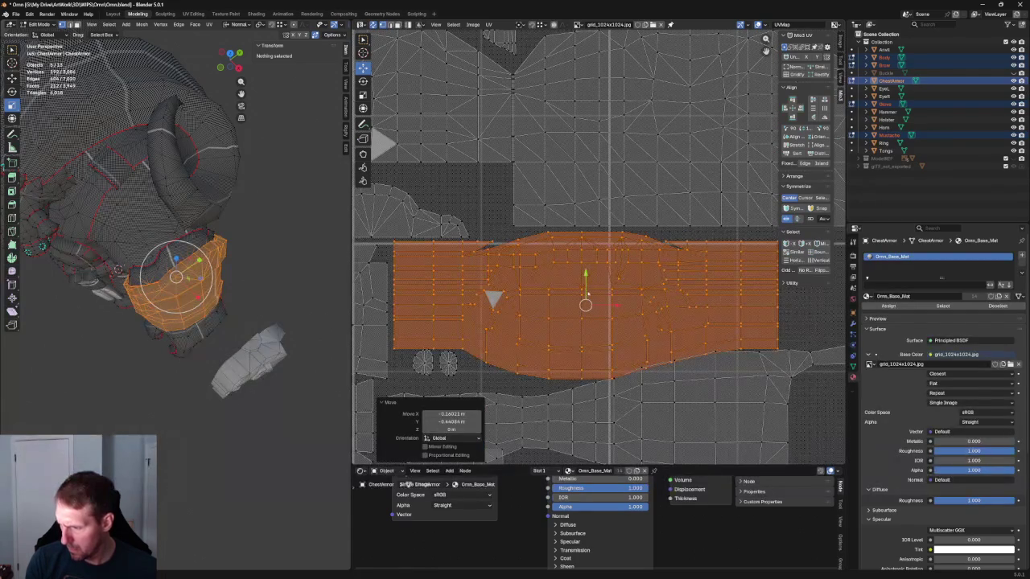
pyautogui.click(583, 285)
pyautogui.press('l')
pyautogui.press('g')
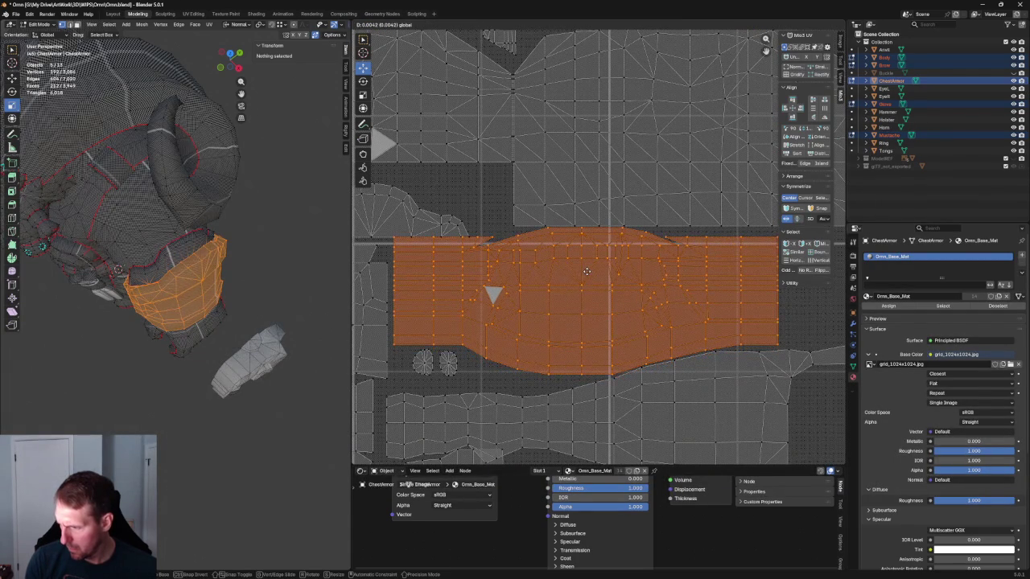
pyautogui.click(587, 272)
pyautogui.click(489, 179)
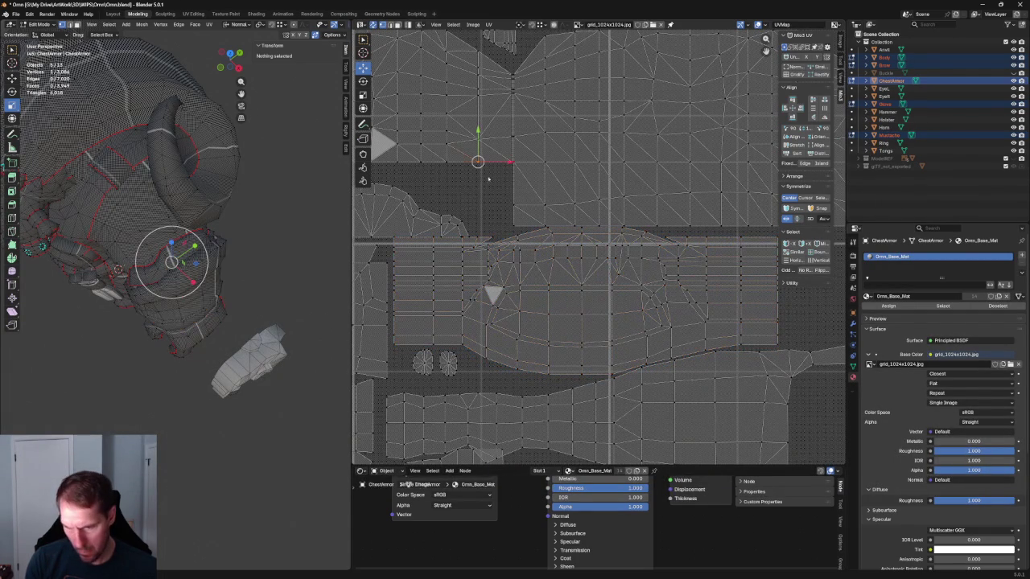
pyautogui.moveTo(301, 257); pyautogui.dragTo(199, 240, button='middle')
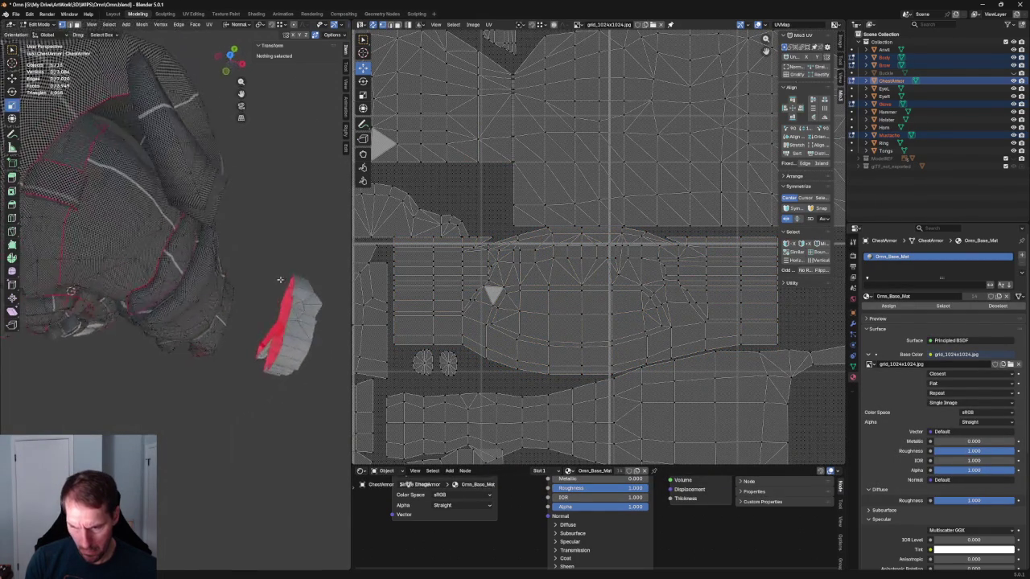
pyautogui.scroll(3, 199, 240)
pyautogui.moveTo(244, 311); pyautogui.dragTo(256, 292, button='middle')
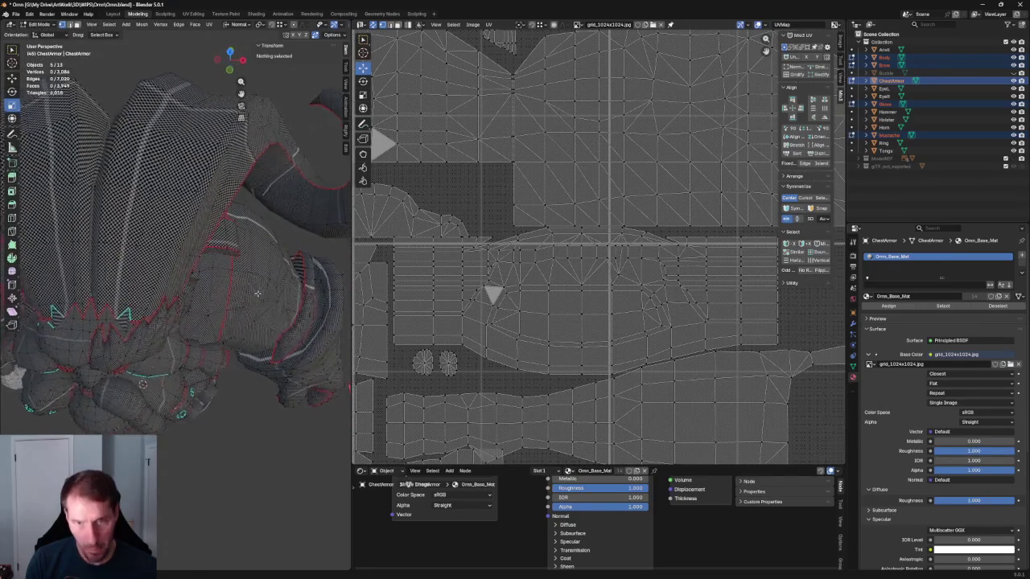
pyautogui.scroll(3, 267, 296)
pyautogui.scroll(-2, 267, 297)
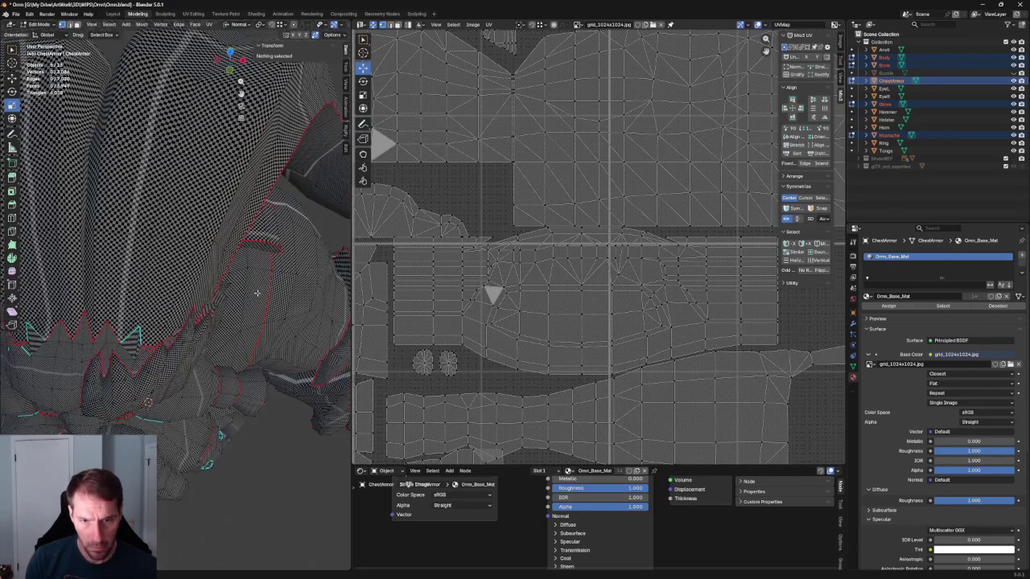
pyautogui.scroll(-3, 247, 293)
pyautogui.moveTo(247, 292)
pyautogui.mouseDown(button='middle')
pyautogui.moveTo(260, 261)
pyautogui.moveTo(237, 264)
pyautogui.mouseUp(button='middle')
pyautogui.scroll(3, 235, 263)
pyautogui.scroll(2, 232, 262)
pyautogui.scroll(-3, 233, 262)
pyautogui.scroll(-5, 483, 214)
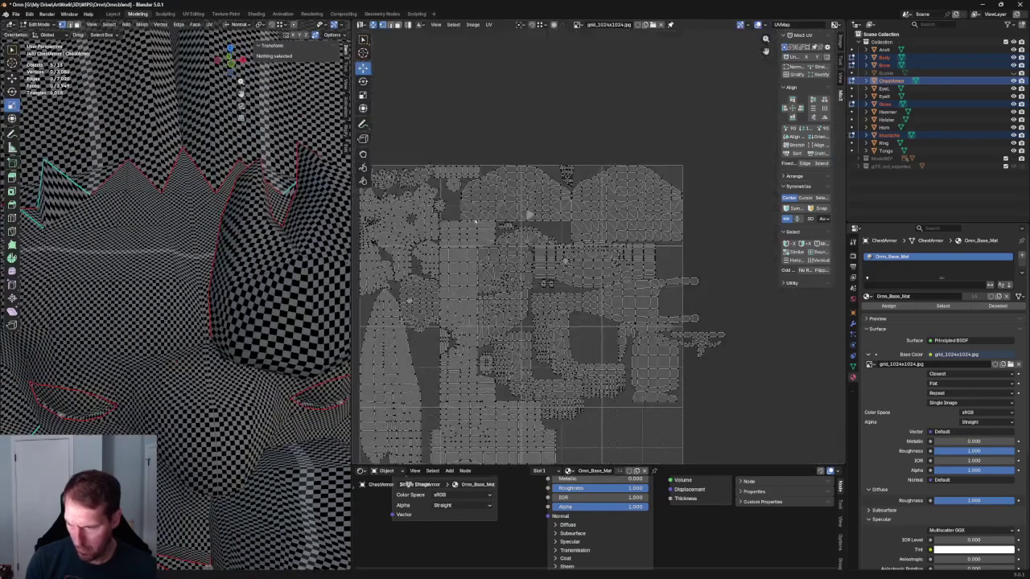
# Step: Select the spiky top-left UV island and enlarge it to about 1.25 using box transform handles
pyautogui.scroll(1, 561, 257)
pyautogui.scroll(2, 563, 258)
pyautogui.scroll(-1, 531, 254)
pyautogui.click(507, 248)
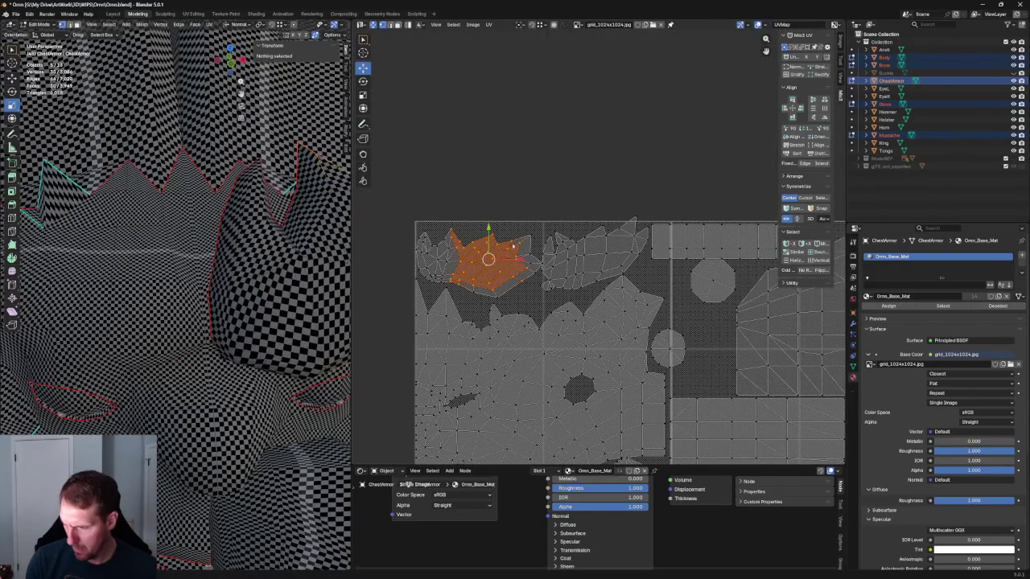
pyautogui.keyDown('shift'); pyautogui.click(494, 266); pyautogui.keyUp('shift')
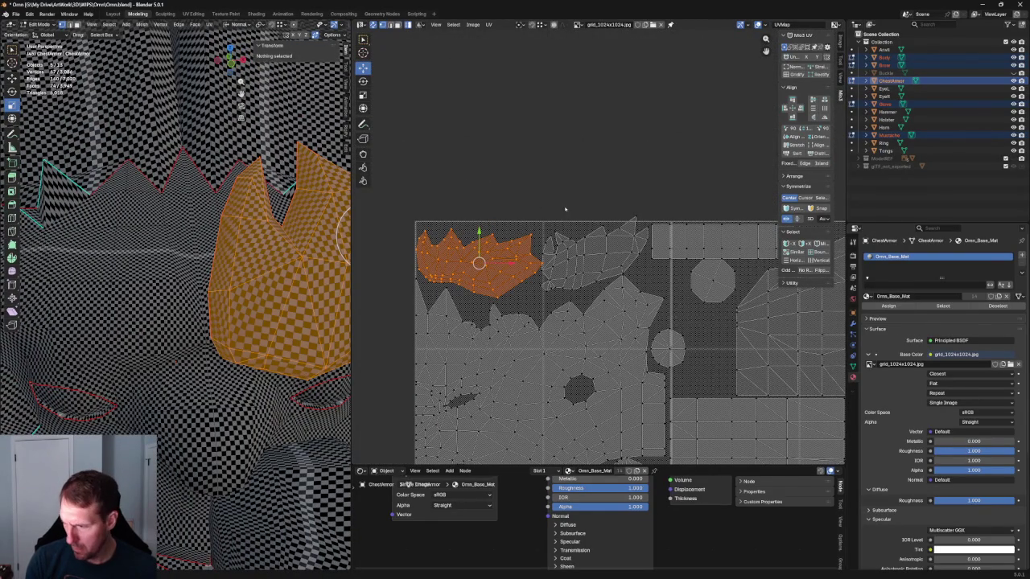
pyautogui.hotkey('shift', 'space')
pyautogui.press('s')
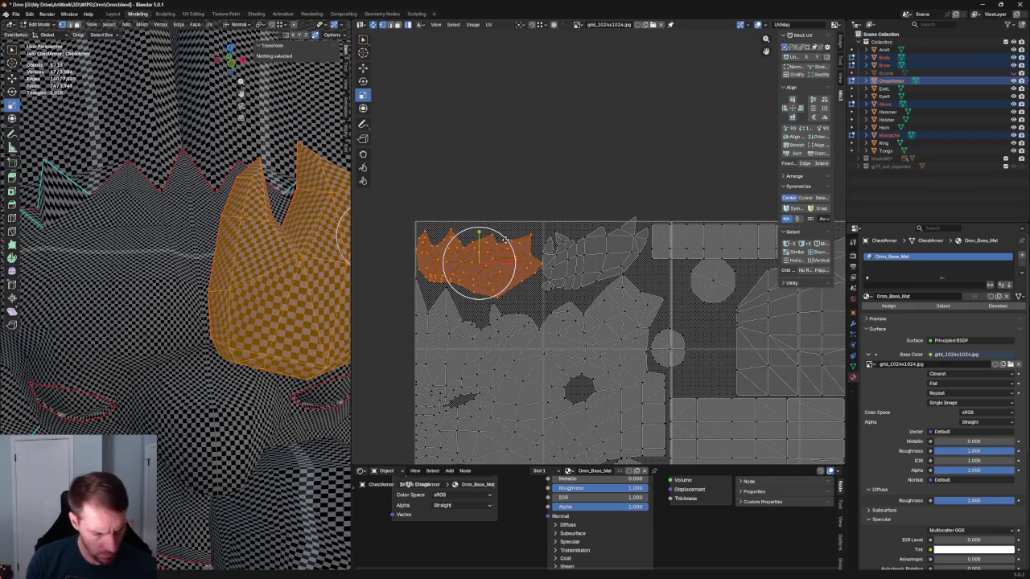
pyautogui.hotkey('shift', 'space')
pyautogui.press('t')
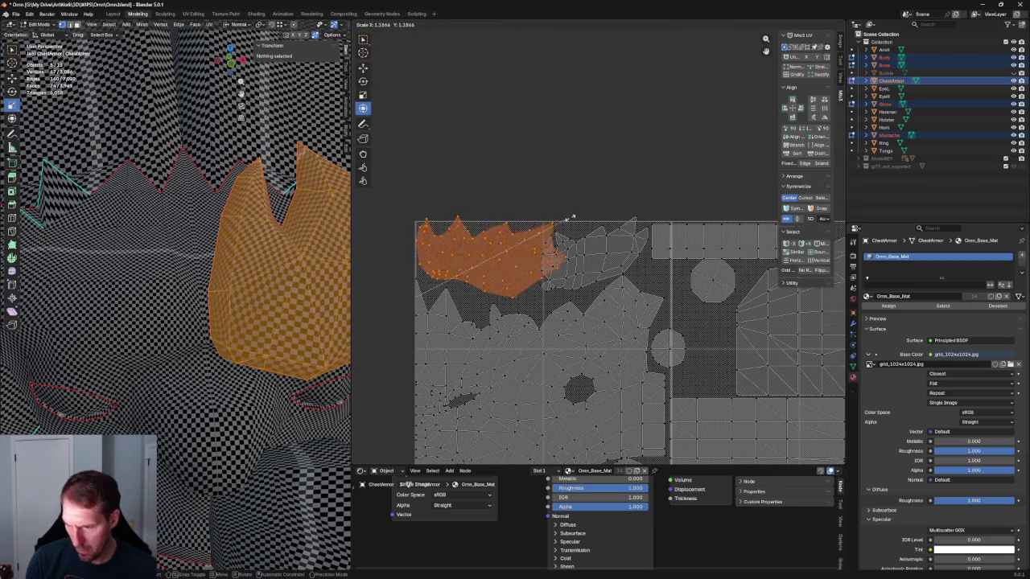
pyautogui.moveTo(542, 231); pyautogui.dragTo(573, 213)
pyautogui.moveTo(239, 236); pyautogui.dragTo(247, 235, button='middle')
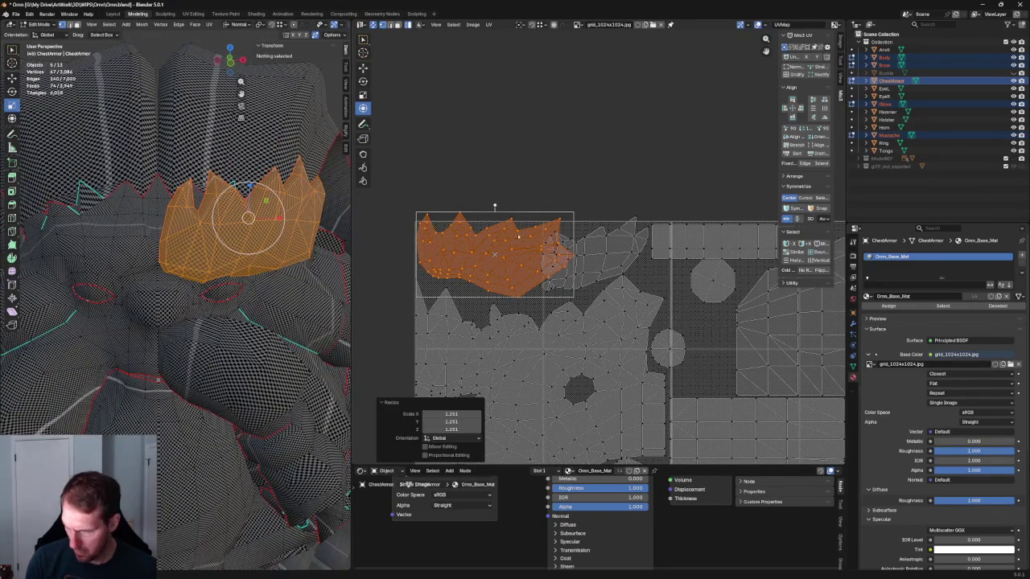
pyautogui.moveTo(573, 213); pyautogui.dragTo(590, 207)
# Step: Move the enlarged spiky UV island slightly down and to the right
pyautogui.click(623, 142)
pyautogui.press('Home')
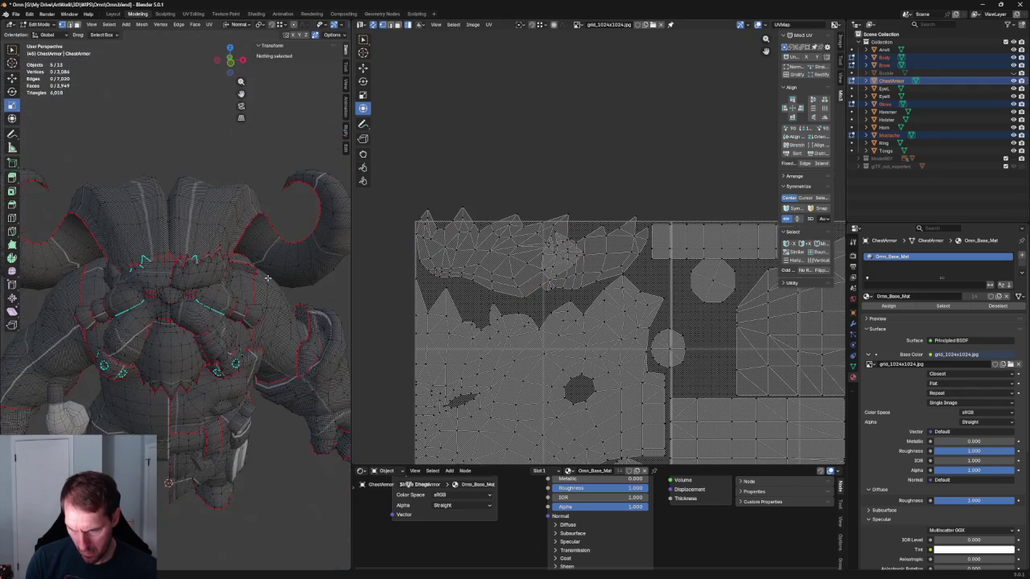
pyautogui.moveTo(265, 278); pyautogui.dragTo(243, 284, button='middle')
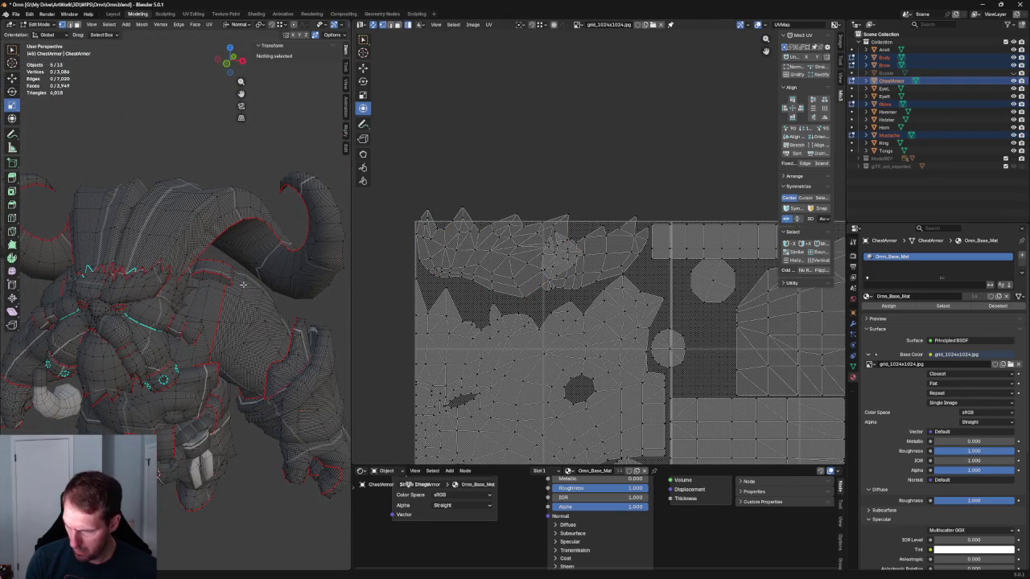
pyautogui.click(482, 242)
pyautogui.hotkey('shift', 'space')
pyautogui.press('g')
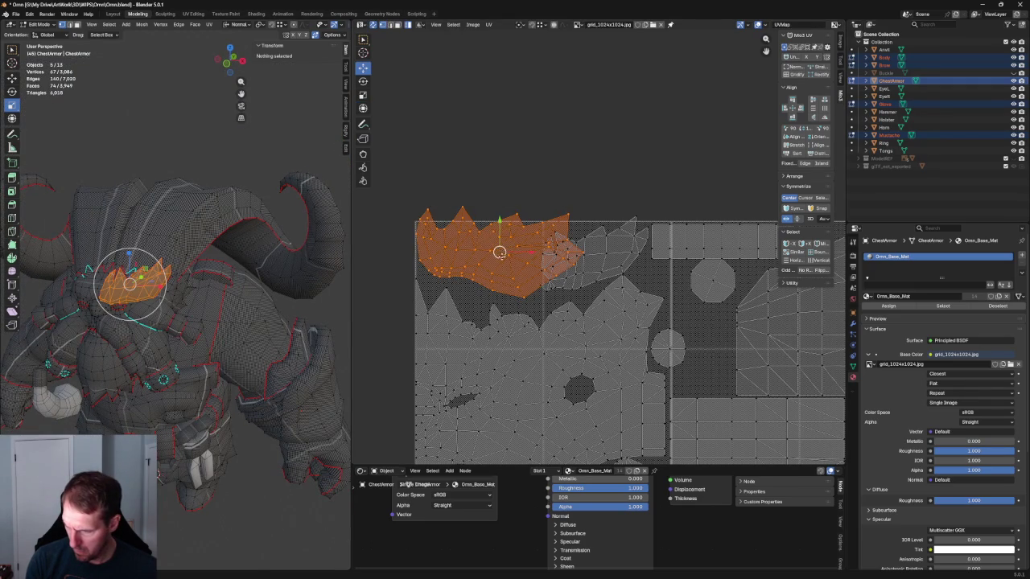
pyautogui.moveTo(498, 253); pyautogui.dragTo(503, 267)
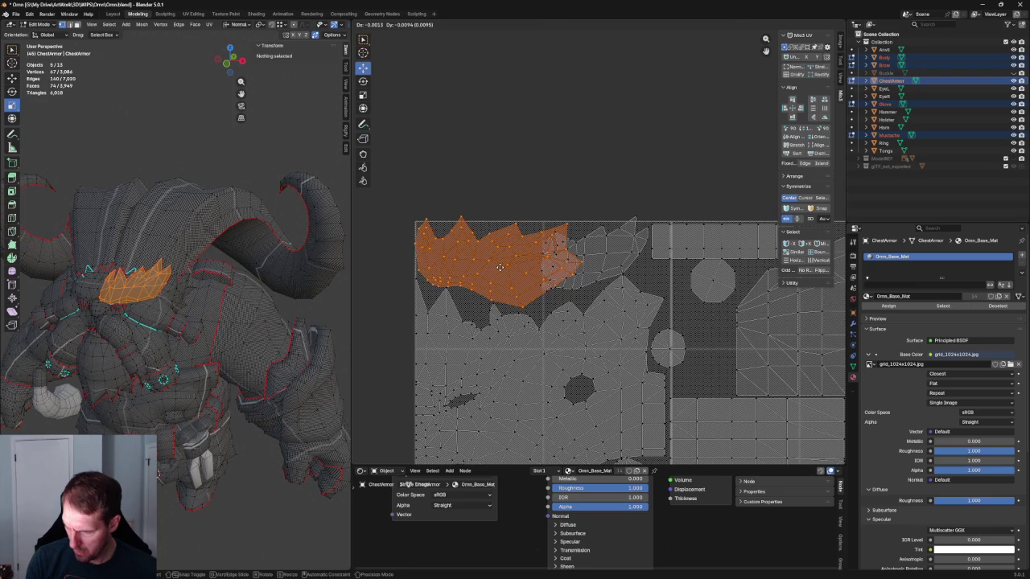
pyautogui.moveTo(499, 266); pyautogui.dragTo(453, 252, button='middle')
# Step: Move another UV island upward into open space in the layout
pyautogui.click(544, 230)
pyautogui.moveTo(545, 230); pyautogui.dragTo(470, 178)
pyautogui.moveTo(161, 322)
pyautogui.mouseDown(button='middle')
pyautogui.moveTo(202, 270)
pyautogui.moveTo(242, 265)
pyautogui.mouseUp(button='middle')
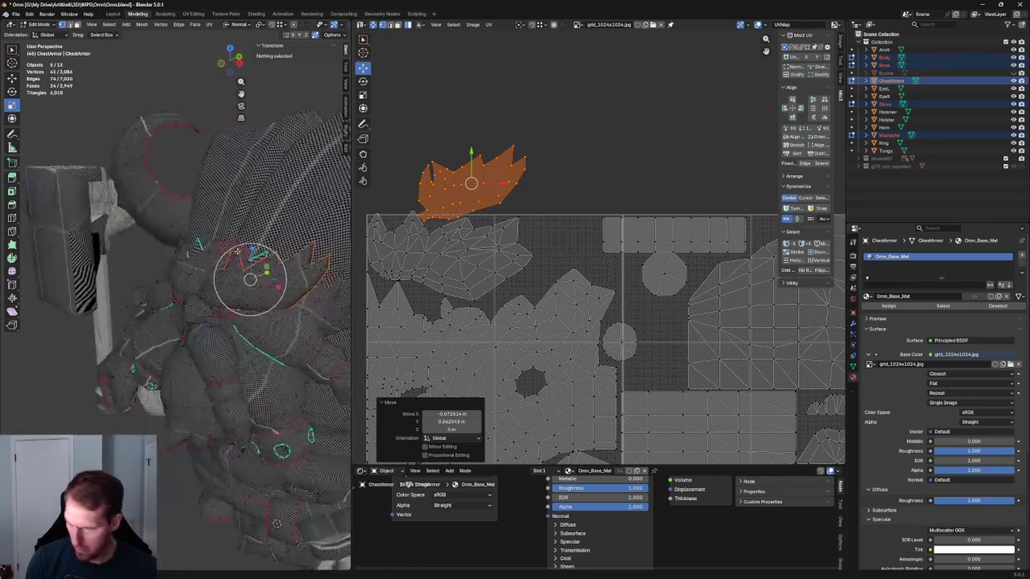
pyautogui.moveTo(278, 528); pyautogui.dragTo(269, 511, button='middle')
pyautogui.moveTo(471, 183); pyautogui.dragTo(596, 273)
pyautogui.scroll(3, 595, 274)
# Step: Rotate the strip-and-octagon UV island 90 degrees
pyautogui.click(598, 287)
pyautogui.press('r')
pyautogui.press('9')
pyautogui.press('0')
pyautogui.press('Return')
pyautogui.press('g')
pyautogui.click(599, 282)
# Step: Place the rotated strip island near the top edge of the UV tile
pyautogui.scroll(-3, 598, 281)
pyautogui.moveTo(233, 241); pyautogui.dragTo(169, 204, button='middle')
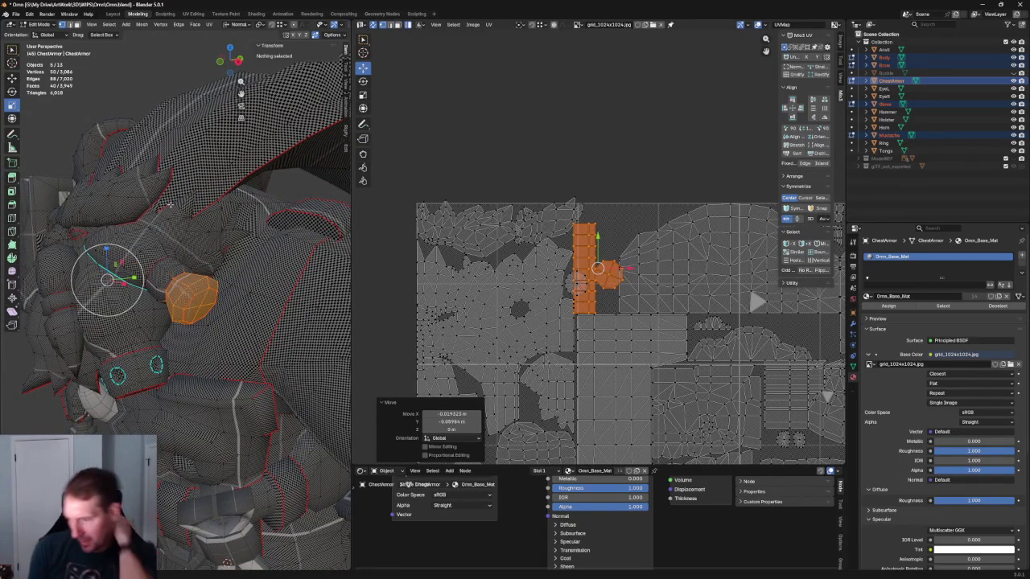
pyautogui.scroll(-4, 261, 169)
pyautogui.moveTo(262, 169); pyautogui.dragTo(242, 185, button='middle')
pyautogui.scroll(-2, 587, 230)
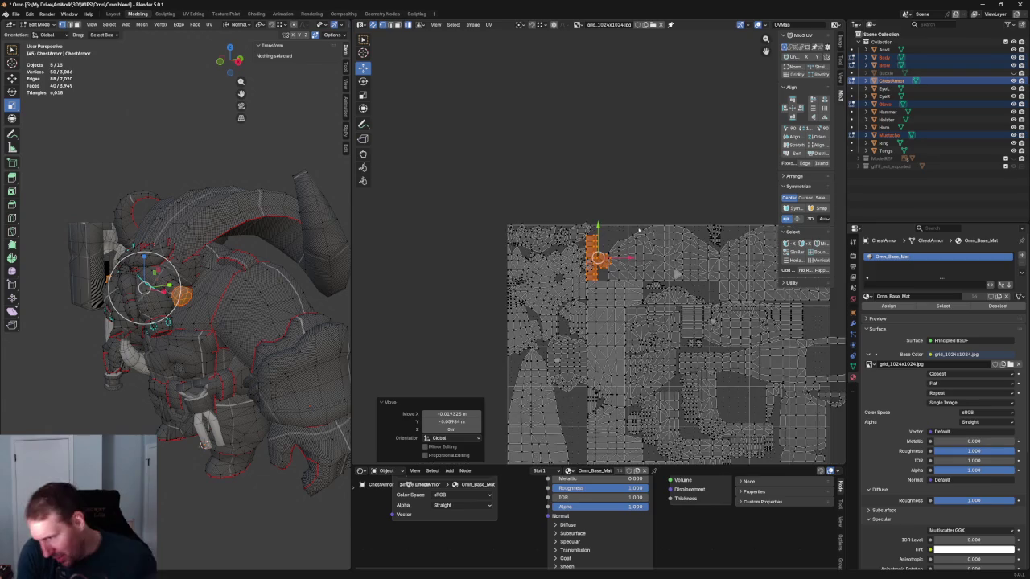
pyautogui.scroll(2, 643, 379)
pyautogui.moveTo(542, 81); pyautogui.dragTo(505, 333)
pyautogui.scroll(-3, 506, 333)
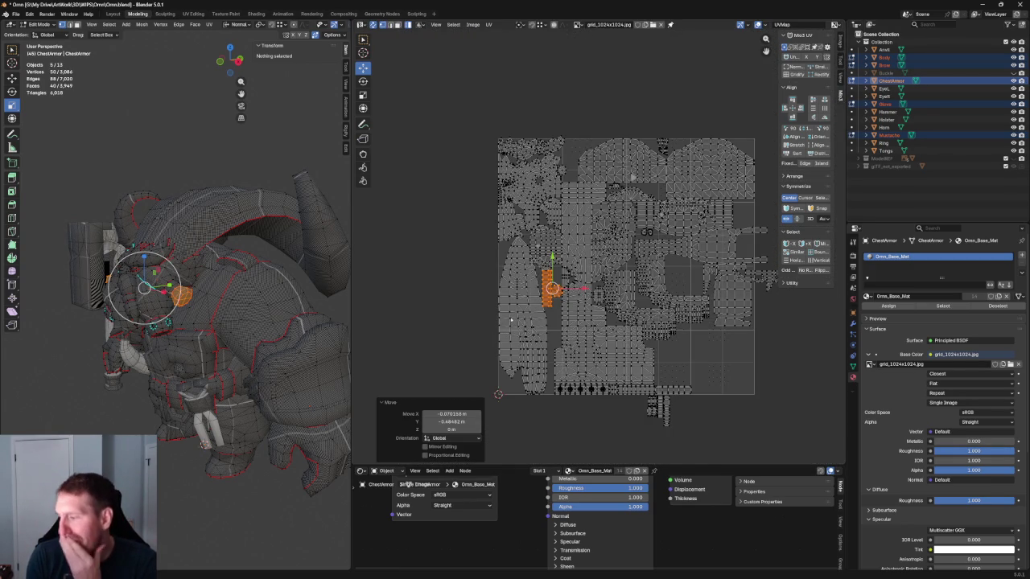
pyautogui.scroll(4, 528, 294)
pyautogui.scroll(-1, 547, 291)
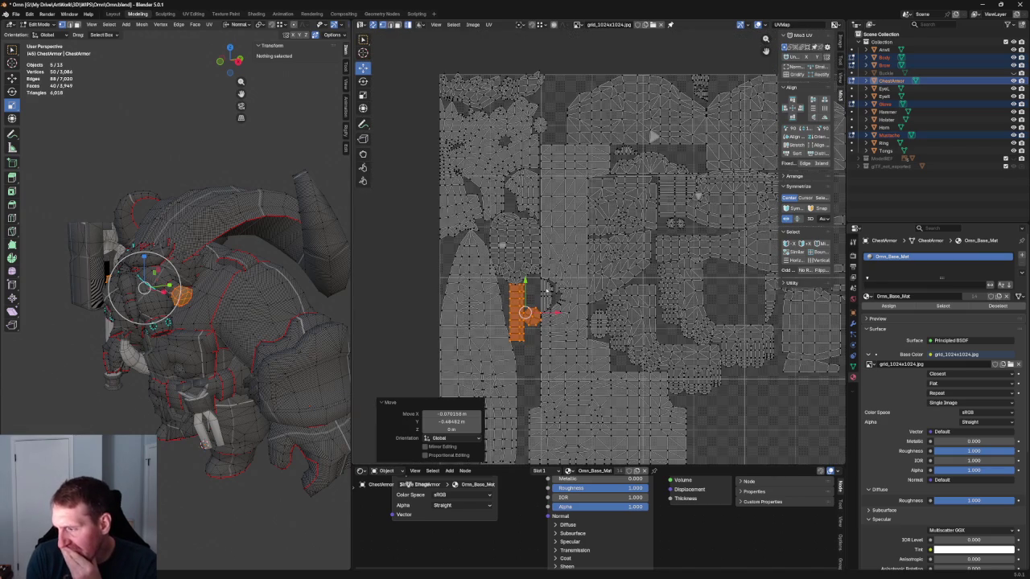
pyautogui.moveTo(524, 313); pyautogui.dragTo(566, 117)
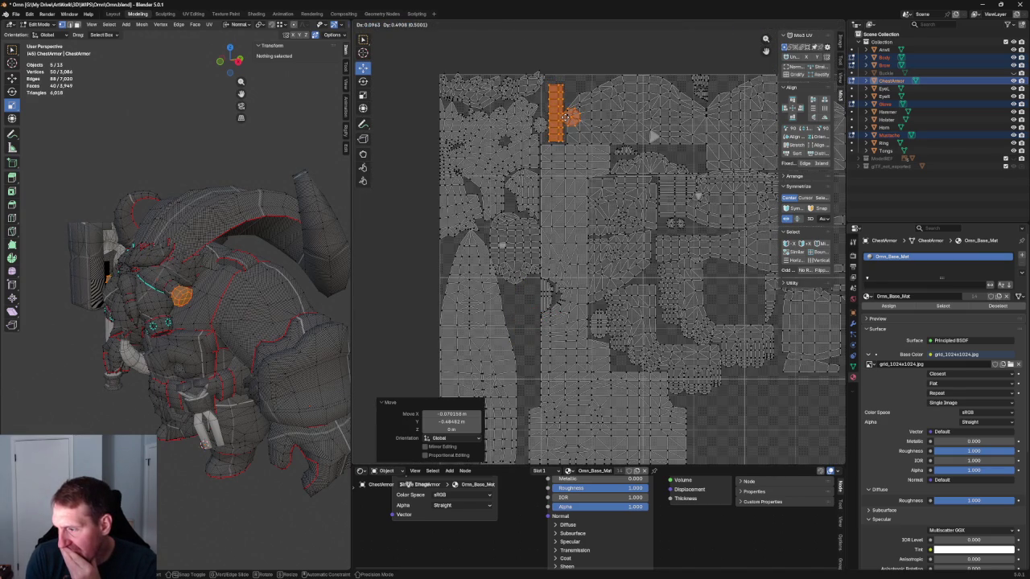
pyautogui.click(566, 117)
pyautogui.scroll(5, 556, 237)
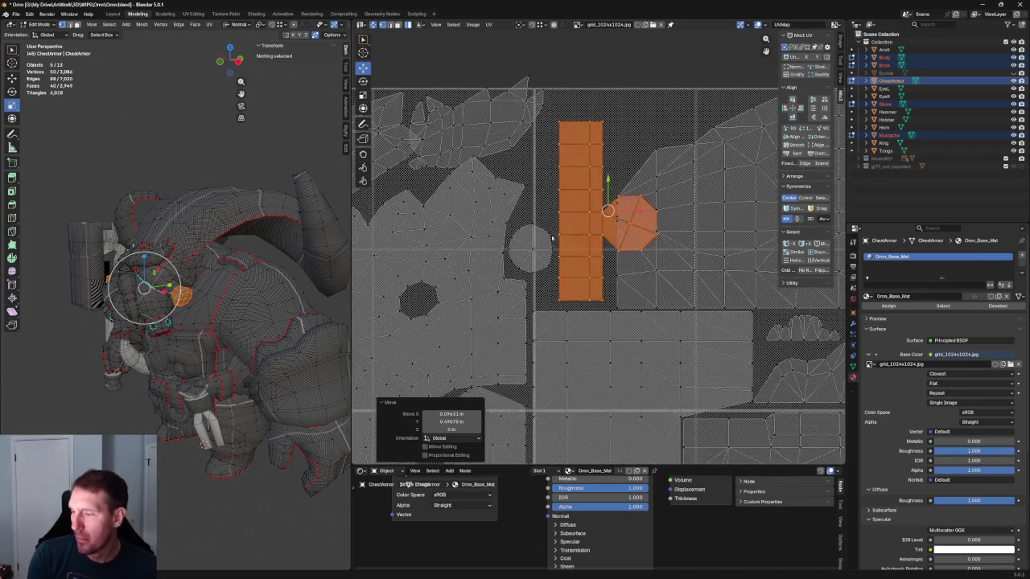
# Step: Move the grey circle island up to the top edge and shift the strip and octagon islands left
pyautogui.click(556, 238)
pyautogui.click(535, 241)
pyautogui.moveTo(535, 242); pyautogui.dragTo(633, 83)
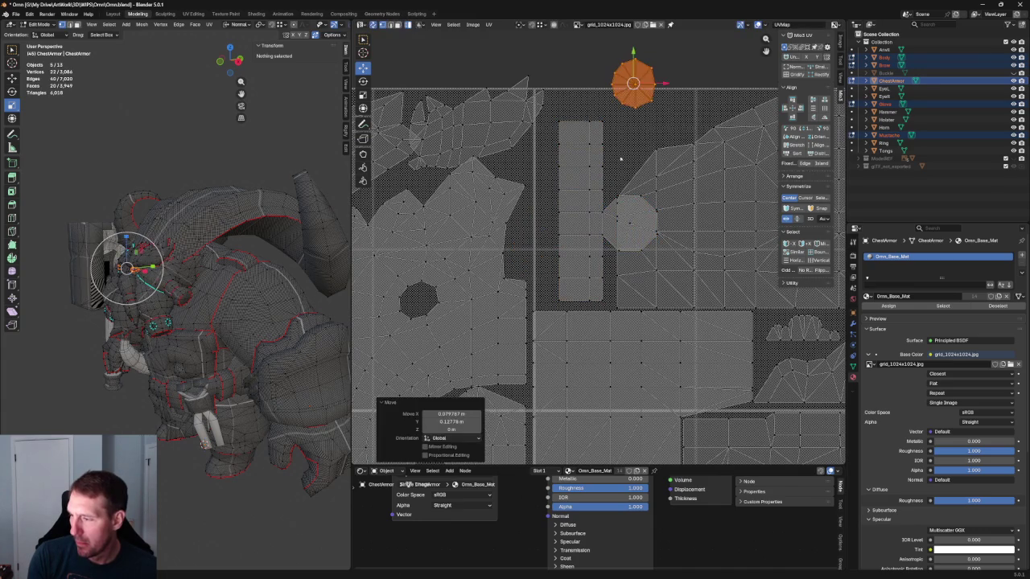
pyautogui.click(586, 198)
pyautogui.moveTo(608, 210); pyautogui.dragTo(574, 215)
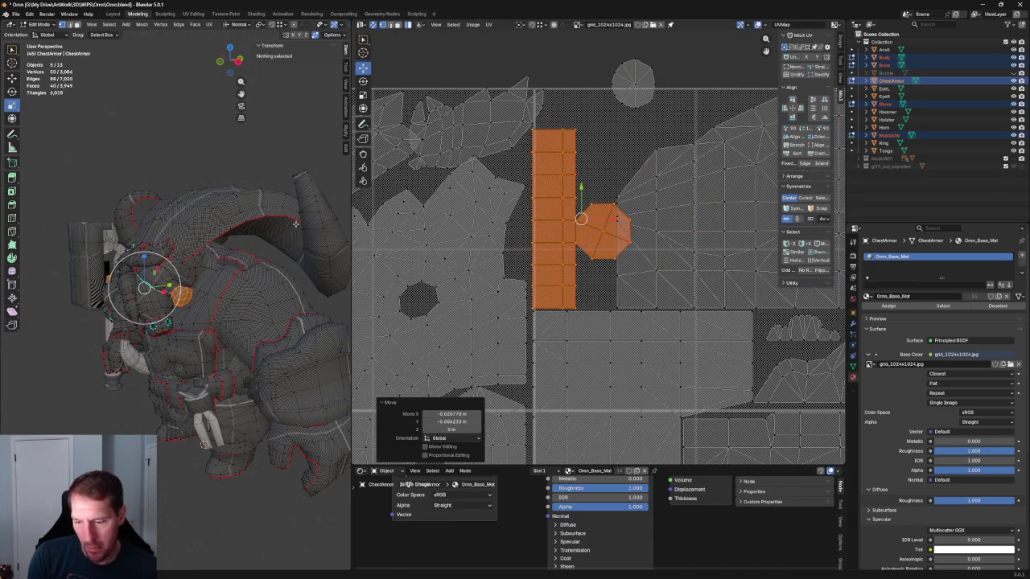
# Step: Select all the octagon faces and split them off into their own UV island
pyautogui.scroll(3, 515, 193)
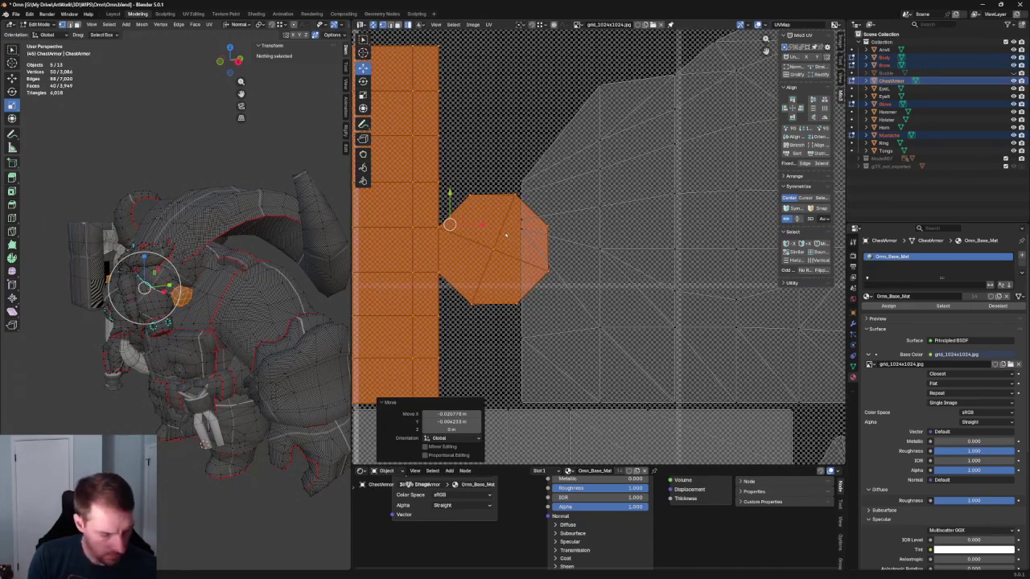
pyautogui.click(483, 224)
pyautogui.keyDown('shift'); pyautogui.click(514, 288); pyautogui.keyUp('shift')
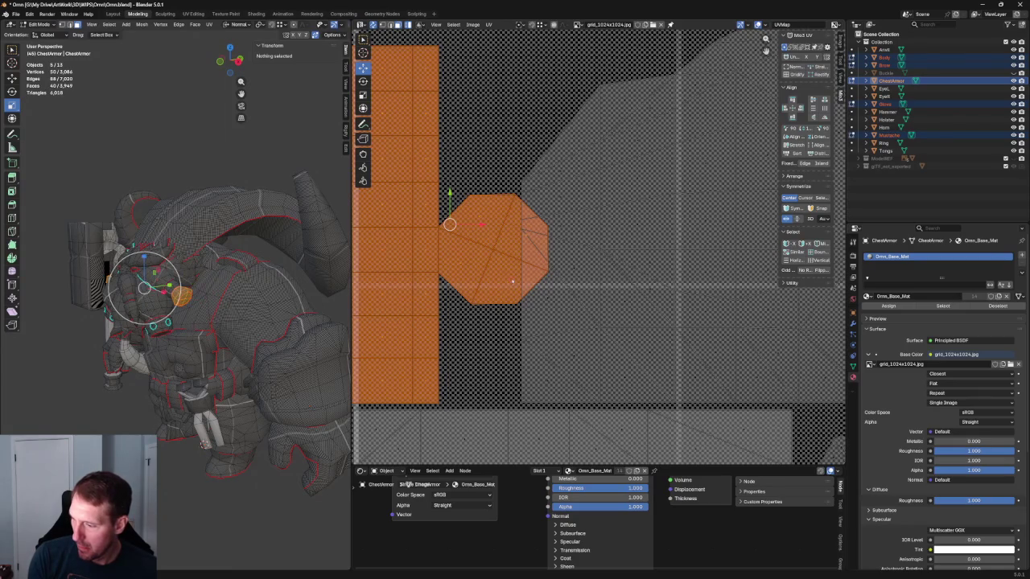
pyautogui.click(473, 169)
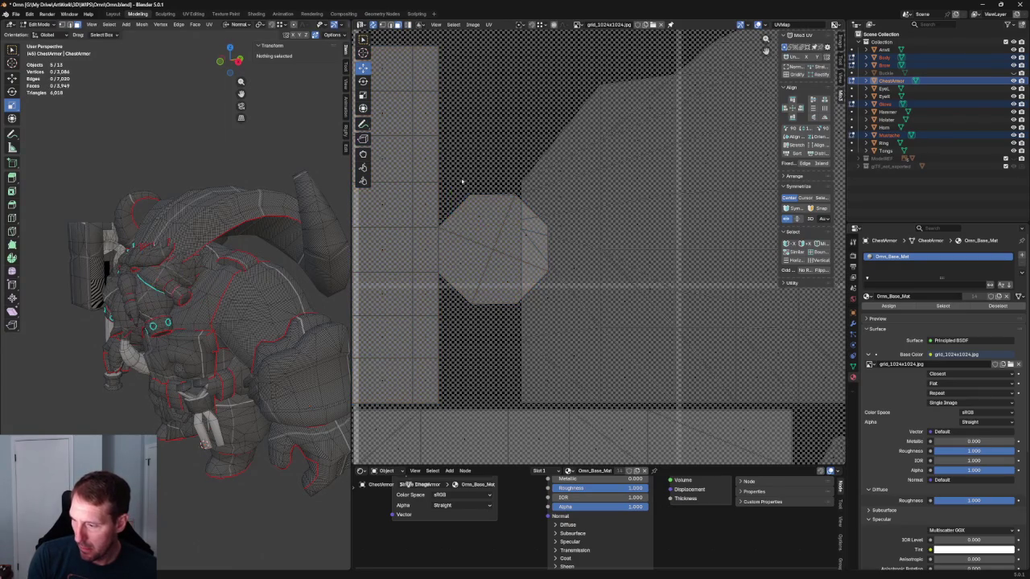
pyautogui.moveTo(509, 277); pyautogui.dragTo(516, 287)
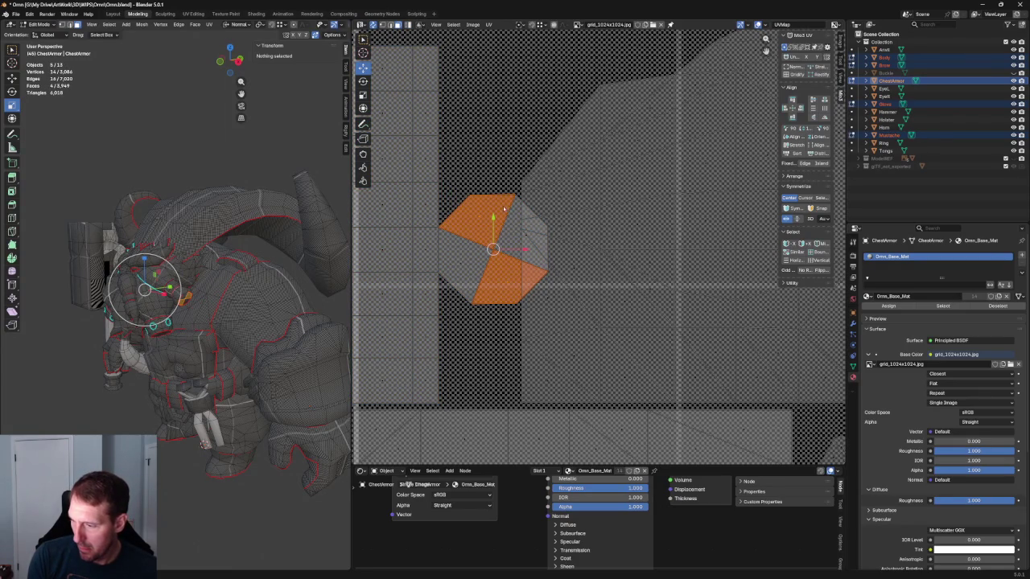
pyautogui.keyDown('shift'); pyautogui.click(527, 238); pyautogui.keyUp('shift')
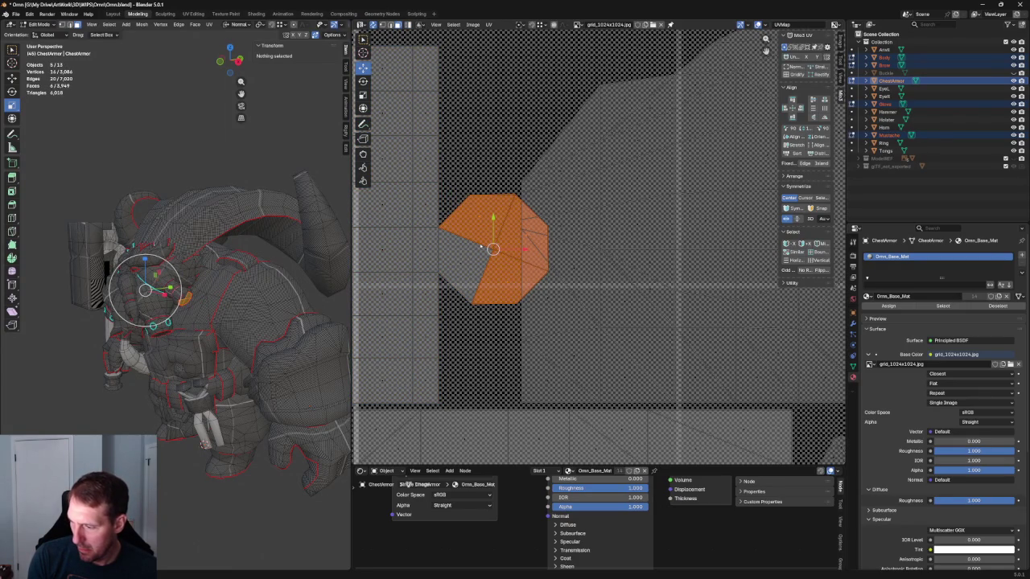
pyautogui.keyDown('shift'); pyautogui.click(481, 247); pyautogui.keyUp('shift')
pyautogui.scroll(-2, 515, 248)
pyautogui.scroll(-3, 540, 246)
pyautogui.press('u')
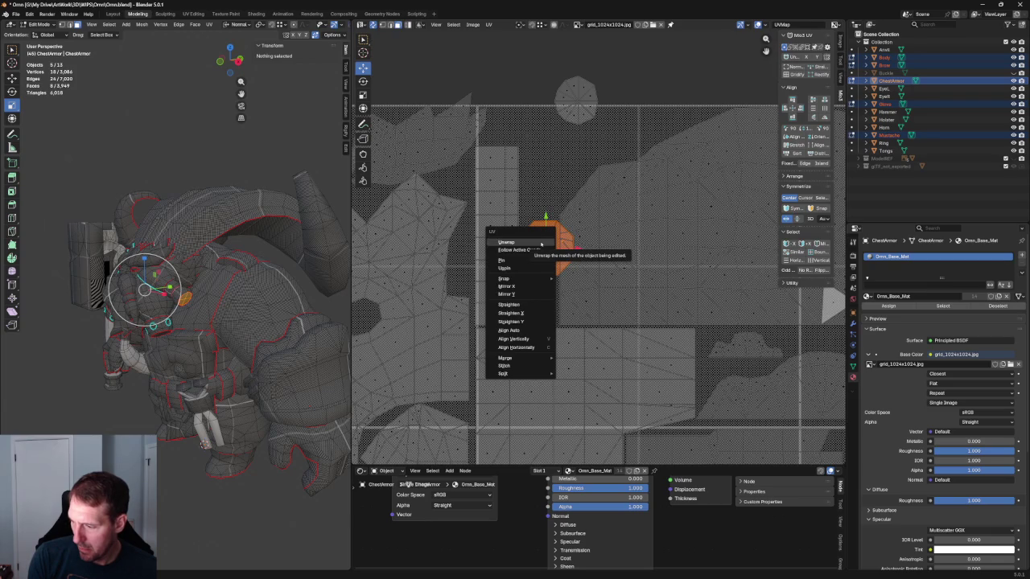
pyautogui.moveTo(507, 374)
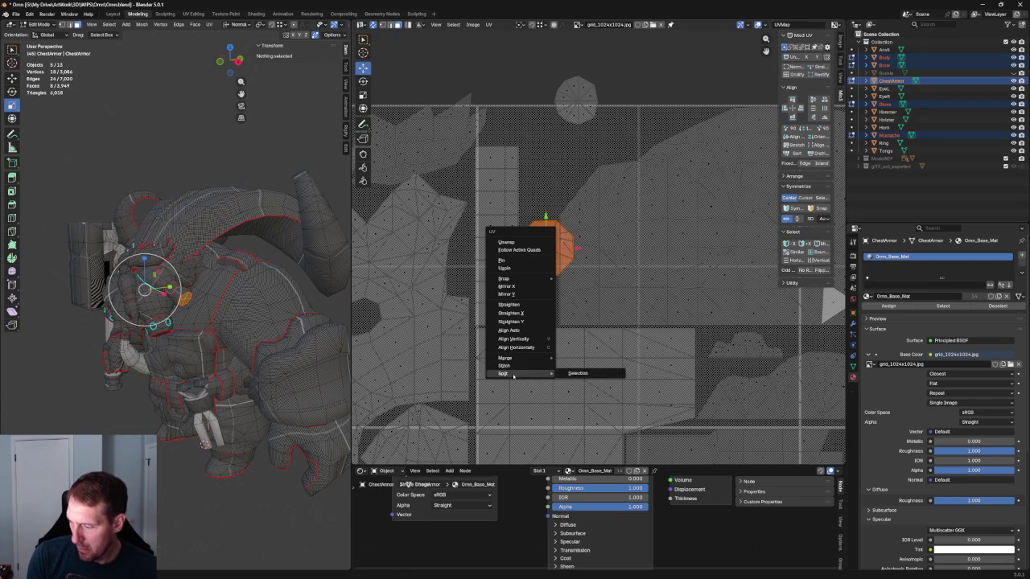
pyautogui.click(576, 374)
# Step: Reposition and rotate the separated octagon island, checking its face on the model
pyautogui.press('g')
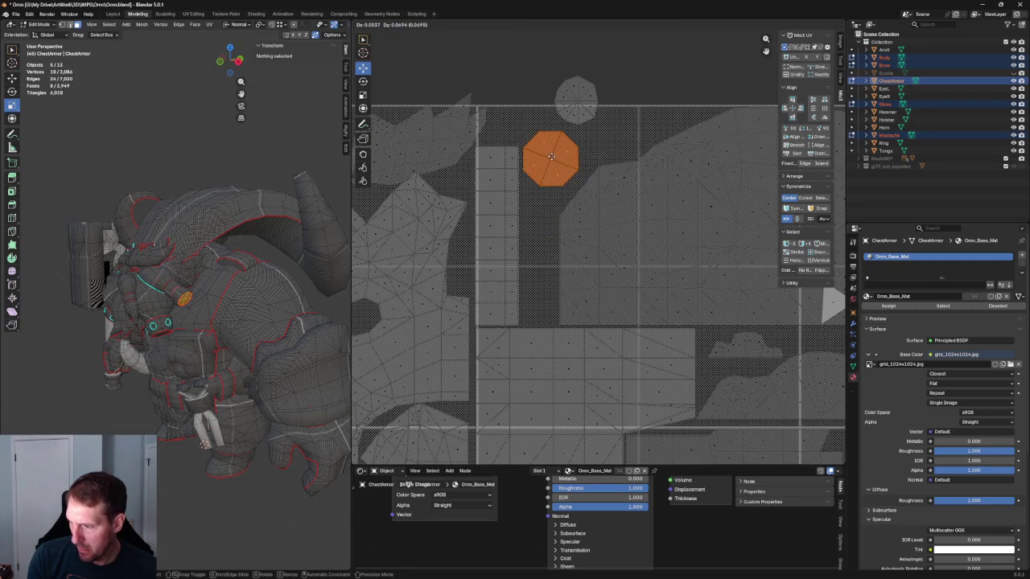
pyautogui.click(552, 156)
pyautogui.press('KP_Decimal')
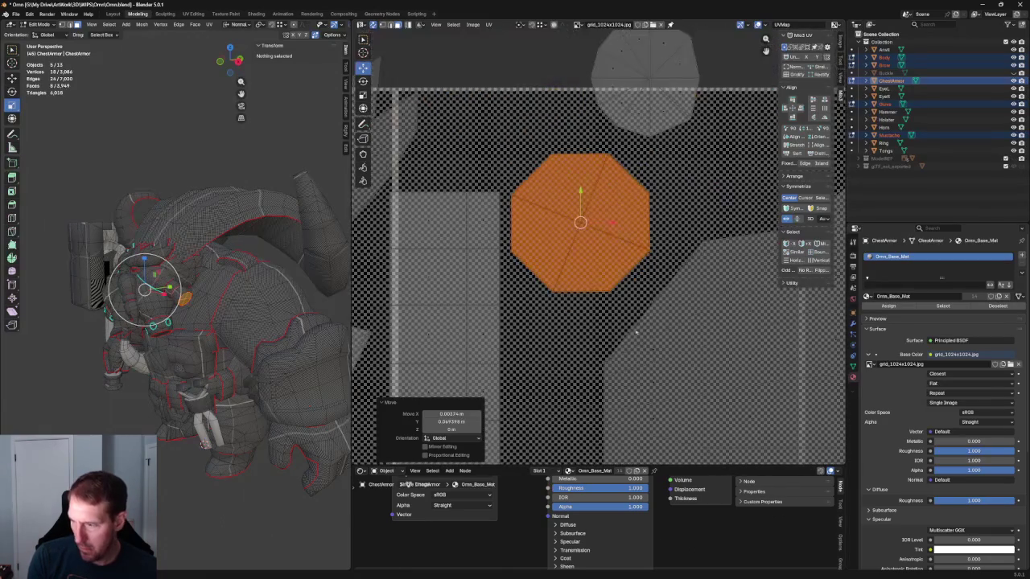
pyautogui.press('r')
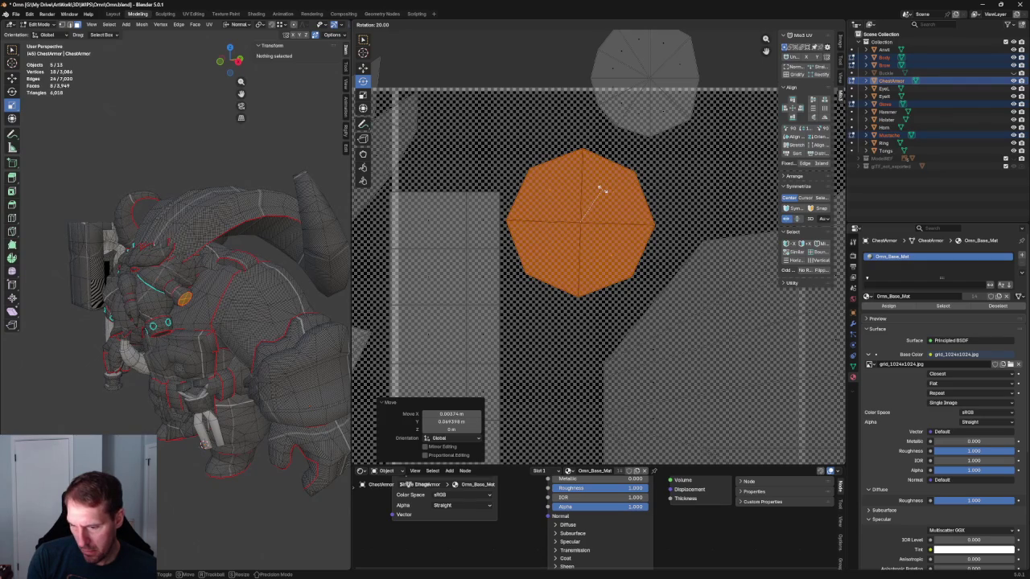
pyautogui.click(602, 189)
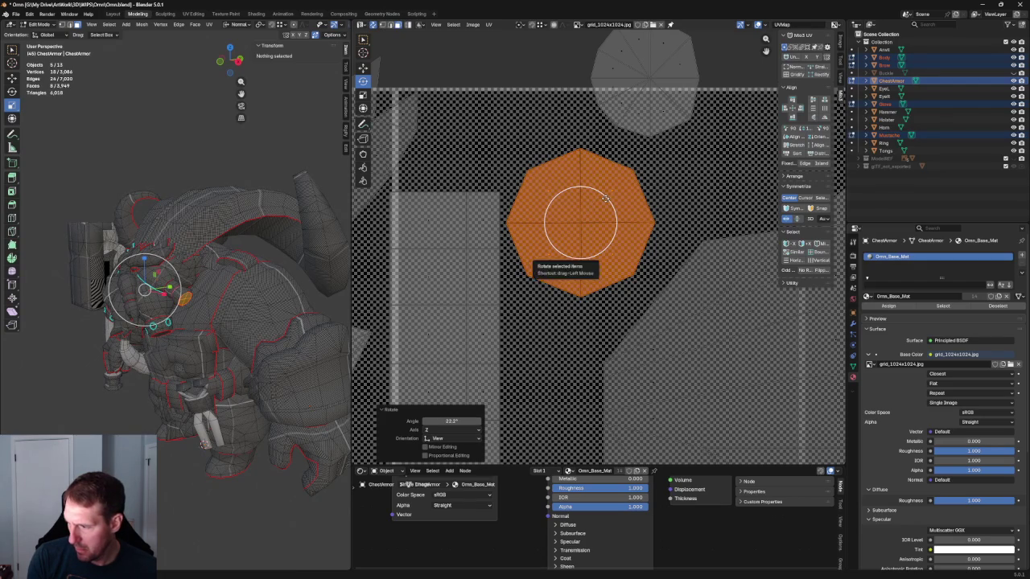
pyautogui.moveTo(225, 274); pyautogui.dragTo(242, 272, button='middle')
pyautogui.press('KP_Decimal')
pyautogui.scroll(2, 241, 272)
pyautogui.scroll(6, 242, 272)
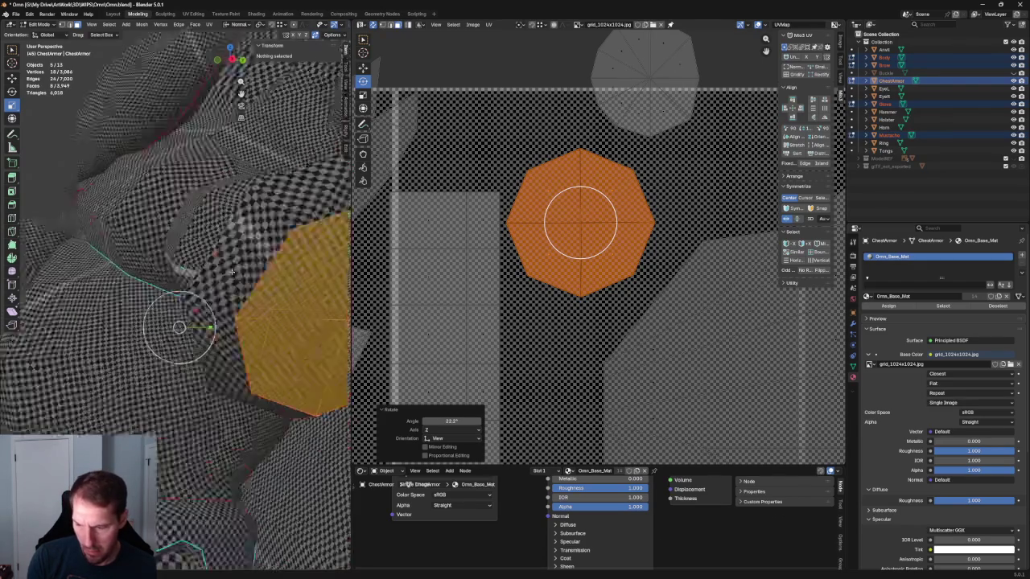
pyautogui.scroll(-3, 236, 272)
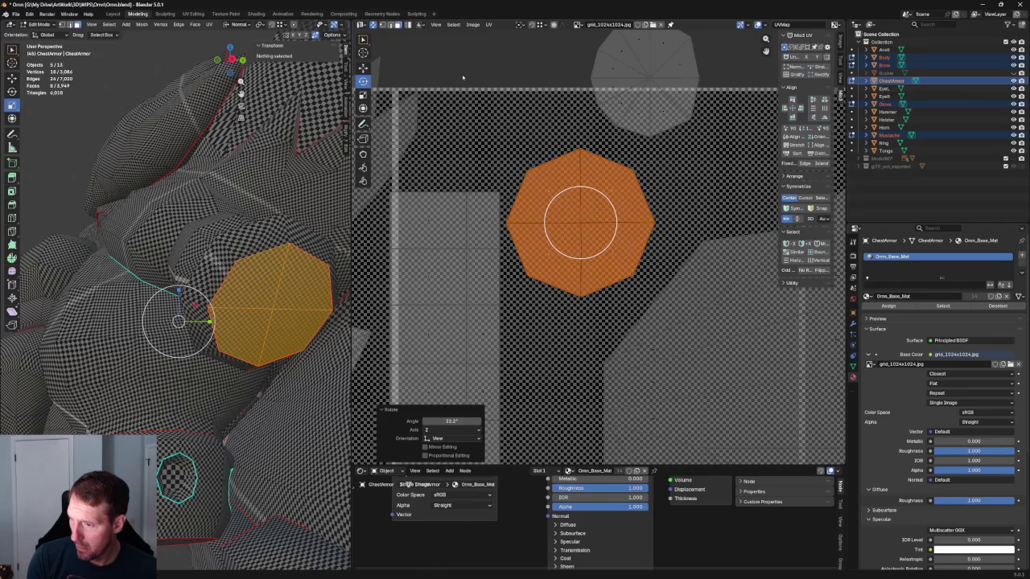
# Step: Rotate the whole octagon island a quarter turn, then fine-tune it so the checker runs straight
pyautogui.click(424, 57)
pyautogui.moveTo(659, 161); pyautogui.dragTo(548, 206)
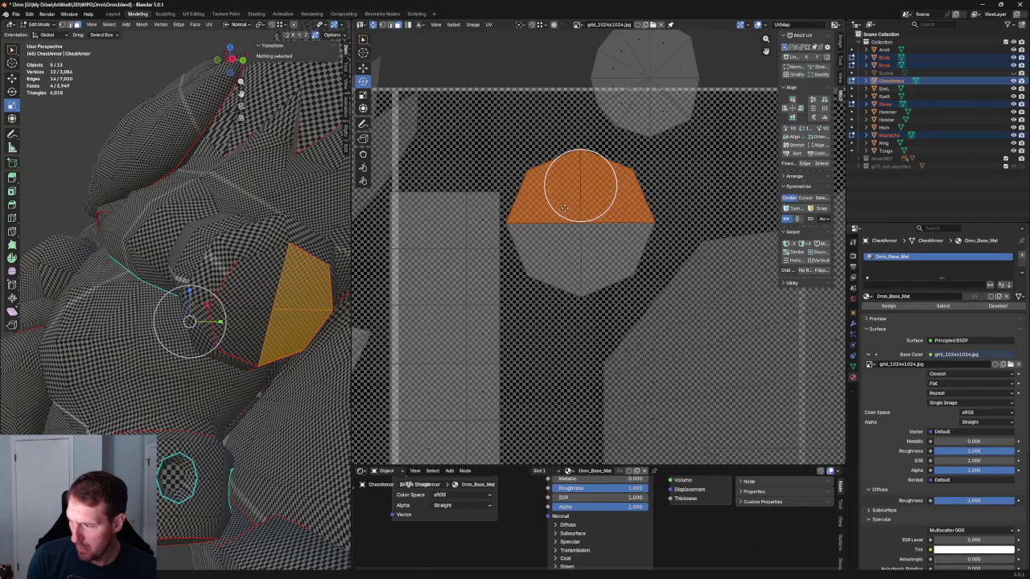
pyautogui.press('l')
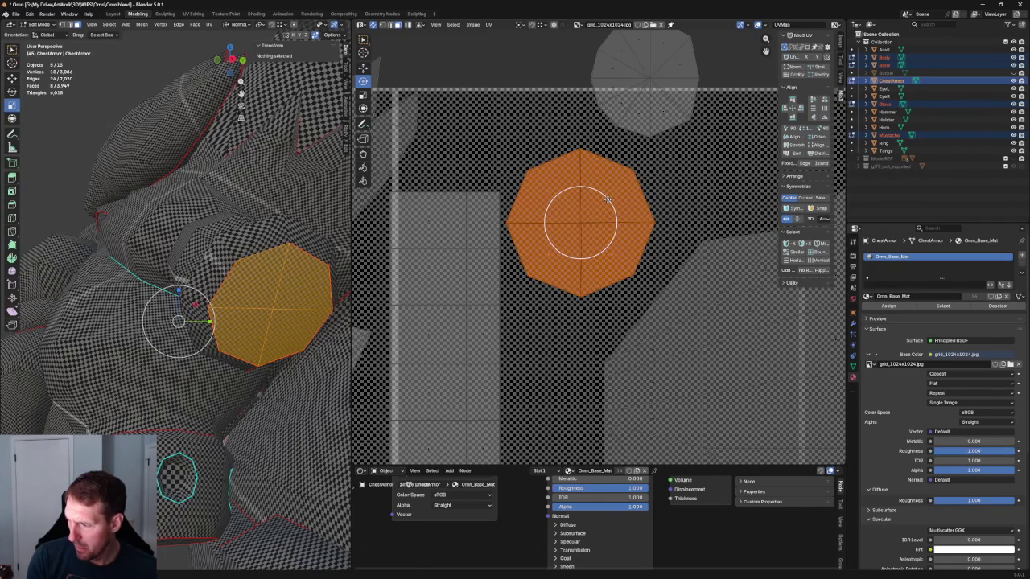
pyautogui.press('r')
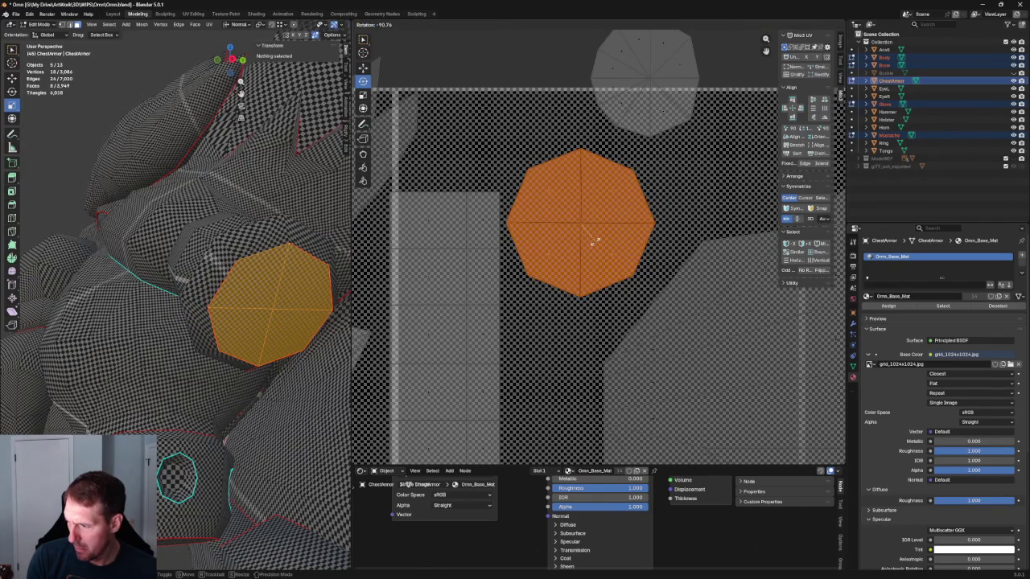
pyautogui.click(595, 240)
pyautogui.hotkey('alt', 'a')
pyautogui.moveTo(580, 161); pyautogui.dragTo(580, 242)
pyautogui.press('r')
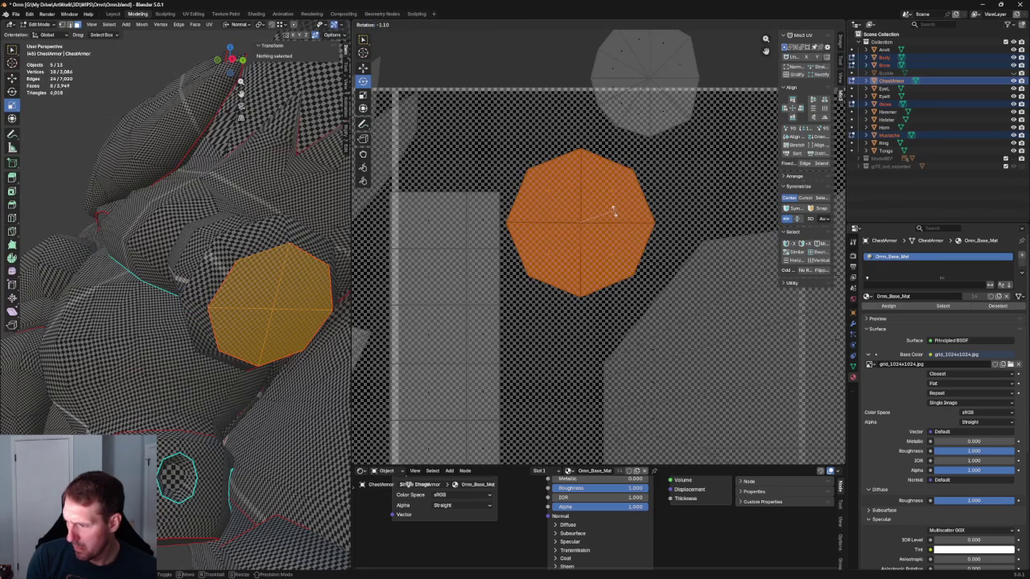
pyautogui.click(613, 211)
# Step: Select the island at the top of the layout and move it upward
pyautogui.scroll(-3, 580, 226)
pyautogui.click(609, 134)
pyautogui.moveTo(609, 136)
pyautogui.mouseDown(button='middle')
pyautogui.moveTo(618, 179)
pyautogui.moveTo(717, 119)
pyautogui.moveTo(681, 167)
pyautogui.moveTo(696, 71)
pyautogui.mouseUp(button='middle')
pyautogui.click(617, 179)
pyautogui.scroll(-2, 704, 143)
pyautogui.hotkey('shift', 'space')
pyautogui.press('g')
pyautogui.moveTo(697, 70); pyautogui.dragTo(447, 414)
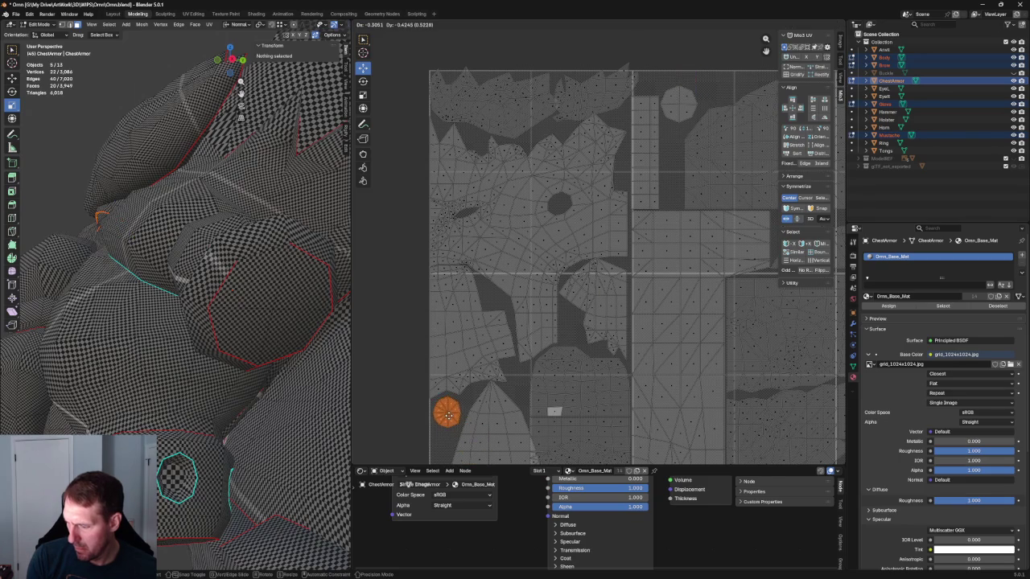
# Step: Select the whole octagon island and move it up and to the left
pyautogui.scroll(5, 680, 104)
pyautogui.moveTo(585, 248); pyautogui.dragTo(485, 373)
pyautogui.moveTo(511, 324); pyautogui.dragTo(561, 280, button='middle')
pyautogui.moveTo(492, 218); pyautogui.dragTo(621, 370)
pyautogui.moveTo(555, 285); pyautogui.dragTo(544, 238)
# Step: Select the entire vertical strip UV island
pyautogui.scroll(-5, 210, 332)
pyautogui.moveTo(177, 330)
pyautogui.mouseDown(button='middle')
pyautogui.moveTo(210, 332)
pyautogui.moveTo(161, 330)
pyautogui.moveTo(185, 322)
pyautogui.mouseUp(button='middle')
pyautogui.scroll(-1, 525, 327)
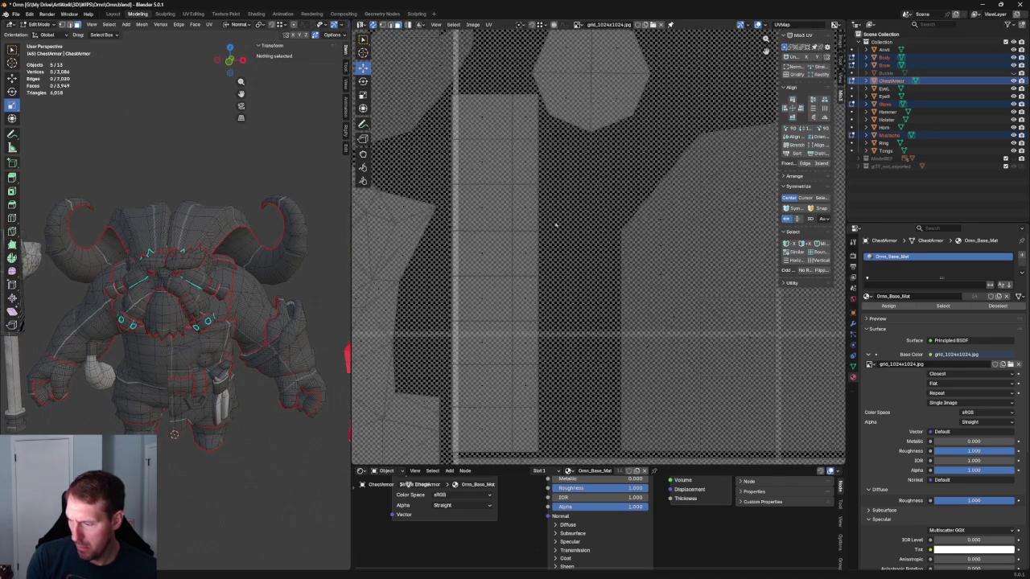
pyautogui.scroll(-1, 539, 346)
pyautogui.moveTo(568, 380); pyautogui.dragTo(506, 205)
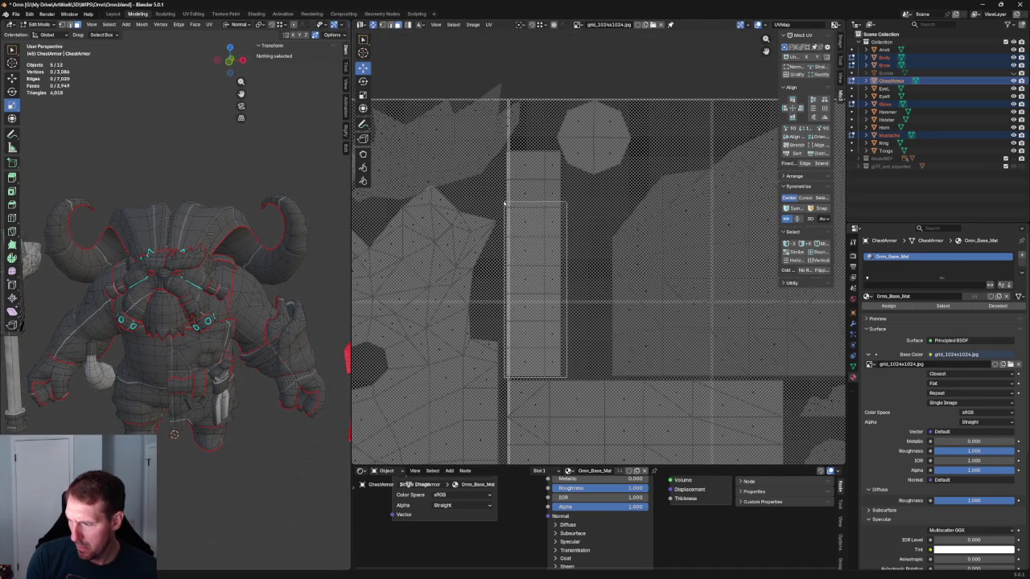
pyautogui.press('l')
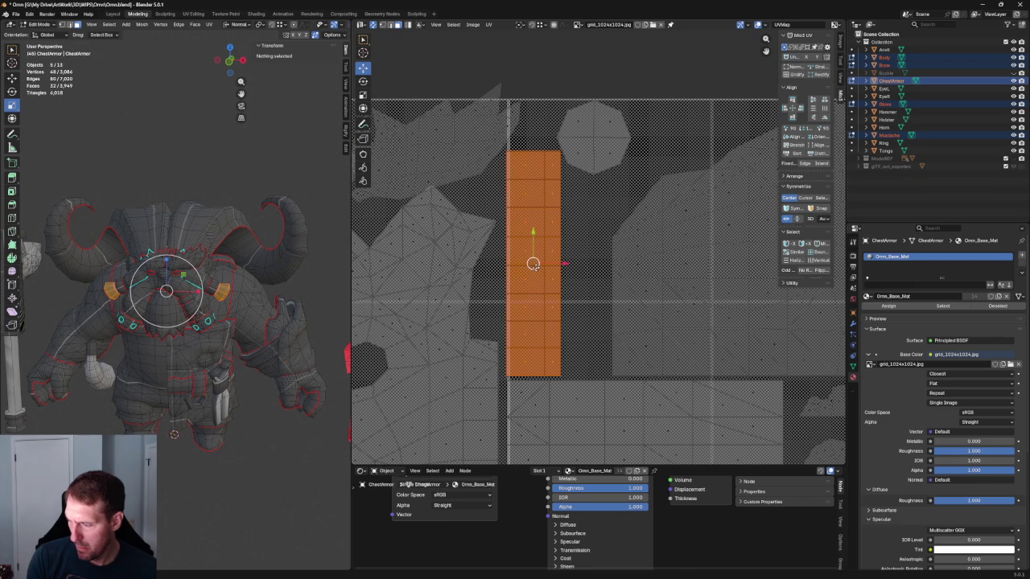
pyautogui.hotkey('alt', 'a')
pyautogui.scroll(-3, 571, 259)
pyautogui.scroll(-2, 570, 258)
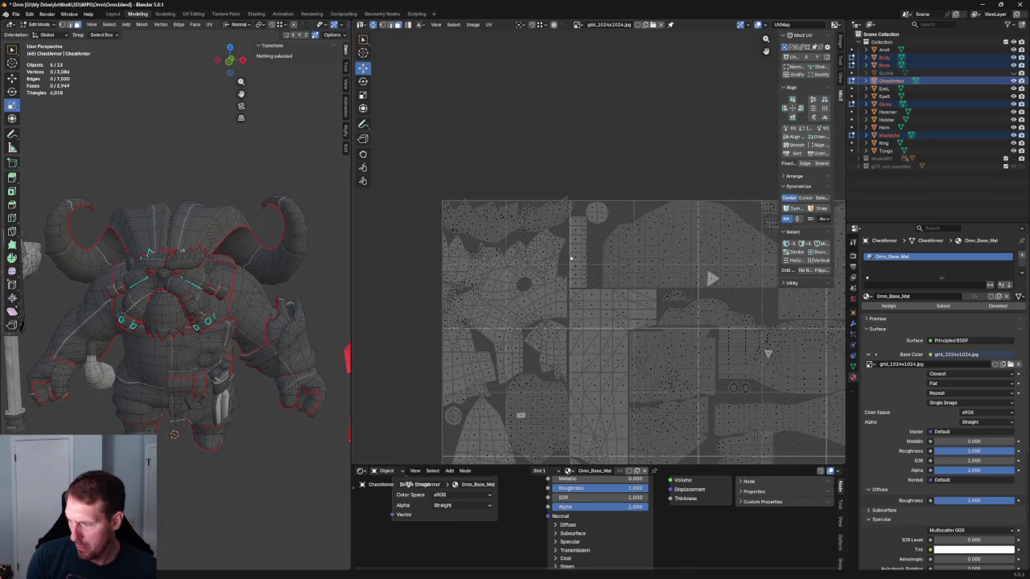
pyautogui.scroll(3, 594, 216)
pyautogui.hotkey('ctrl', 'z')
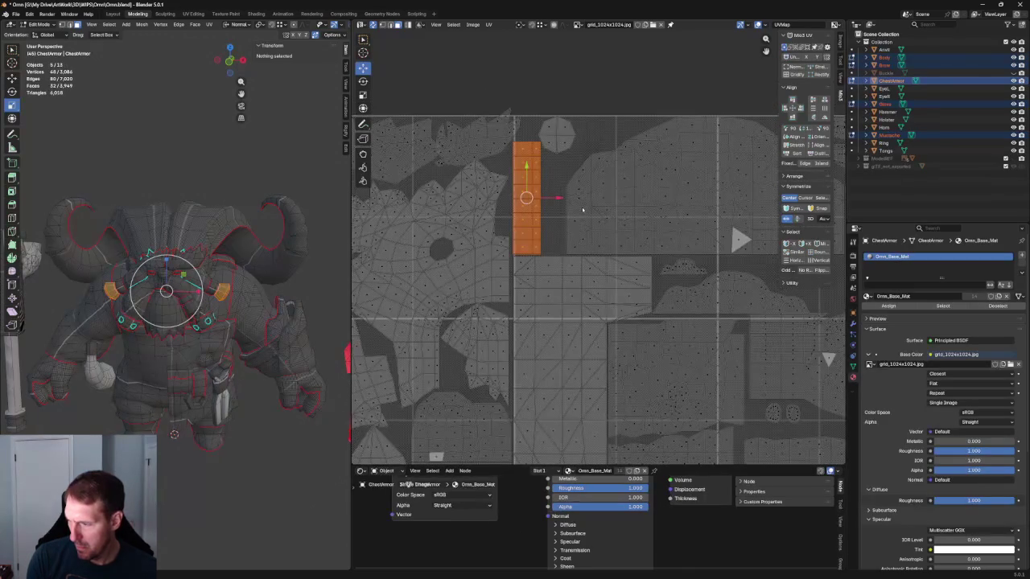
pyautogui.moveTo(583, 210); pyautogui.dragTo(578, 274, button='middle')
pyautogui.scroll(1, 527, 252)
# Step: Rotate the strip -90° to lie horizontally and move it up to the tile's top edge
pyautogui.press('w')
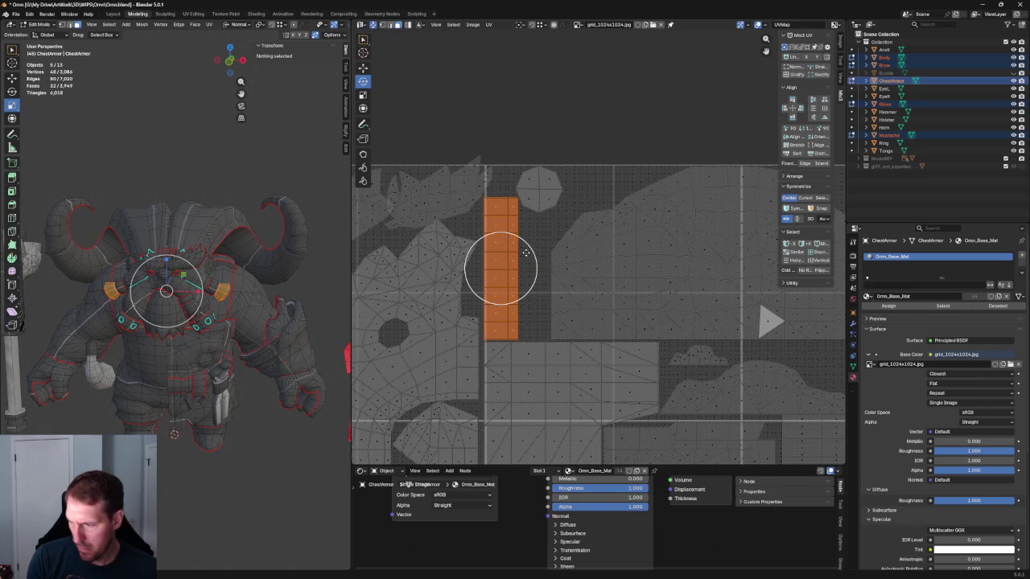
pyautogui.press('r')
pyautogui.click(527, 296)
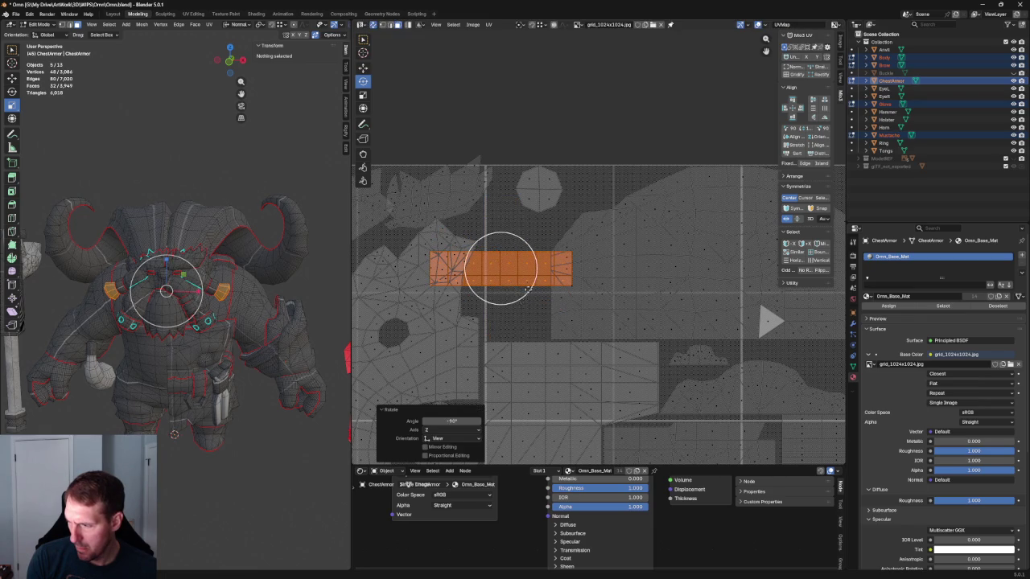
pyautogui.press('w')
pyautogui.moveTo(494, 265); pyautogui.dragTo(554, 185)
pyautogui.click(455, 197)
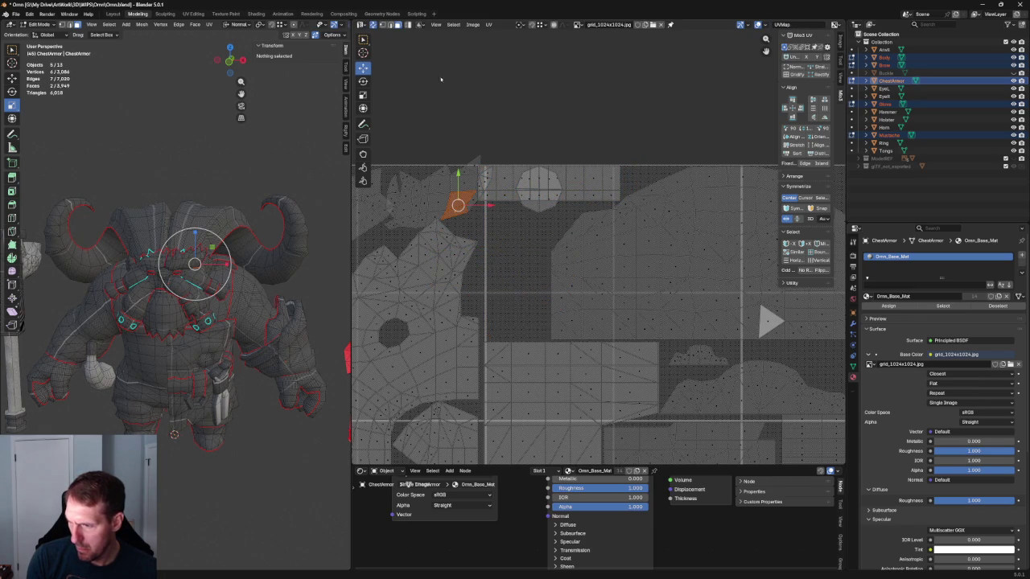
# Step: Select the whole jagged island and reposition it in the layout
pyautogui.hotkey('ctrl', 'l')
pyautogui.moveTo(440, 193); pyautogui.dragTo(513, 276)
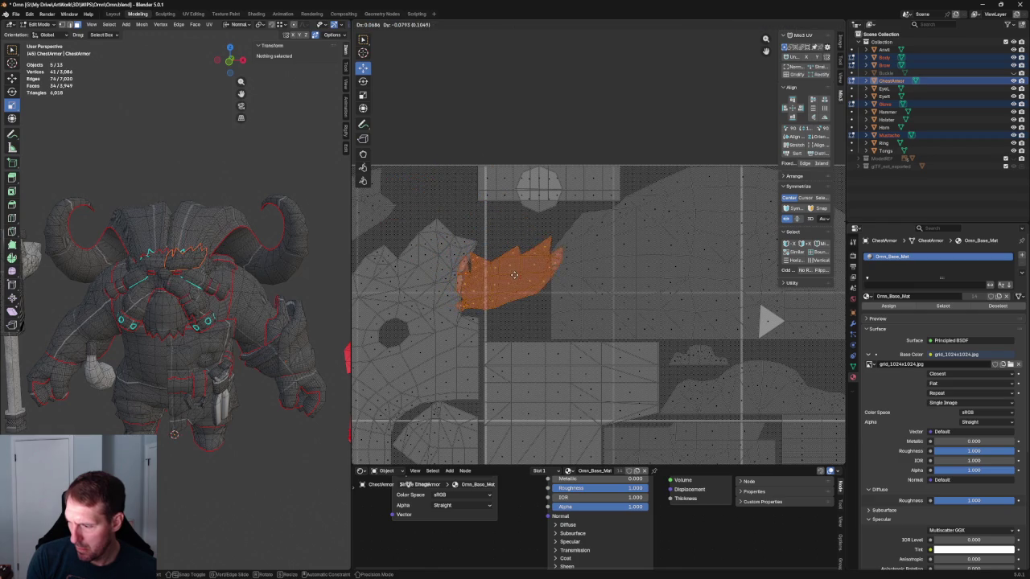
pyautogui.click(410, 211)
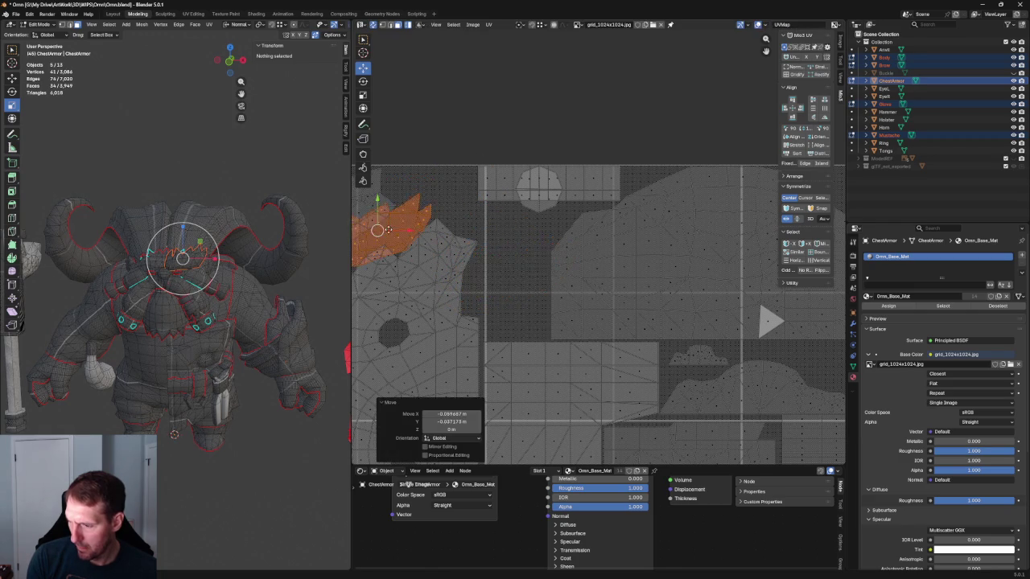
pyautogui.moveTo(419, 206); pyautogui.dragTo(592, 251, button='middle')
pyautogui.moveTo(591, 251); pyautogui.dragTo(692, 294)
pyautogui.scroll(3, 555, 262)
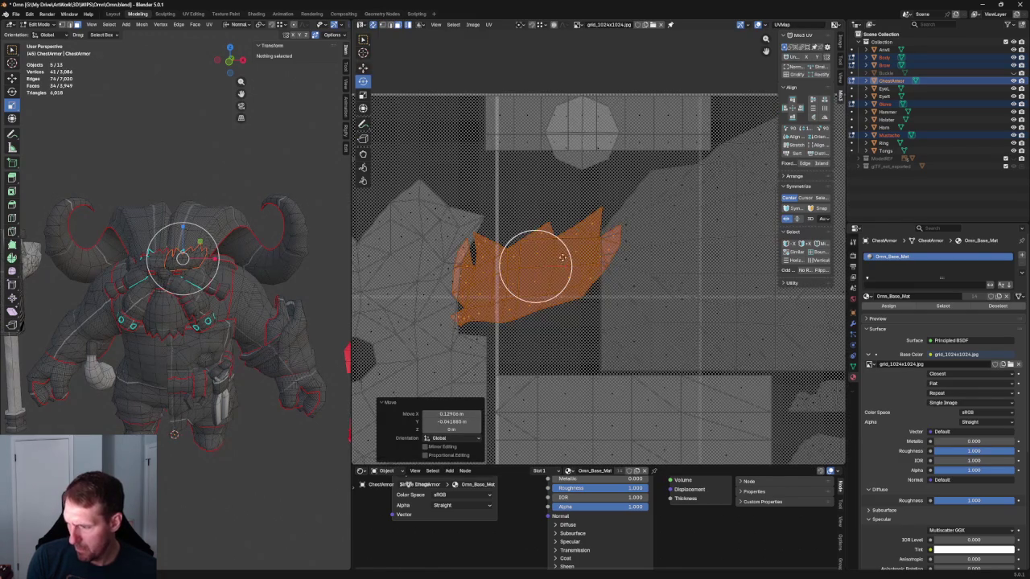
pyautogui.scroll(-2, 563, 251)
pyautogui.press('g')
pyautogui.scroll(-2, 556, 238)
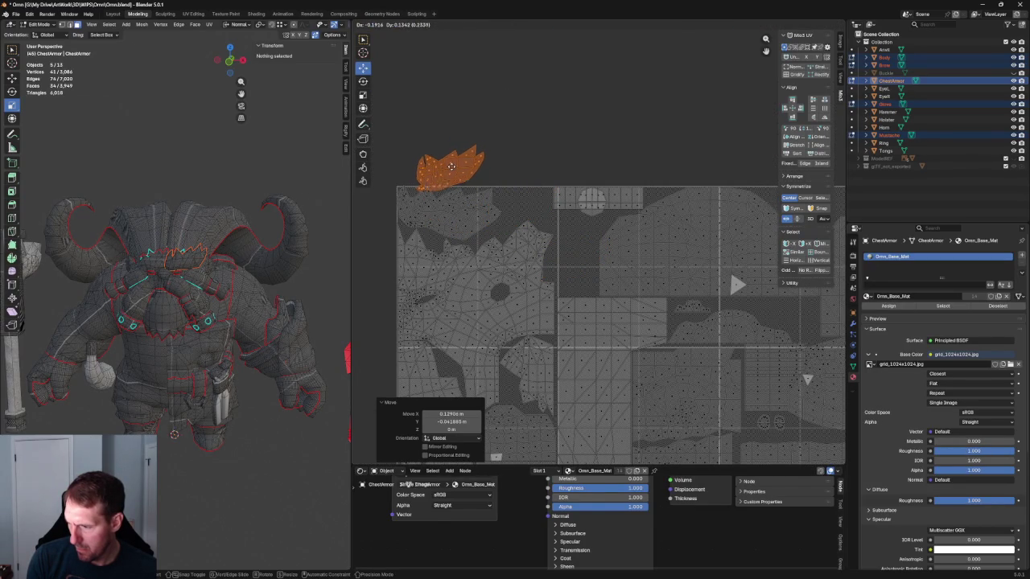
pyautogui.click(453, 165)
# Step: Mirror the jagged island along Y and add the neighbouring jagged piece to the selection
pyautogui.press('u')
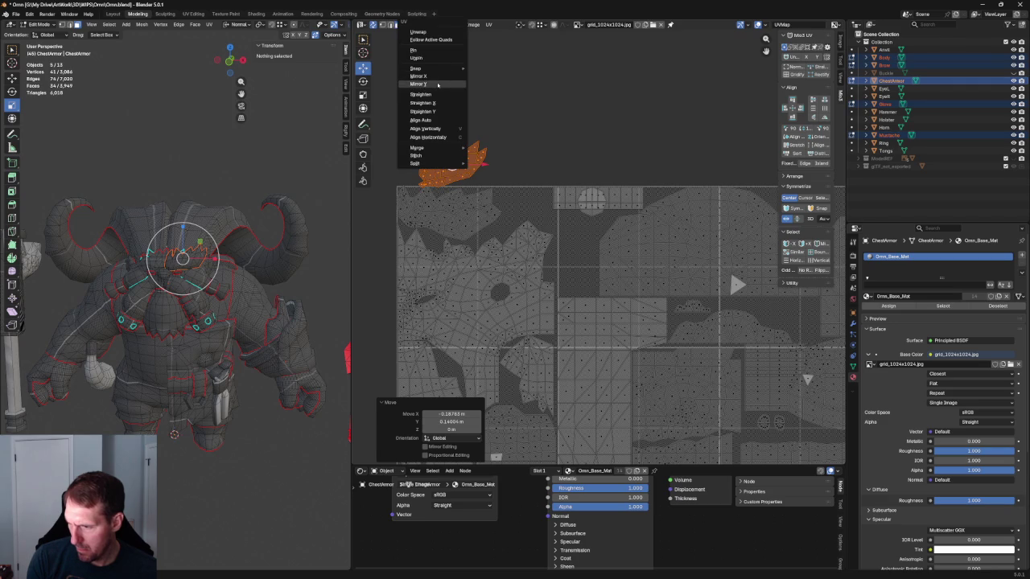
pyautogui.click(444, 84)
pyautogui.press('g')
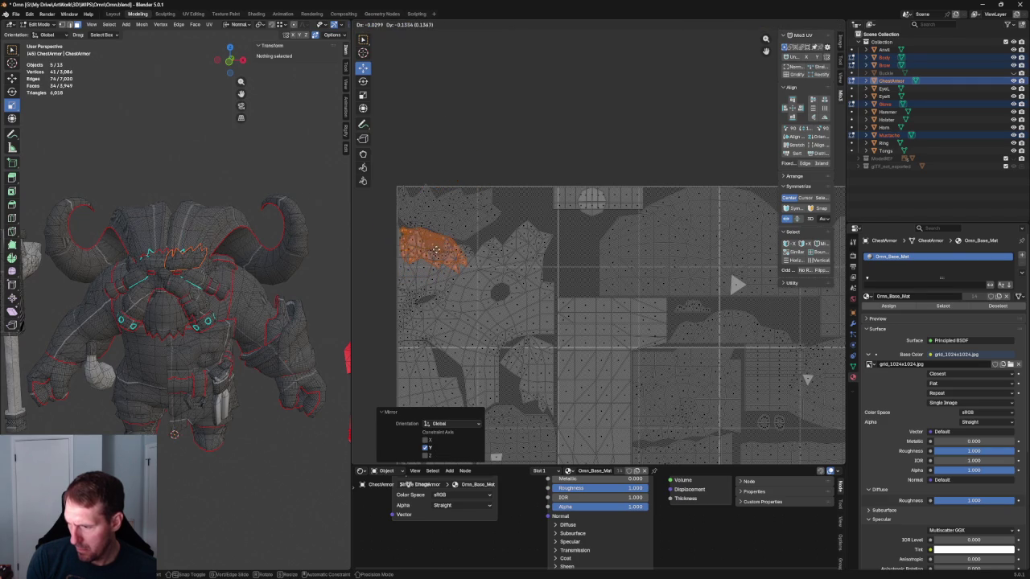
pyautogui.click(435, 249)
pyautogui.press('c')
pyautogui.moveTo(172, 287); pyautogui.dragTo(185, 257)
# Step: Move the combined jagged islands up toward the top-left of the tile
pyautogui.press('Escape')
pyautogui.press('g')
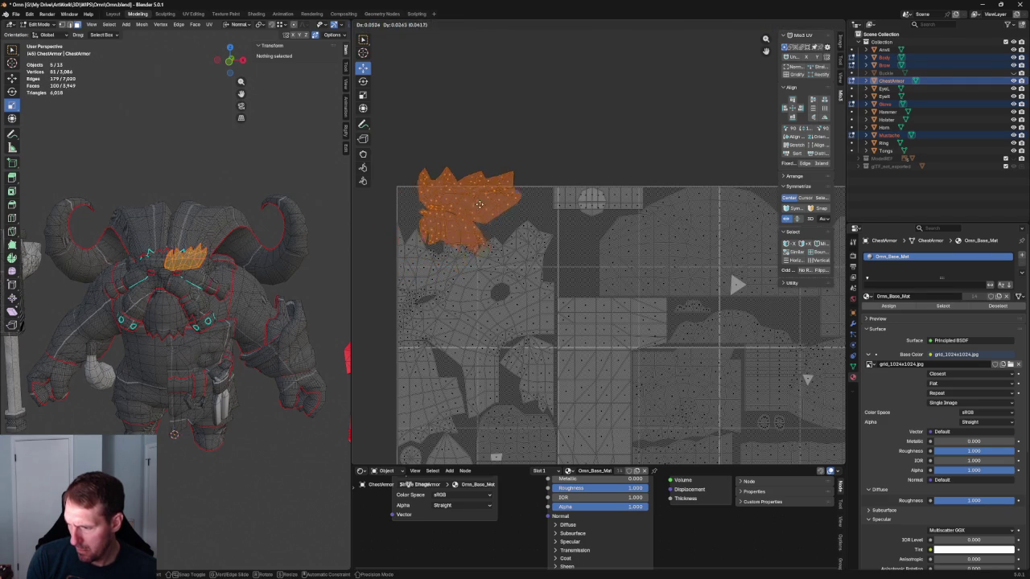
pyautogui.click(476, 199)
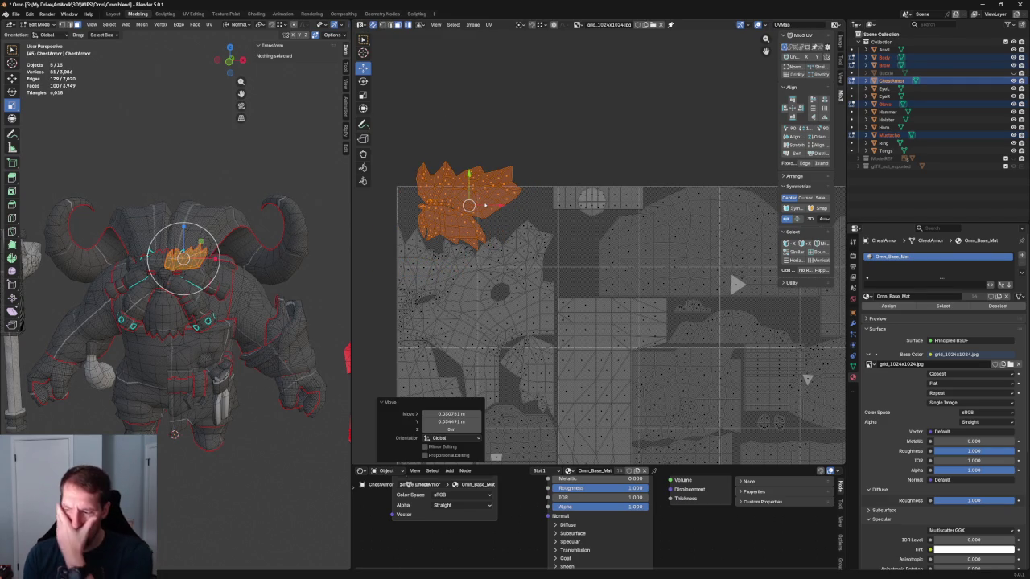
pyautogui.scroll(-3, 483, 215)
pyautogui.scroll(1, 484, 217)
pyautogui.scroll(-1, 486, 225)
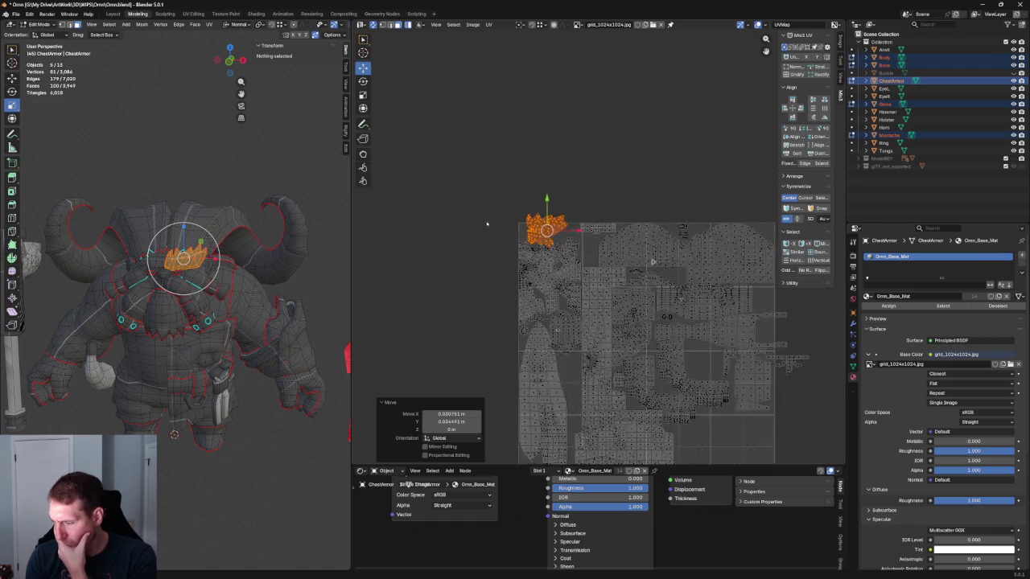
pyautogui.scroll(1, 486, 224)
pyautogui.scroll(1, 486, 224)
pyautogui.scroll(2, 589, 157)
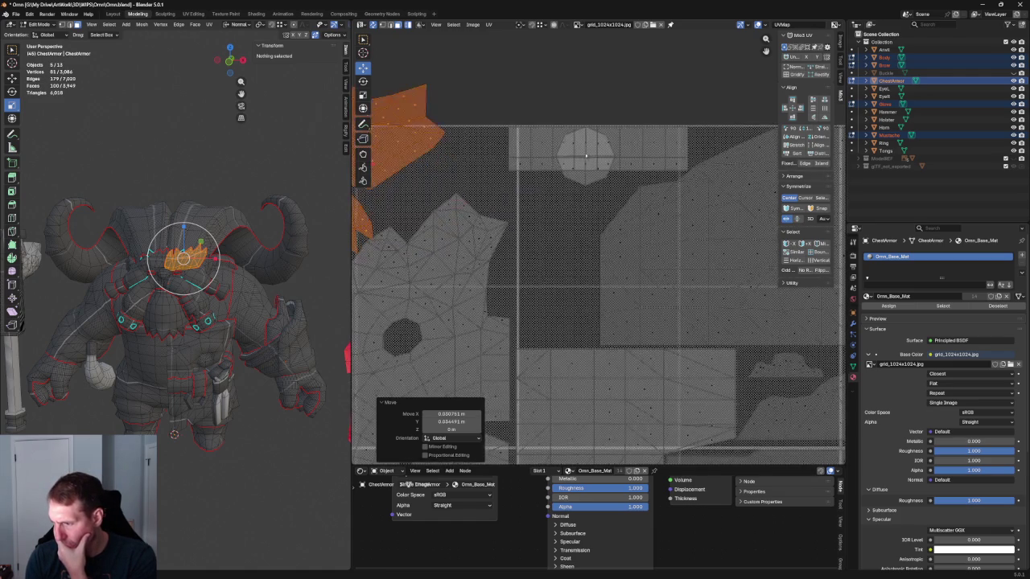
# Step: Shift the rectangular island left and nudge the octagon island down and left into place
pyautogui.click(589, 157)
pyautogui.moveTo(599, 148); pyautogui.dragTo(559, 148)
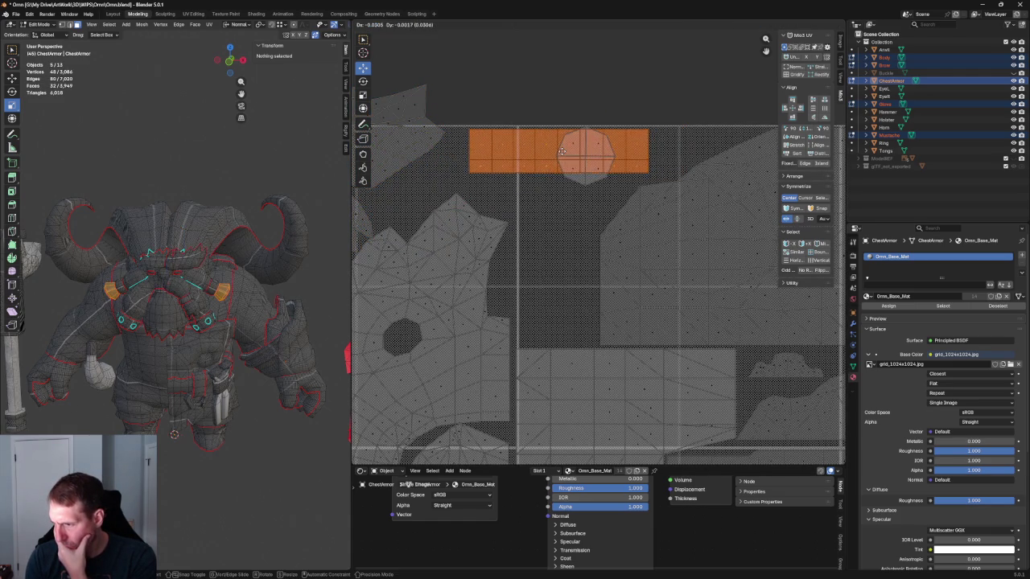
pyautogui.click(586, 187)
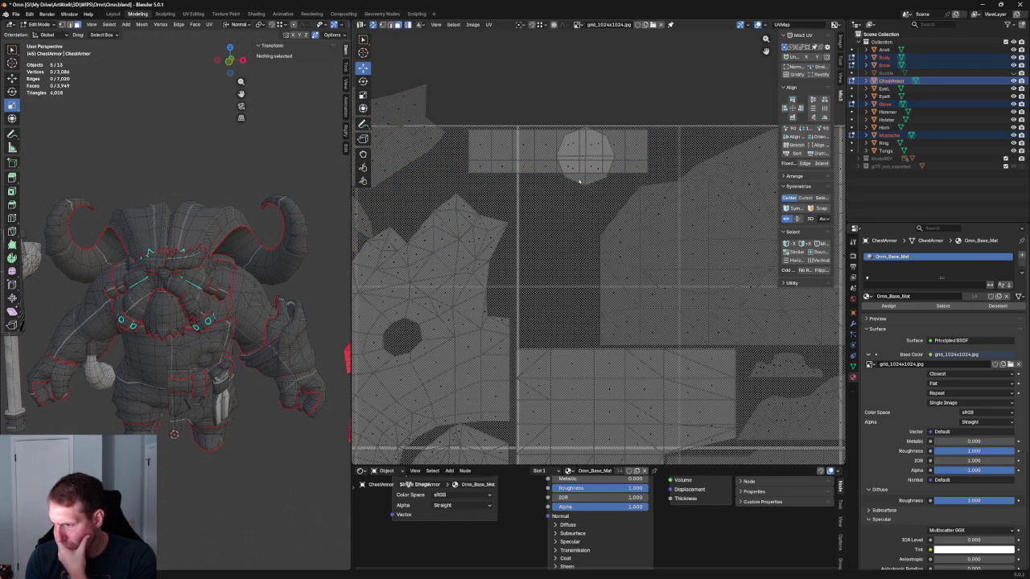
pyautogui.click(592, 171)
pyautogui.moveTo(586, 156); pyautogui.dragTo(531, 201)
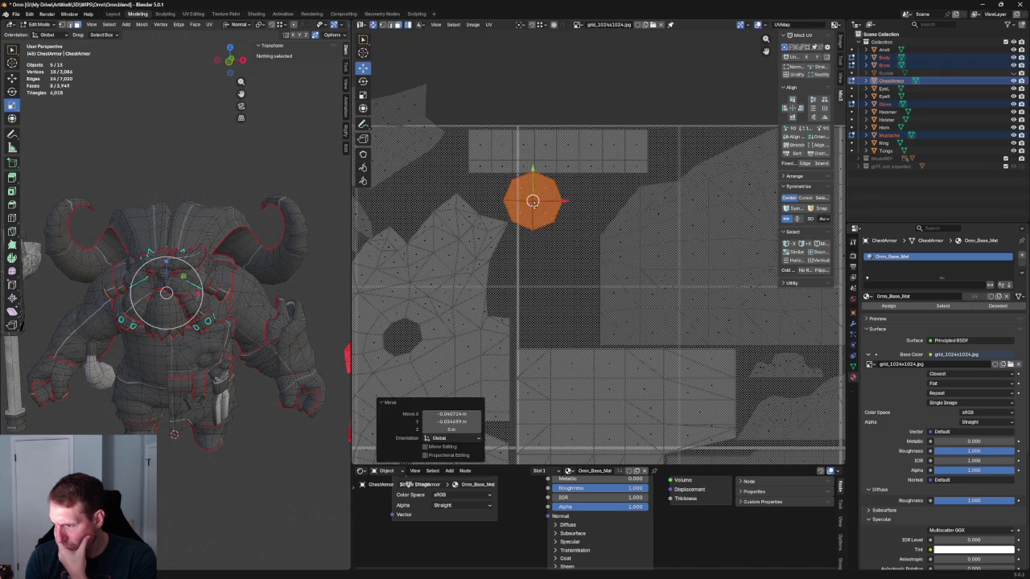
pyautogui.click(573, 239)
pyautogui.click(533, 201)
pyautogui.moveTo(533, 201); pyautogui.dragTo(366, 255)
# Step: Box-select the top-left jagged islands plus the one below and move them upward
pyautogui.scroll(-3, 521, 252)
pyautogui.click(483, 211)
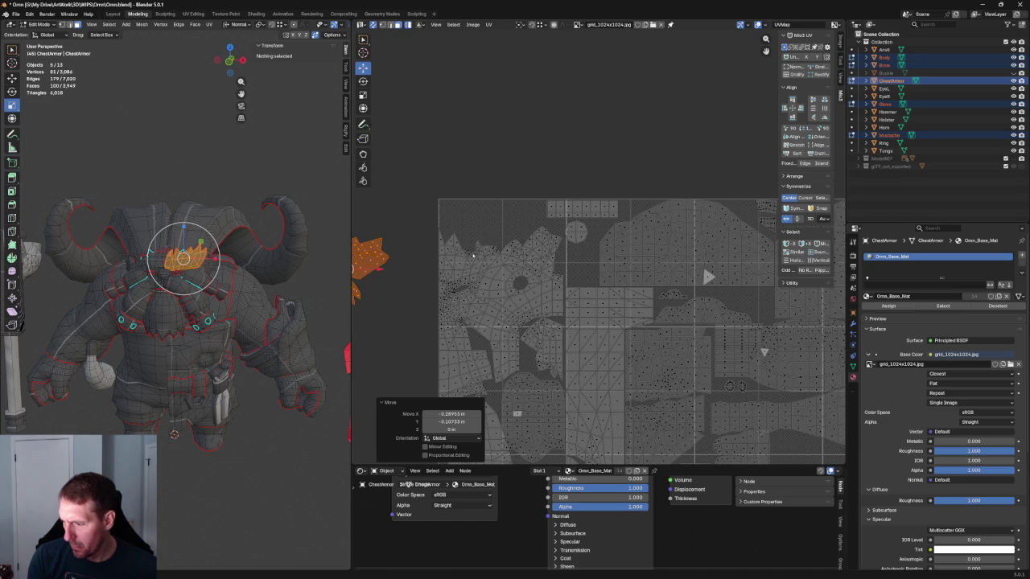
pyautogui.moveTo(480, 254); pyautogui.dragTo(496, 179, button='middle')
pyautogui.moveTo(436, 169); pyautogui.dragTo(565, 329)
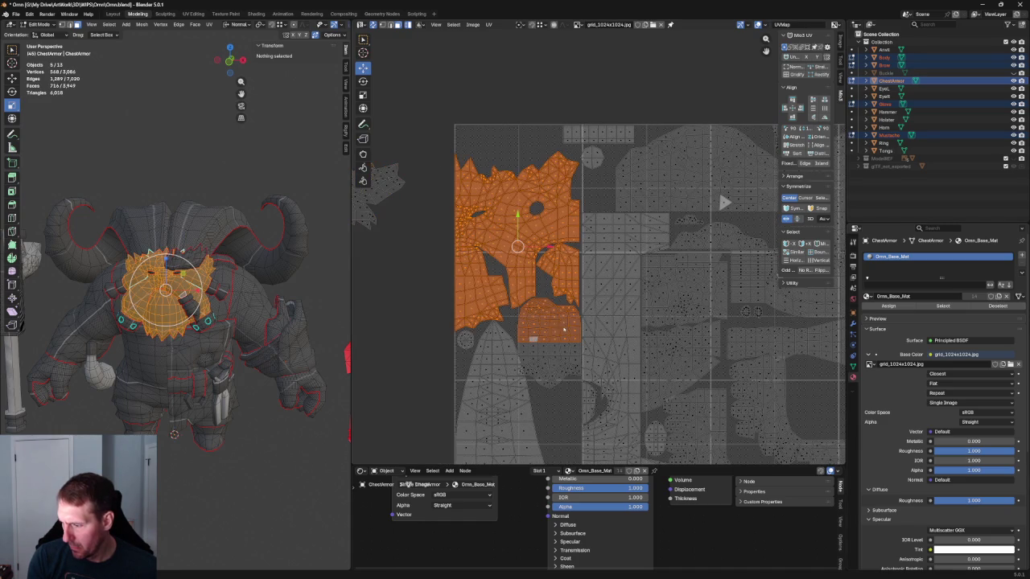
pyautogui.keyDown('shift'); pyautogui.click(575, 360); pyautogui.keyUp('shift')
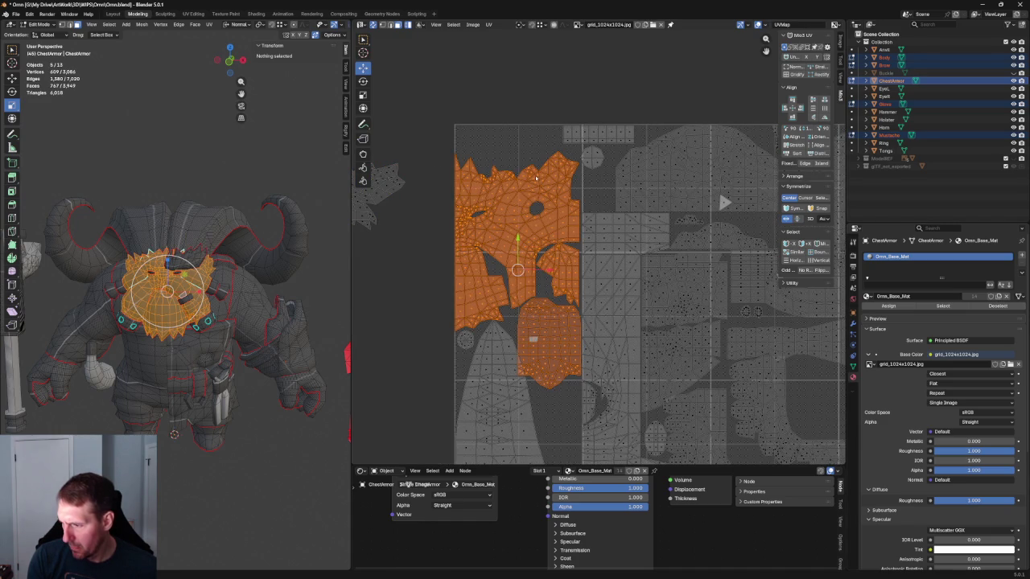
pyautogui.moveTo(518, 270); pyautogui.dragTo(524, 217)
# Step: Slide the small strip island slightly left along the top edge of the layout
pyautogui.click(623, 130)
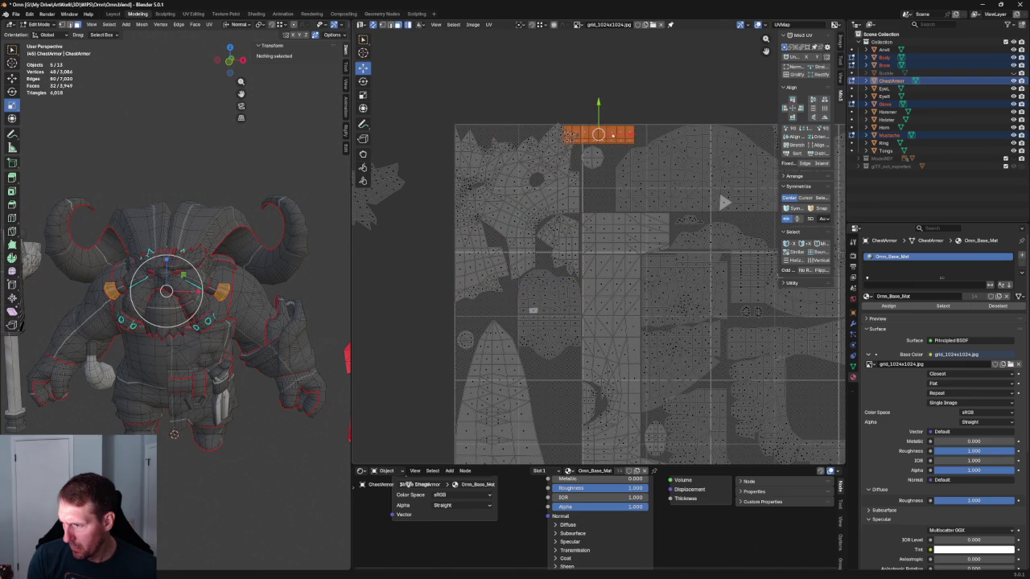
pyautogui.press('g')
pyautogui.moveTo(622, 132); pyautogui.dragTo(613, 135)
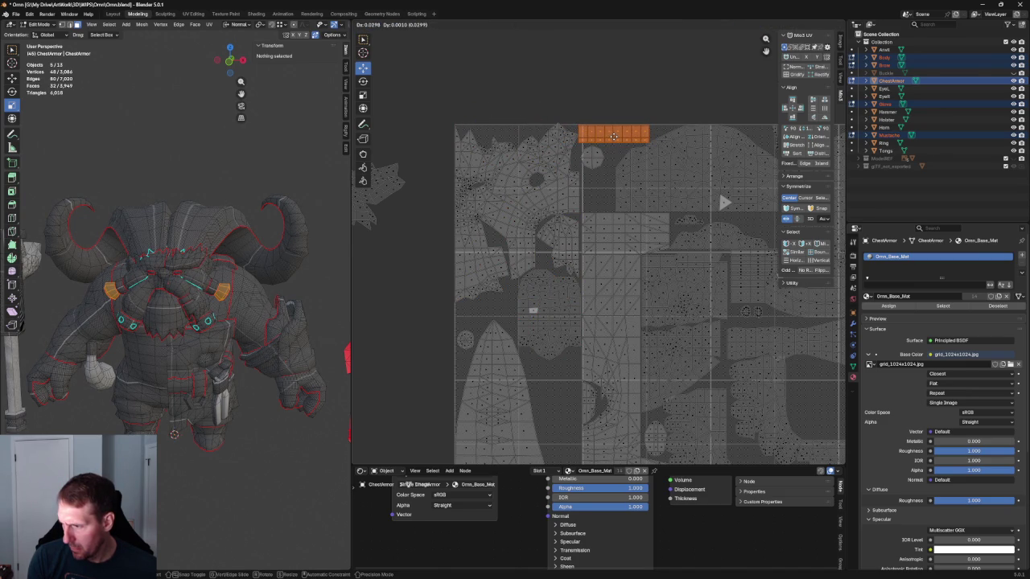
pyautogui.click(613, 135)
pyautogui.scroll(-2, 467, 249)
pyautogui.moveTo(508, 158); pyautogui.dragTo(540, 217, button='middle')
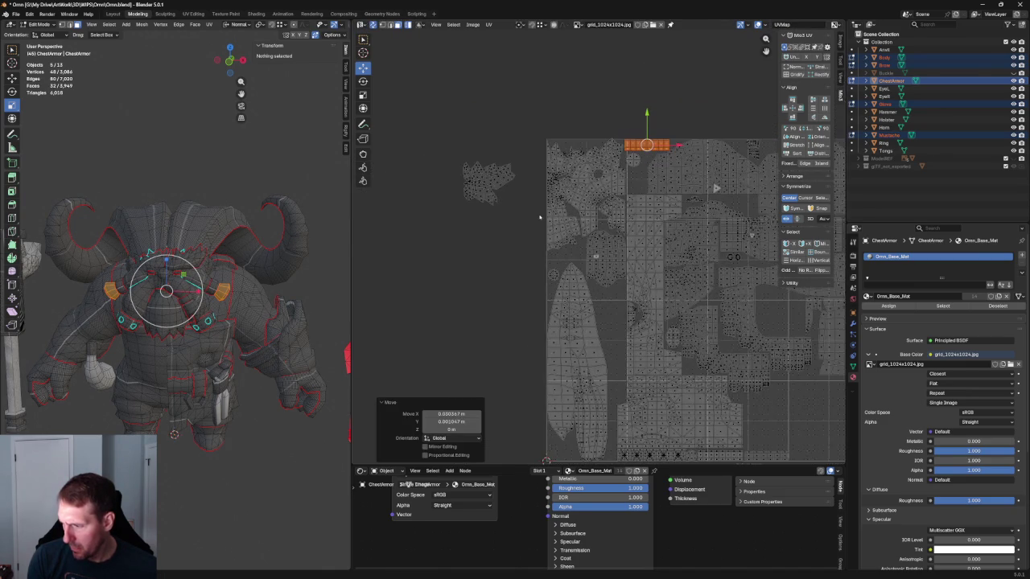
pyautogui.click(497, 167)
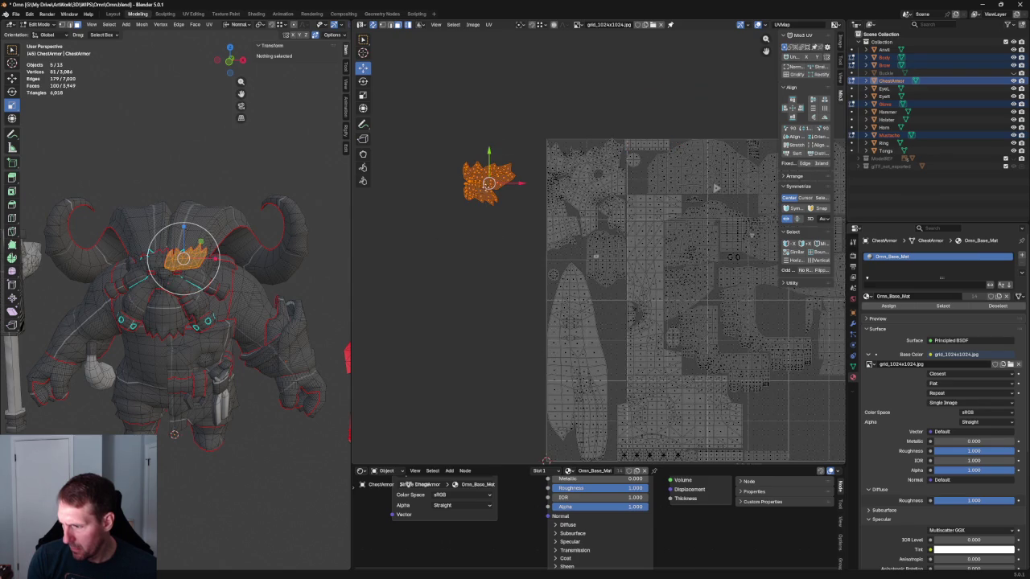
# Step: Move the spiky chest armor island inside the 0–1 UV square
pyautogui.press('g')
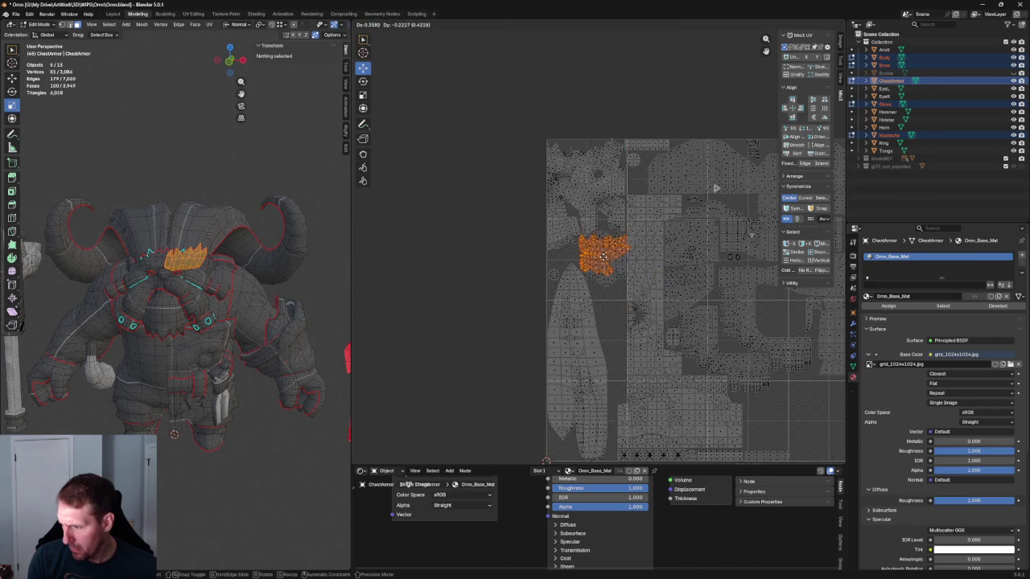
pyautogui.click(603, 256)
pyautogui.scroll(5, 616, 243)
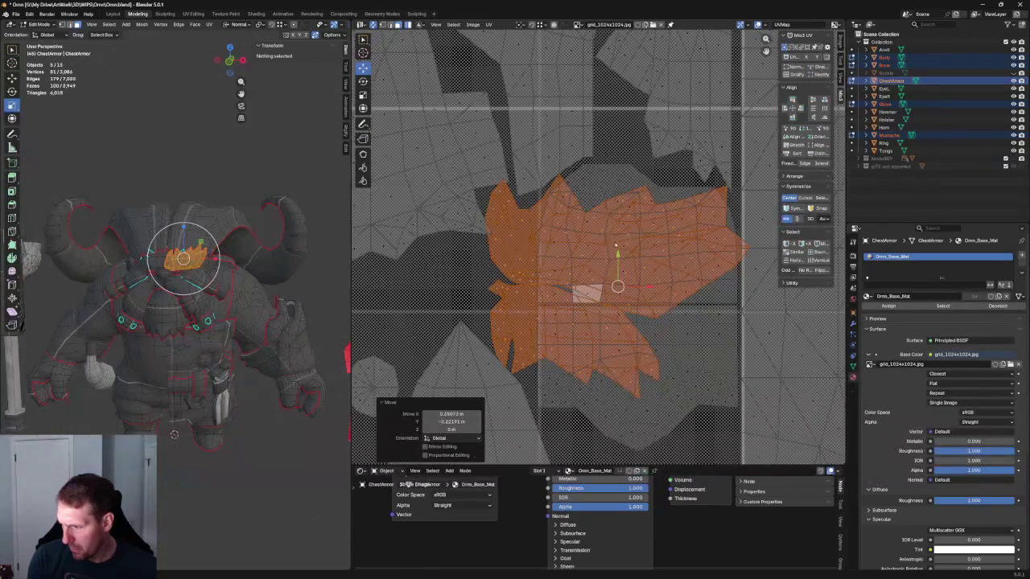
pyautogui.press('g')
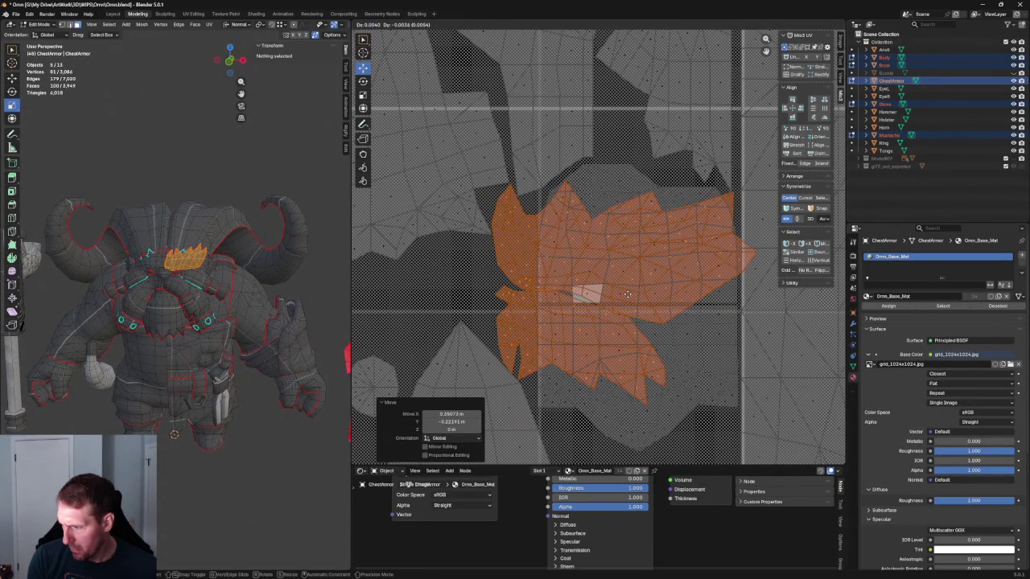
pyautogui.click(627, 295)
# Step: Rotate the whole spiky island about 25.7°
pyautogui.click(643, 262)
pyautogui.press('l')
pyautogui.press('r')
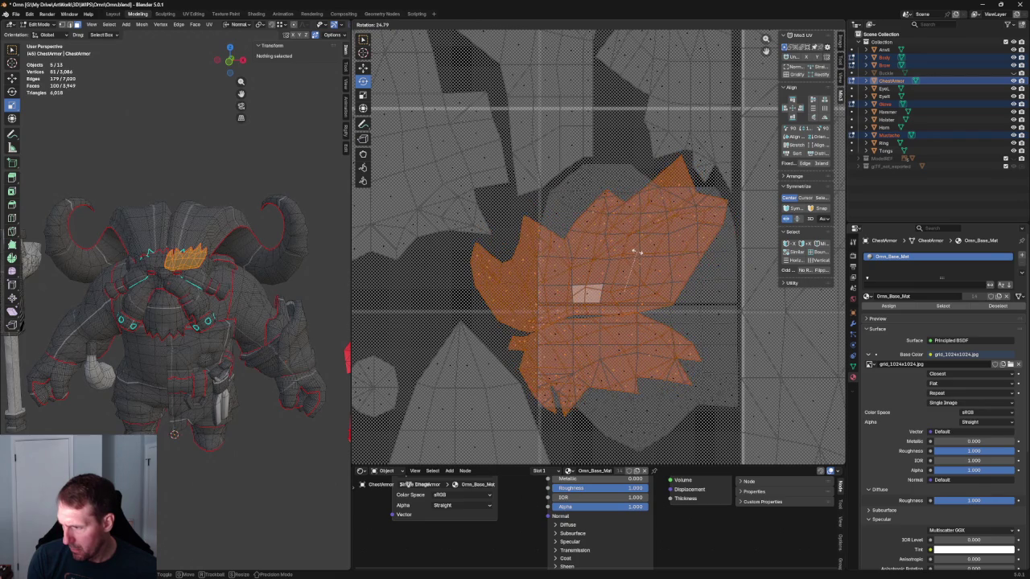
pyautogui.click(636, 252)
pyautogui.scroll(-2, 610, 247)
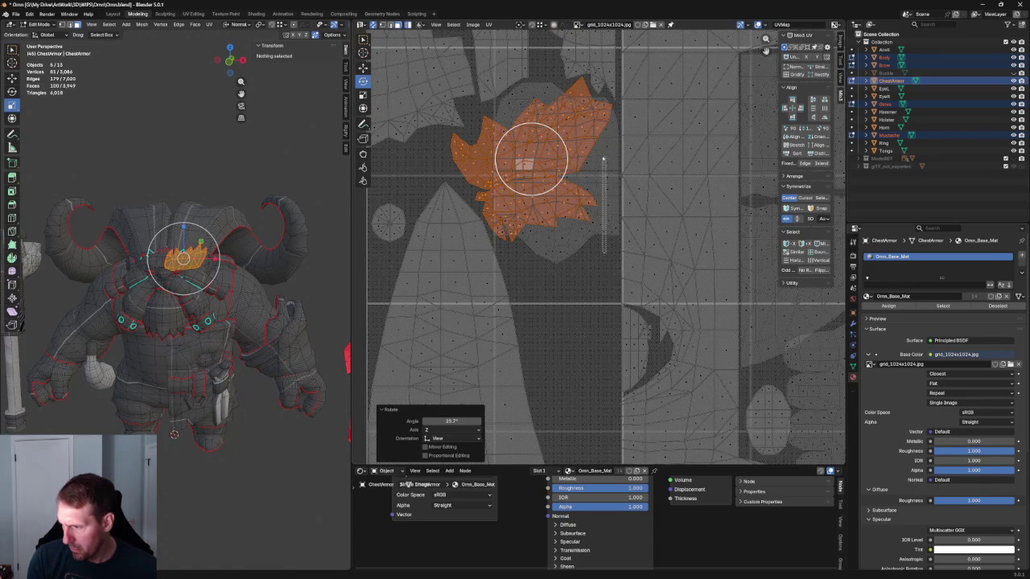
# Step: Move the rounded island down about 0.145 in Y within the tile
pyautogui.click(609, 159)
pyautogui.moveTo(601, 239)
pyautogui.mouseDown()
pyautogui.moveTo(578, 172)
pyautogui.moveTo(560, 302)
pyautogui.mouseUp()
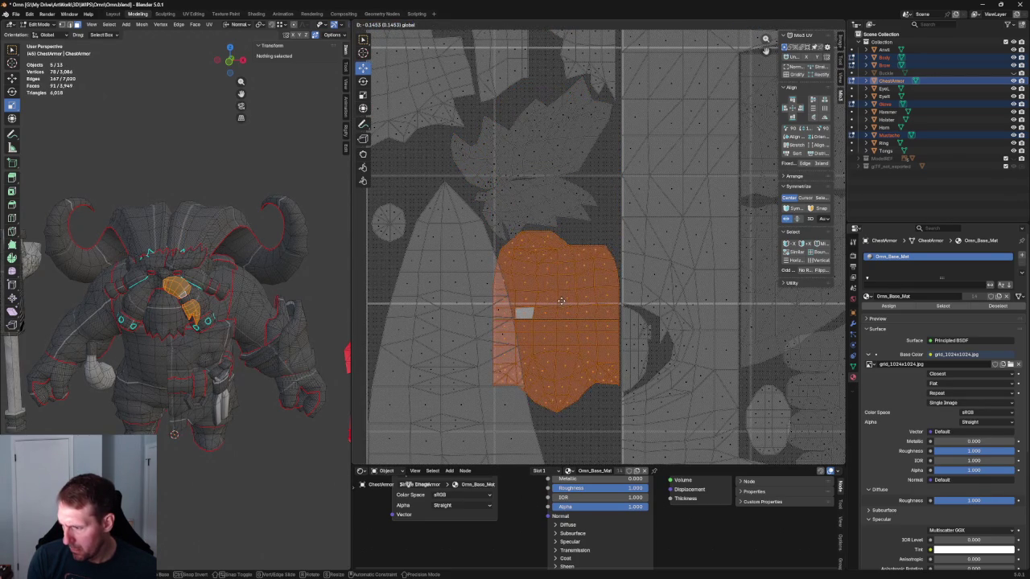
pyautogui.scroll(-3, 560, 302)
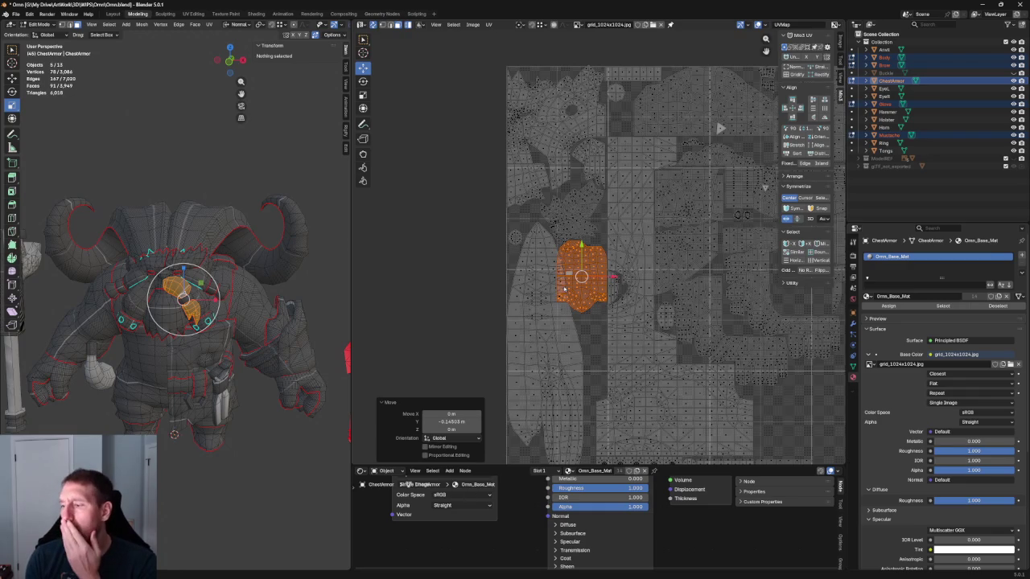
pyautogui.scroll(1, 505, 210)
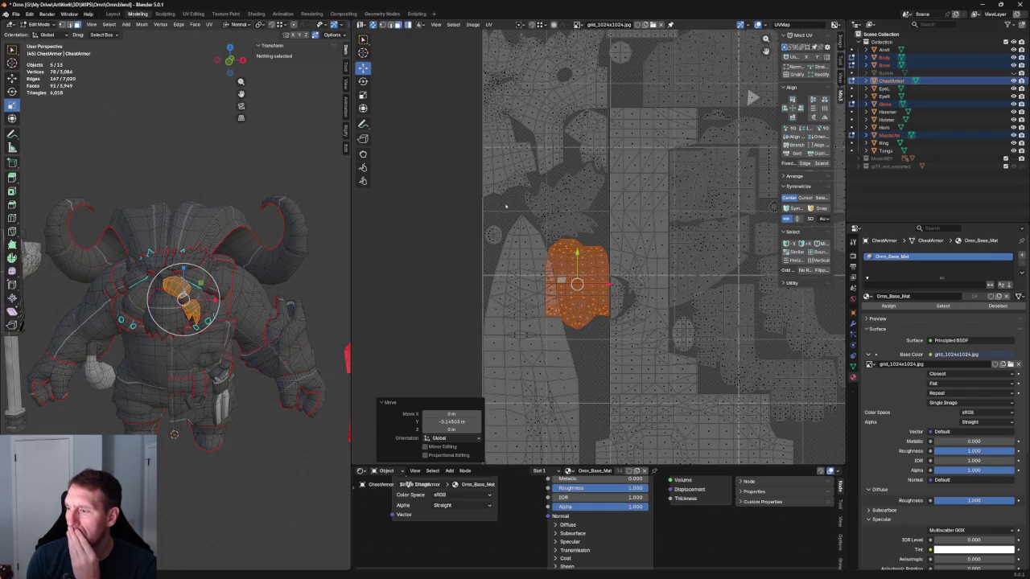
pyautogui.scroll(-1, 492, 213)
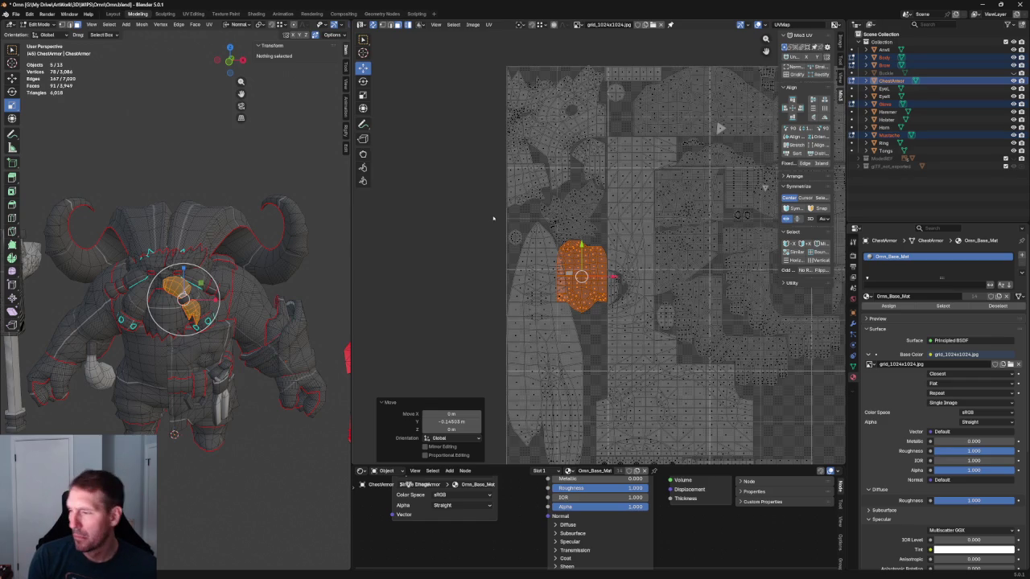
pyautogui.click(492, 218)
pyautogui.hotkey('ctrl', 'z')
pyautogui.hotkey('ctrl', 'z')
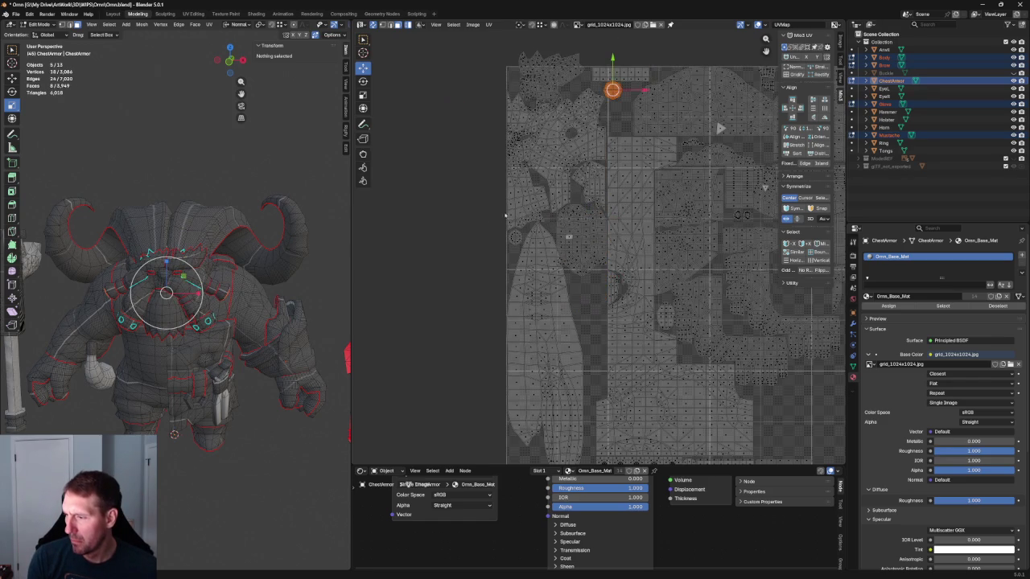
# Step: Select the tall horn UV island and inspect it up close
pyautogui.moveTo(494, 217); pyautogui.dragTo(489, 317, button='middle')
pyautogui.scroll(2, 560, 304)
pyautogui.moveTo(559, 304); pyautogui.dragTo(545, 213, button='middle')
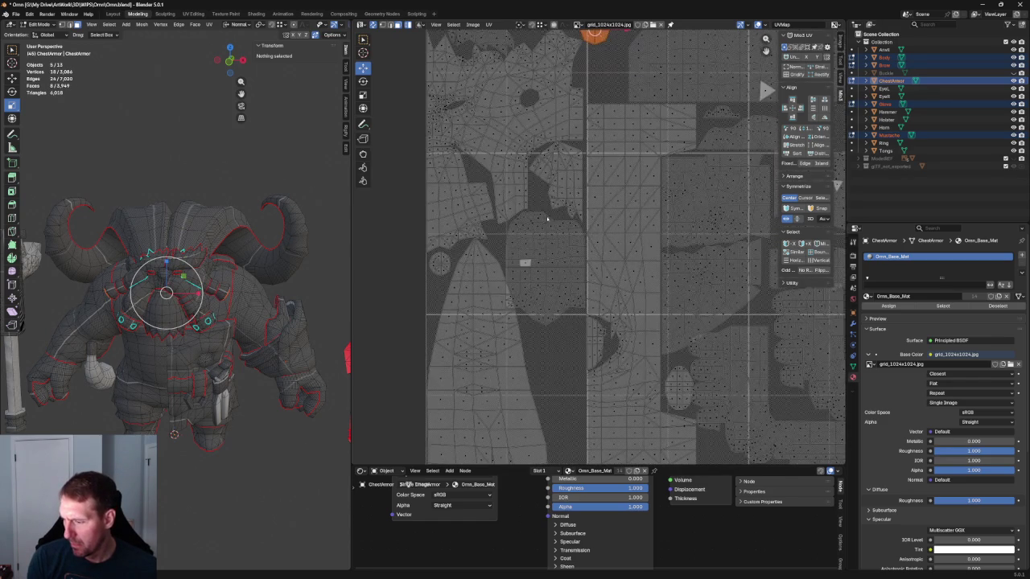
pyautogui.scroll(-2, 555, 286)
pyautogui.click(532, 300)
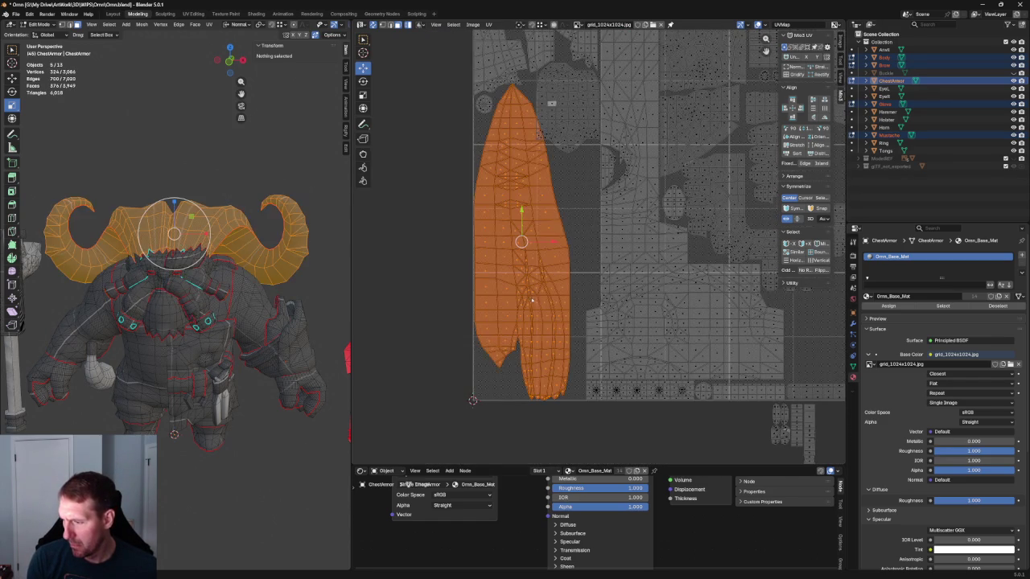
pyautogui.scroll(3, 554, 205)
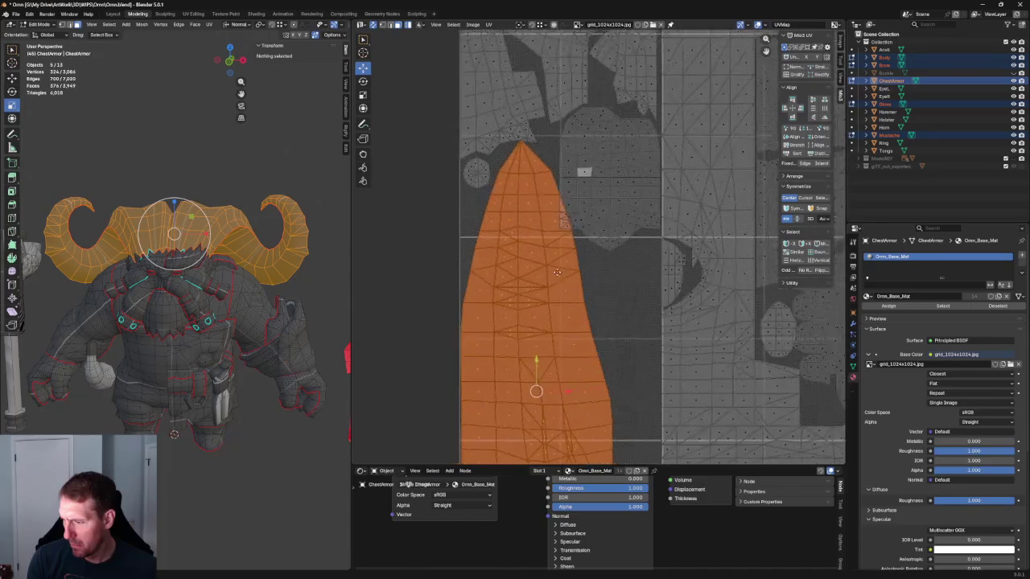
pyautogui.scroll(-3, 571, 282)
pyautogui.moveTo(571, 284); pyautogui.dragTo(577, 230, button='middle')
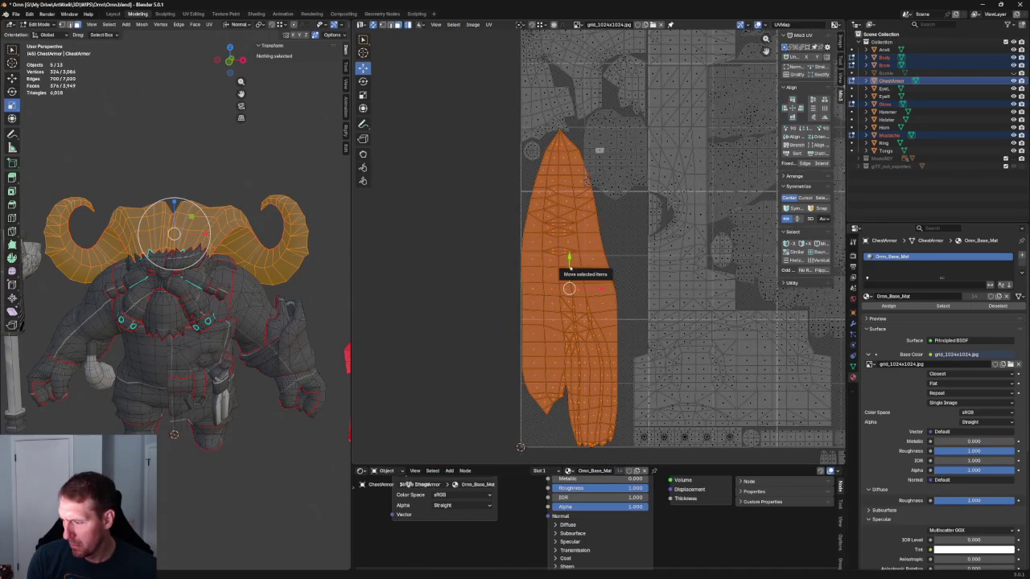
# Step: Nudge the octagon island near the tile's top slightly right and down, then deselect
pyautogui.moveTo(618, 128); pyautogui.dragTo(592, 298, button='middle')
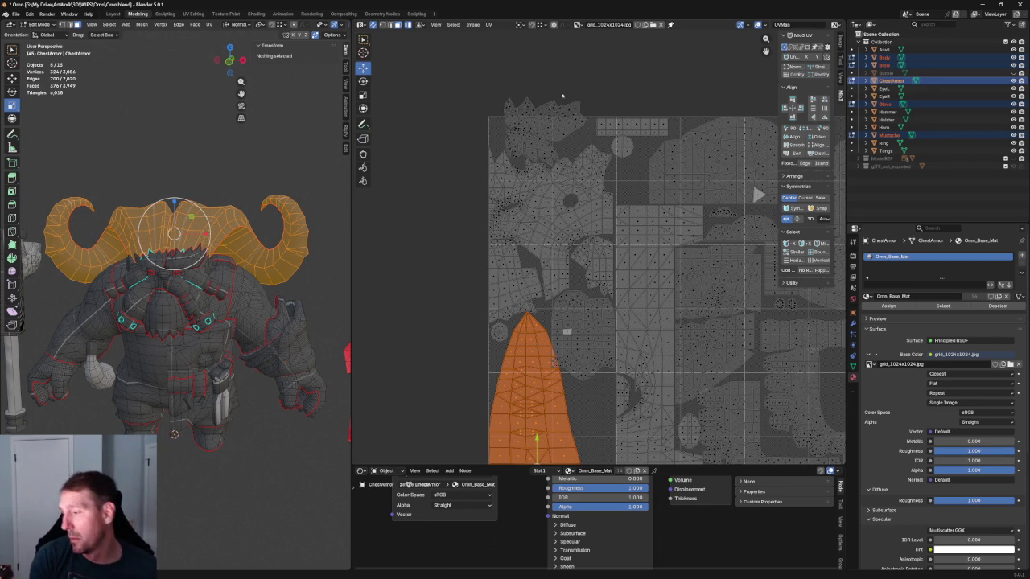
pyautogui.scroll(4, 623, 129)
pyautogui.scroll(2, 624, 129)
pyautogui.moveTo(697, 136); pyautogui.dragTo(629, 180, button='middle')
pyautogui.moveTo(632, 204); pyautogui.dragTo(522, 282)
pyautogui.moveTo(549, 239); pyautogui.dragTo(557, 242)
pyautogui.click(633, 225)
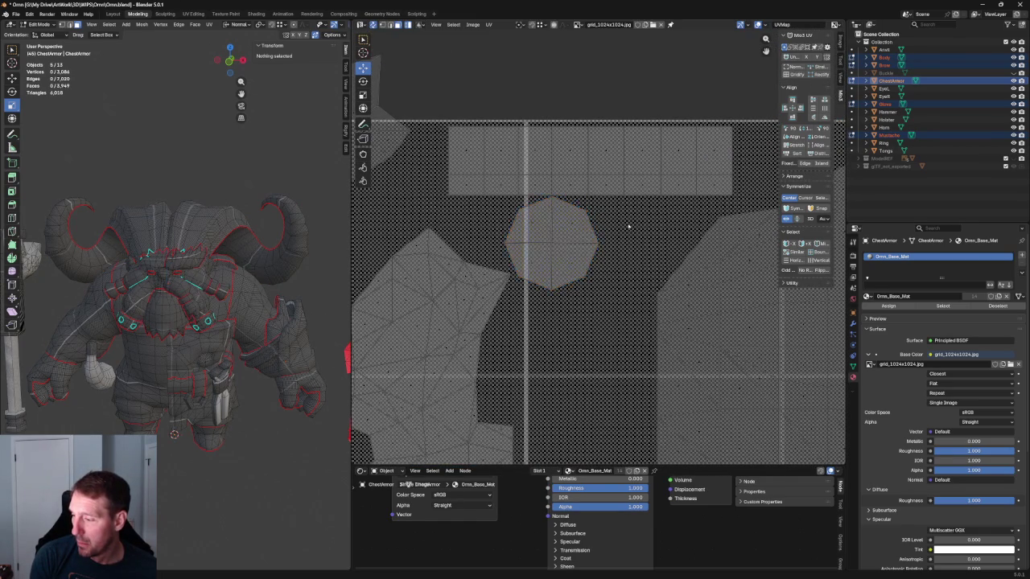
# Step: Rotate the upper spiky UV island by about 12 degrees
pyautogui.scroll(-3, 633, 226)
pyautogui.scroll(-2, 633, 202)
pyautogui.scroll(2, 627, 167)
pyautogui.click(540, 220)
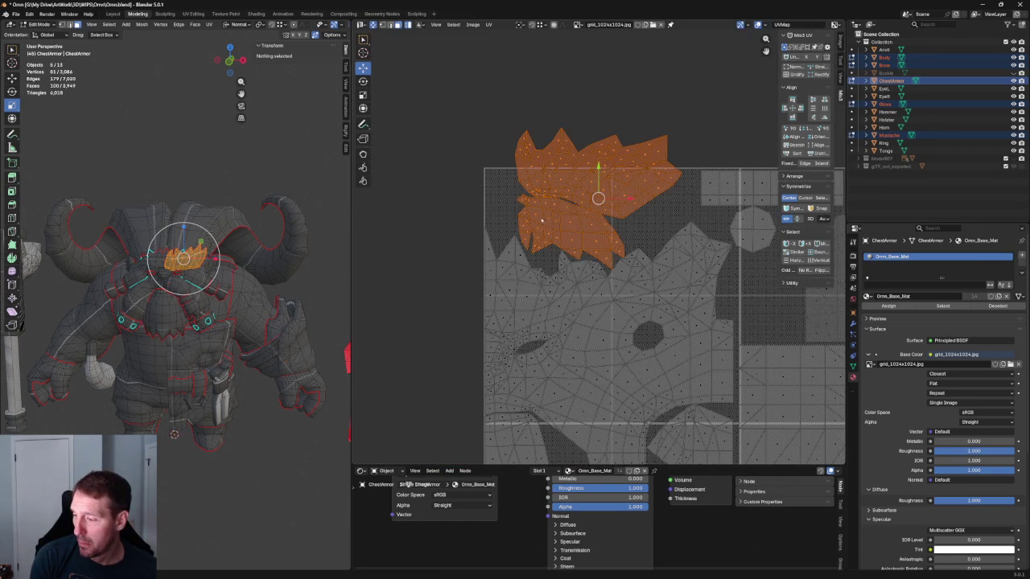
pyautogui.hotkey('shift', 'space')
pyautogui.press('r')
pyautogui.moveTo(625, 182); pyautogui.dragTo(624, 173)
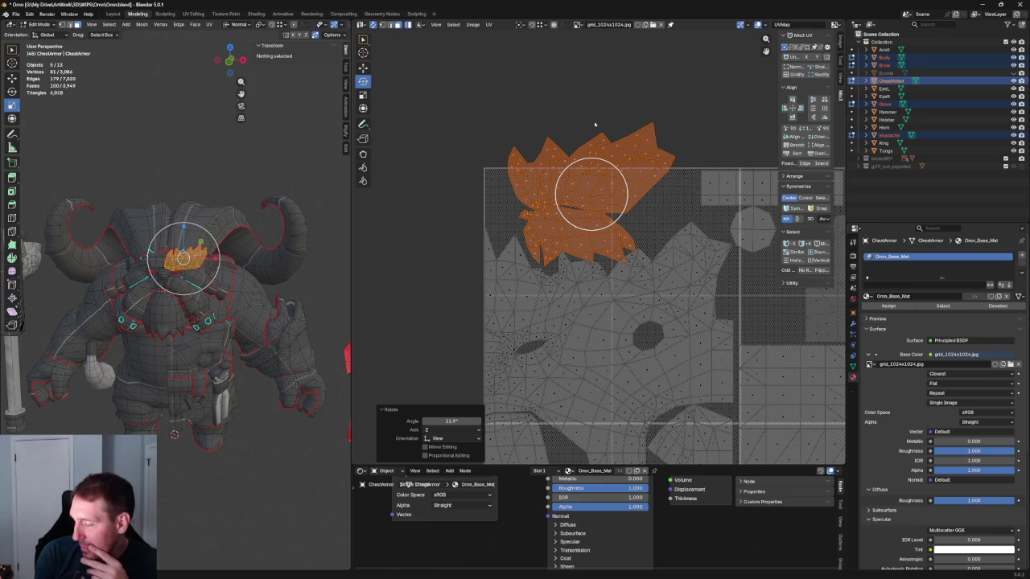
# Step: Move another chest armor island to a new spot in the layout
pyautogui.scroll(-1, 611, 129)
pyautogui.scroll(-1, 650, 177)
pyautogui.scroll(2, 714, 233)
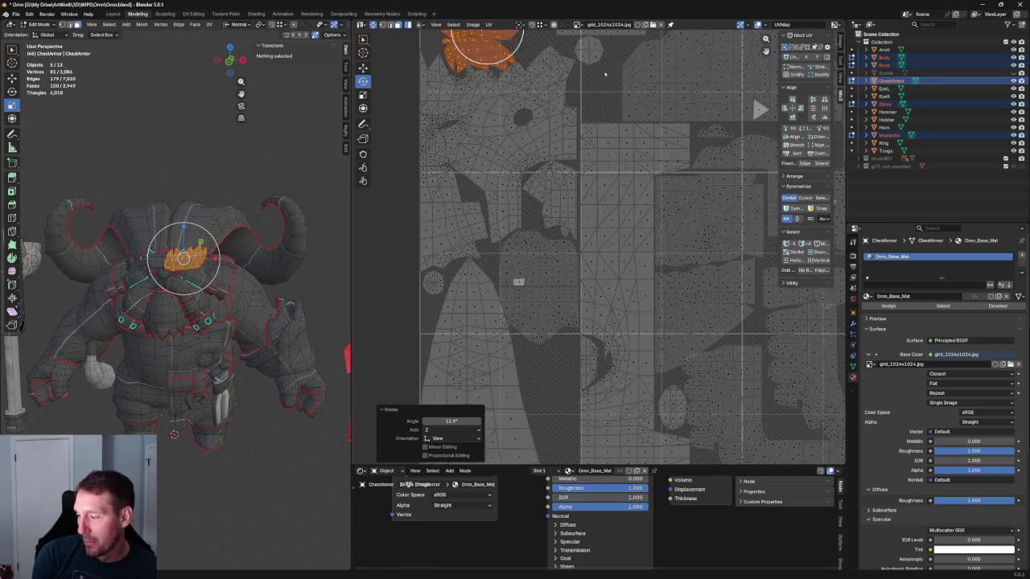
pyautogui.scroll(2, 547, 242)
pyautogui.scroll(2, 548, 242)
pyautogui.click(543, 234)
pyautogui.scroll(-2, 525, 212)
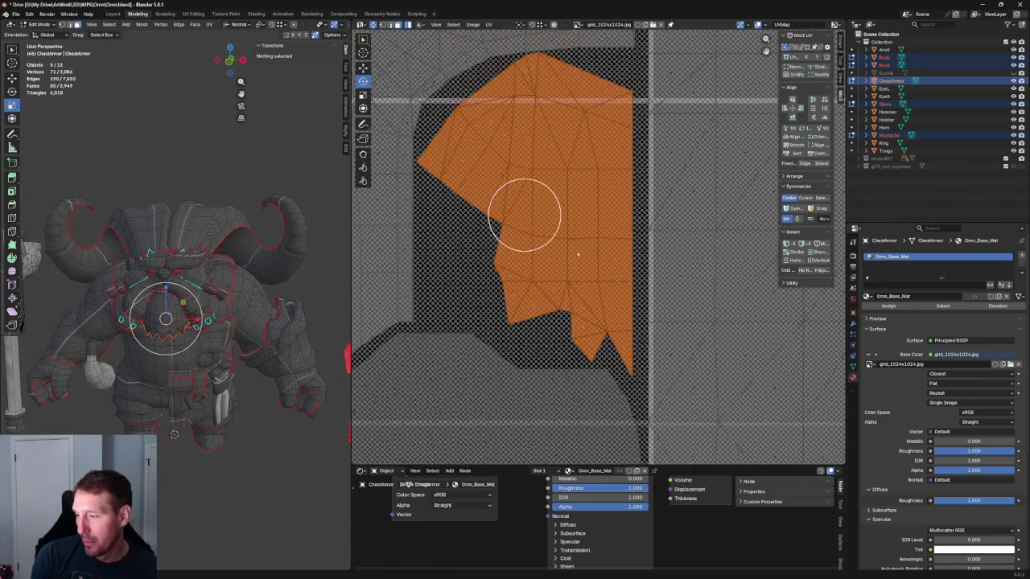
pyautogui.press('w')
pyautogui.press('g')
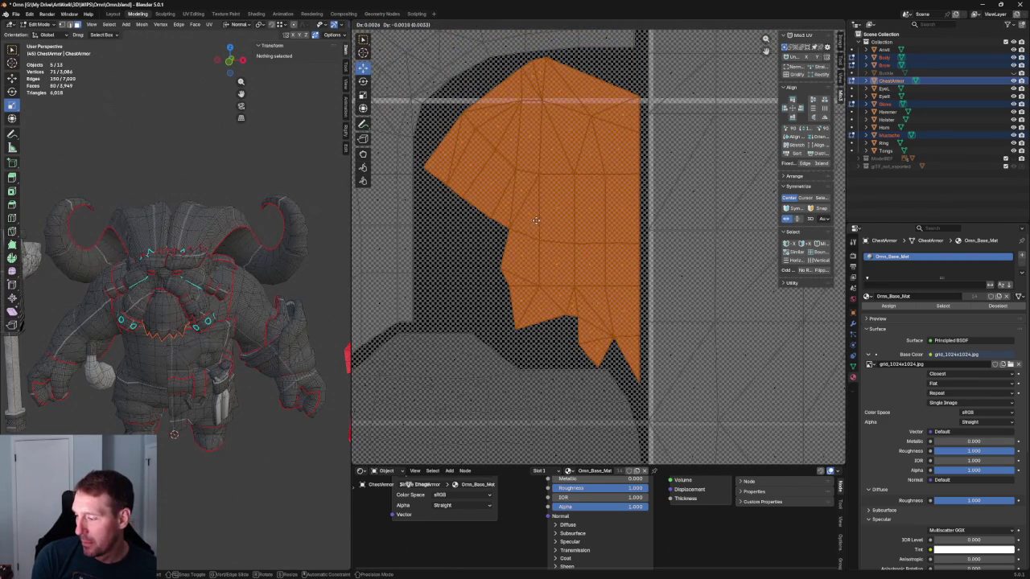
pyautogui.click(538, 222)
# Step: Move the small UV pieces below the layout to a new spot and clear the selection
pyautogui.scroll(-5, 537, 226)
pyautogui.moveTo(583, 305); pyautogui.dragTo(595, 169, button='middle')
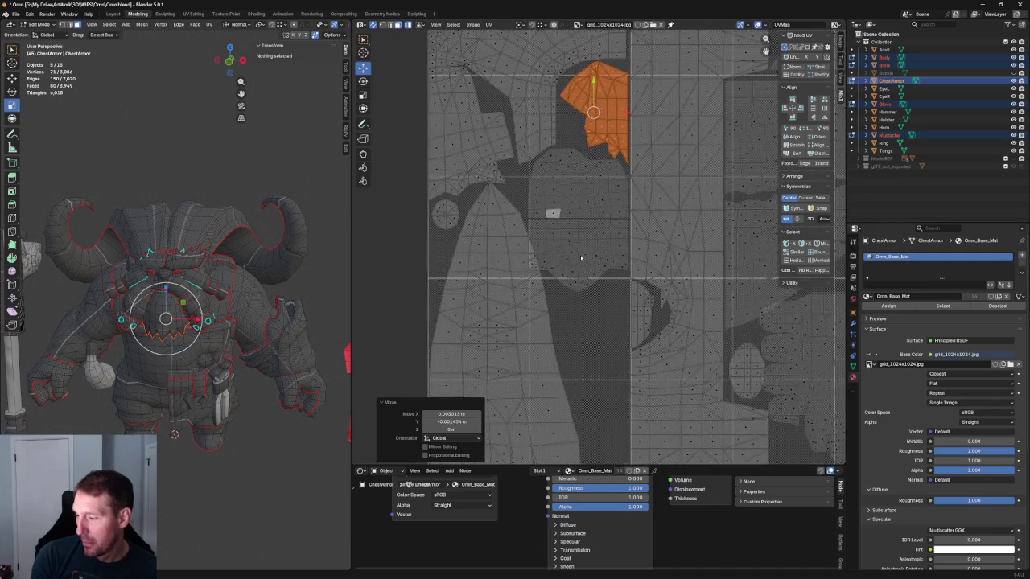
pyautogui.scroll(-3, 611, 242)
pyautogui.scroll(-1, 636, 292)
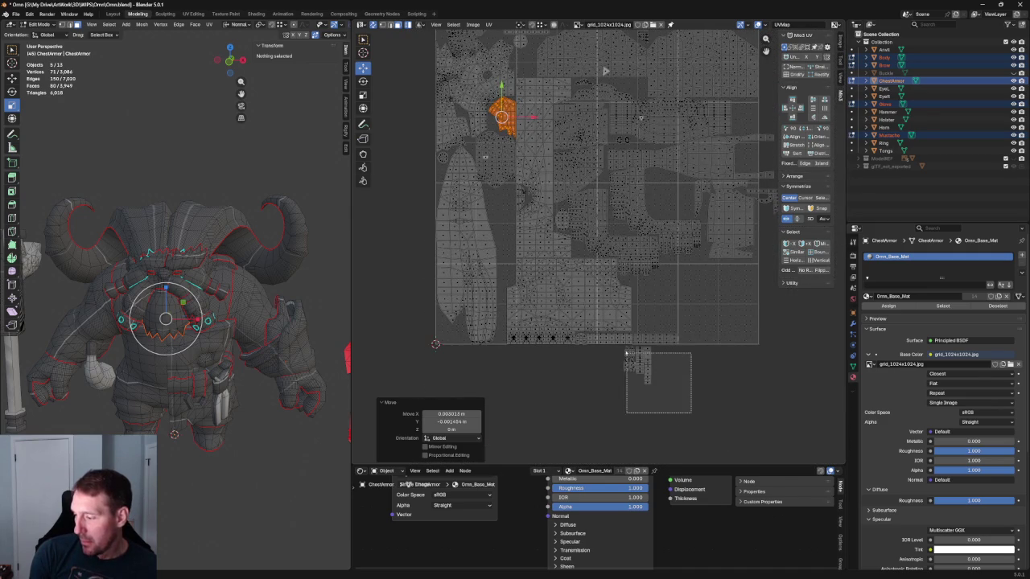
pyautogui.click(634, 355)
pyautogui.press('g')
pyautogui.click(648, 364)
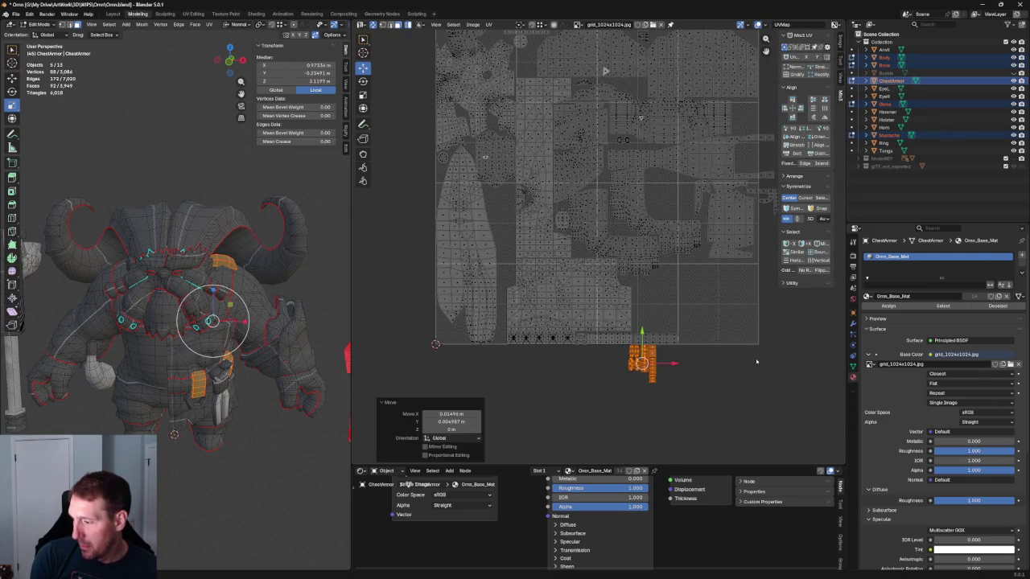
pyautogui.click(759, 360)
pyautogui.scroll(2, 604, 309)
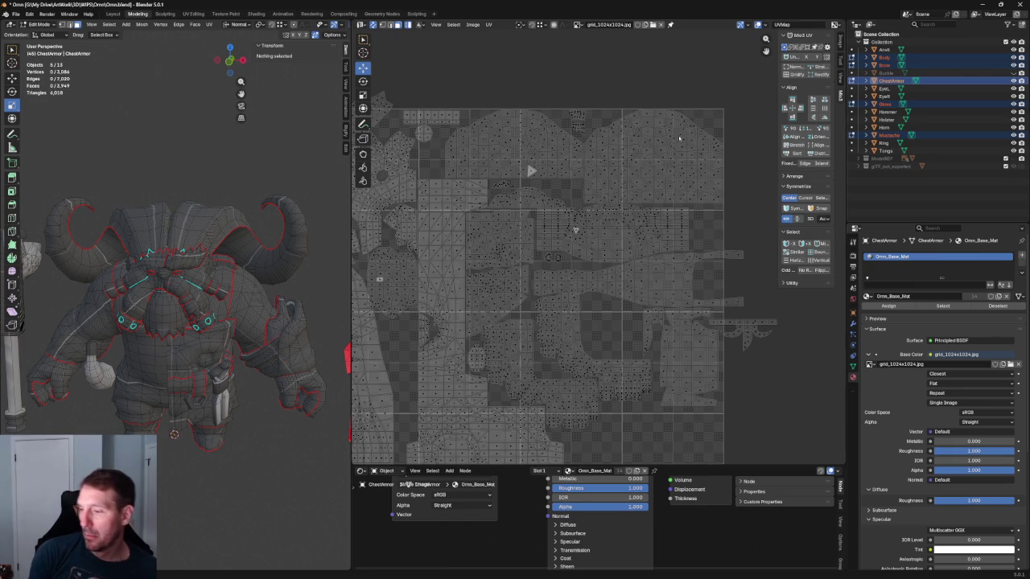
# Step: Move the rectangle and octagon UV islands together to a new position
pyautogui.scroll(3, 556, 129)
pyautogui.scroll(3, 568, 97)
pyautogui.scroll(-5, 568, 98)
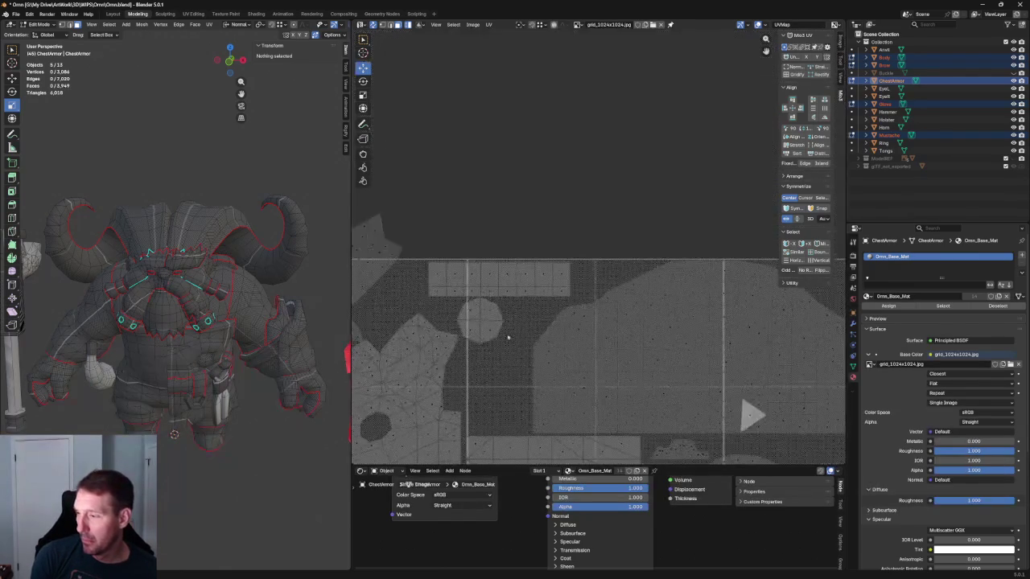
pyautogui.scroll(4, 506, 231)
pyautogui.moveTo(506, 231)
pyautogui.mouseDown()
pyautogui.moveTo(440, 352)
pyautogui.moveTo(502, 323)
pyautogui.mouseUp()
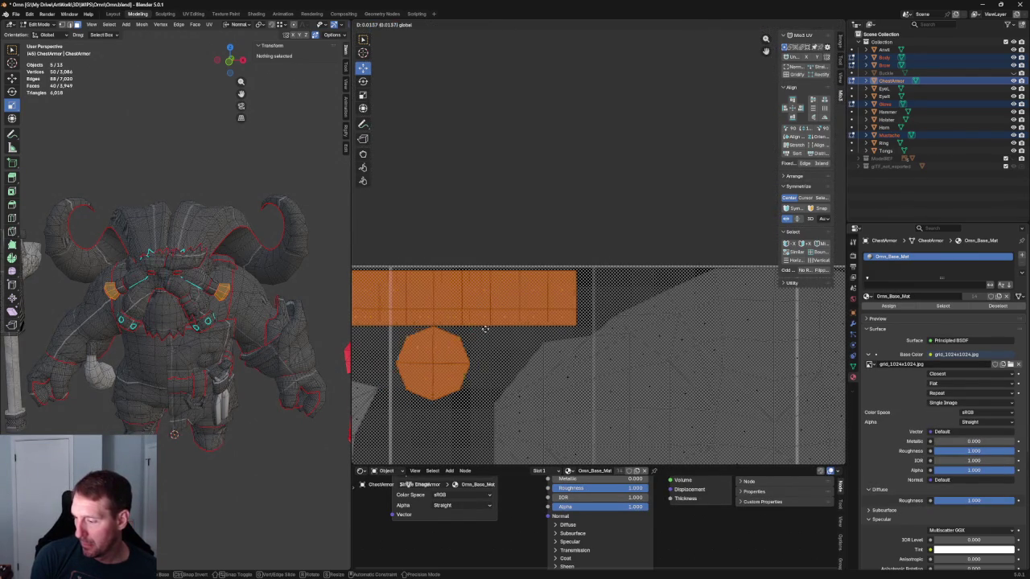
pyautogui.click(501, 323)
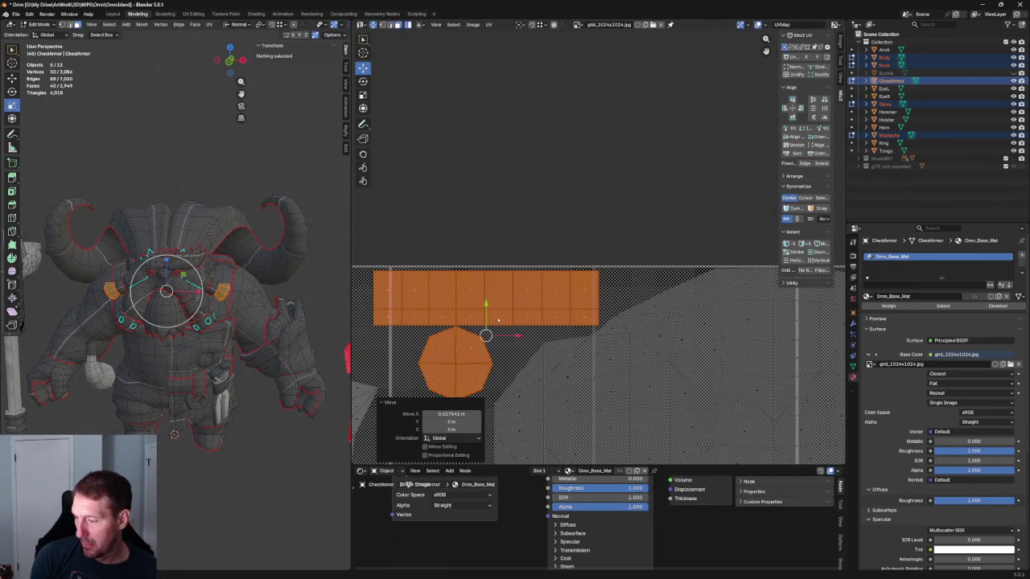
pyautogui.press('g')
pyautogui.click(488, 330)
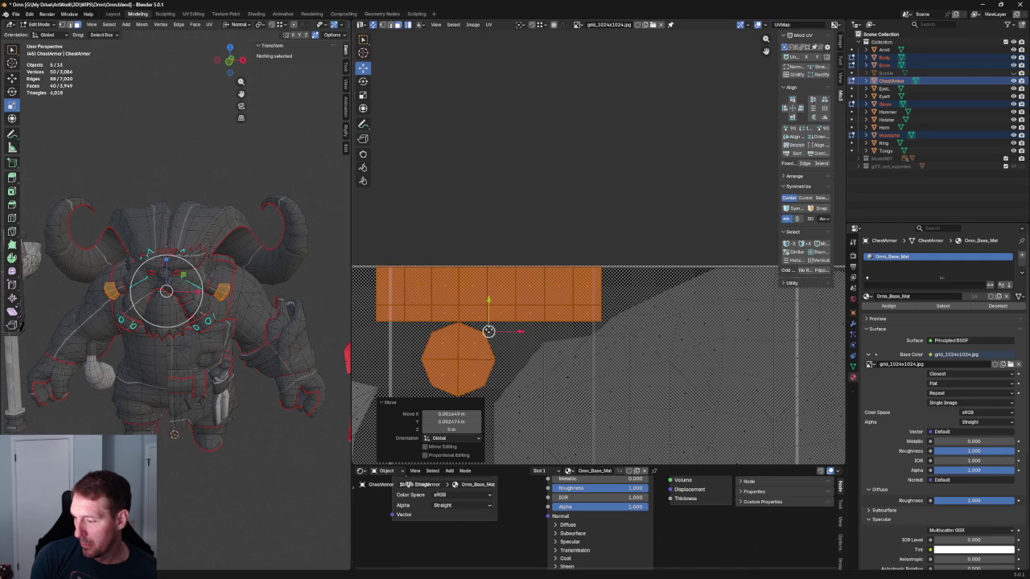
# Step: Shift the octagon island alone to the right, then deselect everything
pyautogui.moveTo(487, 329); pyautogui.dragTo(543, 215, button='middle')
pyautogui.click(483, 222)
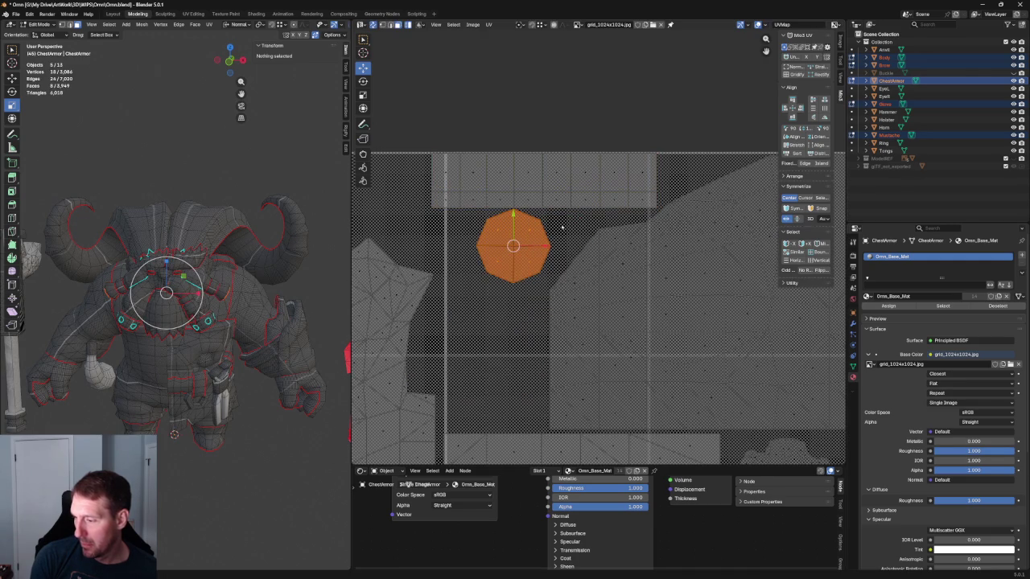
pyautogui.press('g')
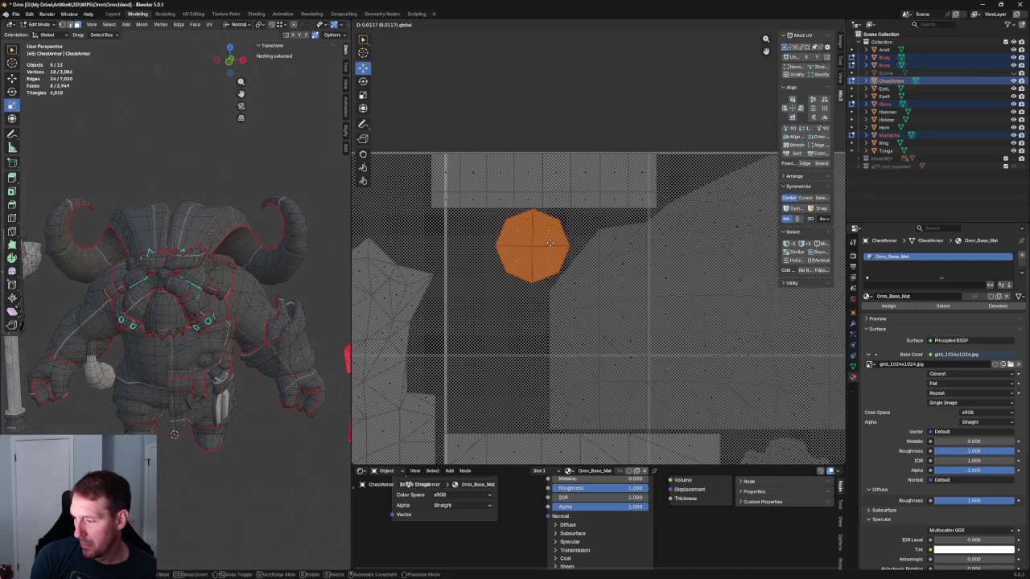
pyautogui.click(548, 243)
pyautogui.hotkey('alt', 'a')
# Step: Move the tall horn island up and right, then further left
pyautogui.scroll(-3, 642, 239)
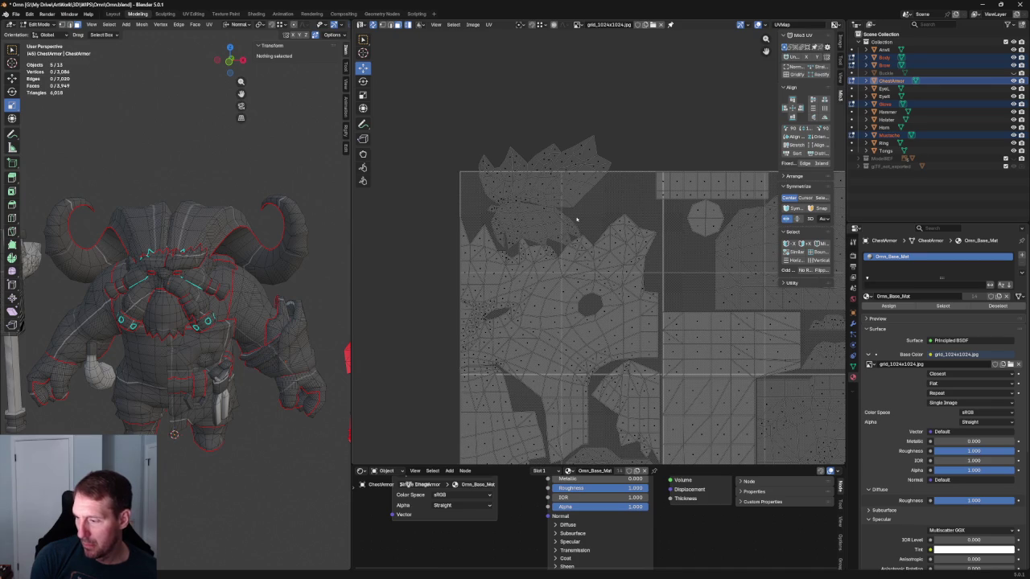
pyautogui.scroll(1, 576, 219)
pyautogui.scroll(2, 574, 221)
pyautogui.scroll(1, 628, 202)
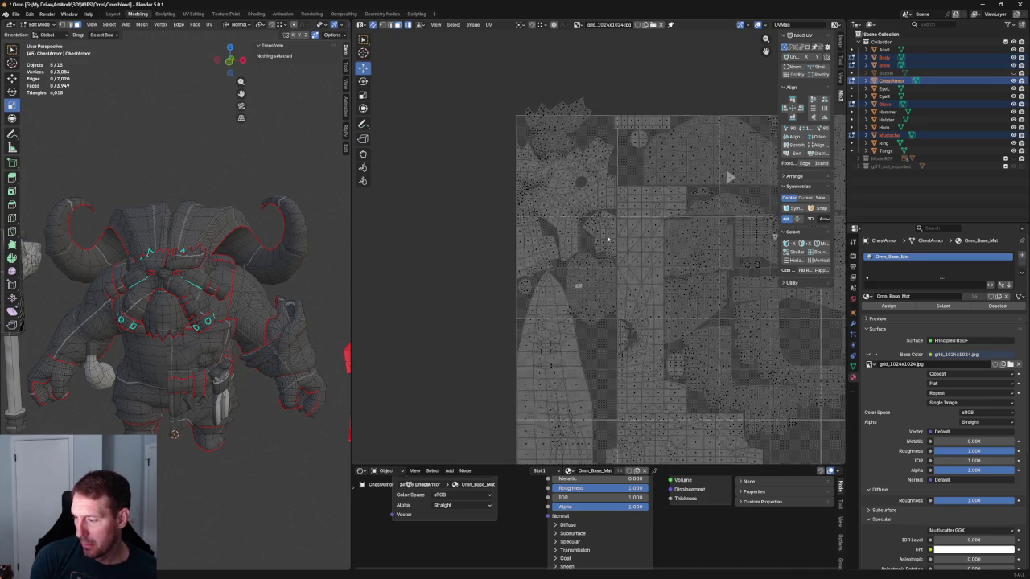
pyautogui.scroll(1, 606, 245)
pyautogui.moveTo(606, 246); pyautogui.dragTo(567, 203, button='middle')
pyautogui.click(516, 296)
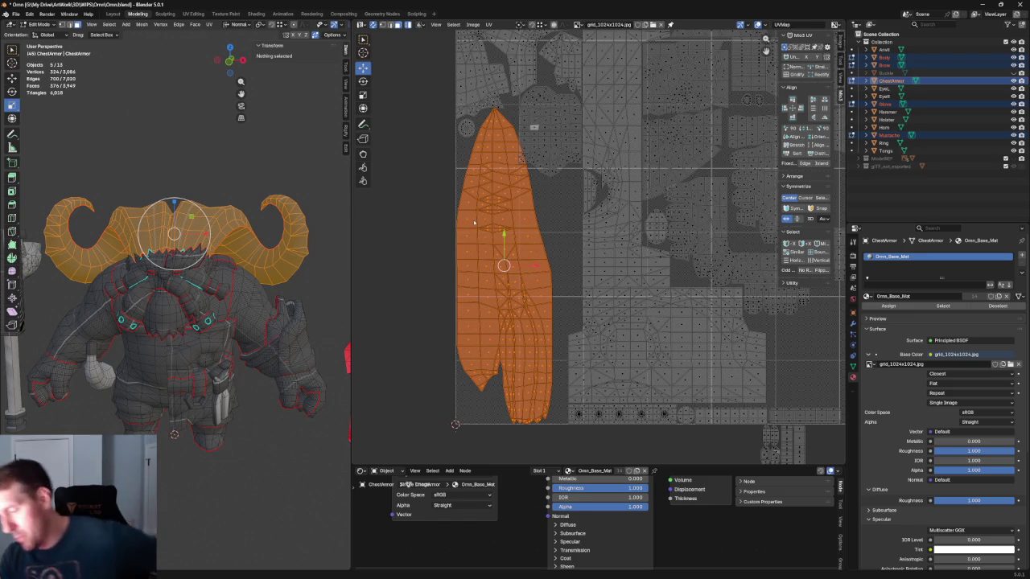
pyautogui.scroll(-2, 501, 229)
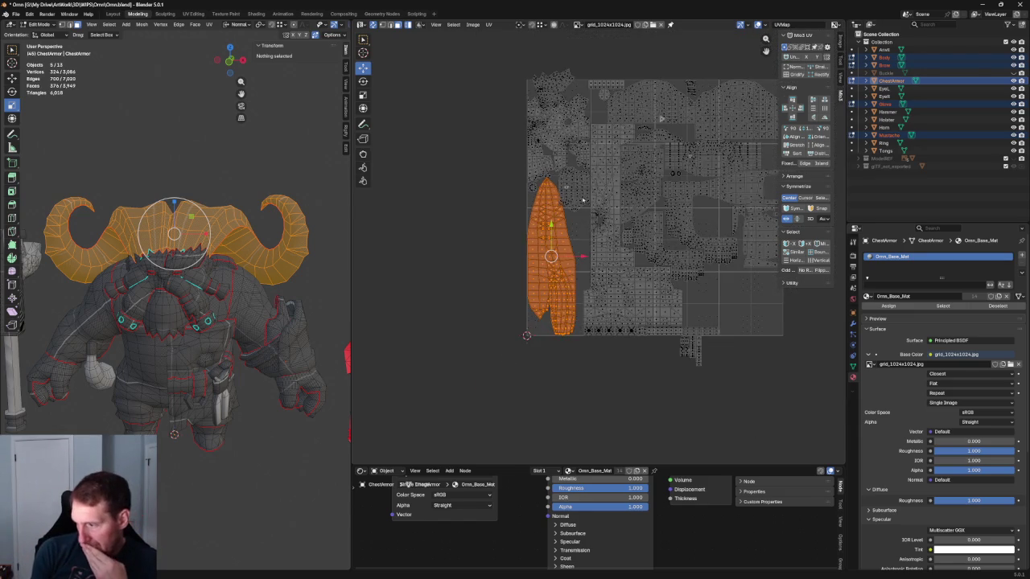
pyautogui.moveTo(539, 259)
pyautogui.mouseDown()
pyautogui.moveTo(568, 199)
pyautogui.moveTo(565, 211)
pyautogui.moveTo(580, 216)
pyautogui.mouseUp()
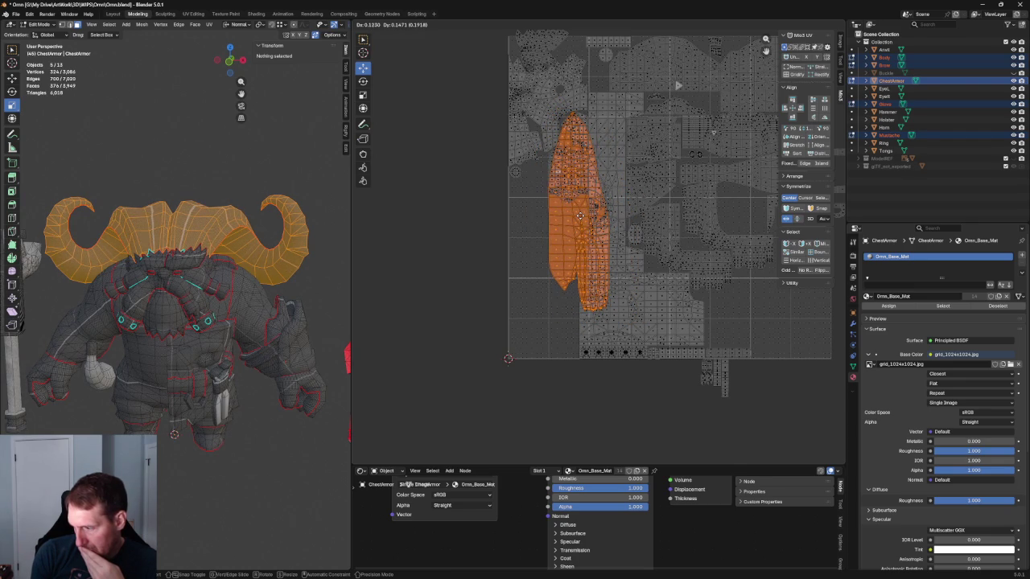
pyautogui.moveTo(579, 216); pyautogui.dragTo(580, 216)
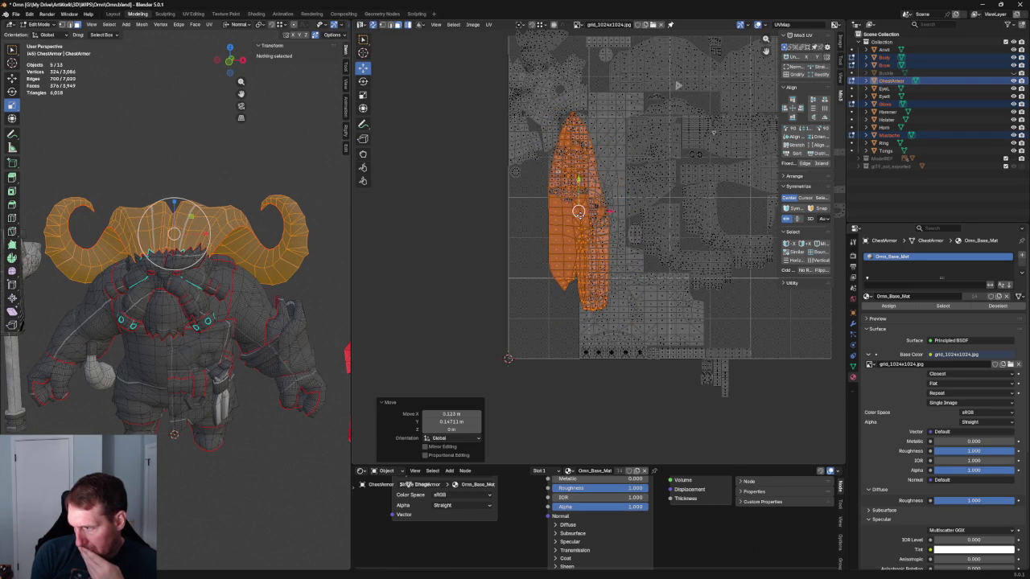
pyautogui.scroll(-2, 579, 215)
pyautogui.moveTo(702, 192); pyautogui.dragTo(588, 235, button='middle')
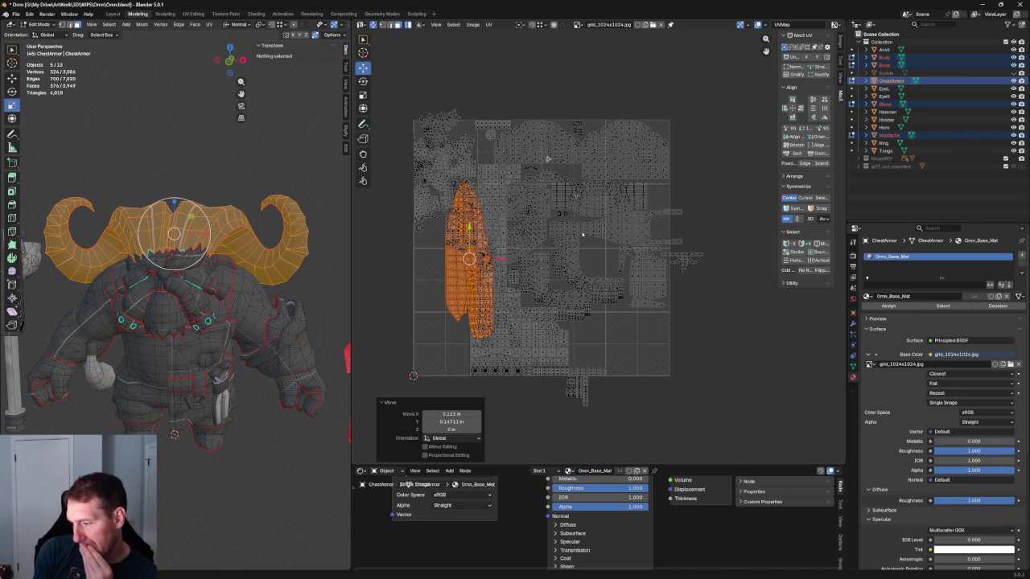
pyautogui.moveTo(469, 259); pyautogui.dragTo(455, 252)
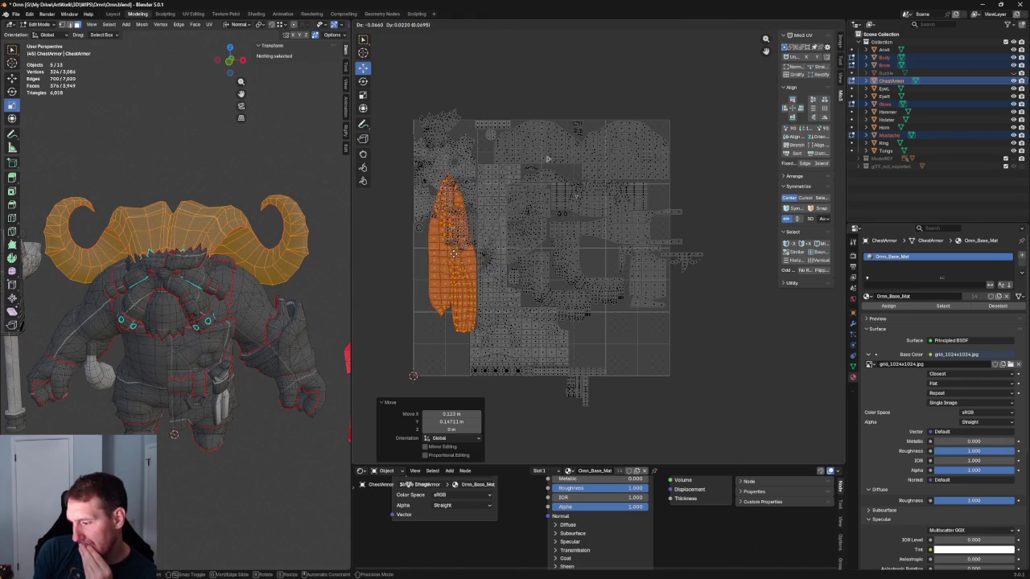
pyautogui.click(455, 254)
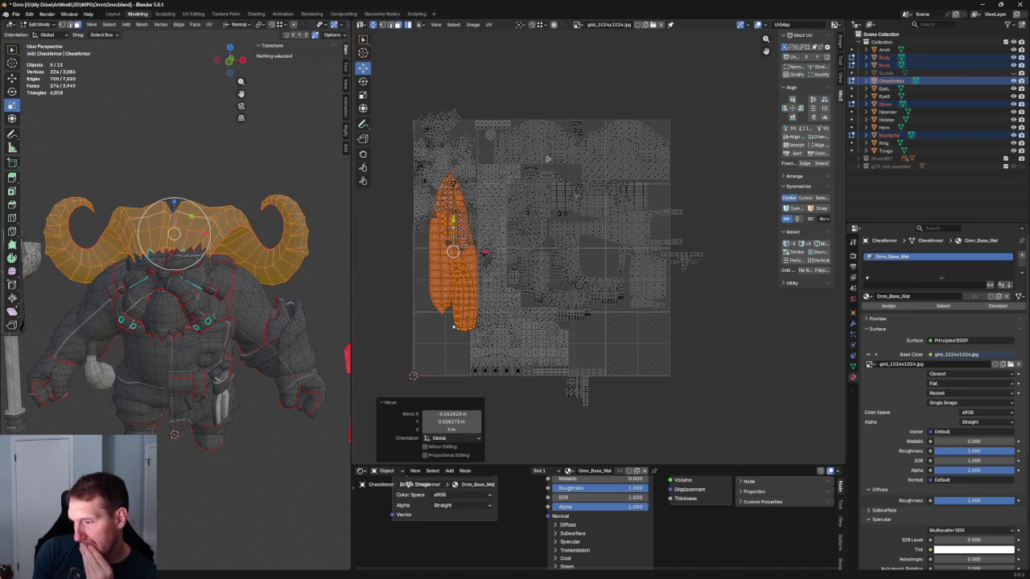
# Step: Drop the horn island about 0.18 lower onto the tile's left edge and reshape it
pyautogui.scroll(2, 422, 201)
pyautogui.scroll(-1, 422, 201)
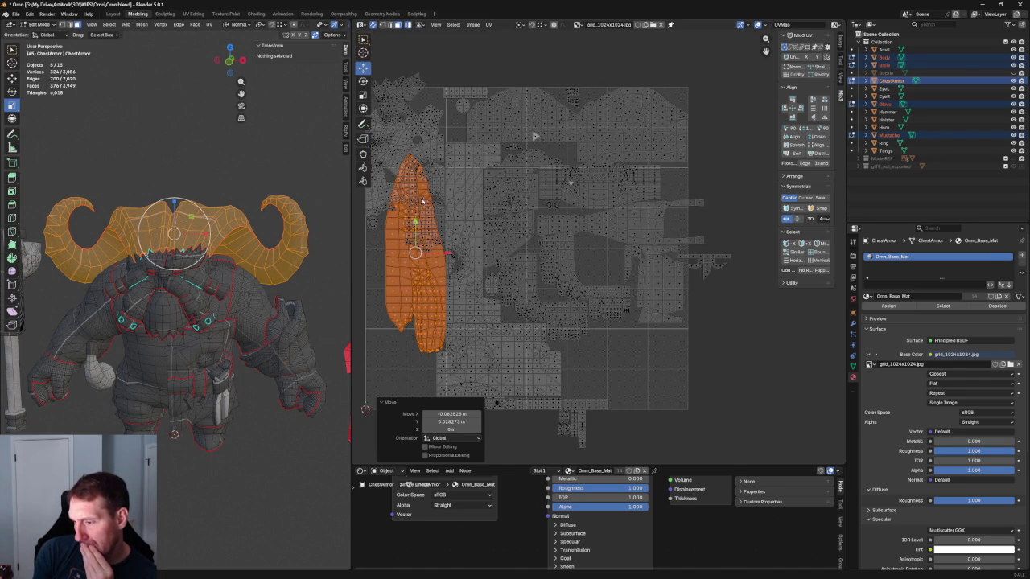
pyautogui.moveTo(414, 252); pyautogui.dragTo(394, 313)
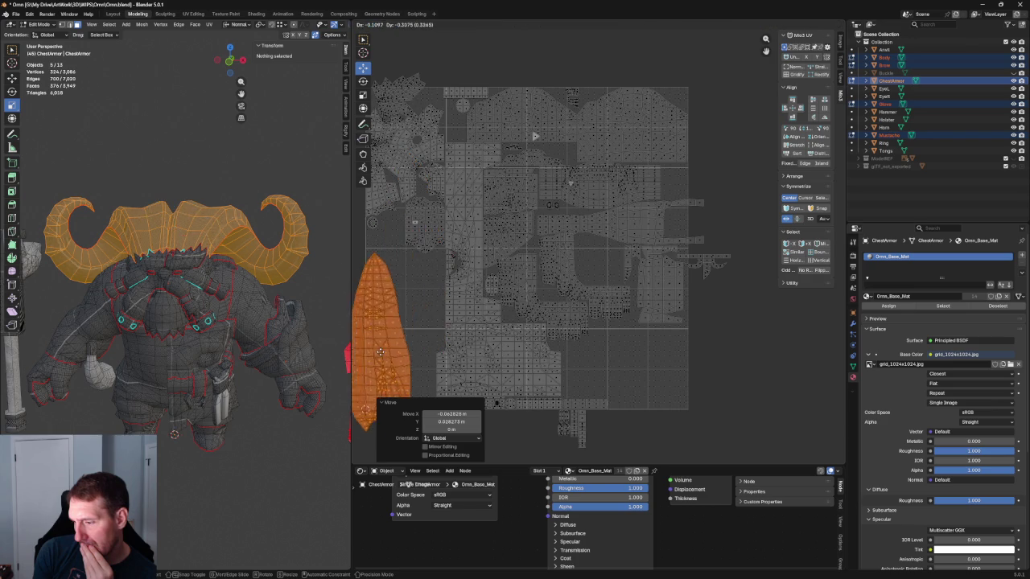
pyautogui.click(393, 313)
pyautogui.scroll(-1, 401, 318)
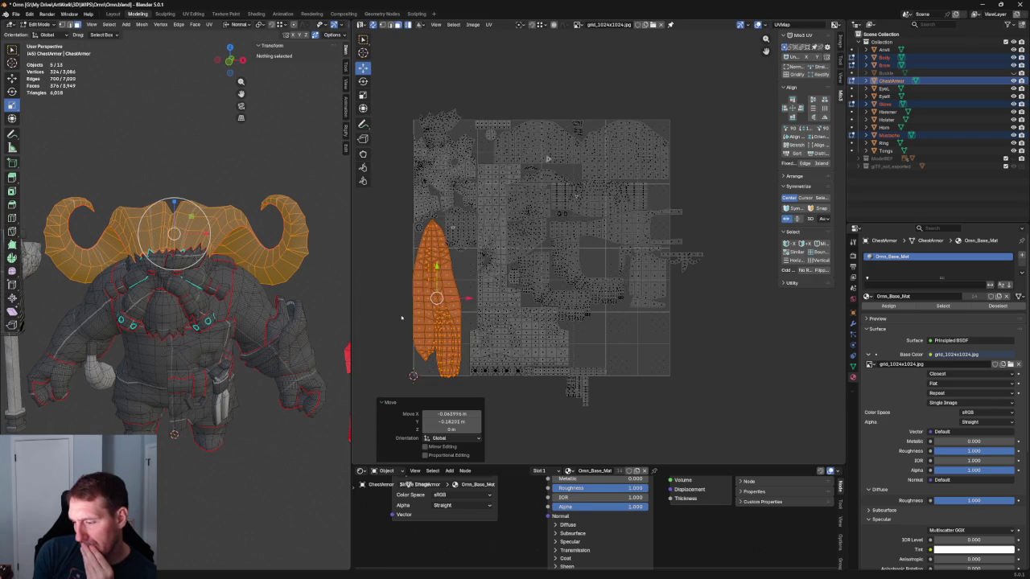
pyautogui.hotkey('ctrl', 'v')
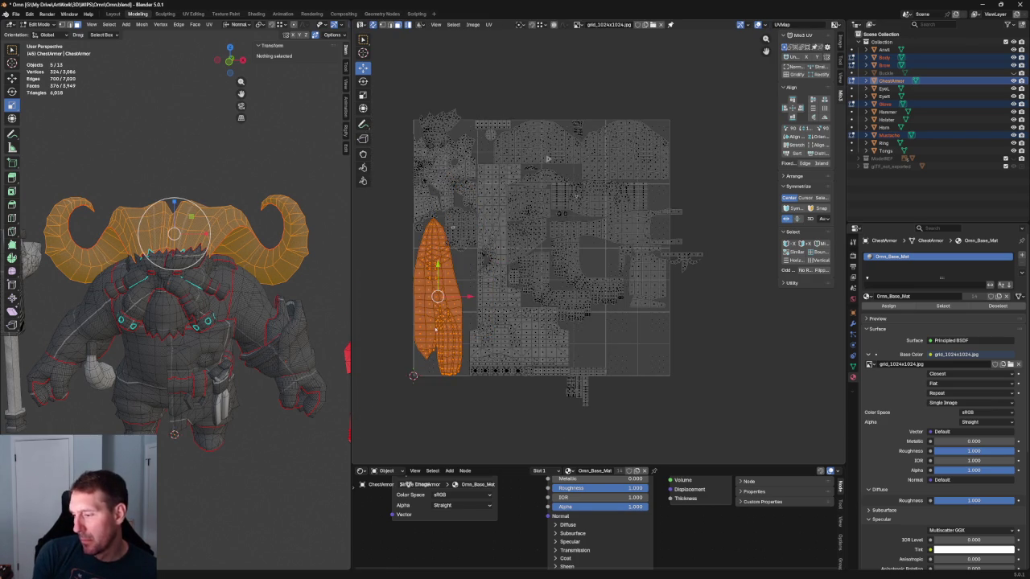
# Step: Select two small chest armor pieces and shift the UV view to check them
pyautogui.click(203, 322)
pyautogui.scroll(1, 437, 272)
pyautogui.click(163, 288)
pyautogui.scroll(2, 530, 258)
pyautogui.scroll(1, 530, 259)
pyautogui.scroll(1, 530, 259)
pyautogui.moveTo(530, 259); pyautogui.dragTo(595, 287, button='middle')
# Step: Move the larger chest UV island up-right, then back down-left
pyautogui.click(522, 318)
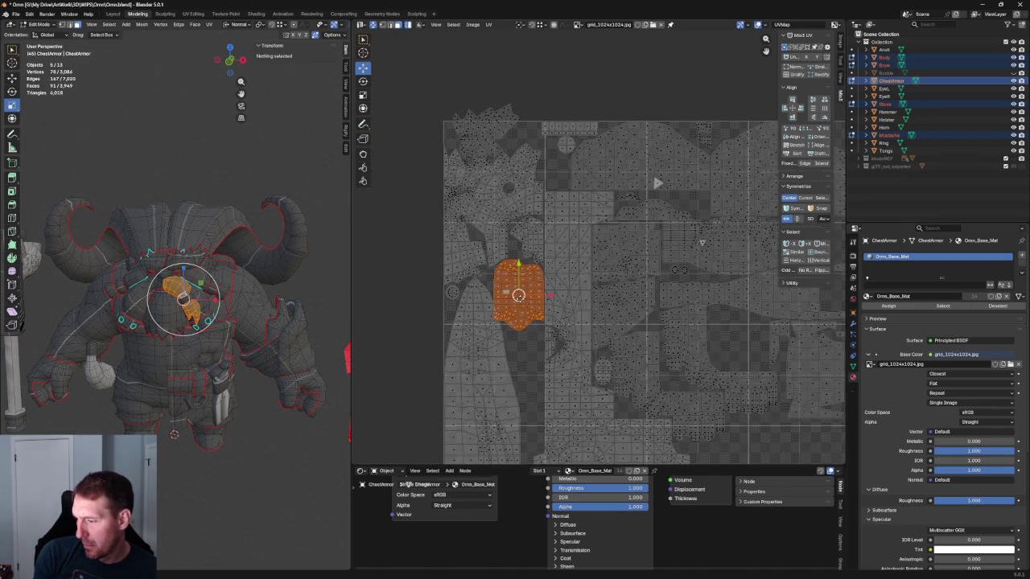
pyautogui.moveTo(518, 295); pyautogui.dragTo(555, 157)
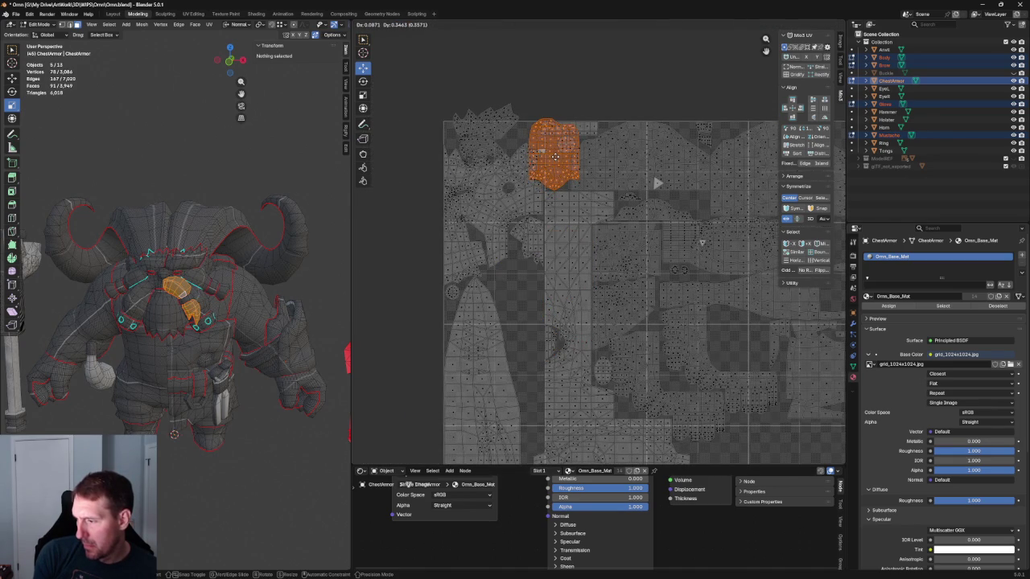
pyautogui.moveTo(555, 157); pyautogui.dragTo(561, 157)
pyautogui.moveTo(625, 172)
pyautogui.mouseDown(button='middle')
pyautogui.moveTo(485, 161)
pyautogui.moveTo(587, 165)
pyautogui.mouseUp(button='middle')
pyautogui.moveTo(524, 154); pyautogui.dragTo(481, 288)
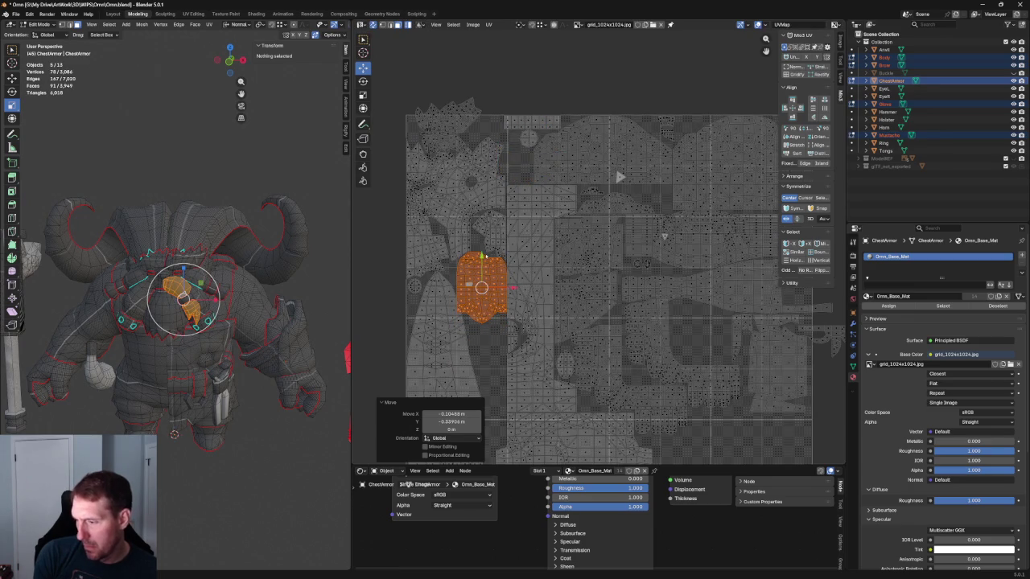
# Step: Select the large winged shoulder island at the top of the layout
pyautogui.click(519, 155)
pyautogui.moveTo(519, 159); pyautogui.dragTo(475, 170, button='middle')
pyautogui.scroll(-2, 475, 170)
pyautogui.moveTo(486, 121); pyautogui.dragTo(665, 215)
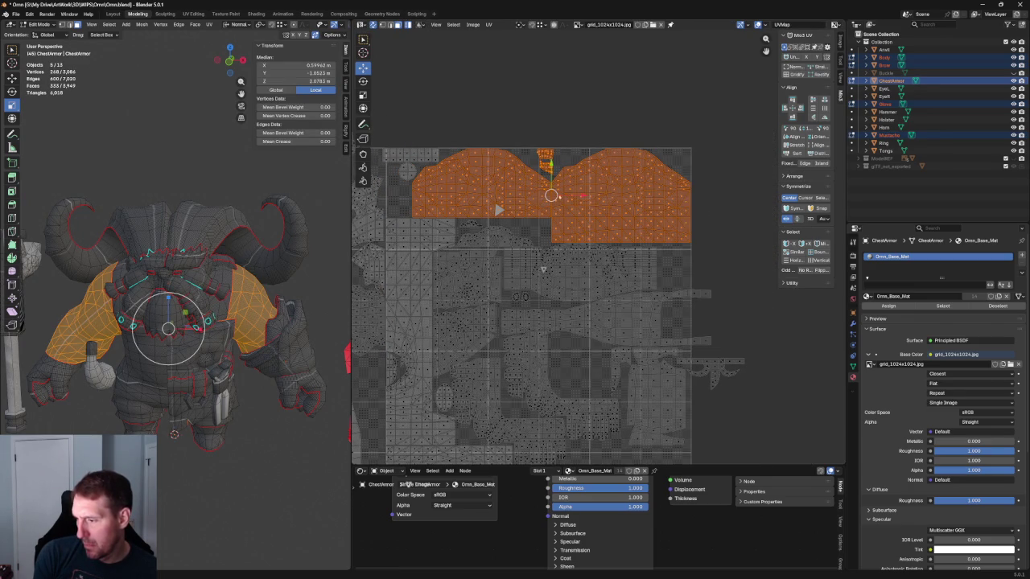
# Step: Orbit and zoom the 3D view onto the shoulder to check its checker, then pick a small island
pyautogui.moveTo(185, 274)
pyautogui.mouseDown(button='middle')
pyautogui.moveTo(211, 251)
pyautogui.moveTo(229, 278)
pyautogui.mouseUp(button='middle')
pyautogui.scroll(5, 211, 251)
pyautogui.scroll(3, 210, 252)
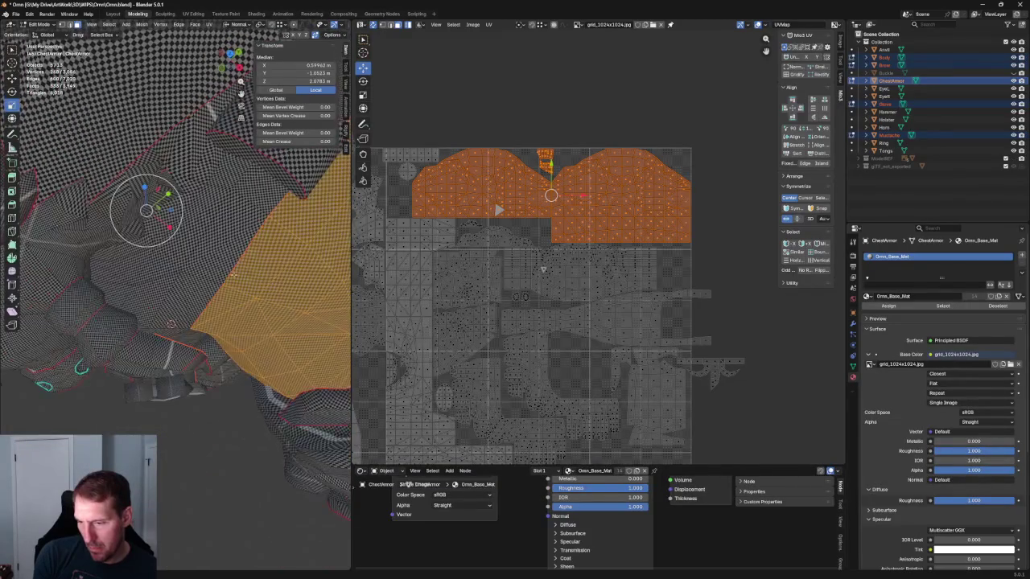
pyautogui.moveTo(470, 306); pyautogui.dragTo(526, 217, button='middle')
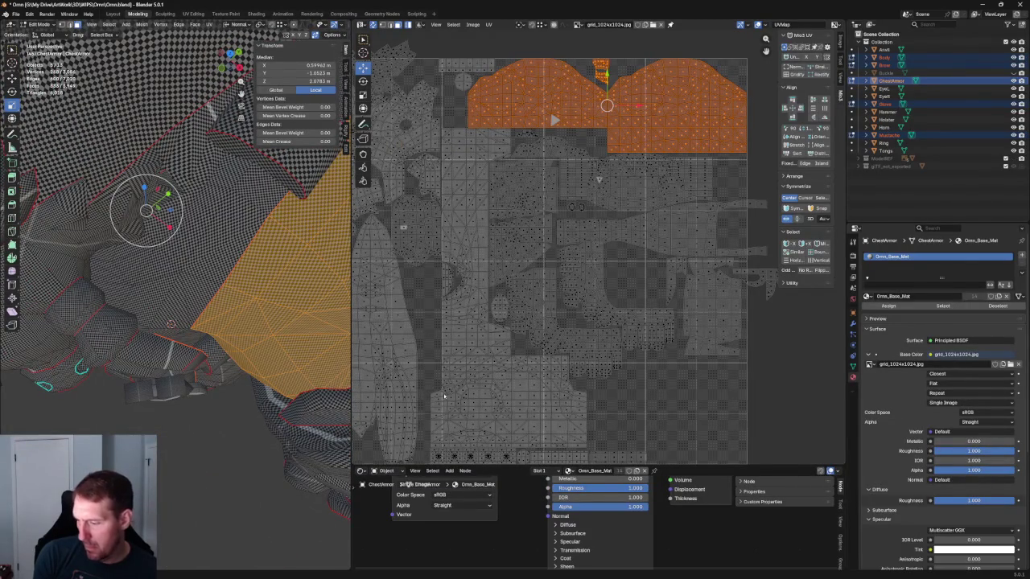
pyautogui.moveTo(223, 281)
pyautogui.mouseDown(button='middle')
pyautogui.moveTo(215, 290)
pyautogui.moveTo(239, 351)
pyautogui.mouseUp(button='middle')
pyautogui.scroll(3, 233, 267)
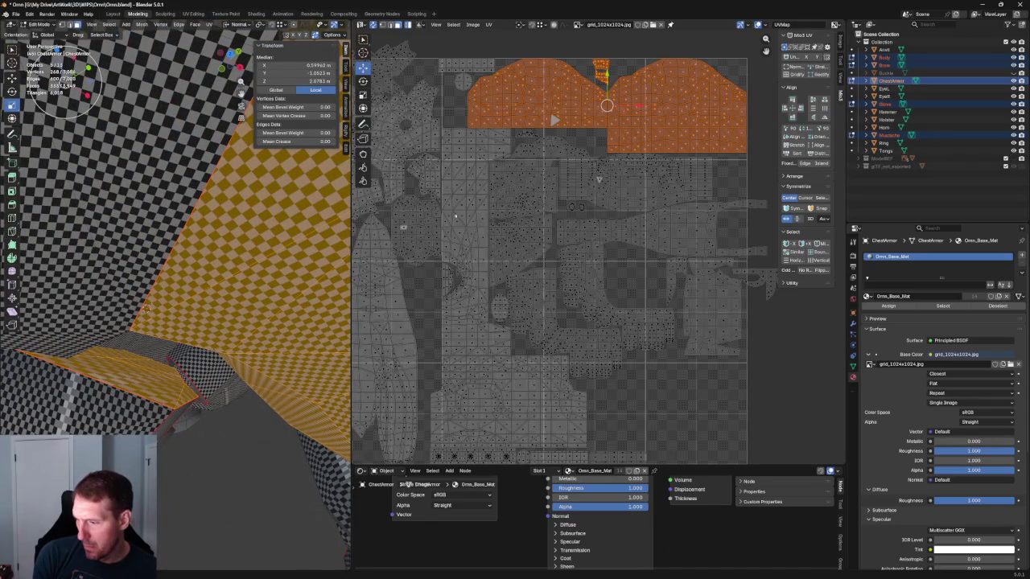
pyautogui.click(432, 293)
# Step: Select the L-shaped island plus the lower island and view their faces in 3D
pyautogui.press('l')
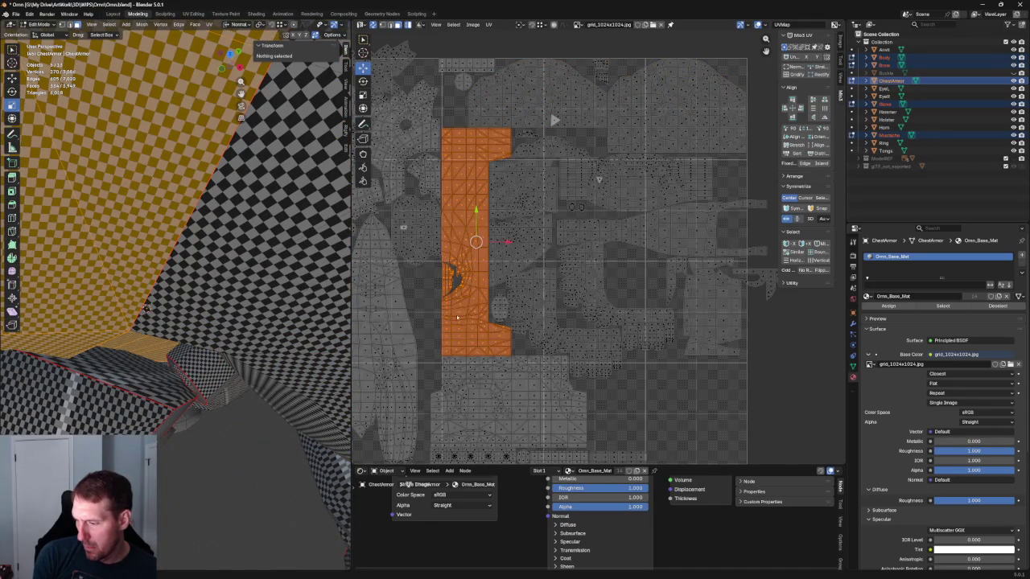
pyautogui.moveTo(428, 287); pyautogui.dragTo(473, 251, button='middle')
pyautogui.press('l')
pyautogui.moveTo(527, 227); pyautogui.dragTo(527, 345, button='middle')
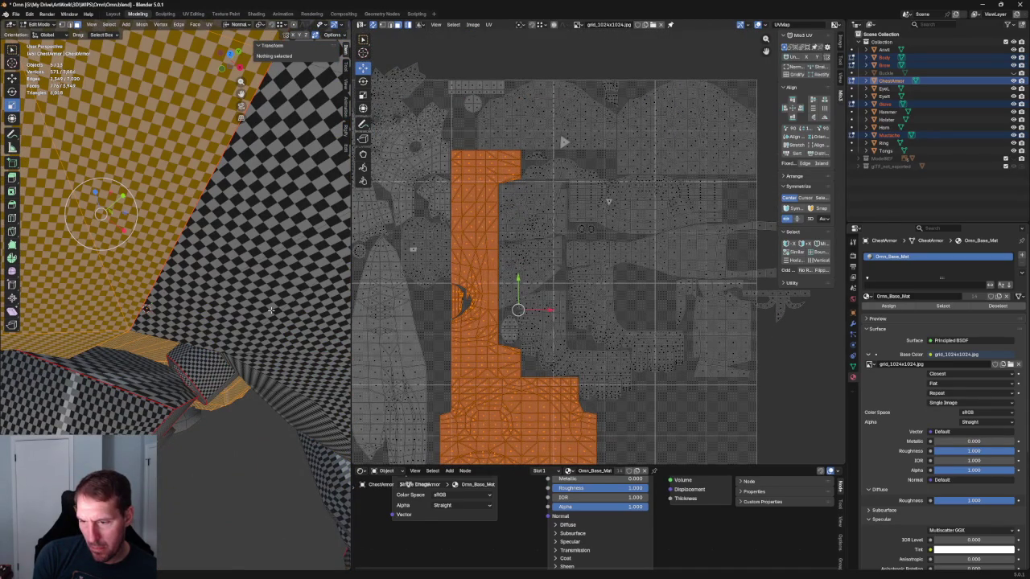
pyautogui.moveTo(279, 232); pyautogui.dragTo(174, 325, button='middle')
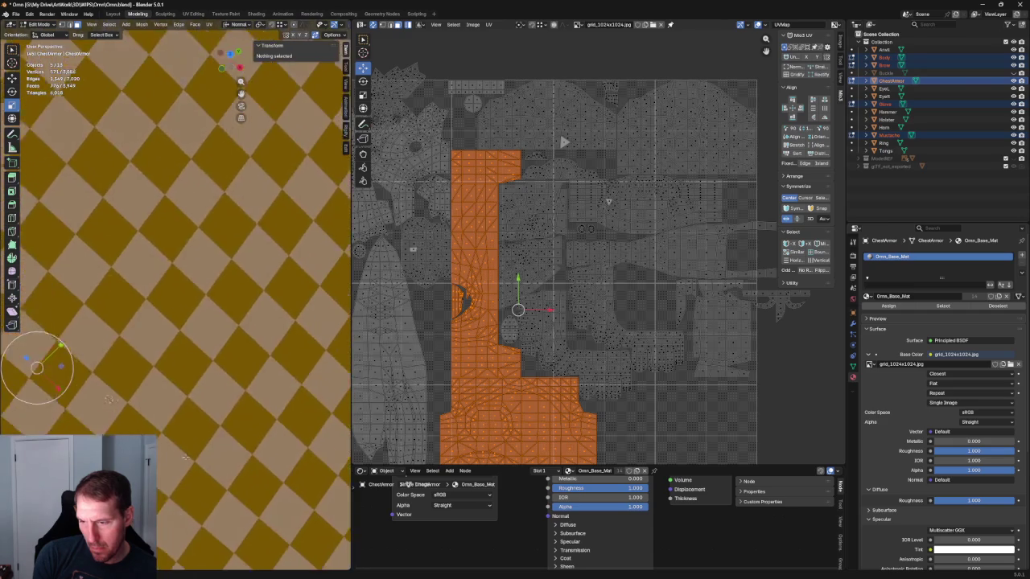
pyautogui.scroll(3, 174, 325)
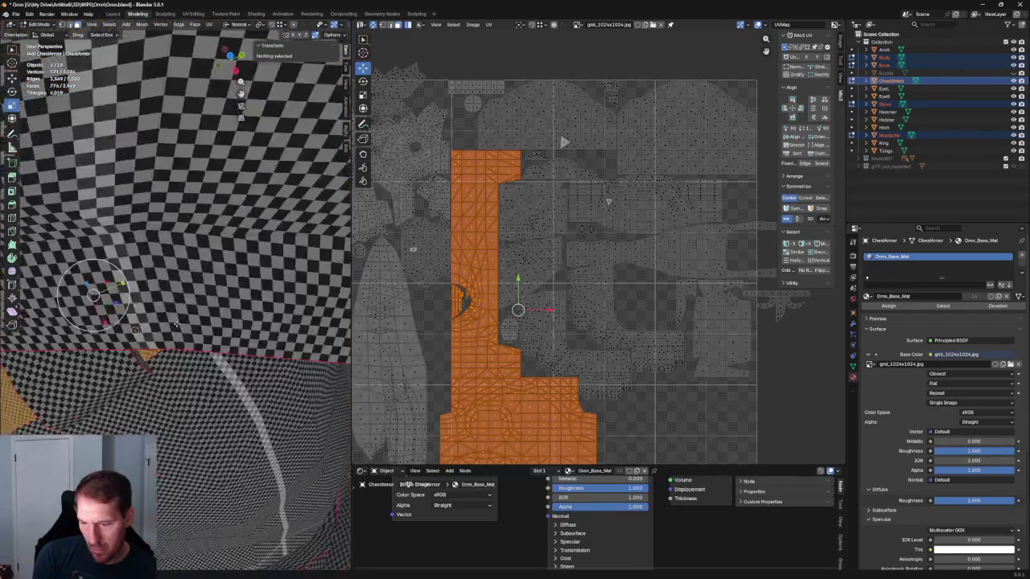
pyautogui.moveTo(177, 320); pyautogui.dragTo(182, 314, button='middle')
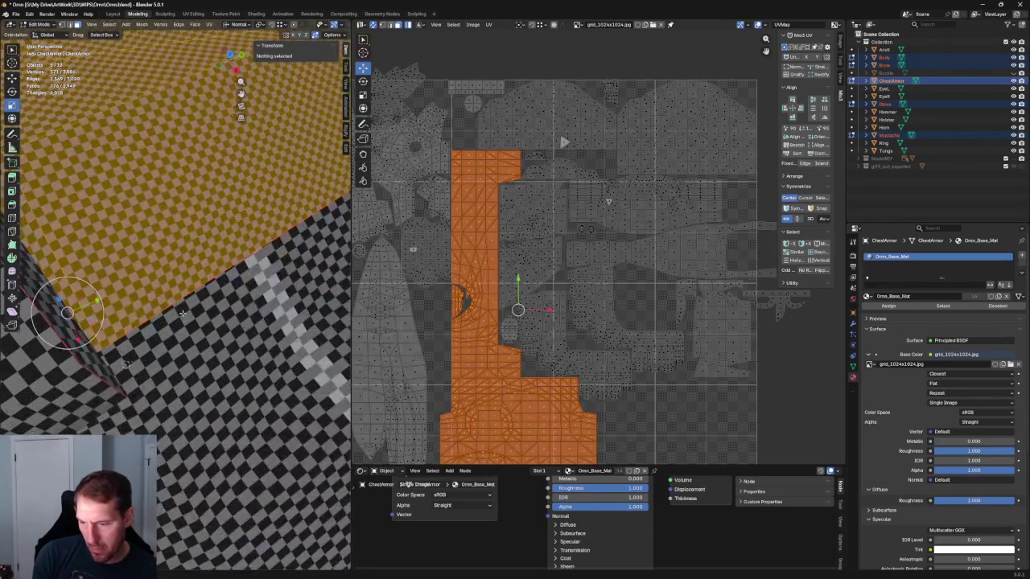
# Step: Scale the L-shaped island to 0.945, move it up-left, and nudge it slightly right
pyautogui.click(363, 108)
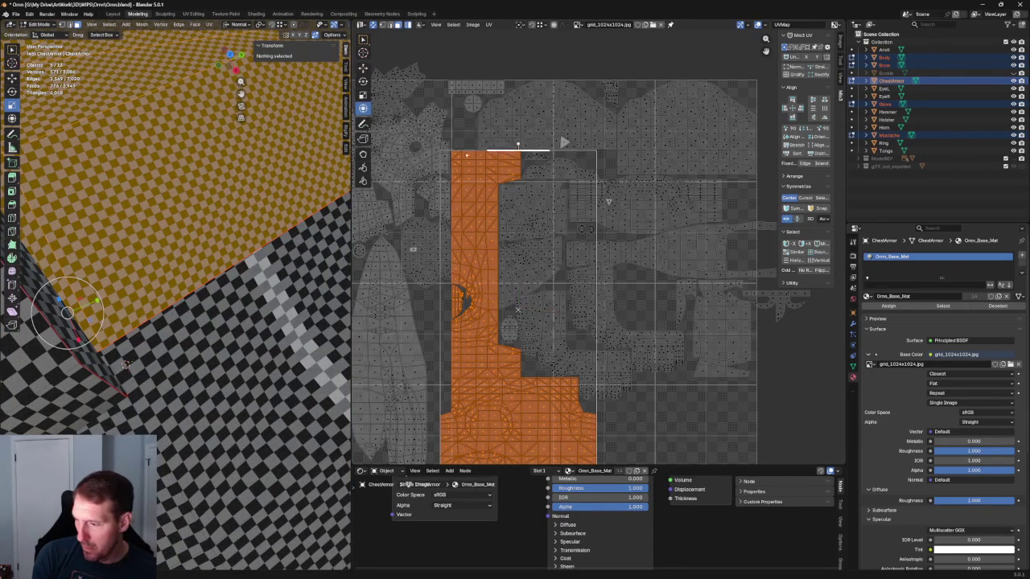
pyautogui.moveTo(439, 151); pyautogui.dragTo(451, 207)
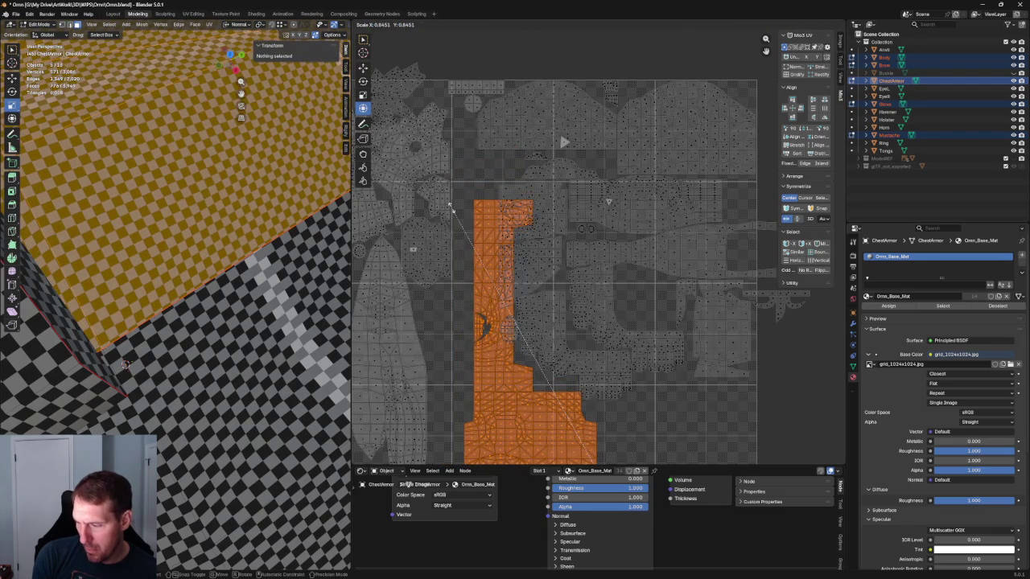
pyautogui.rightClick(454, 208)
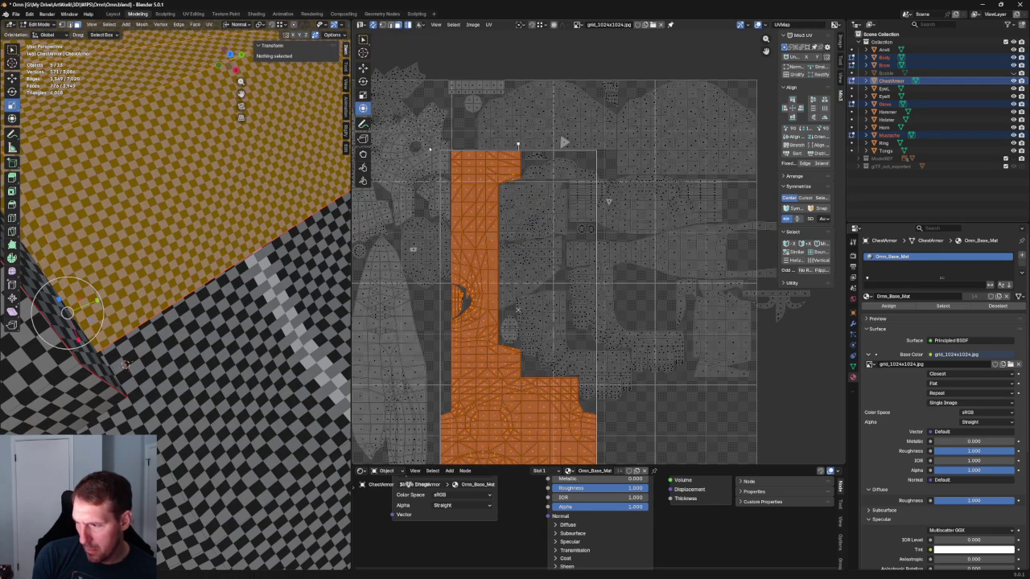
pyautogui.press('s')
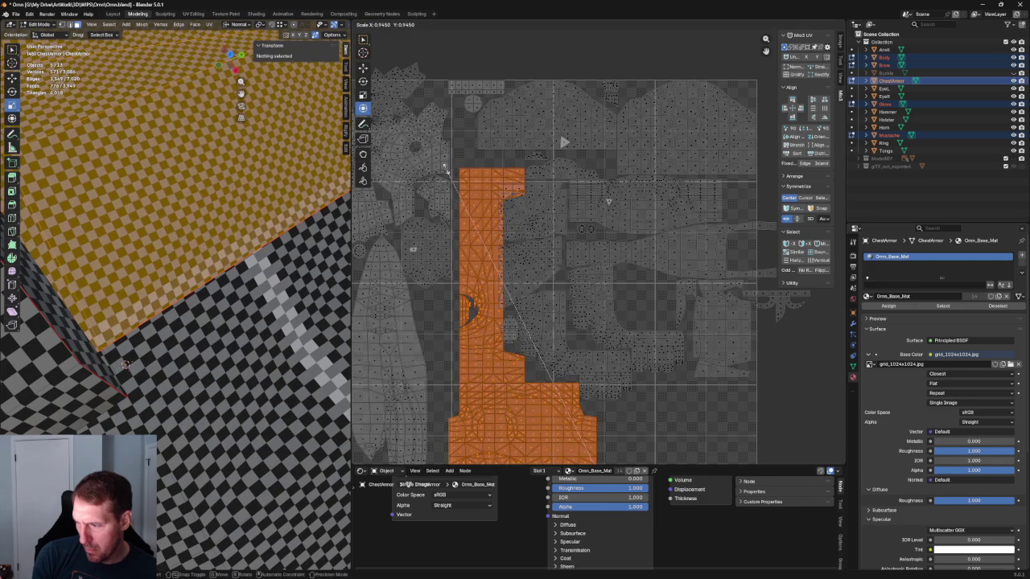
pyautogui.click(446, 167)
pyautogui.moveTo(522, 318); pyautogui.dragTo(506, 300)
pyautogui.scroll(-2, 505, 299)
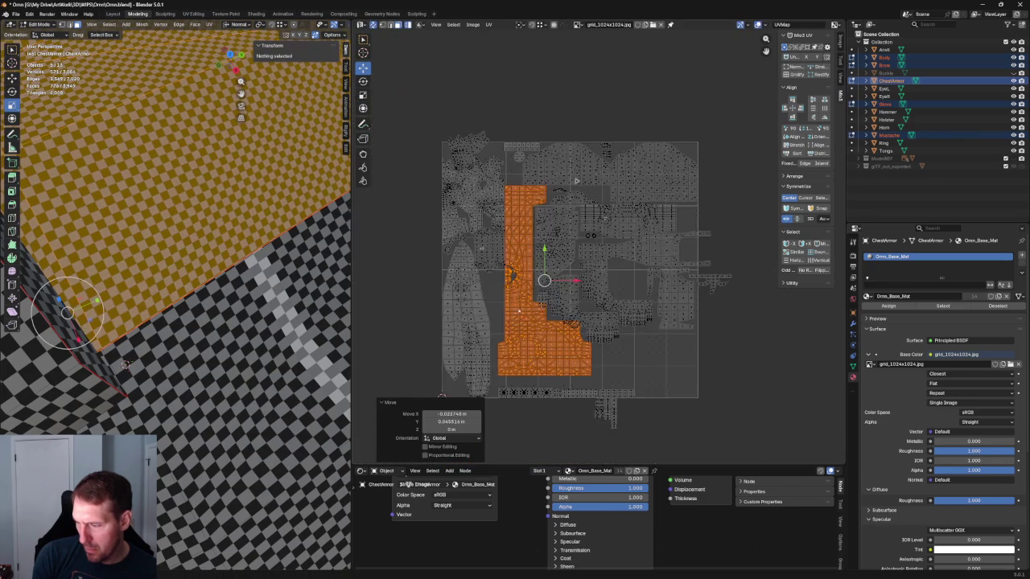
pyautogui.scroll(2, 551, 279)
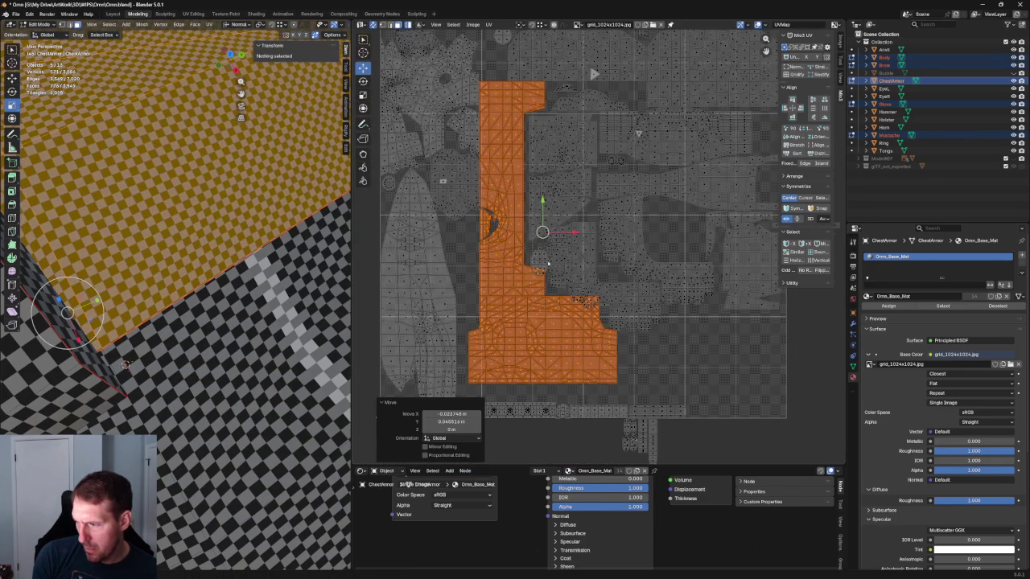
pyautogui.moveTo(543, 233); pyautogui.dragTo(545, 233)
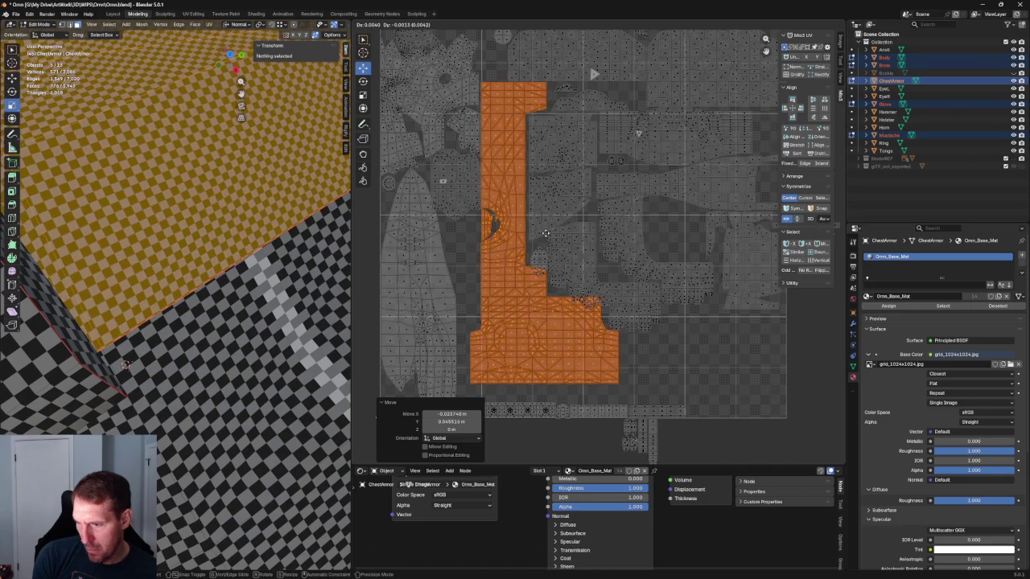
# Step: Orbit around the torso to check the armor texture, then clear the selection
pyautogui.moveTo(336, 285)
pyautogui.mouseDown(button='middle')
pyautogui.moveTo(238, 302)
pyautogui.moveTo(251, 266)
pyautogui.mouseUp(button='middle')
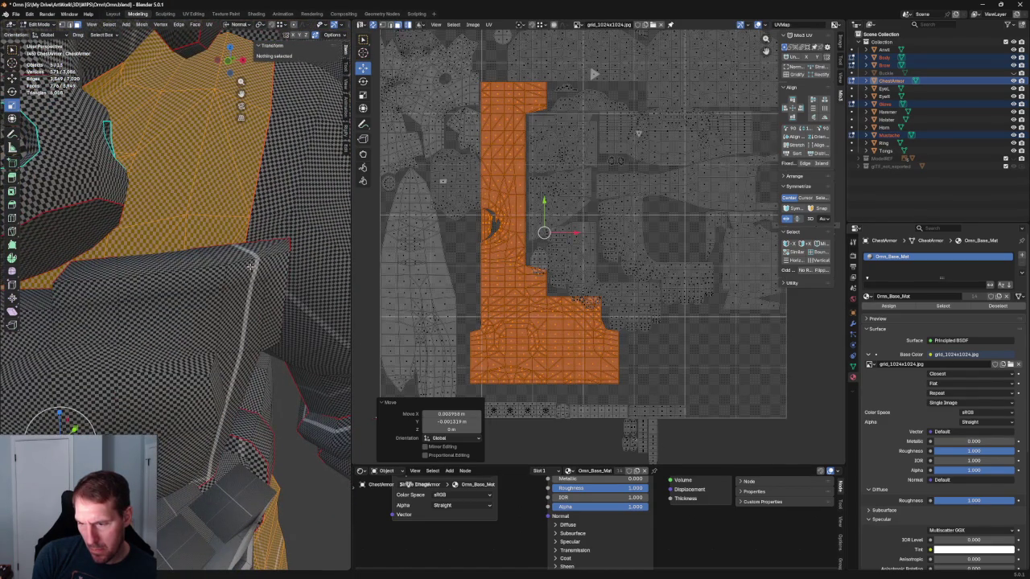
pyautogui.moveTo(252, 265); pyautogui.dragTo(267, 219, button='middle')
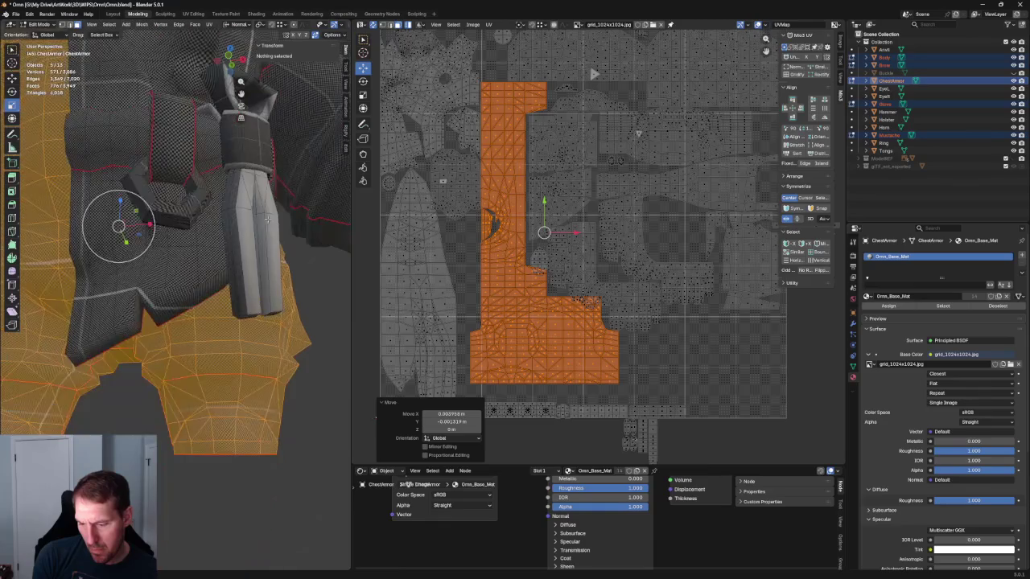
pyautogui.moveTo(238, 321)
pyautogui.mouseDown(button='middle')
pyautogui.moveTo(248, 301)
pyautogui.moveTo(211, 310)
pyautogui.mouseUp(button='middle')
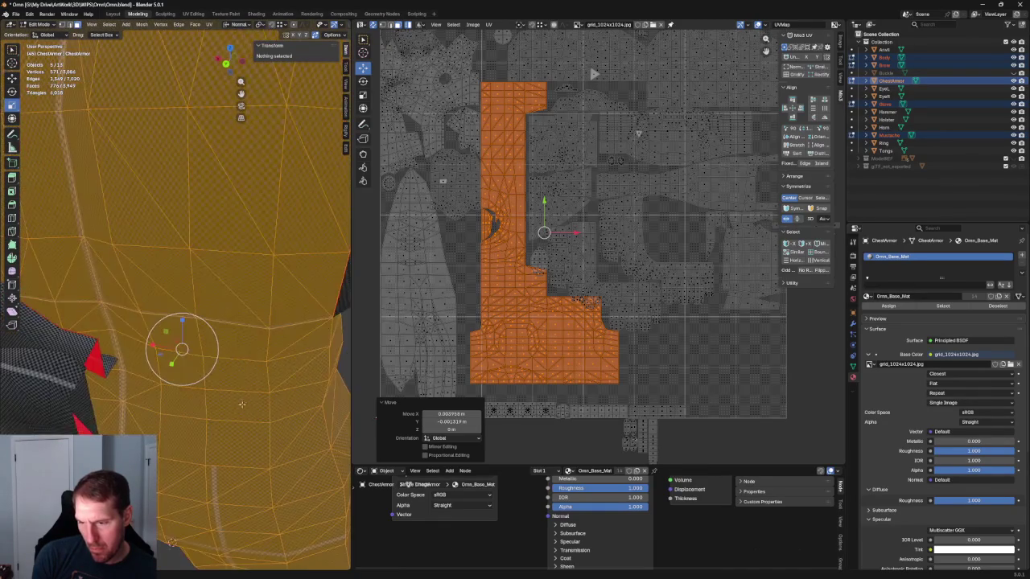
pyautogui.moveTo(211, 316); pyautogui.dragTo(164, 504, button='middle')
pyautogui.click(164, 505)
pyautogui.scroll(2, 214, 314)
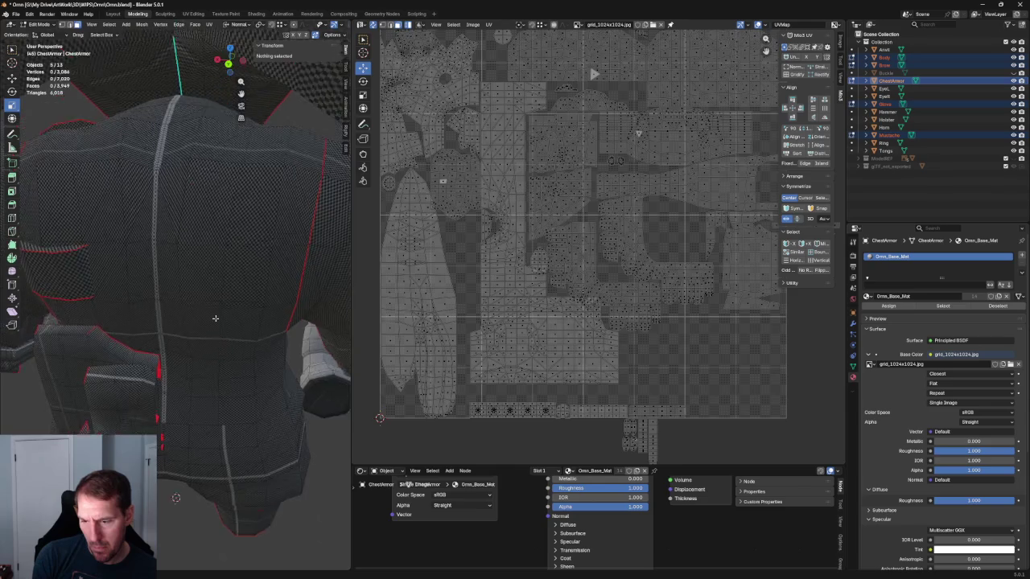
# Step: Orbit and zoom around the torso to inspect the seam
pyautogui.scroll(3, 223, 293)
pyautogui.scroll(2, 223, 276)
pyautogui.scroll(2, 226, 279)
pyautogui.moveTo(226, 279)
pyautogui.mouseDown(button='middle')
pyautogui.moveTo(219, 338)
pyautogui.moveTo(289, 316)
pyautogui.moveTo(231, 329)
pyautogui.moveTo(250, 330)
pyautogui.mouseUp(button='middle')
pyautogui.scroll(-5, 231, 329)
pyautogui.scroll(-4, 231, 329)
pyautogui.scroll(5, 250, 330)
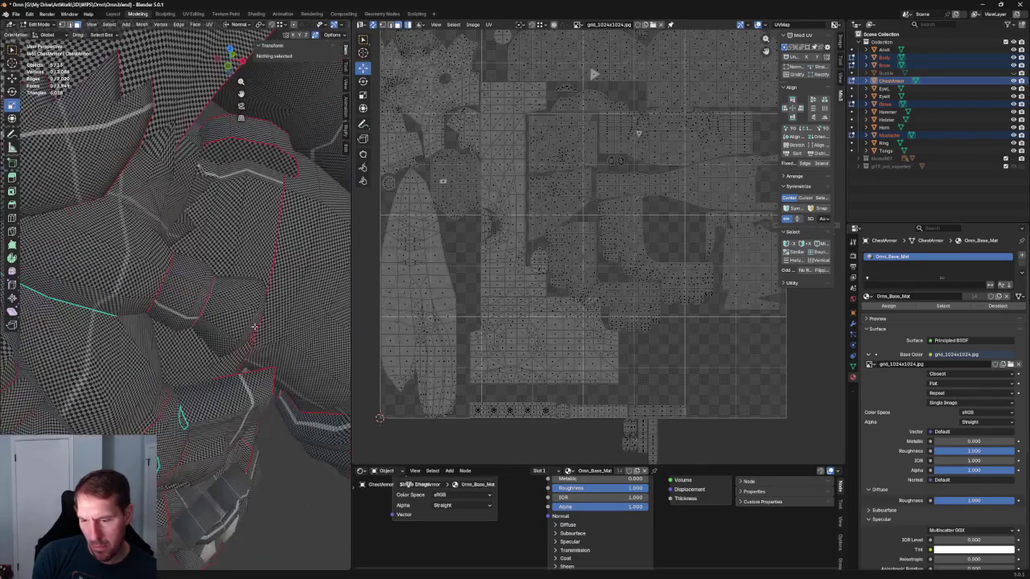
pyautogui.scroll(2, 523, 291)
# Step: Nudge the L-shaped island about 0.004 in X and 0.0026 down, then return to Object Mode
pyautogui.moveTo(508, 271); pyautogui.dragTo(531, 223, button='middle')
pyautogui.click(510, 330)
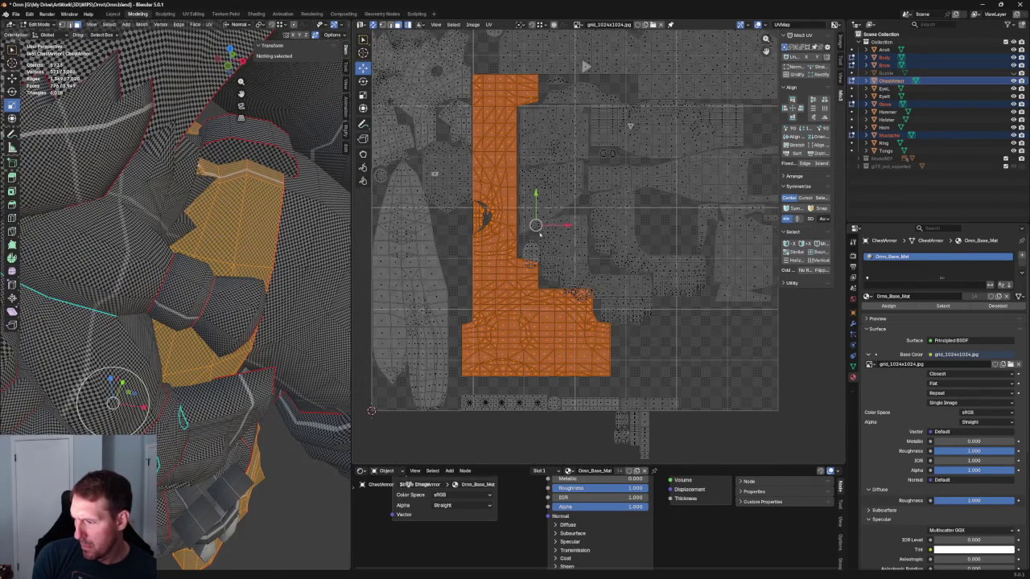
pyautogui.press('g')
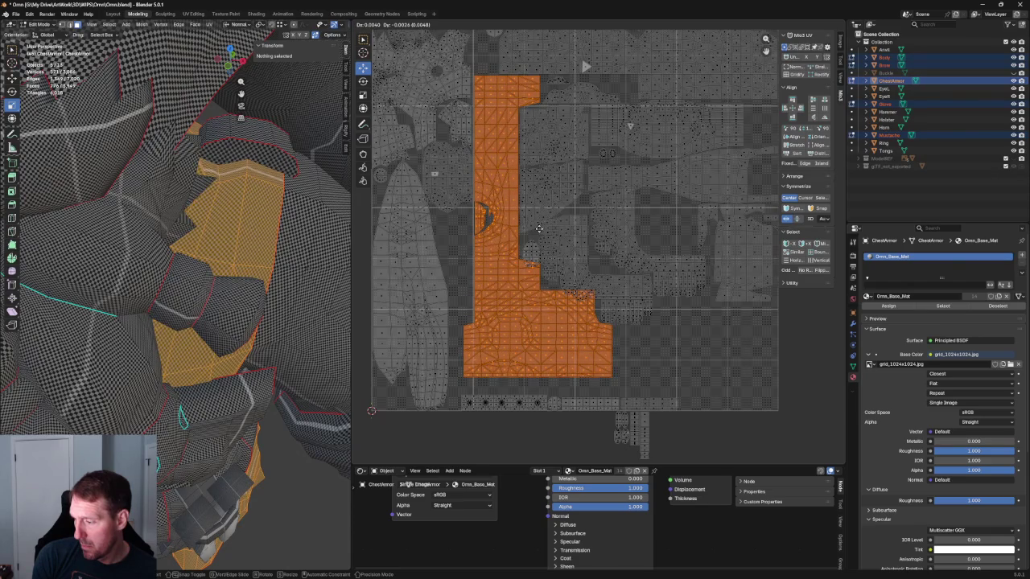
pyautogui.click(538, 229)
pyautogui.scroll(3, 563, 266)
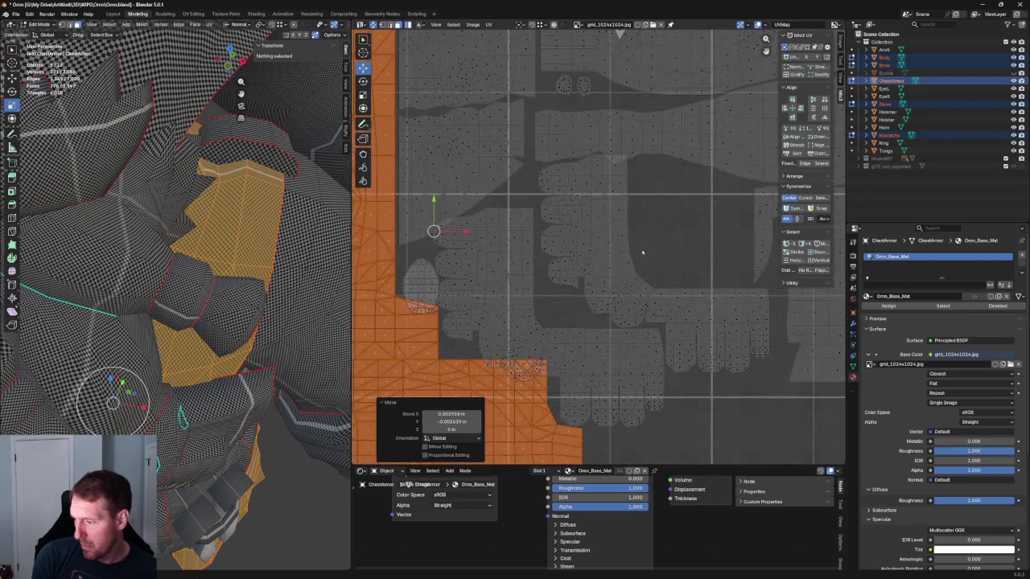
pyautogui.click(578, 303)
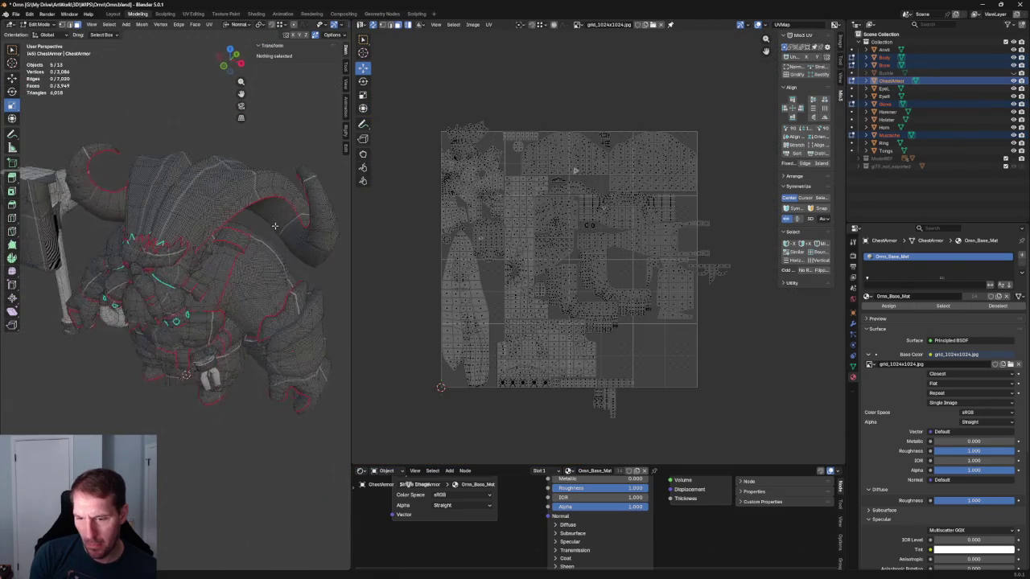
pyautogui.scroll(5, 198, 243)
pyautogui.scroll(2, 197, 243)
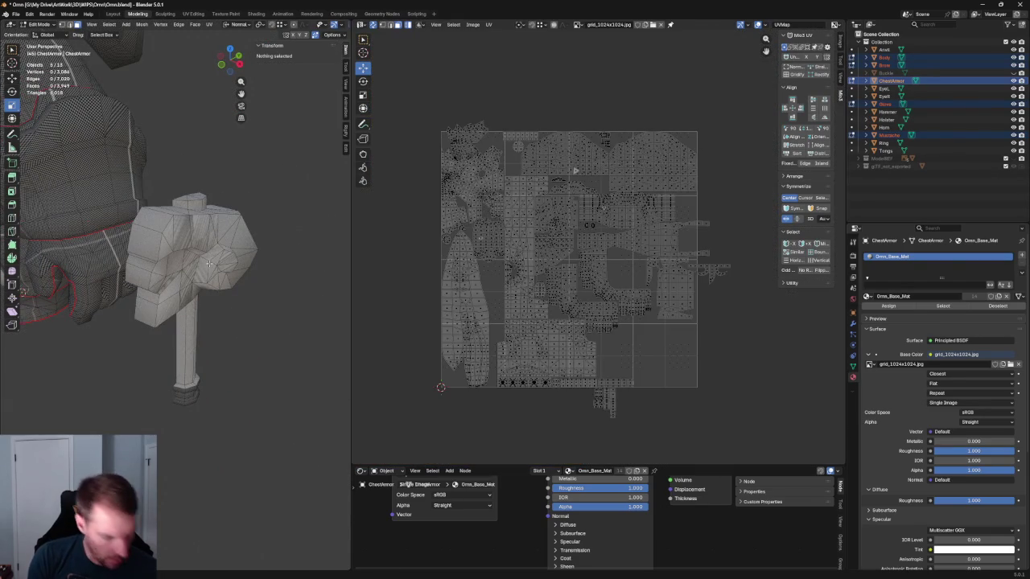
pyautogui.press('Tab')
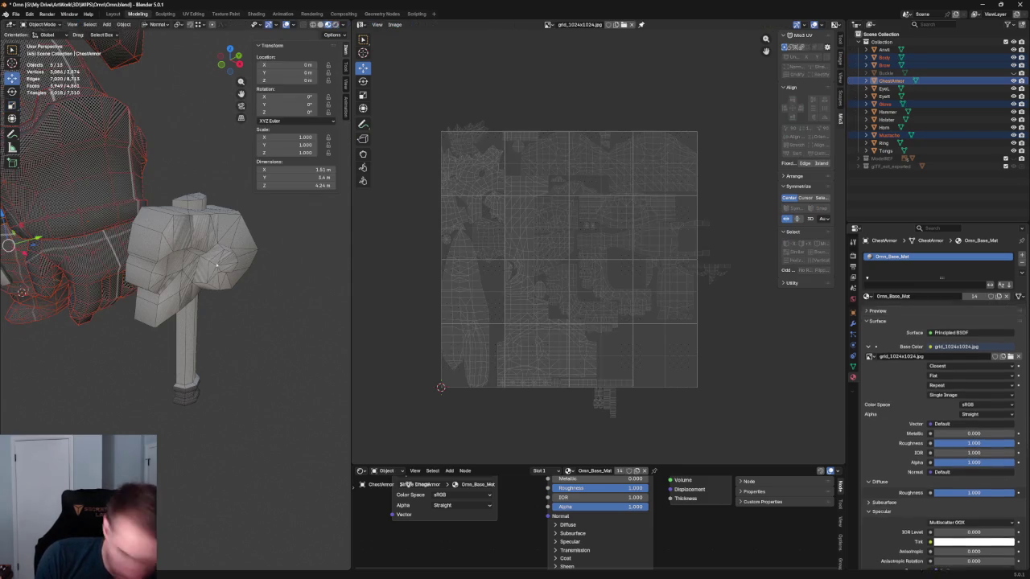
# Step: Select the hammer, unwrap all its mesh faces in Edit Mode, then deselect everything
pyautogui.click(241, 250)
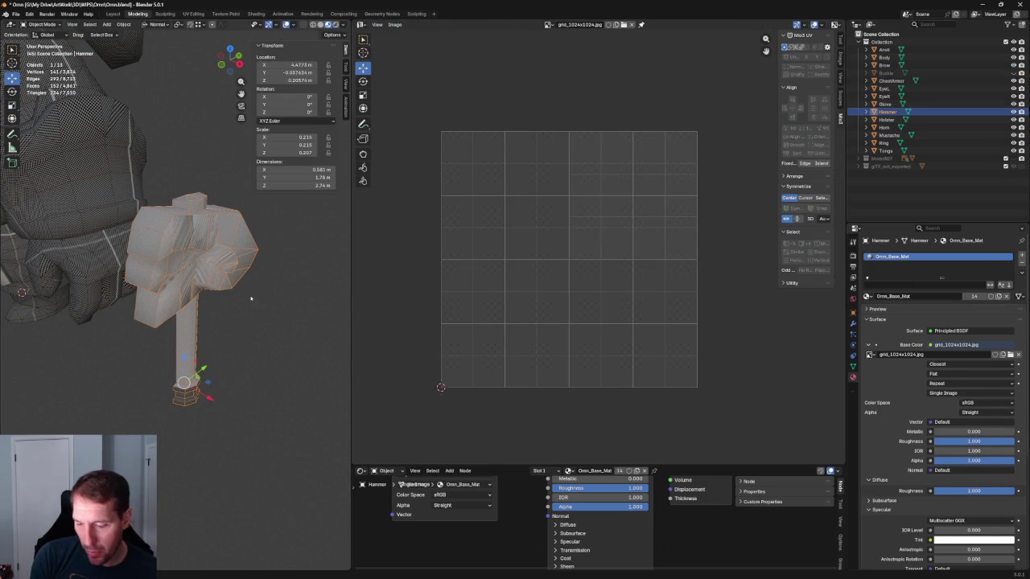
pyautogui.moveTo(223, 298); pyautogui.dragTo(233, 294, button='middle')
pyautogui.scroll(5, 233, 294)
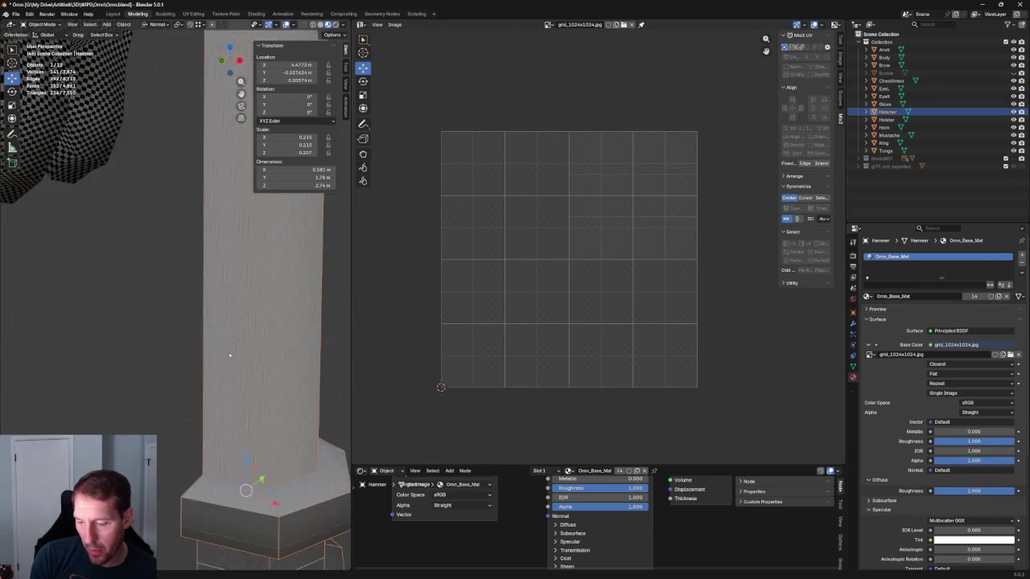
pyautogui.scroll(-5, 248, 291)
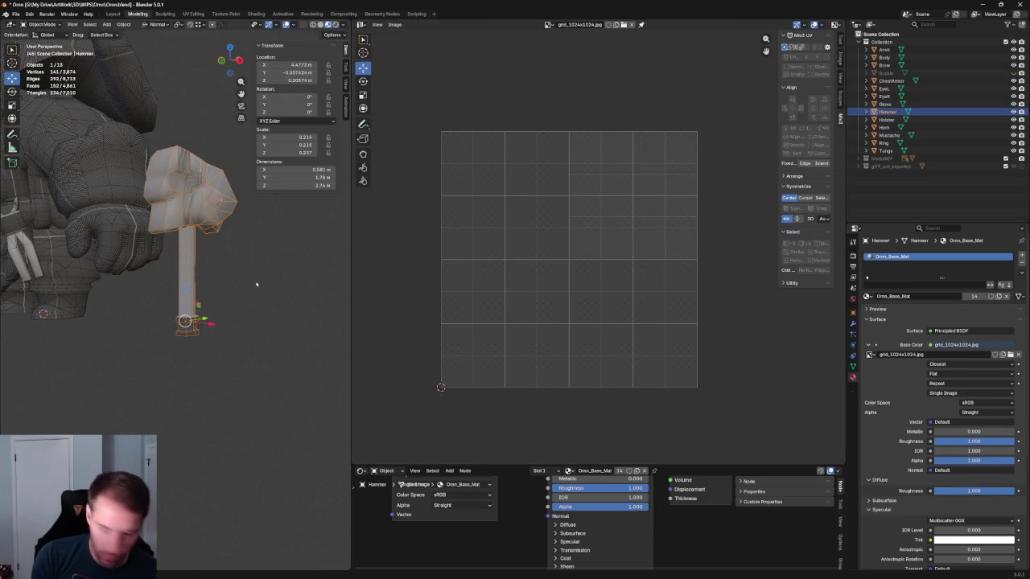
pyautogui.press('Tab')
pyautogui.press('a')
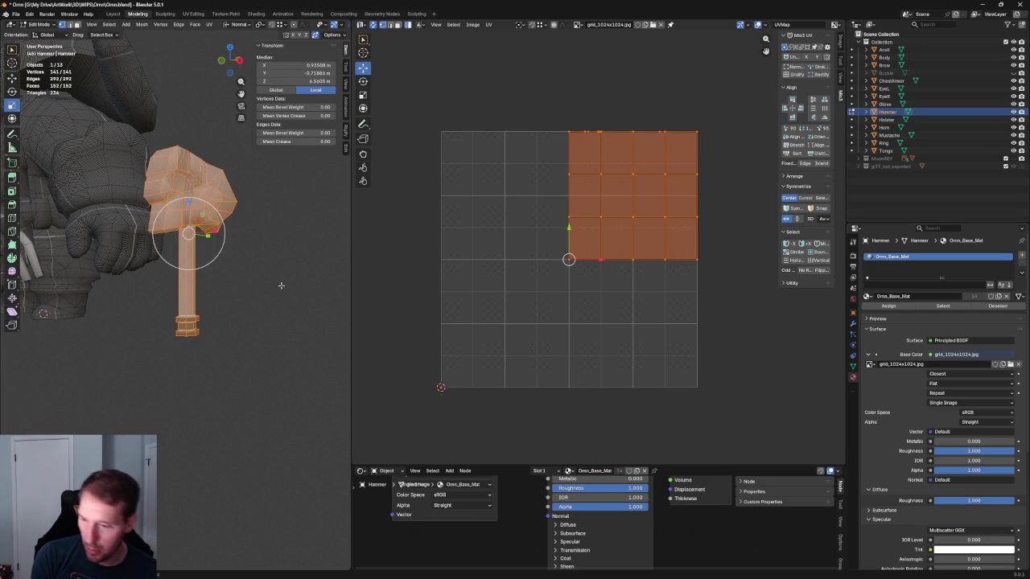
pyautogui.press('u')
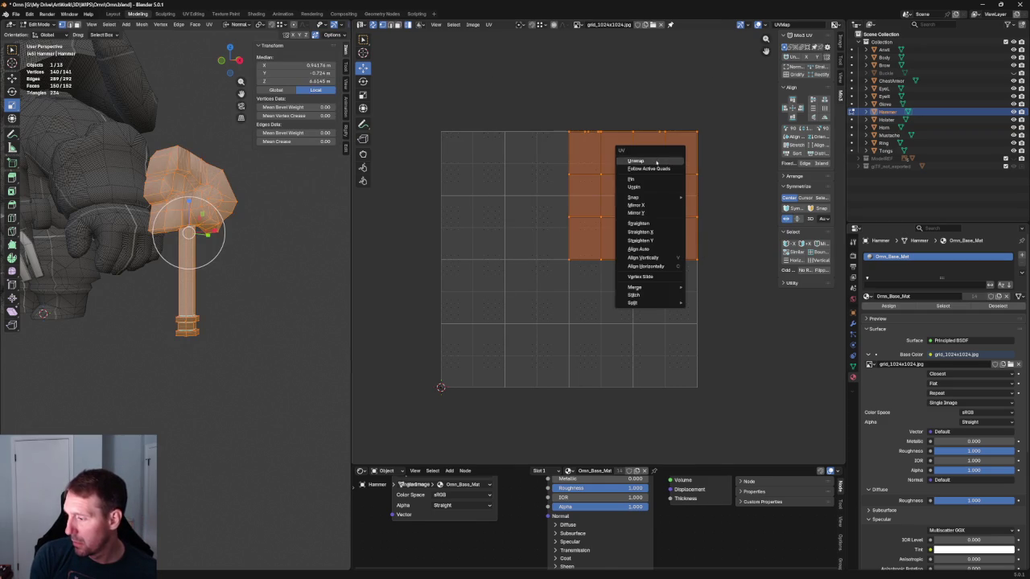
pyautogui.click(652, 161)
pyautogui.click(535, 313)
pyautogui.scroll(3, 505, 331)
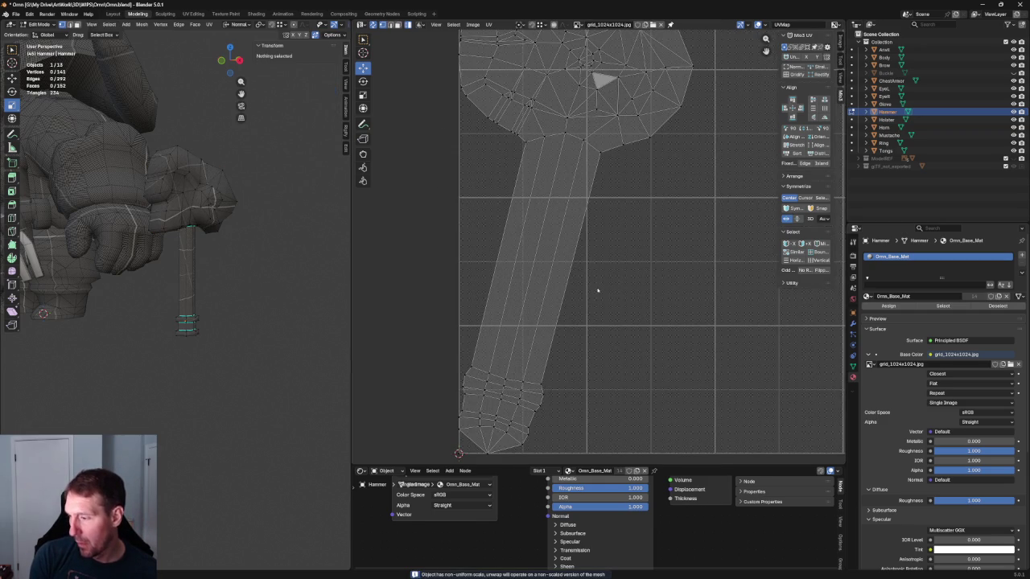
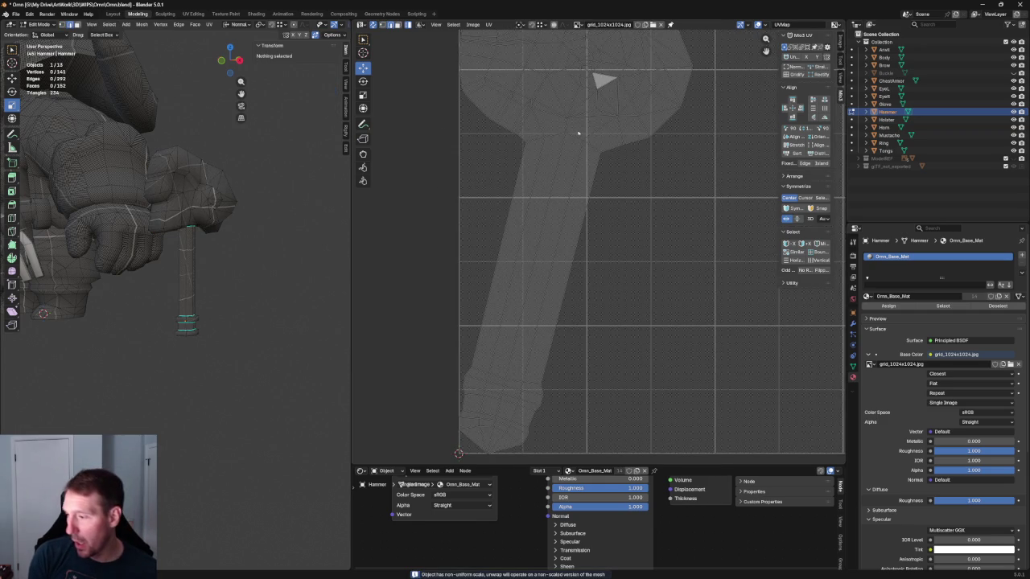
# Step: Select the edge loop running down the hammer handle
pyautogui.press('a')
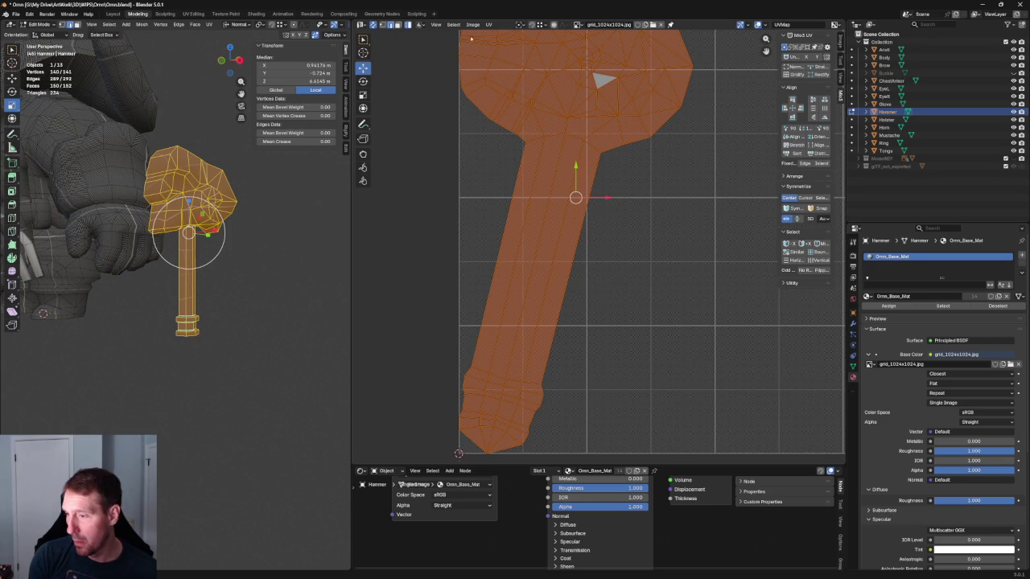
pyautogui.click(574, 136)
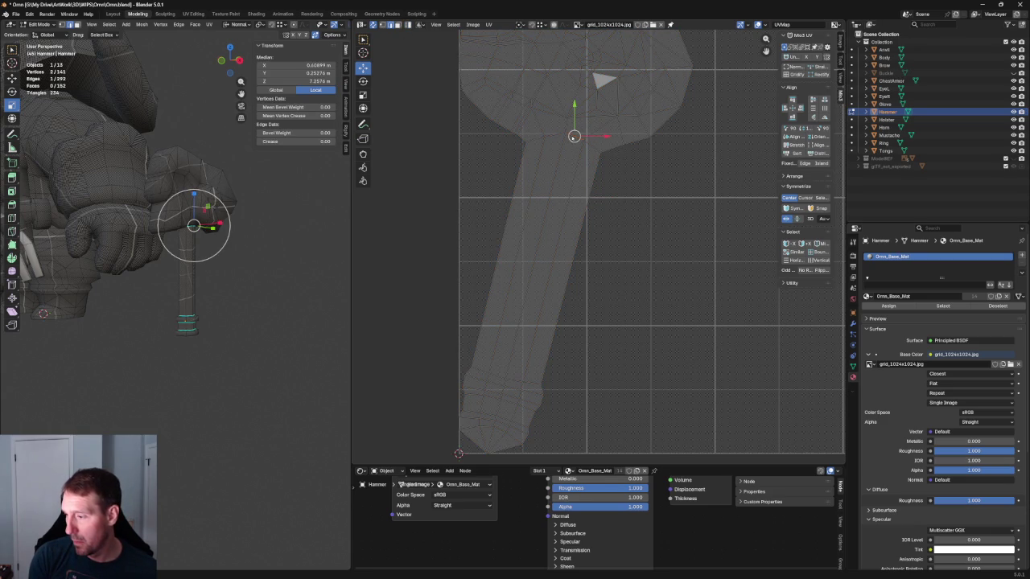
pyautogui.keyDown('shift'); pyautogui.click(536, 138); pyautogui.keyUp('shift')
pyautogui.keyDown('shift'); pyautogui.click(593, 166); pyautogui.keyUp('shift')
pyautogui.scroll(2, 584, 276)
pyautogui.moveTo(602, 184); pyautogui.dragTo(523, 336, button='middle')
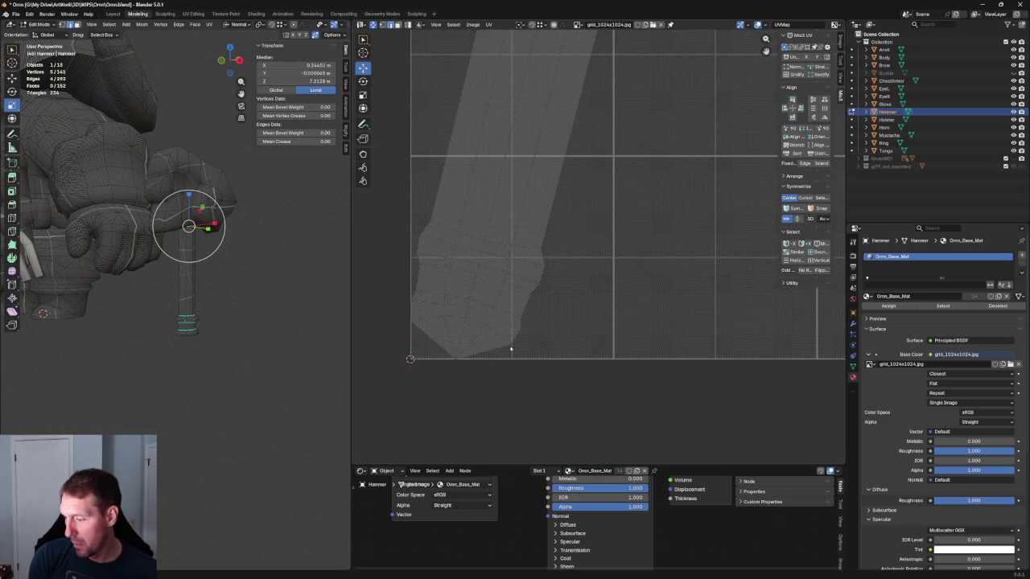
pyautogui.keyDown('shift'); pyautogui.click(487, 330); pyautogui.keyUp('shift')
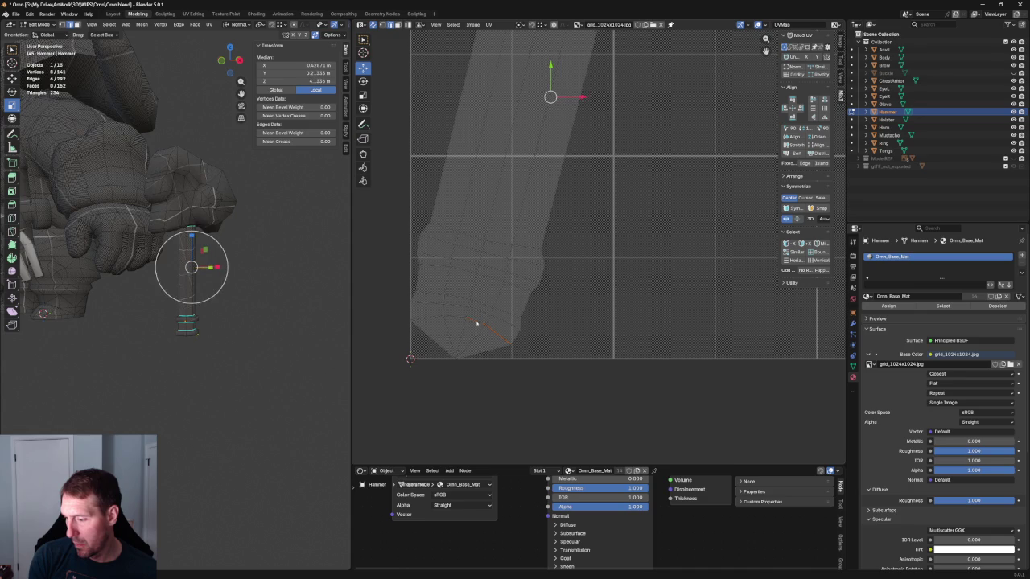
pyautogui.moveTo(432, 324); pyautogui.dragTo(527, 326, button='middle')
pyautogui.scroll(-2, 528, 327)
pyautogui.scroll(-2, 527, 327)
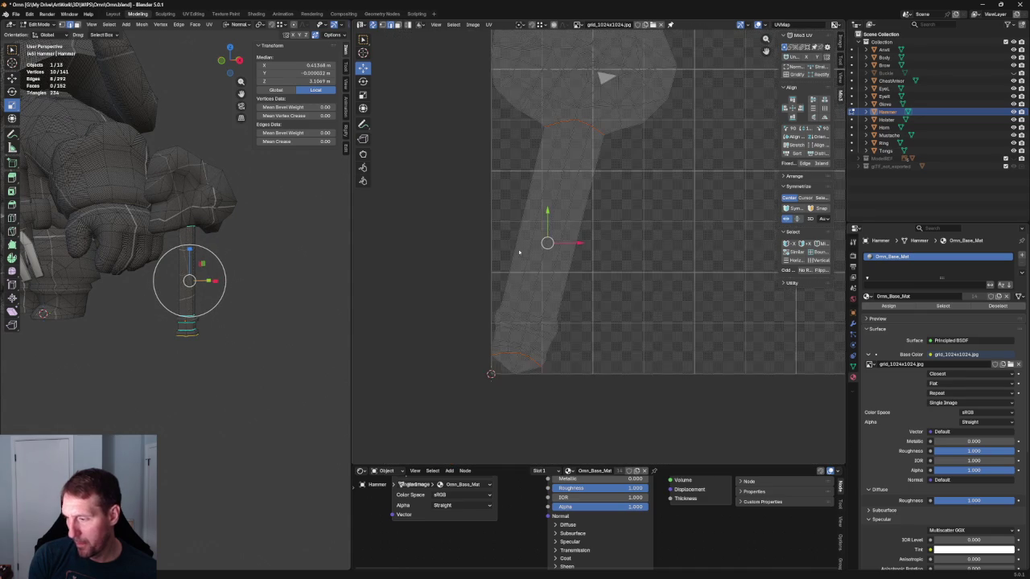
# Step: Select the whole hammer and unwrap its UVs
pyautogui.hotkey('ctrl', 'e')
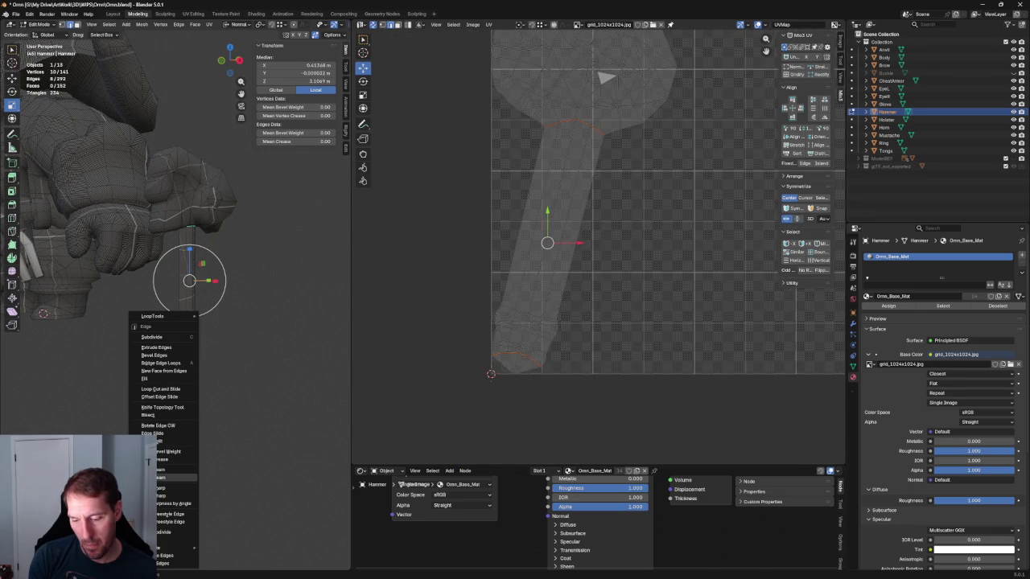
pyautogui.scroll(-3, 600, 242)
pyautogui.press('a')
pyautogui.press('u')
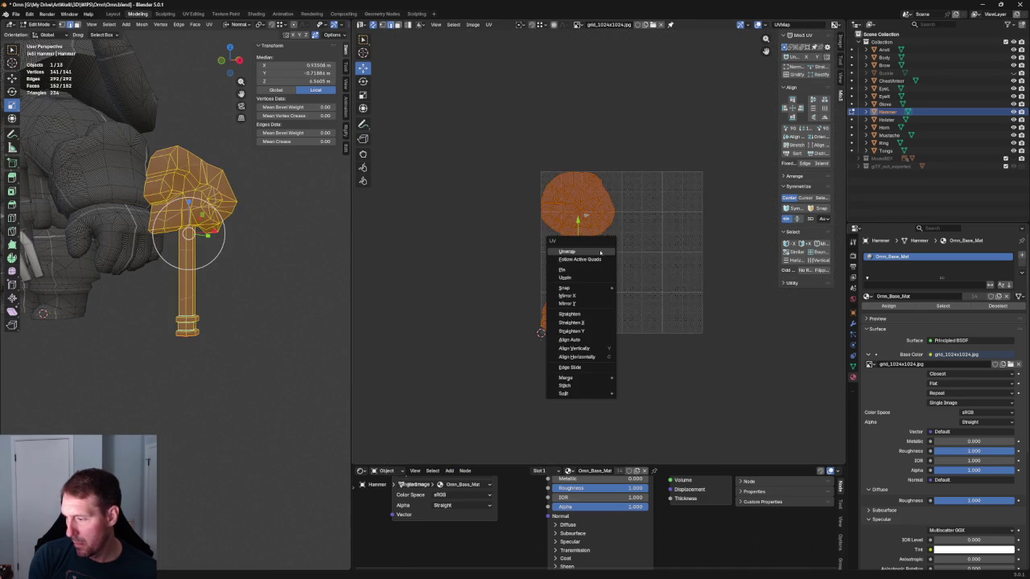
pyautogui.click(582, 252)
# Step: Select the head island's boundary edges and mark them as a seam
pyautogui.scroll(3, 491, 278)
pyautogui.scroll(2, 547, 242)
pyautogui.click(572, 224)
pyautogui.keyDown('shift'); pyautogui.click(571, 242); pyautogui.keyUp('shift')
pyautogui.keyDown('shift'); pyautogui.click(555, 289); pyautogui.keyUp('shift')
pyautogui.keyDown('shift'); pyautogui.click(528, 322); pyautogui.keyUp('shift')
pyautogui.keyDown('shift'); pyautogui.click(532, 275); pyautogui.keyUp('shift')
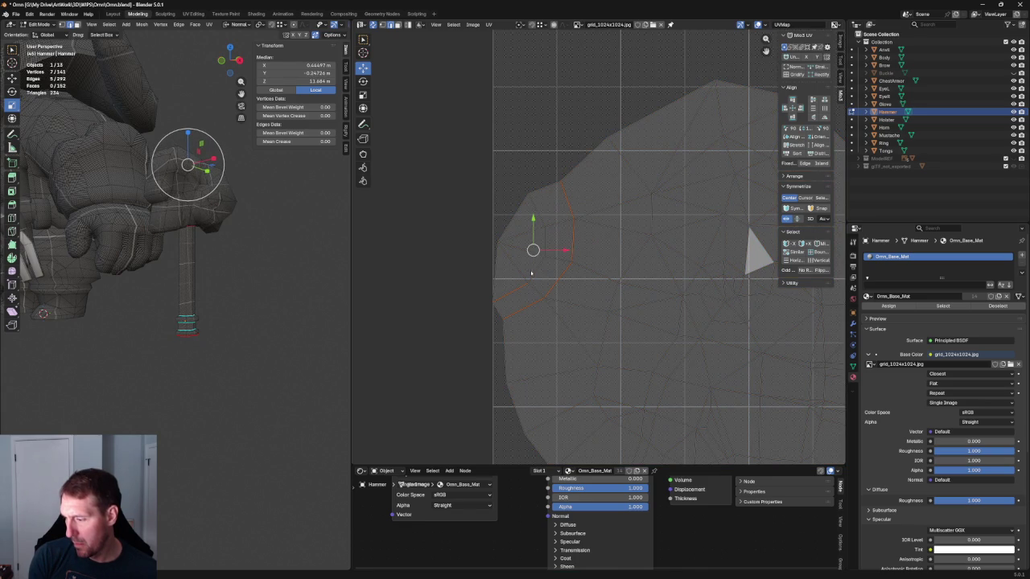
pyautogui.press('Home')
pyautogui.rightClick(531, 234)
pyautogui.hotkey('ctrl', 'e')
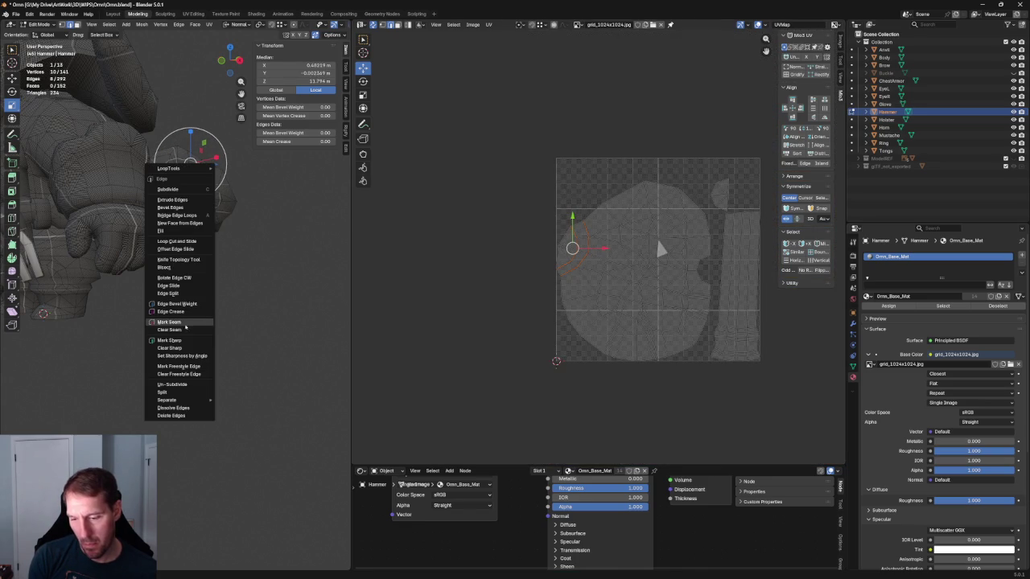
pyautogui.click(169, 322)
# Step: Re-unwrap all hammer UVs with the new seam, then deselect everything
pyautogui.moveTo(493, 147); pyautogui.dragTo(762, 391)
pyautogui.press('u')
pyautogui.click(667, 326)
pyautogui.click(747, 412)
pyautogui.scroll(1, 616, 308)
pyautogui.scroll(2, 621, 310)
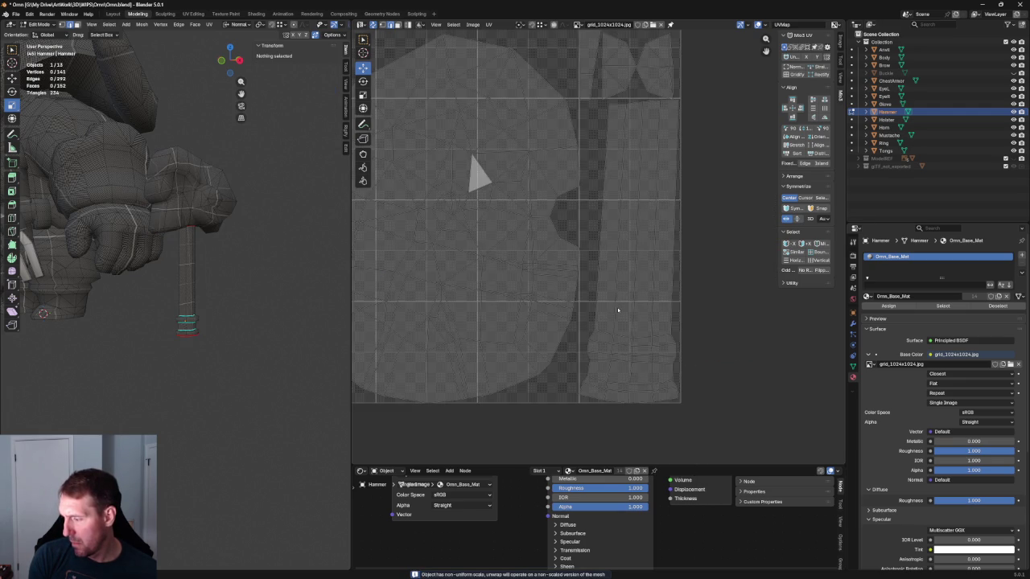
# Step: Select two hammer head edges where the head meets the handle
pyautogui.scroll(3, 252, 315)
pyautogui.scroll(2, 211, 300)
pyautogui.scroll(-3, 211, 301)
pyautogui.scroll(3, 217, 270)
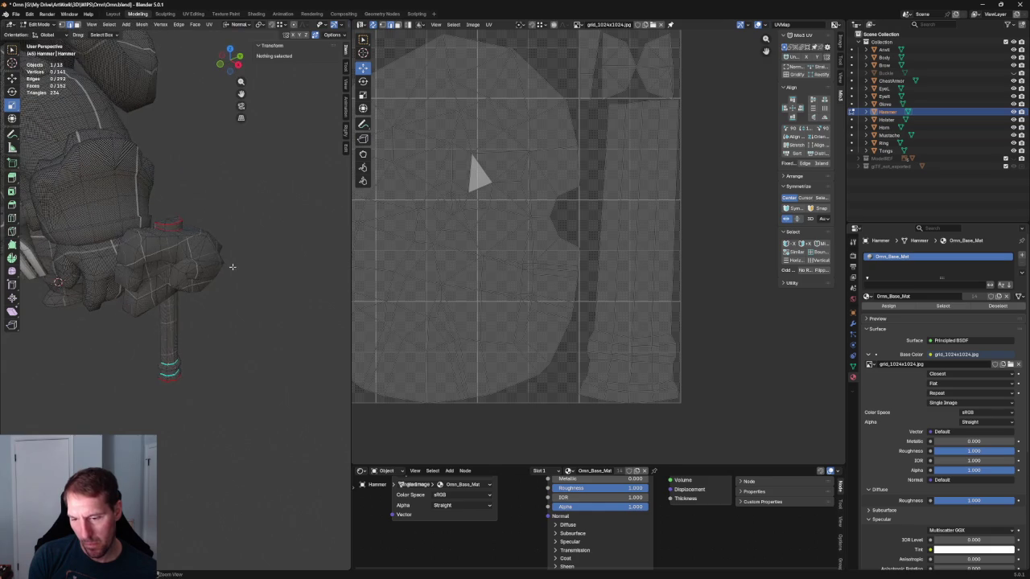
pyautogui.scroll(2, 192, 270)
pyautogui.moveTo(197, 269)
pyautogui.mouseDown(button='middle')
pyautogui.moveTo(156, 295)
pyautogui.moveTo(221, 308)
pyautogui.moveTo(164, 188)
pyautogui.moveTo(147, 305)
pyautogui.mouseUp(button='middle')
pyautogui.click(160, 308)
pyautogui.scroll(5, 164, 188)
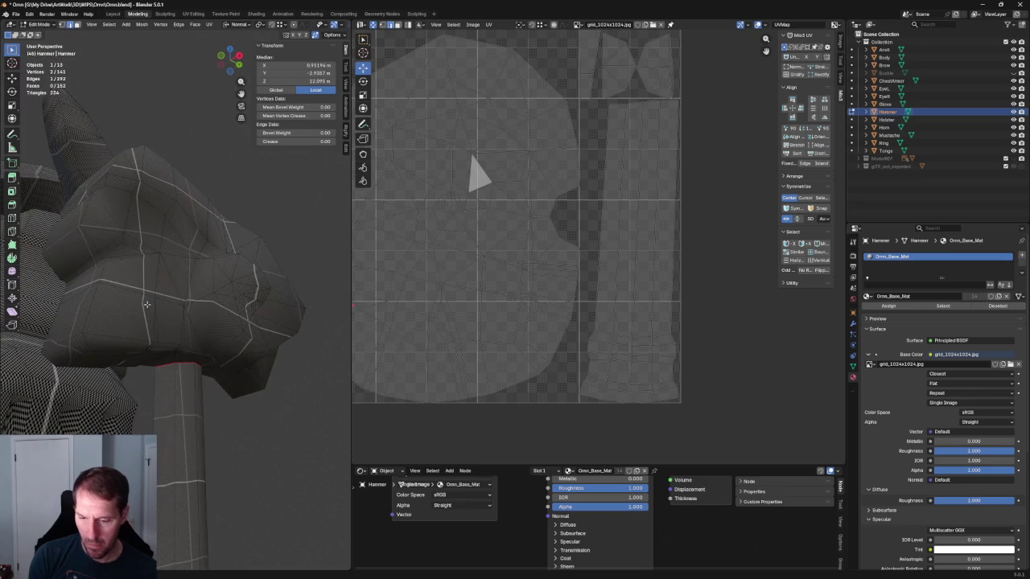
pyautogui.keyDown('shift'); pyautogui.click(84, 360); pyautogui.keyUp('shift')
# Step: Add edges on the head's far side and mark all selected edges as seam
pyautogui.scroll(-4, 84, 356)
pyautogui.moveTo(84, 356); pyautogui.dragTo(206, 360, button='middle')
pyautogui.scroll(3, 206, 360)
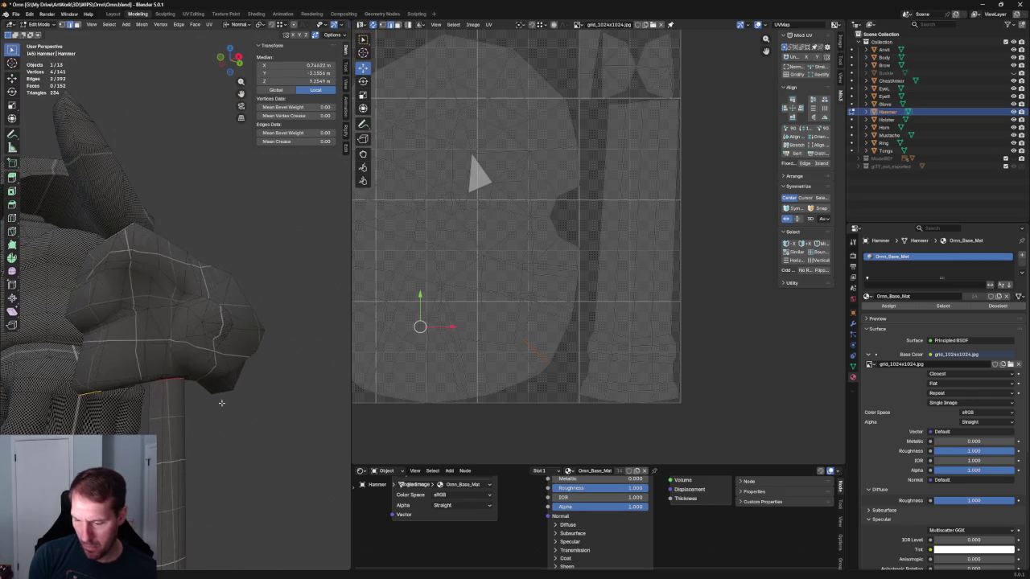
pyautogui.moveTo(235, 401)
pyautogui.mouseDown(button='middle')
pyautogui.moveTo(270, 402)
pyautogui.moveTo(266, 418)
pyautogui.moveTo(244, 382)
pyautogui.moveTo(234, 400)
pyautogui.moveTo(193, 396)
pyautogui.mouseUp(button='middle')
pyautogui.keyDown('ctrl'); pyautogui.keyDown('alt'); pyautogui.click(188, 400); pyautogui.keyUp('alt'); pyautogui.keyUp('ctrl')
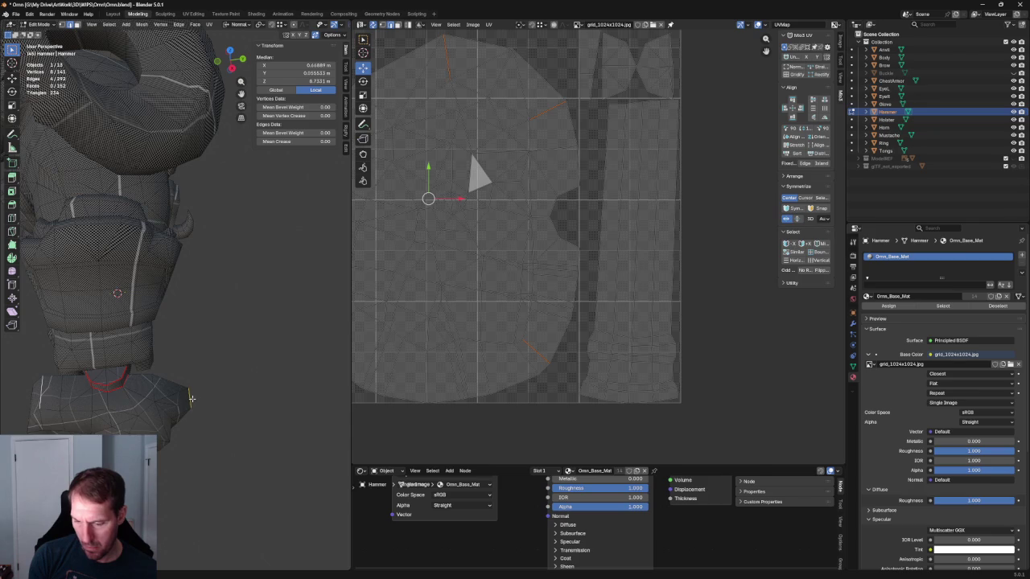
pyautogui.rightClick(192, 399)
pyautogui.click(180, 398)
# Step: Return to the whole-hammer view and box-select the head's UV island
pyautogui.moveTo(224, 379)
pyautogui.mouseDown(button='middle')
pyautogui.moveTo(233, 306)
pyautogui.moveTo(218, 288)
pyautogui.moveTo(242, 298)
pyautogui.moveTo(290, 281)
pyautogui.mouseUp(button='middle')
pyautogui.scroll(-5, 654, 258)
pyautogui.scroll(5, 658, 236)
pyautogui.scroll(-3, 531, 177)
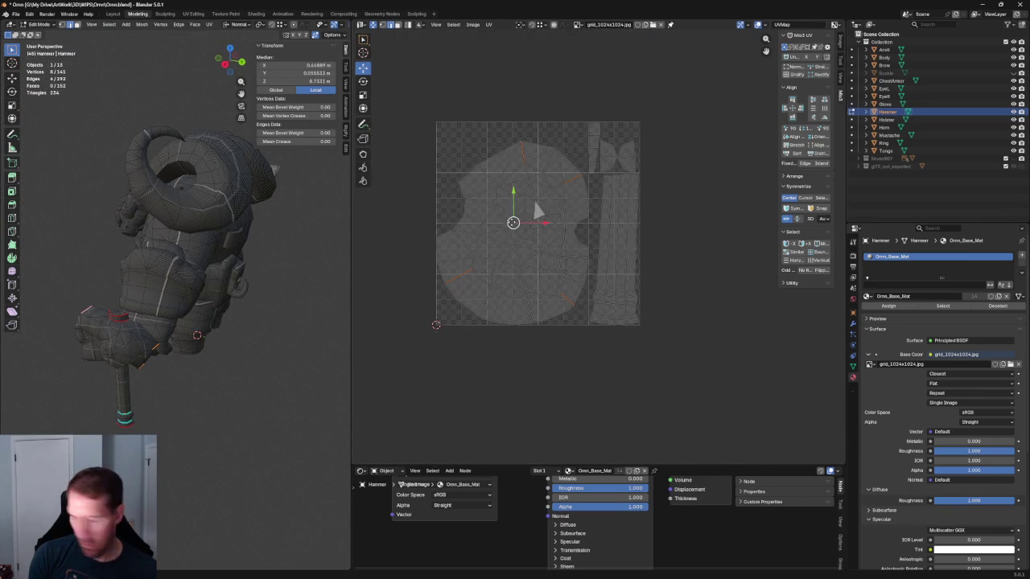
pyautogui.moveTo(412, 127); pyautogui.dragTo(581, 354)
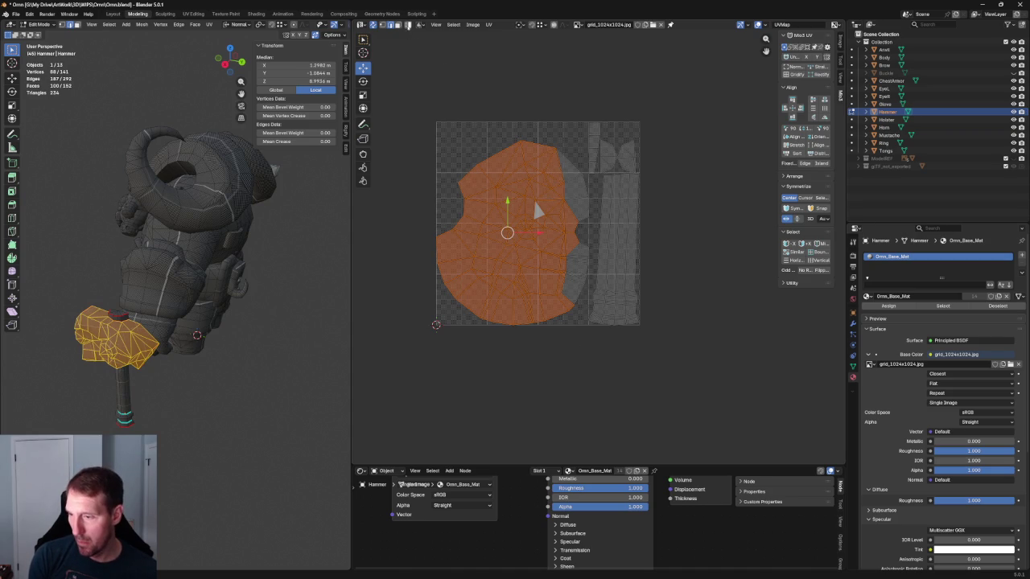
# Step: Re-unwrap the linked head islands and shift them to the left
pyautogui.hotkey('ctrl', 'l')
pyautogui.press('u')
pyautogui.click(492, 203)
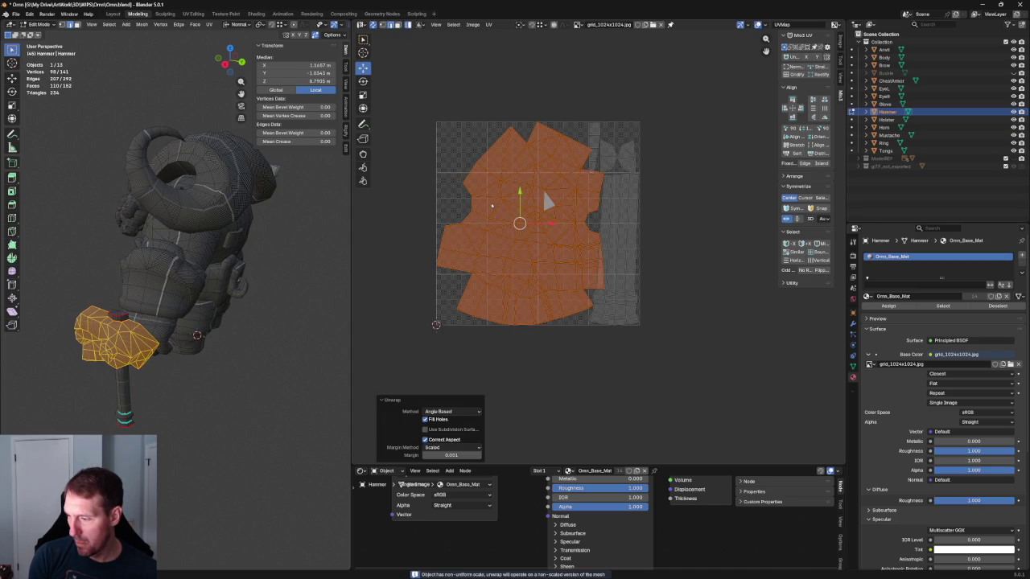
pyautogui.moveTo(547, 201)
pyautogui.mouseDown()
pyautogui.moveTo(496, 203)
pyautogui.moveTo(466, 218)
pyautogui.mouseUp()
pyautogui.hotkey('shift', 'space')
pyautogui.press('r')
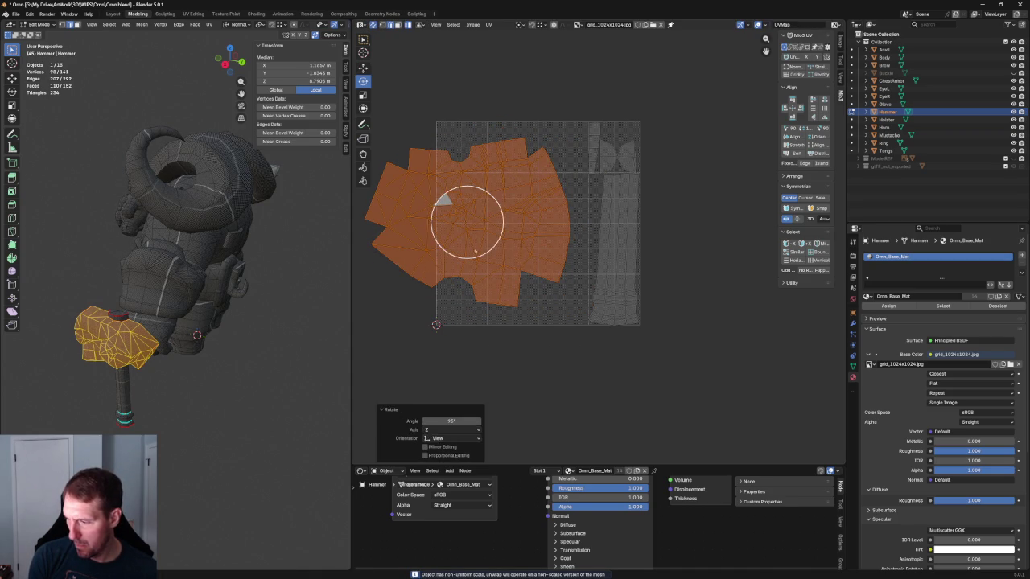
# Step: Brush-select the hammer head UV islands and rotate them around
pyautogui.hotkey('alt', 'a')
pyautogui.scroll(1, 528, 298)
pyautogui.moveTo(490, 248); pyautogui.dragTo(536, 301, button='middle')
pyautogui.scroll(2, 545, 276)
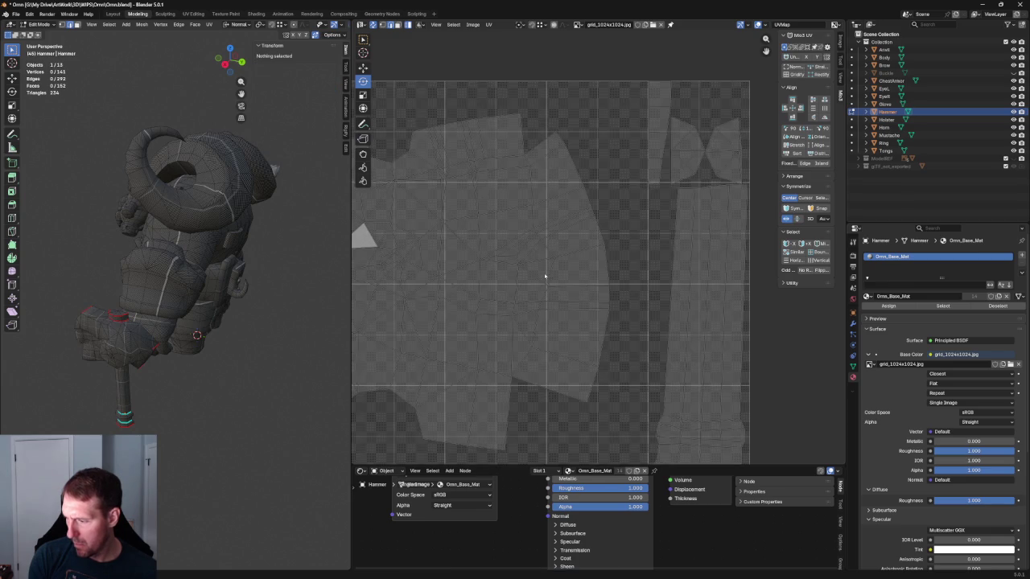
pyautogui.scroll(-2, 545, 276)
pyautogui.press('c')
pyautogui.click(443, 266)
pyautogui.scroll(-2, 523, 276)
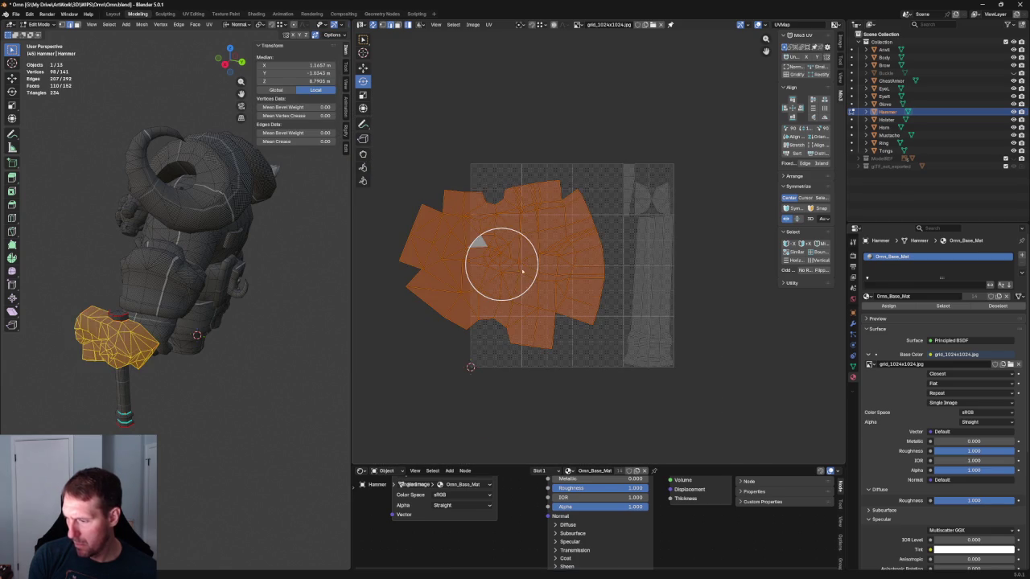
pyautogui.press('Escape')
pyautogui.press('r')
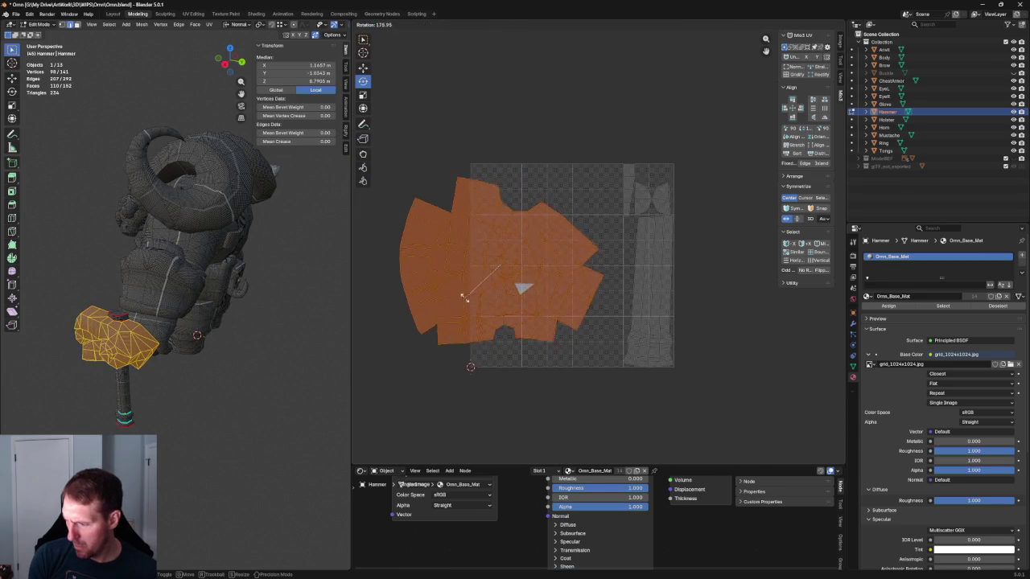
pyautogui.click(465, 296)
pyautogui.press('c')
# Step: Brush-select the left group of head islands and move them further left
pyautogui.press('Escape')
pyautogui.hotkey('alt', 'a')
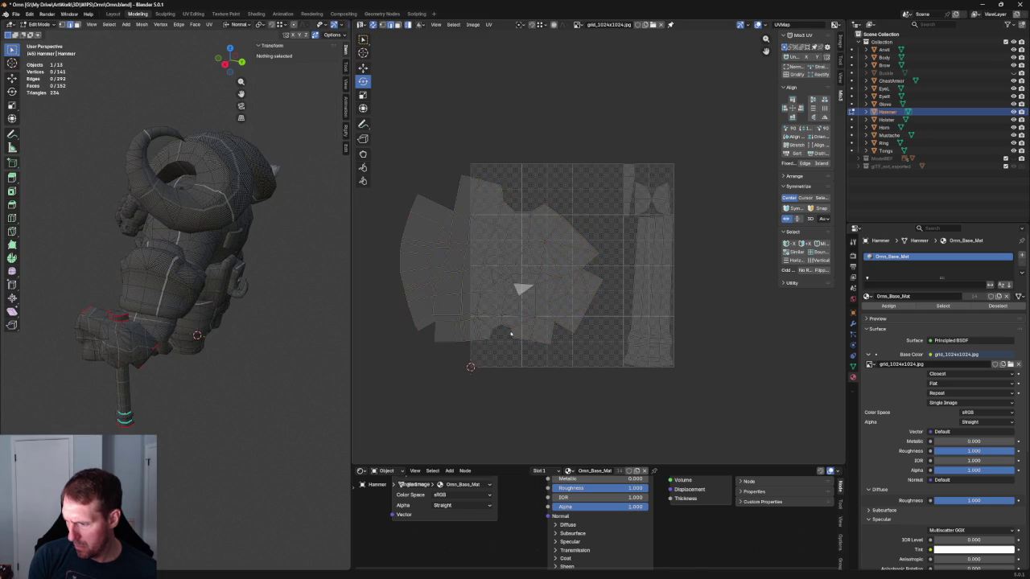
pyautogui.scroll(2, 535, 306)
pyautogui.scroll(1, 550, 316)
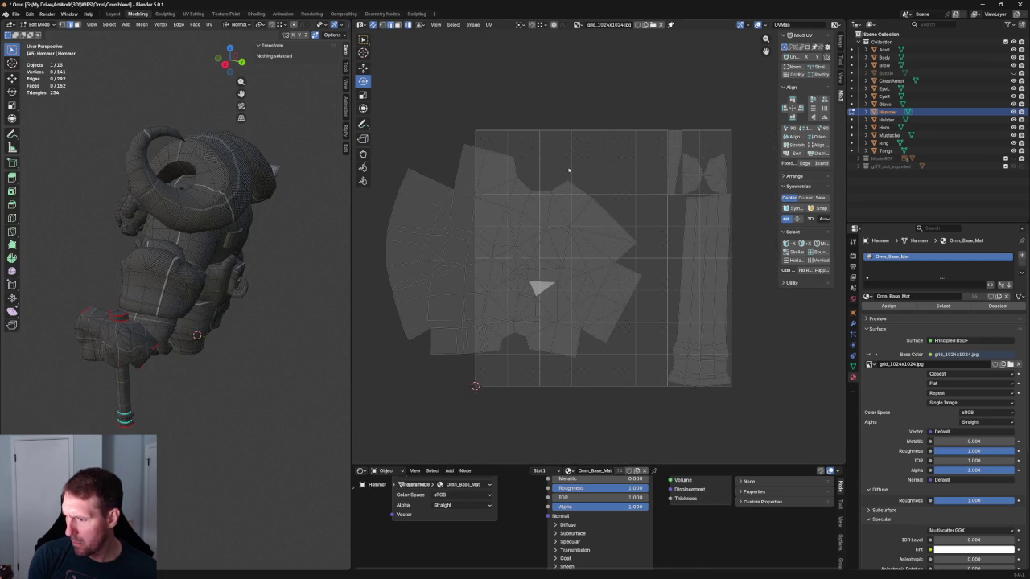
pyautogui.scroll(-2, 568, 168)
pyautogui.press('c')
pyautogui.moveTo(543, 208)
pyautogui.mouseDown()
pyautogui.moveTo(535, 252)
pyautogui.moveTo(461, 256)
pyautogui.moveTo(472, 232)
pyautogui.moveTo(474, 241)
pyautogui.mouseUp()
pyautogui.press('Escape')
pyautogui.hotkey('shift', 'space')
pyautogui.press('g')
pyautogui.hotkey('shift', 'space')
# Step: Rotate those islands about 176°, then box-select the whole head island
pyautogui.press('r')
pyautogui.hotkey('alt', 'a')
pyautogui.scroll(3, 474, 242)
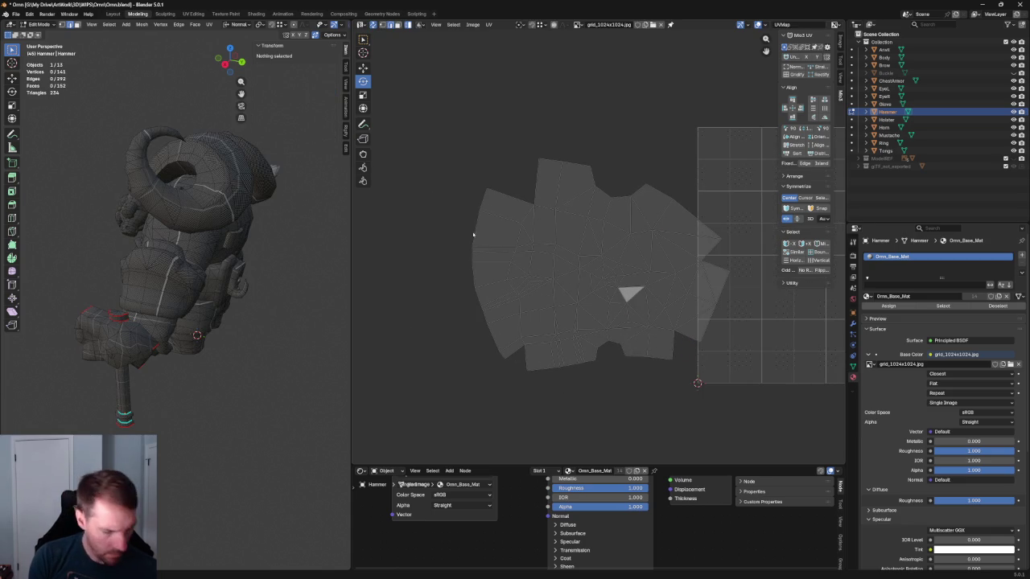
pyautogui.moveTo(443, 161); pyautogui.dragTo(506, 391)
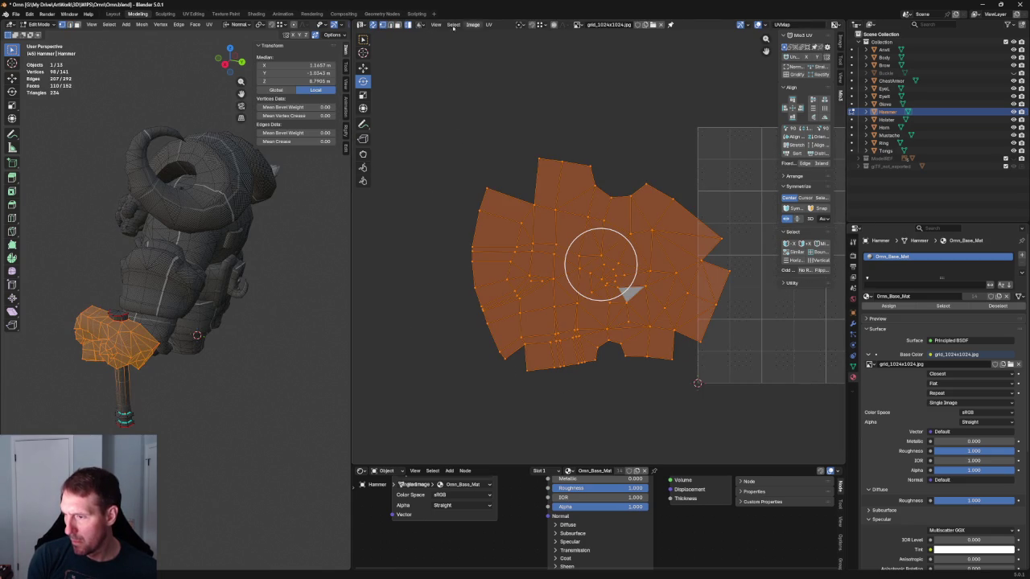
# Step: Select the island's left column and straighten it into a vertical line
pyautogui.moveTo(413, 164); pyautogui.dragTo(506, 391)
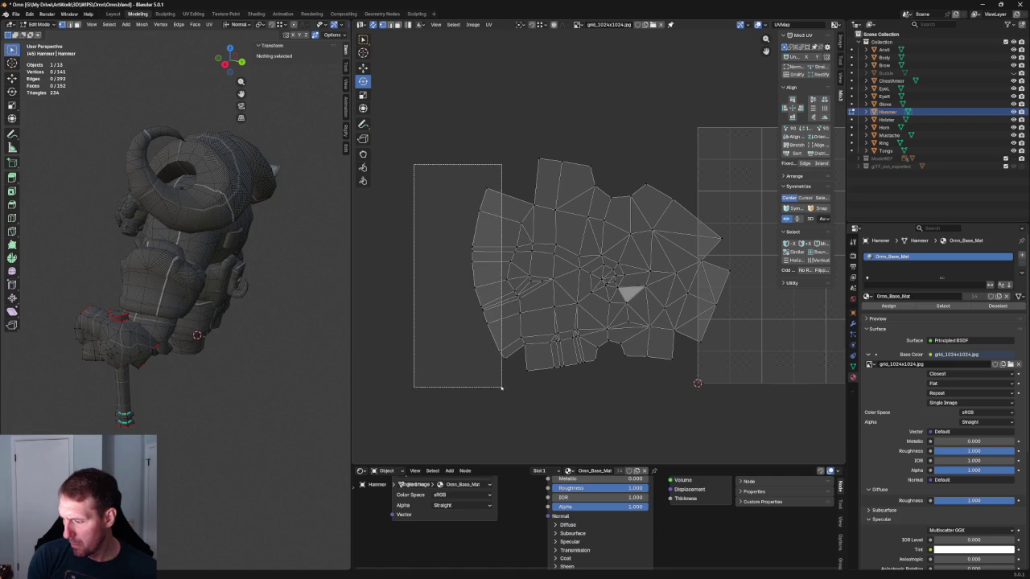
pyautogui.moveTo(478, 322); pyautogui.dragTo(506, 385)
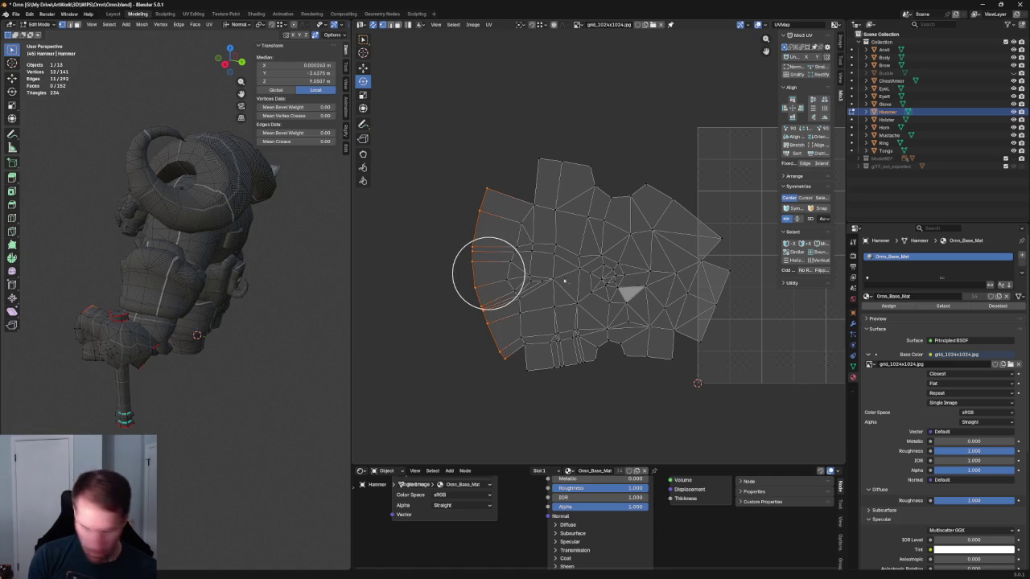
pyautogui.hotkey('shift', 'w')
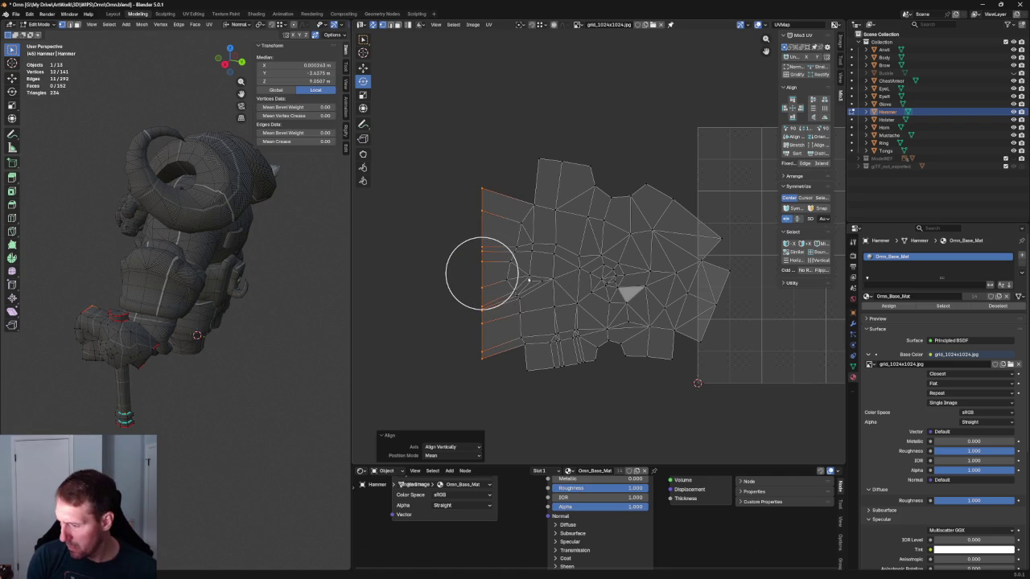
pyautogui.click(523, 368)
pyautogui.scroll(-1, 494, 242)
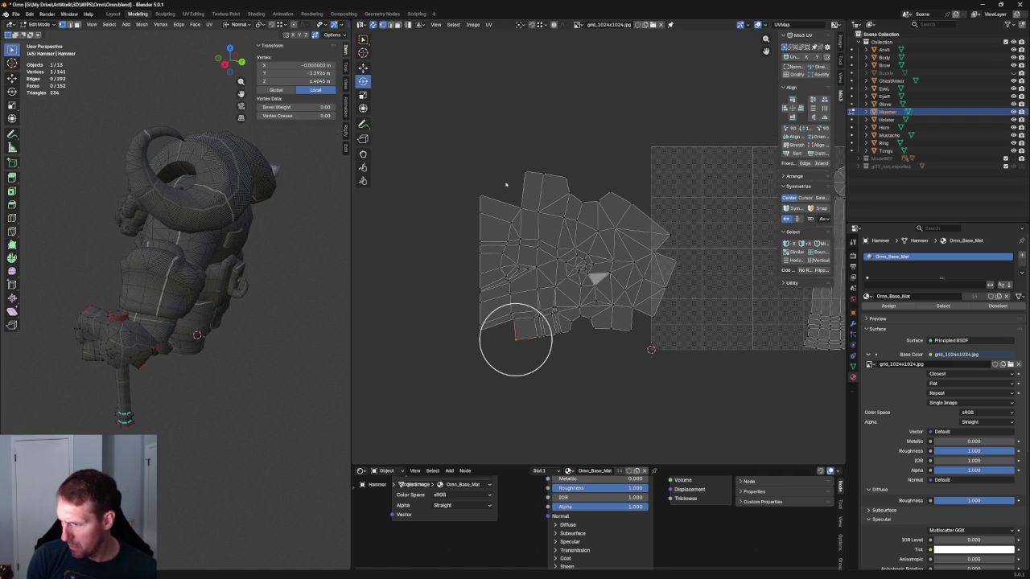
# Step: Align the top-edge vertices horizontally and lift that edge upward
pyautogui.moveTo(511, 161); pyautogui.dragTo(636, 205)
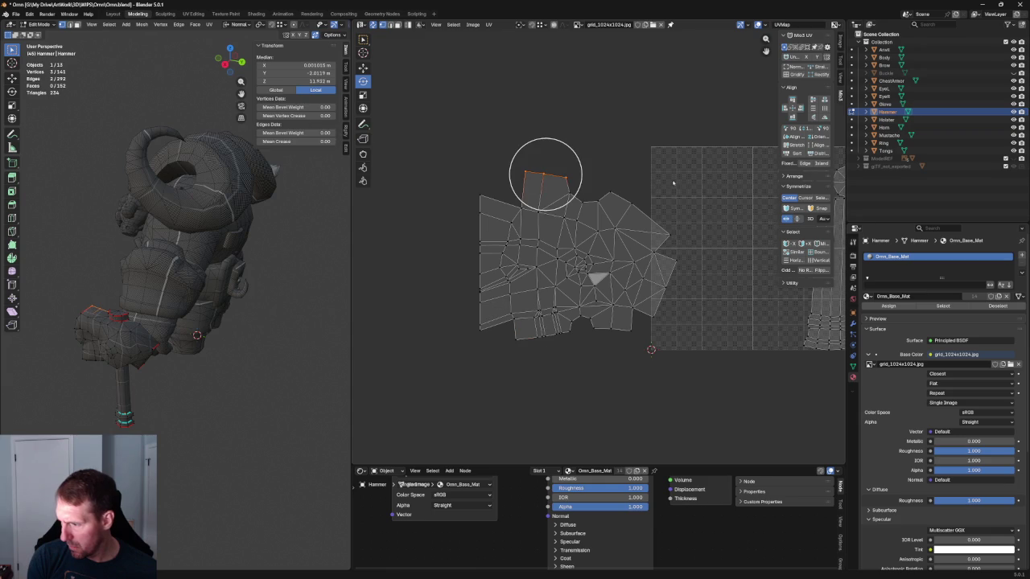
pyautogui.click(664, 239)
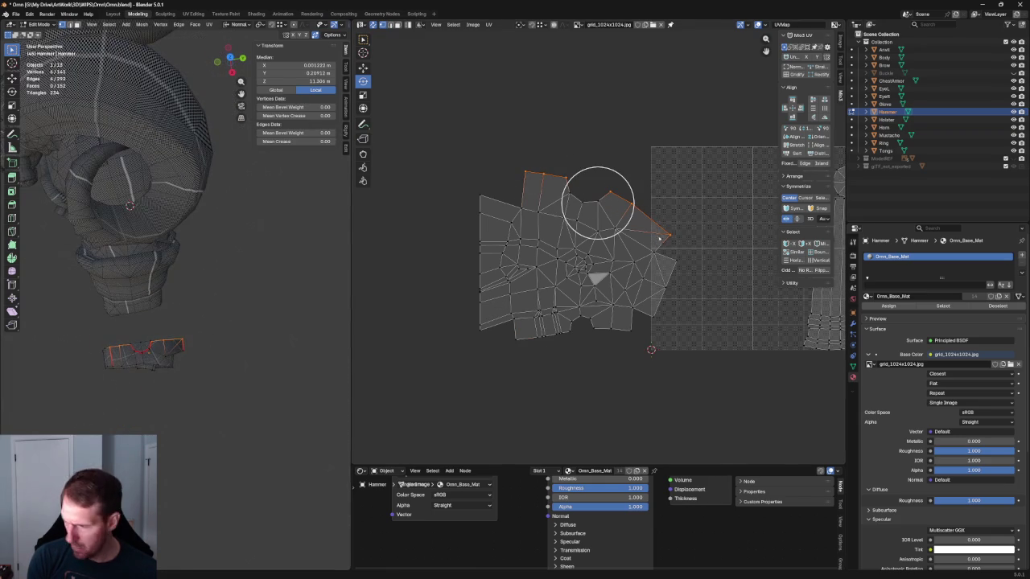
pyautogui.hotkey('shift', 'w')
pyautogui.click(593, 208)
pyautogui.press('g')
pyautogui.press('y')
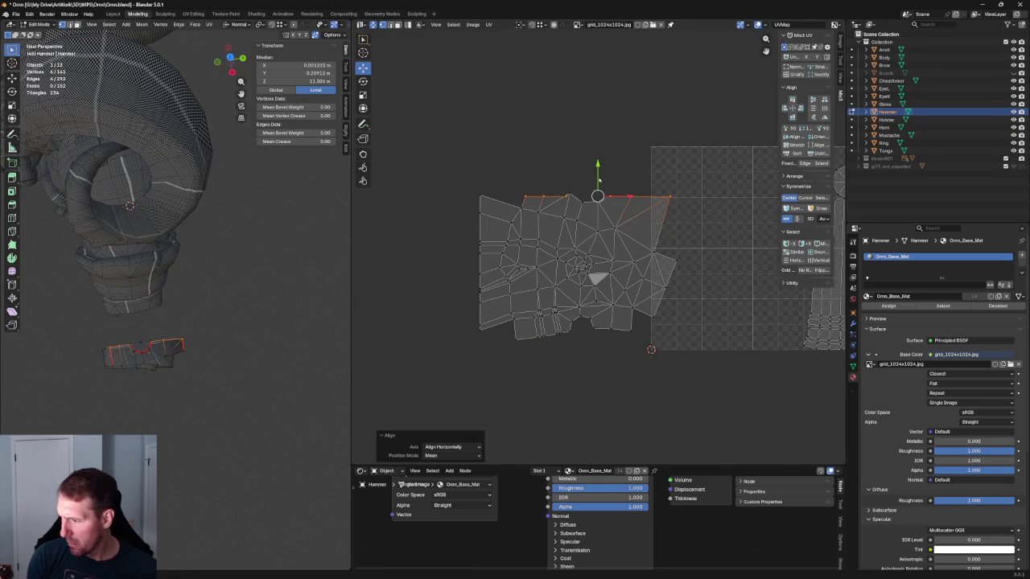
pyautogui.click(598, 156)
pyautogui.hotkey('alt', 'a')
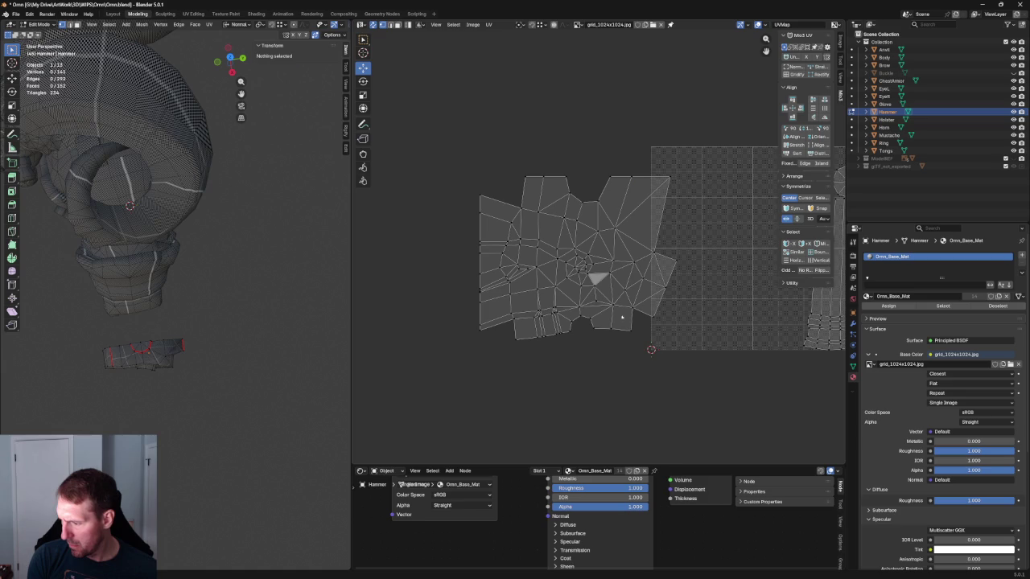
# Step: Align the bottom-edge vertices of the head island horizontally
pyautogui.moveTo(641, 324); pyautogui.dragTo(529, 349)
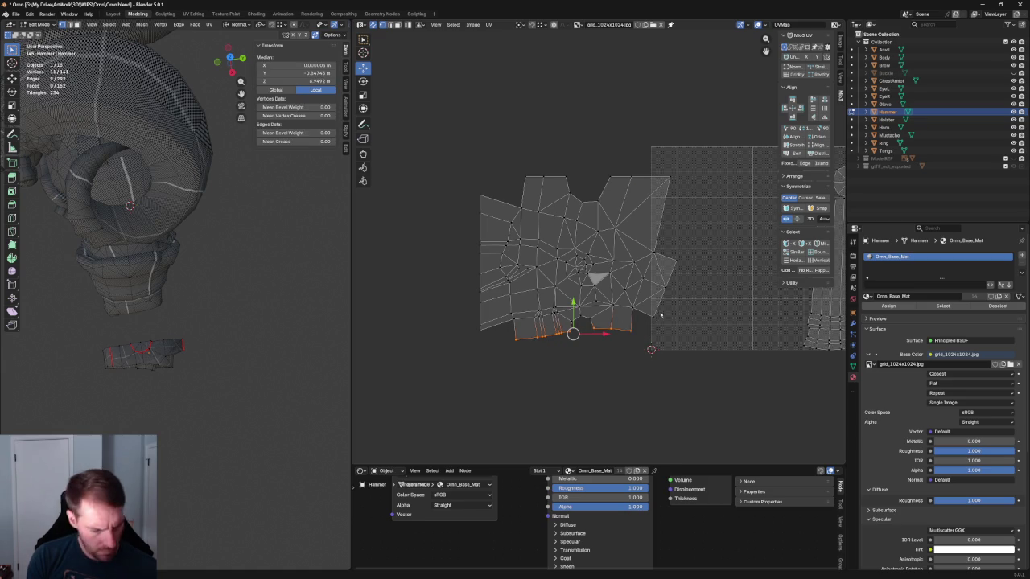
pyautogui.hotkey('shift', 'w')
pyautogui.click(694, 269)
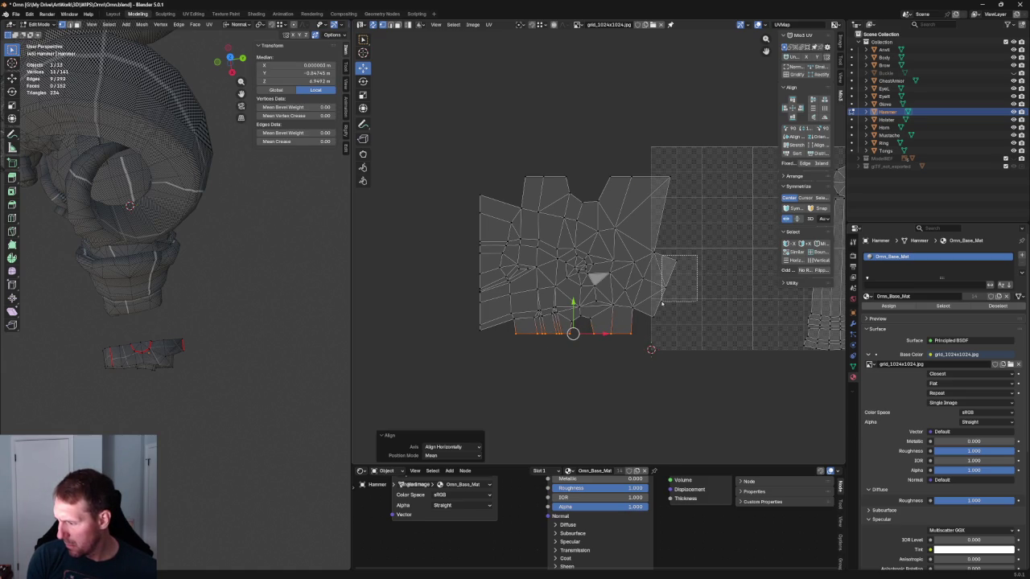
pyautogui.click(661, 304)
# Step: Align the right-edge vertices vertically and nudge that edge outward
pyautogui.moveTo(202, 298)
pyautogui.mouseDown(button='middle')
pyautogui.moveTo(115, 223)
pyautogui.moveTo(168, 239)
pyautogui.mouseUp(button='middle')
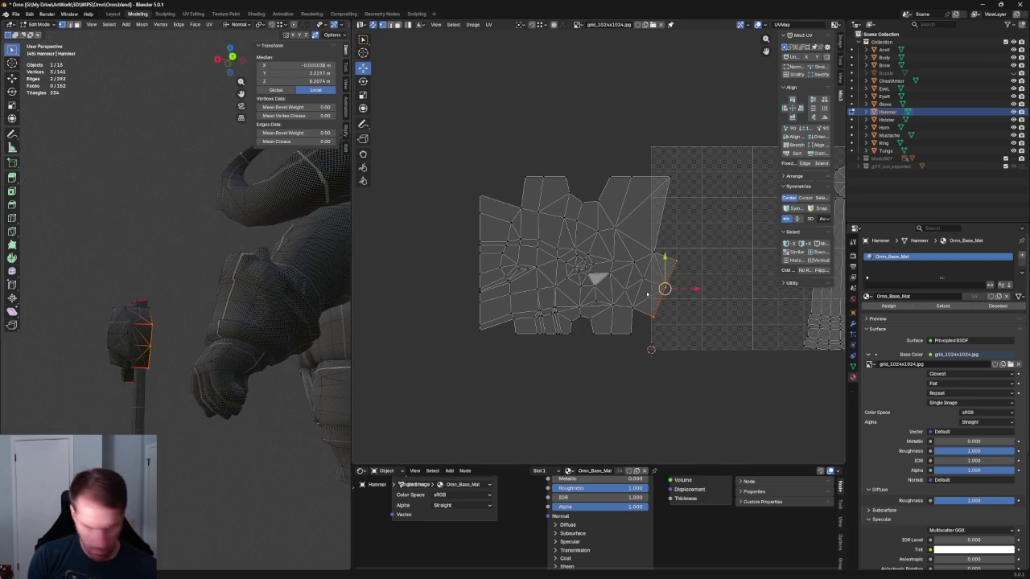
pyautogui.hotkey('shift', 'w')
pyautogui.click(729, 280)
pyautogui.press('g')
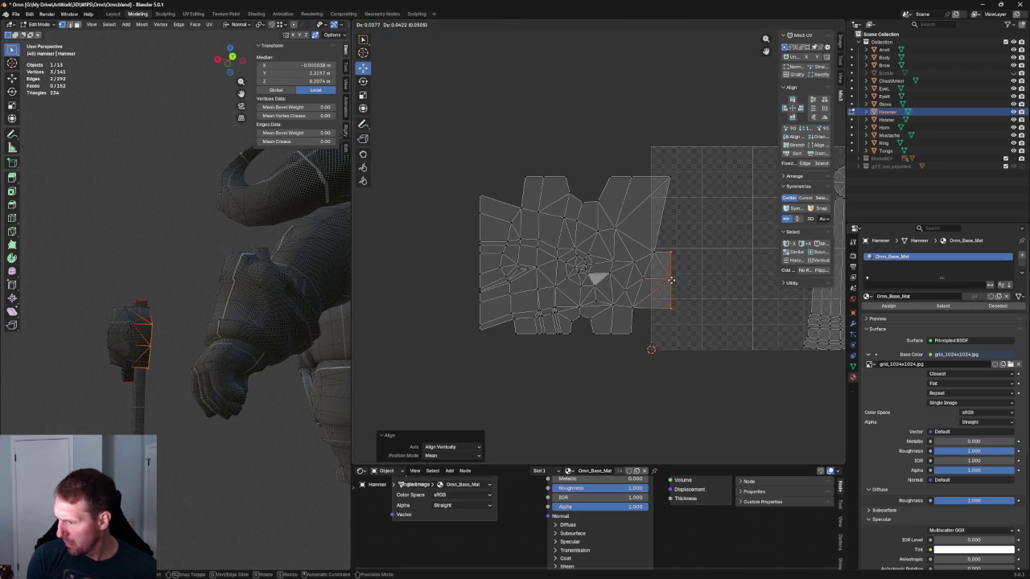
pyautogui.click(671, 280)
pyautogui.hotkey('alt', 'a')
pyautogui.moveTo(499, 196); pyautogui.dragTo(656, 329)
# Step: Re-unwrap the selected middle faces of the hammer head island, undoing one attempt
pyautogui.press('u')
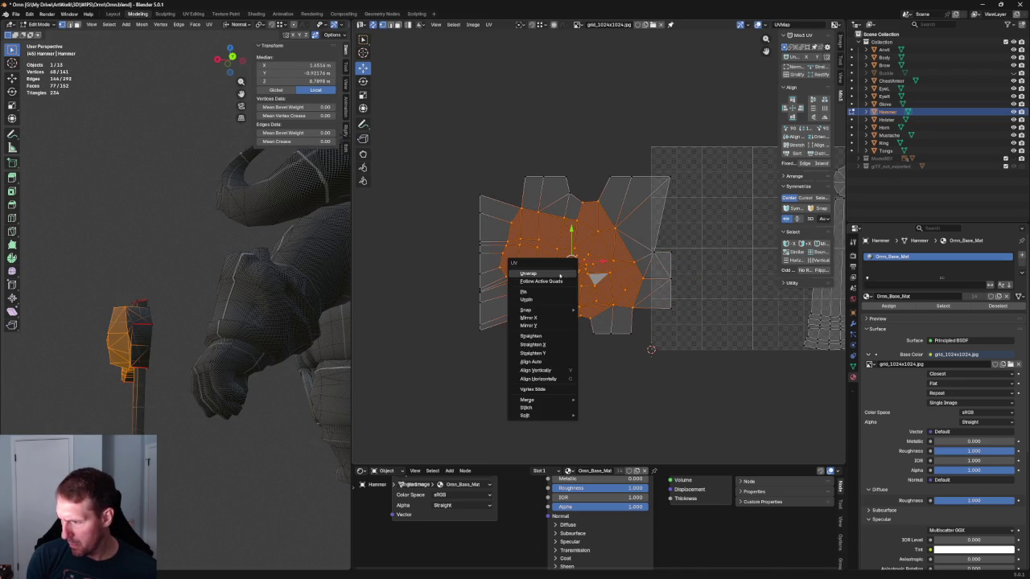
pyautogui.click(555, 275)
pyautogui.press('u')
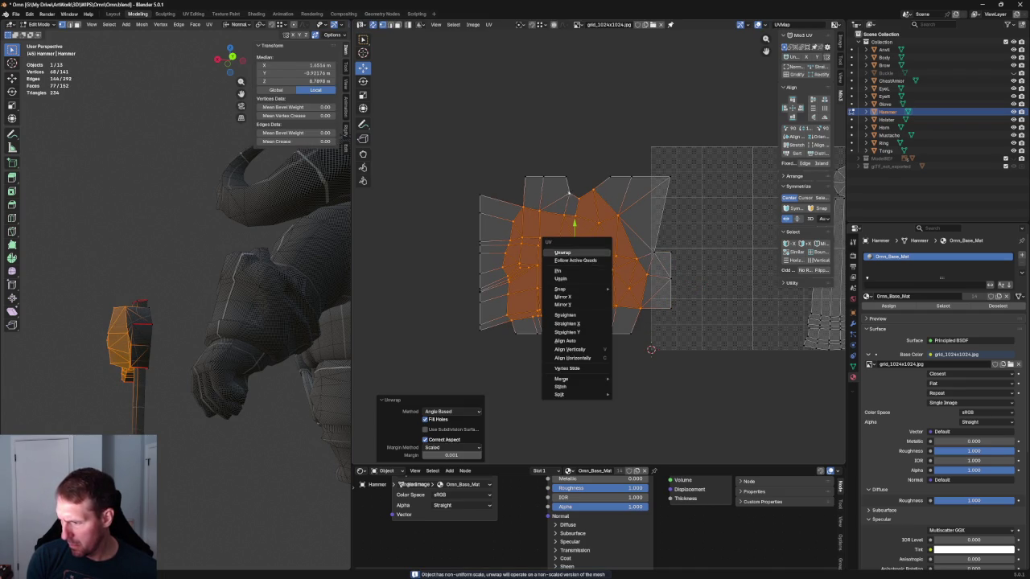
pyautogui.hotkey('ctrl', 'z')
pyautogui.press('u')
pyautogui.click(574, 251)
# Step: Add neighbouring and lower-right faces, extending over the island's right part, and re-unwrap them
pyautogui.keyDown('shift'); pyautogui.click(648, 239); pyautogui.keyUp('shift')
pyautogui.press('u')
pyautogui.click(619, 262)
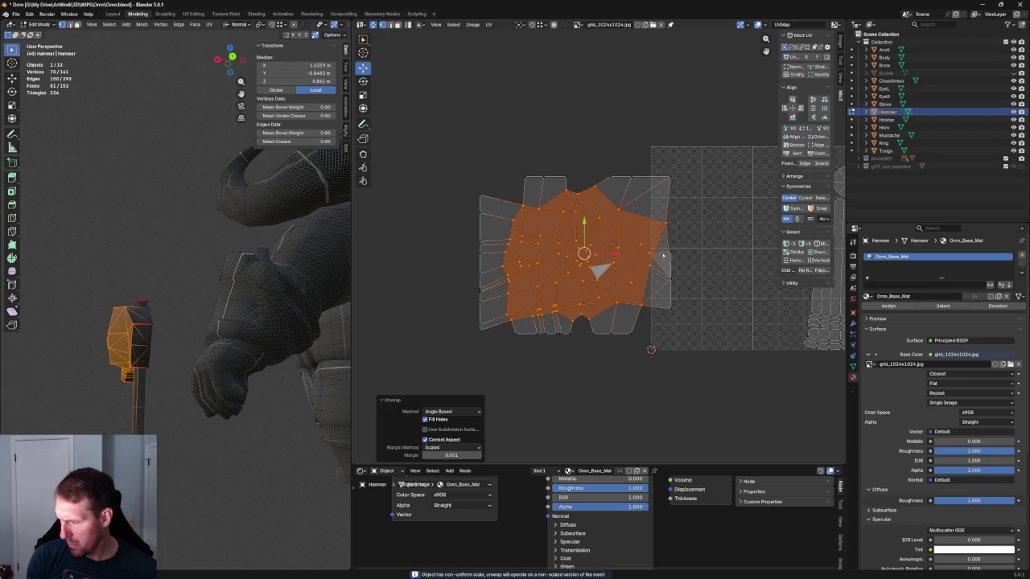
pyautogui.hotkey('ctrl', 'z')
pyautogui.keyDown('shift'); pyautogui.click(625, 320); pyautogui.keyUp('shift')
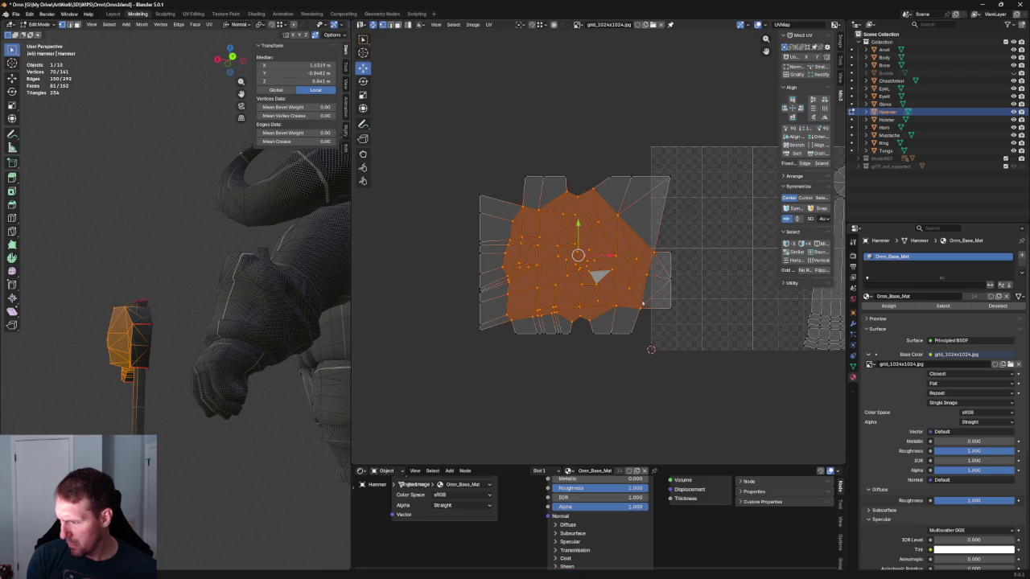
pyautogui.press('u')
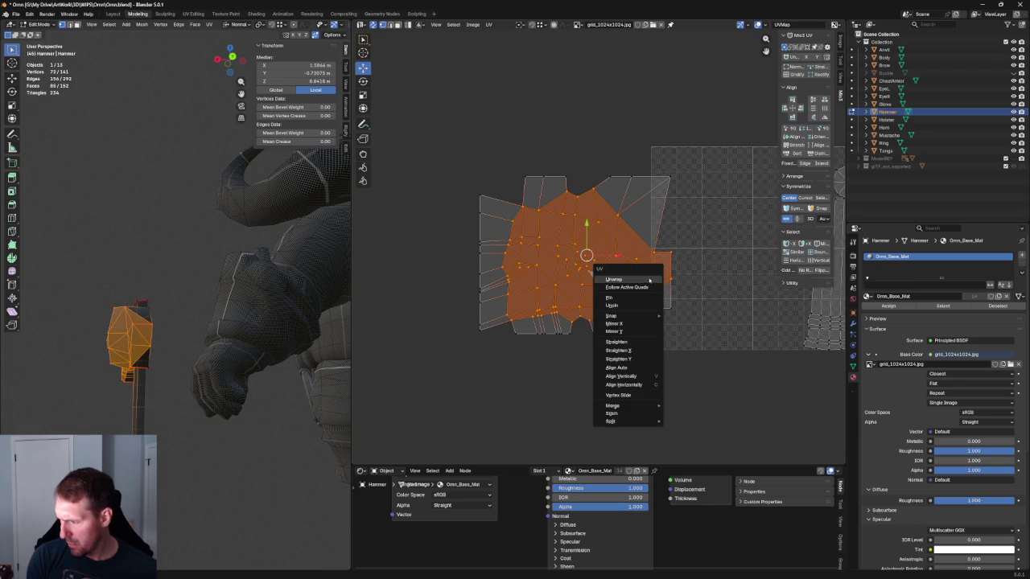
pyautogui.click(636, 278)
pyautogui.moveTo(719, 218); pyautogui.dragTo(626, 321)
pyautogui.press('u')
pyautogui.click(658, 297)
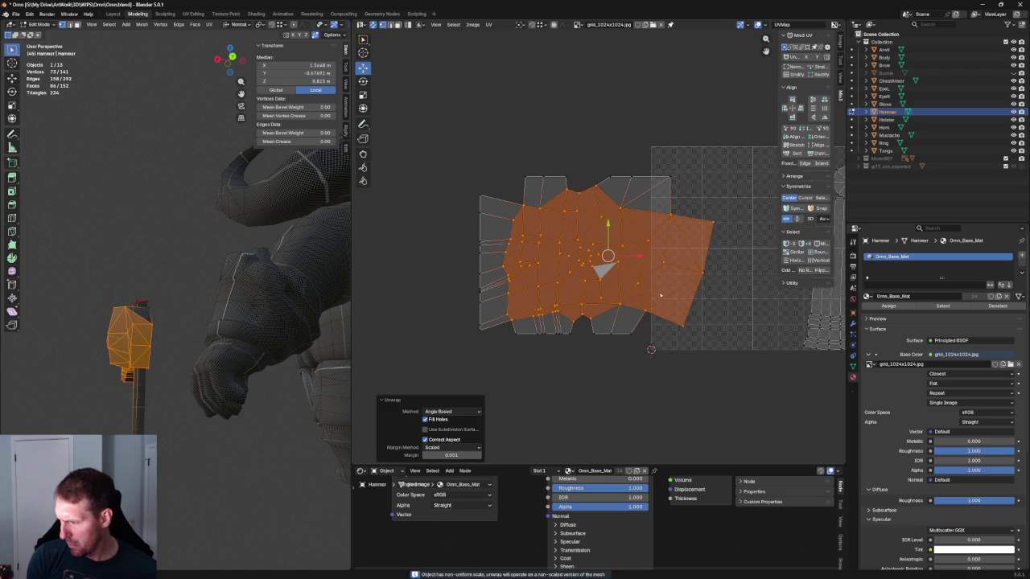
# Step: Straighten the island's left edge vertices into a vertical line
pyautogui.click(448, 196)
pyautogui.moveTo(451, 172); pyautogui.dragTo(484, 354)
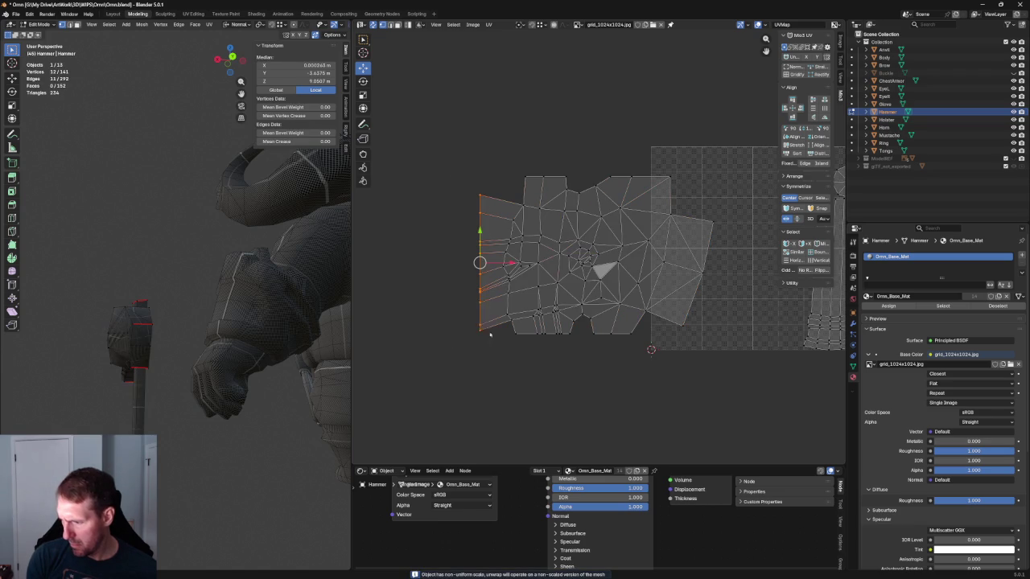
pyautogui.rightClick(467, 315)
pyautogui.press('Escape')
pyautogui.hotkey('shift', 'w')
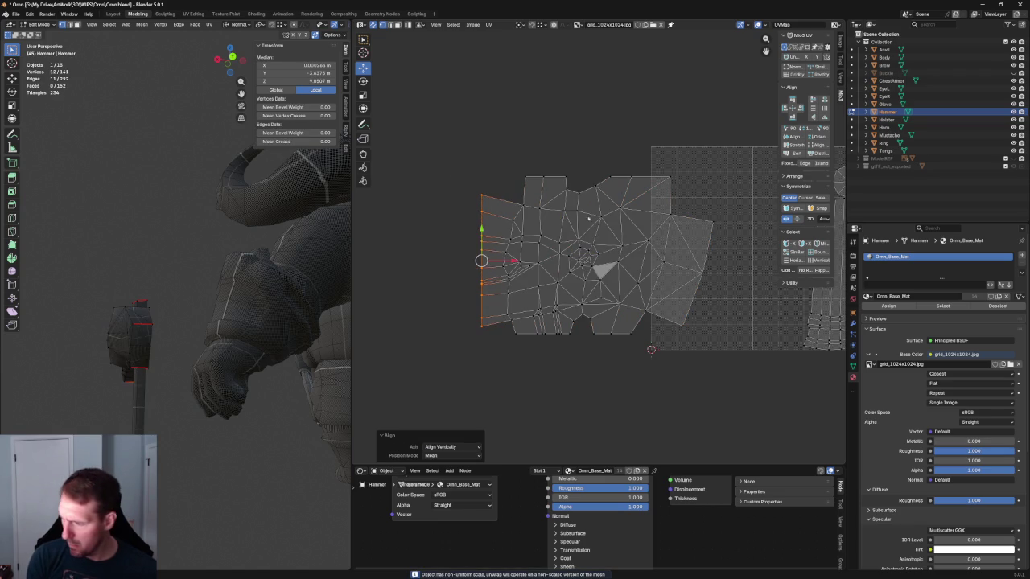
# Step: Re-unwrap the strip of faces along the island's top
pyautogui.moveTo(712, 142); pyautogui.dragTo(503, 224)
pyautogui.keyDown('shift'); pyautogui.click(667, 218); pyautogui.keyUp('shift')
pyautogui.moveTo(755, 139); pyautogui.dragTo(439, 240)
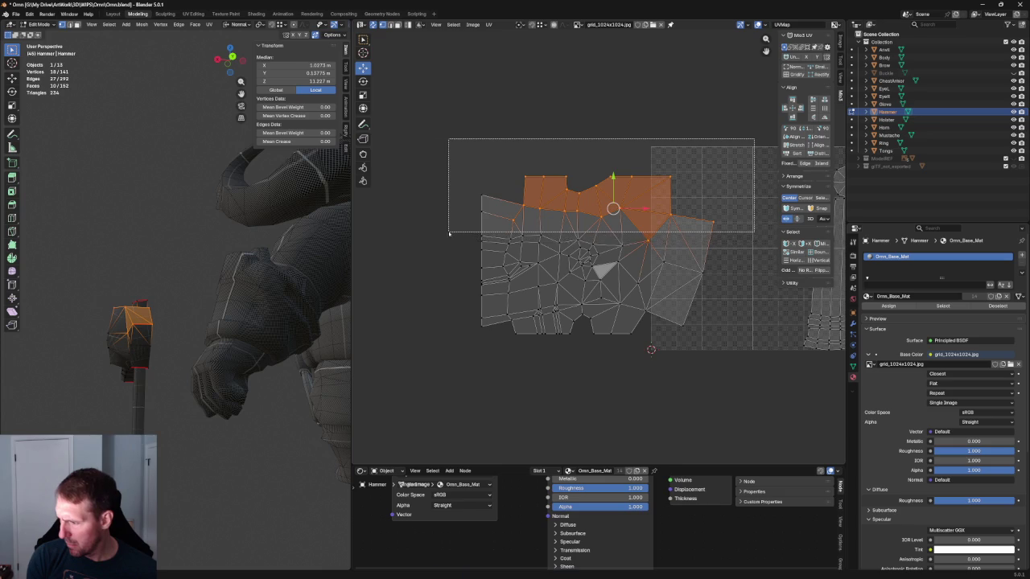
pyautogui.press('u')
pyautogui.click(616, 205)
# Step: Straighten the top-edge vertices into a horizontal line, leaving out the middle ones
pyautogui.moveTo(731, 151); pyautogui.dragTo(551, 199)
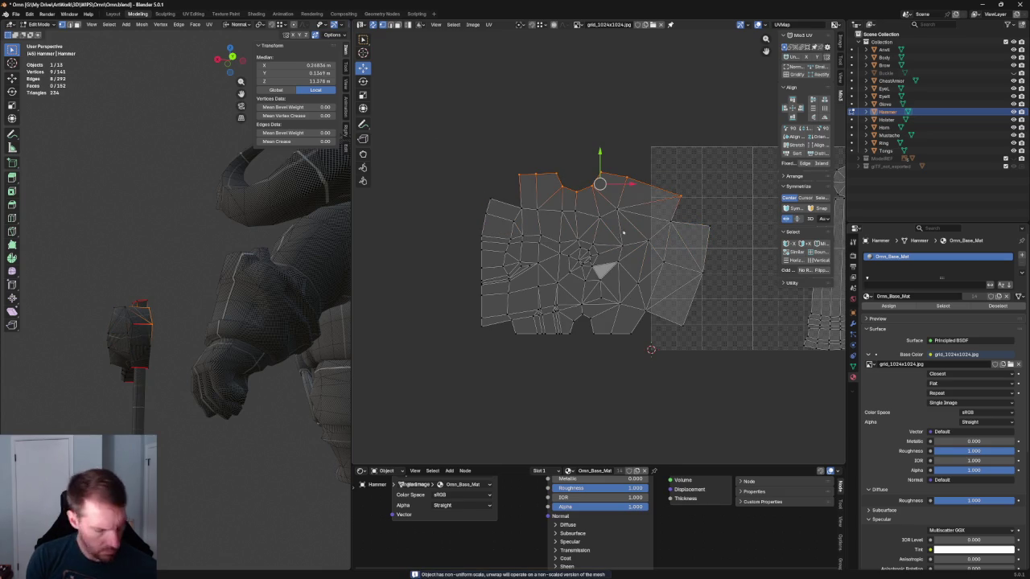
pyautogui.hotkey('shift', 'w')
pyautogui.click(565, 224)
pyautogui.hotkey('ctrl', 'z')
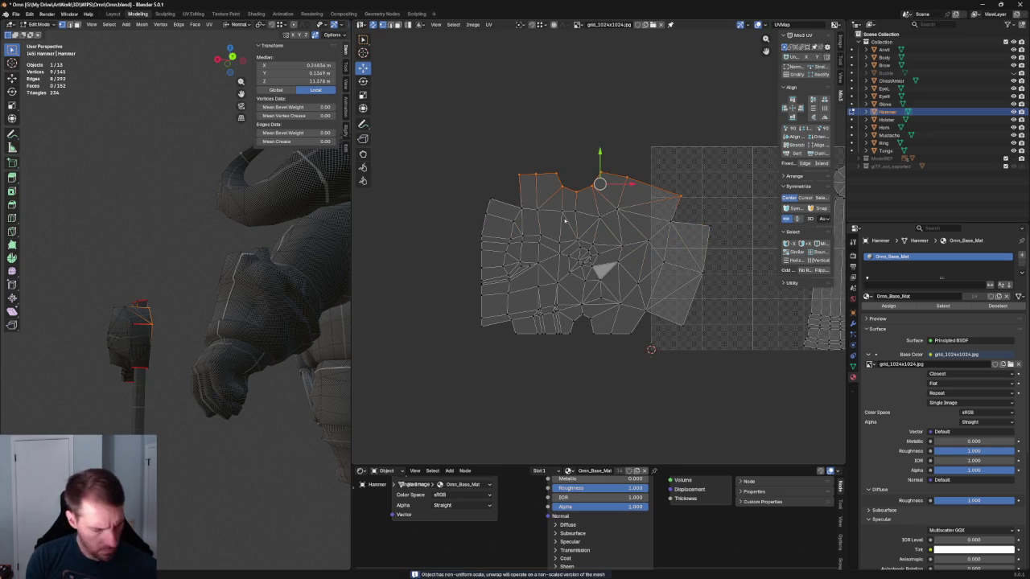
pyautogui.keyDown('ctrl'); pyautogui.moveTo(544, 168); pyautogui.dragTo(602, 207); pyautogui.keyUp('ctrl')
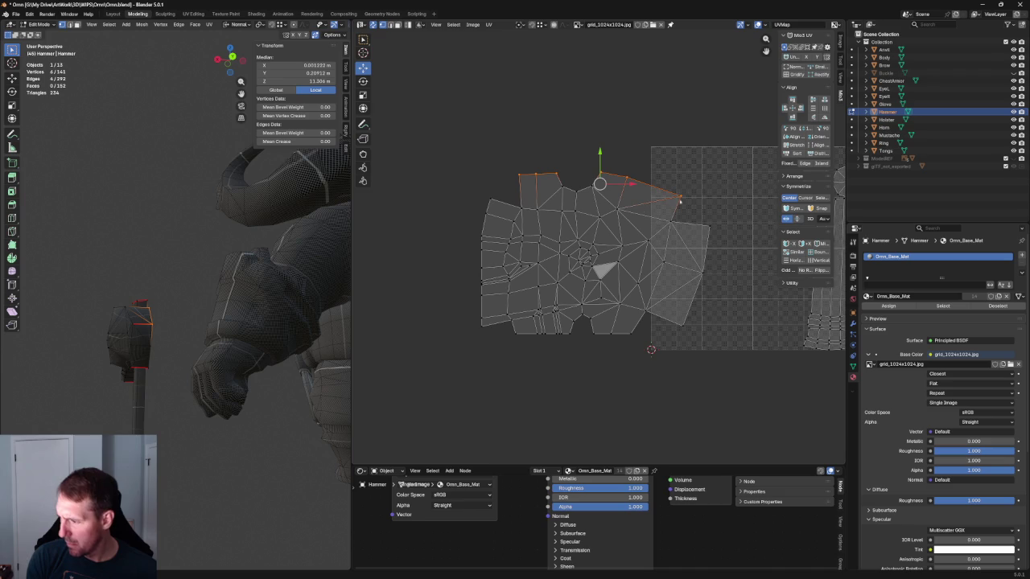
pyautogui.moveTo(306, 241); pyautogui.dragTo(334, 186, button='middle')
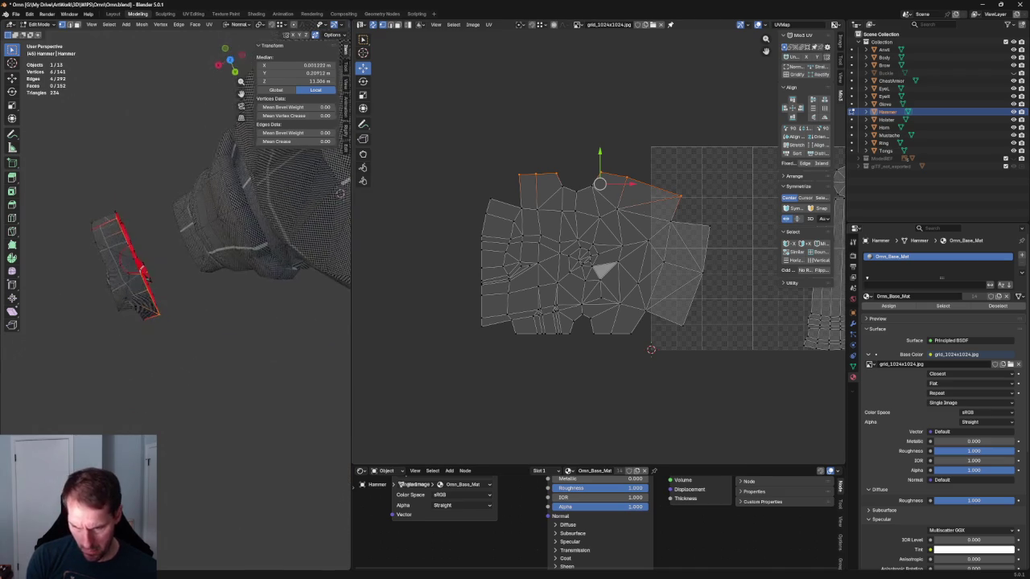
pyautogui.hotkey('shift', 'w')
pyautogui.click(618, 228)
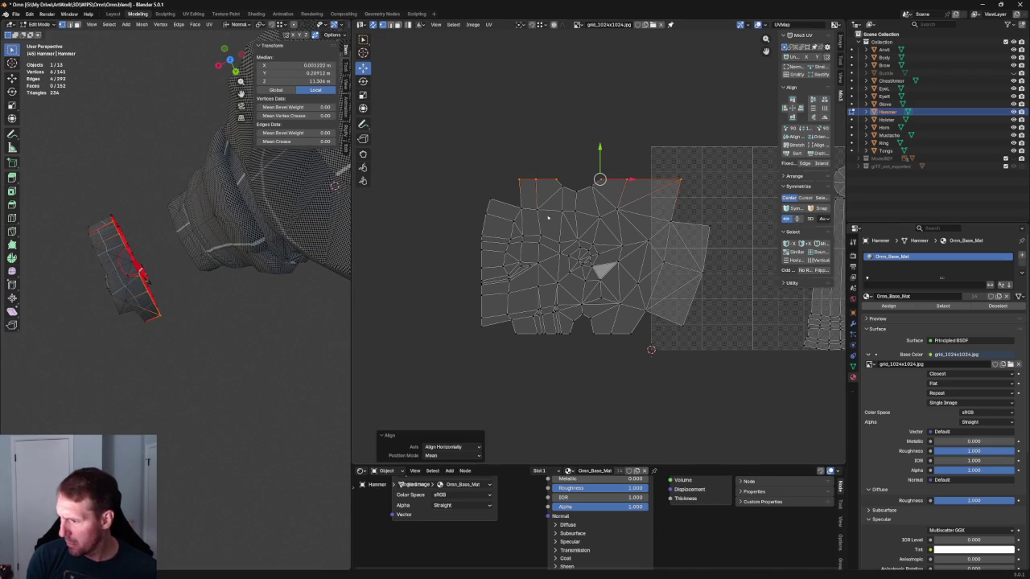
# Step: Re-unwrap the four faces around three top-edge vertices
pyautogui.click(563, 190)
pyautogui.press('u')
pyautogui.click(555, 216)
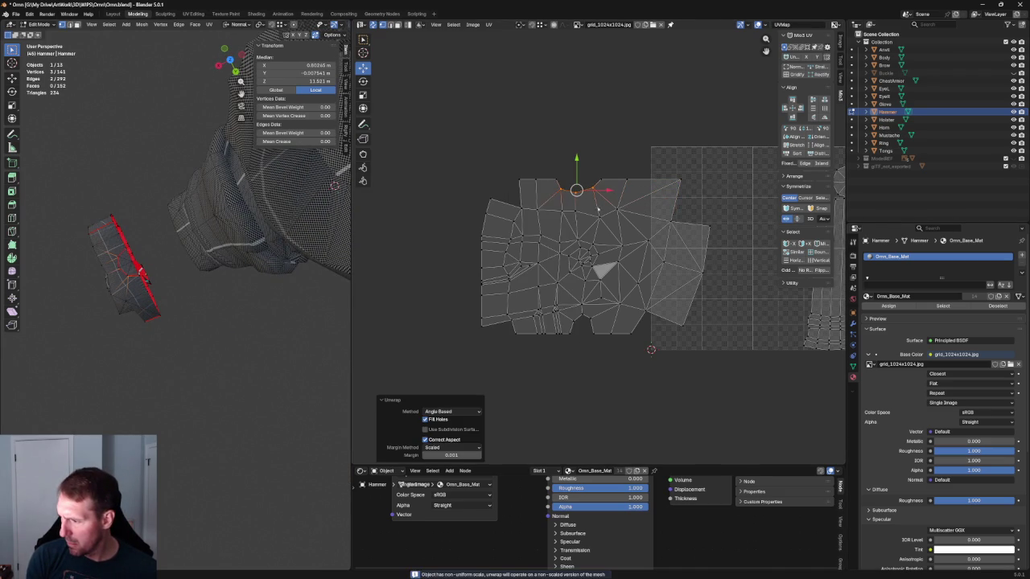
pyautogui.press('ctrl+KP_Add')
pyautogui.press('u')
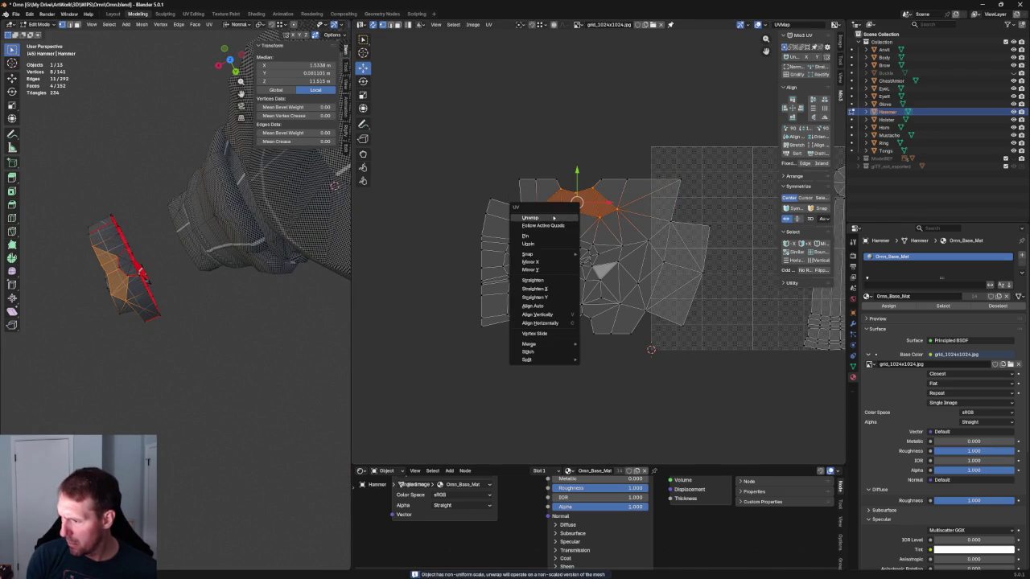
pyautogui.click(556, 218)
# Step: Align the selected top-left vertices horizontally
pyautogui.moveTo(483, 191); pyautogui.dragTo(527, 214)
pyautogui.moveTo(264, 230)
pyautogui.mouseDown(button='middle')
pyautogui.moveTo(324, 207)
pyautogui.moveTo(247, 301)
pyautogui.mouseUp(button='middle')
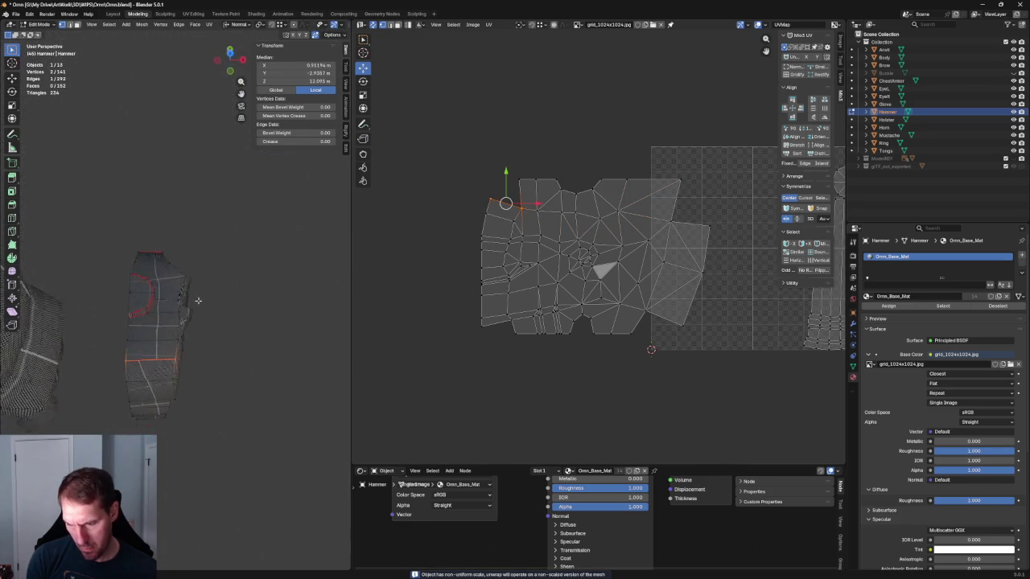
pyautogui.hotkey('shift', 'w')
pyautogui.click(516, 202)
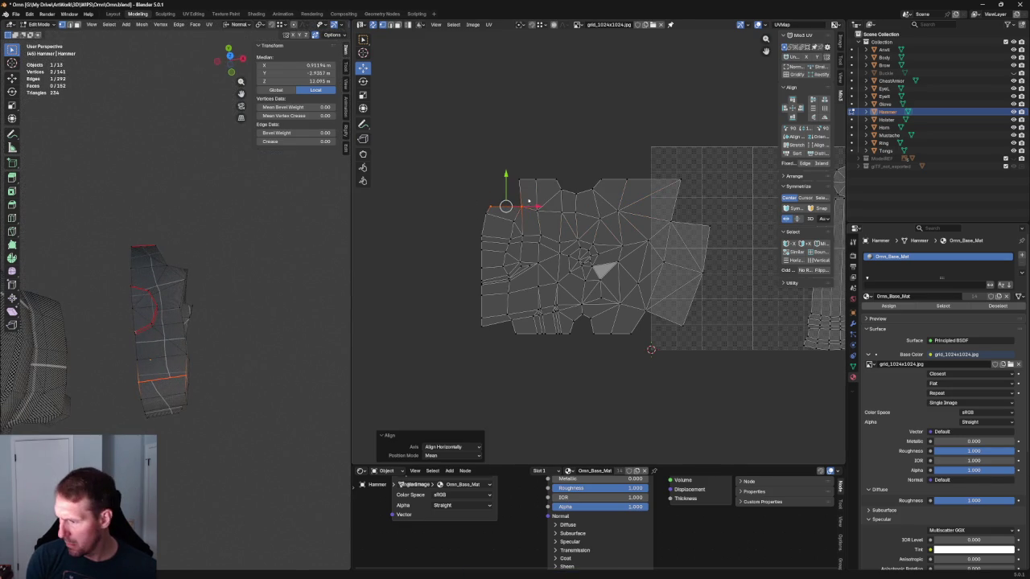
pyautogui.hotkey('ctrl', 'z')
pyautogui.hotkey('ctrl', 'shift', 'z')
# Step: Re-unwrap the linked faces on the island's upper left
pyautogui.moveTo(549, 260); pyautogui.dragTo(449, 216)
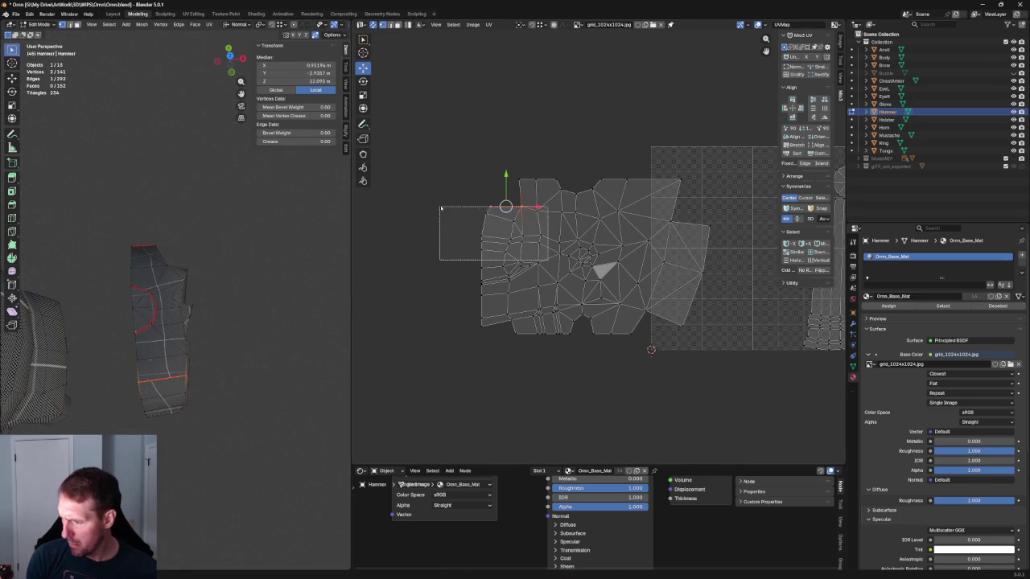
pyautogui.rightClick(476, 225)
pyautogui.press('Escape')
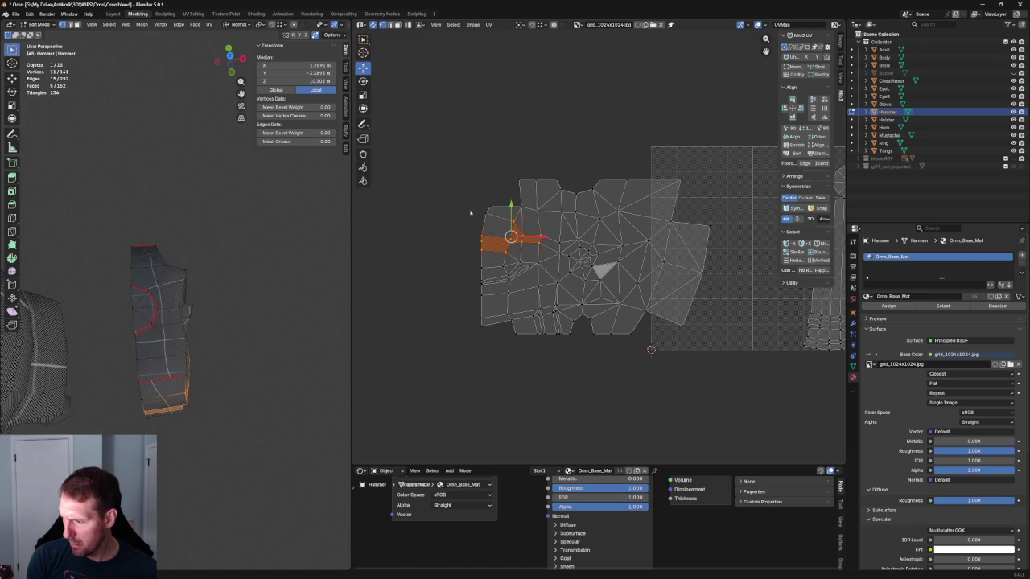
pyautogui.press('l')
pyautogui.press('u')
pyautogui.press('u')
pyautogui.rightClick(501, 221)
# Step: Align the left-edge vertex column vertically and re-unwrap the left block of faces
pyautogui.moveTo(445, 196); pyautogui.dragTo(499, 348)
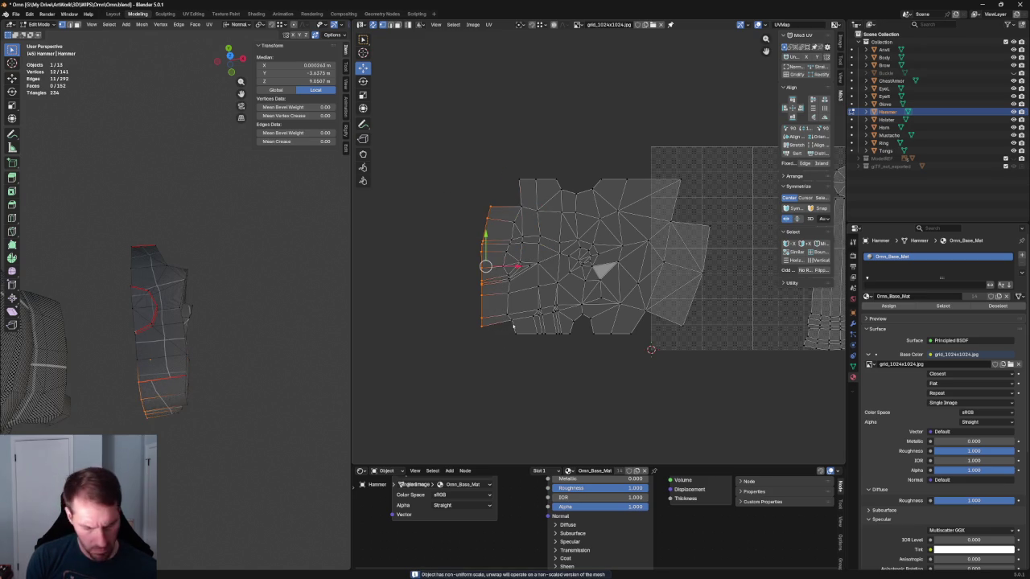
pyautogui.hotkey('shift', 'w')
pyautogui.click(562, 256)
pyautogui.press('l')
pyautogui.press('u')
pyautogui.press('u')
pyautogui.hotkey('alt', 'a')
# Step: Straighten the island's bottom-edge vertices into a horizontal line, undoing trial unwraps
pyautogui.moveTo(641, 354); pyautogui.dragTo(502, 324)
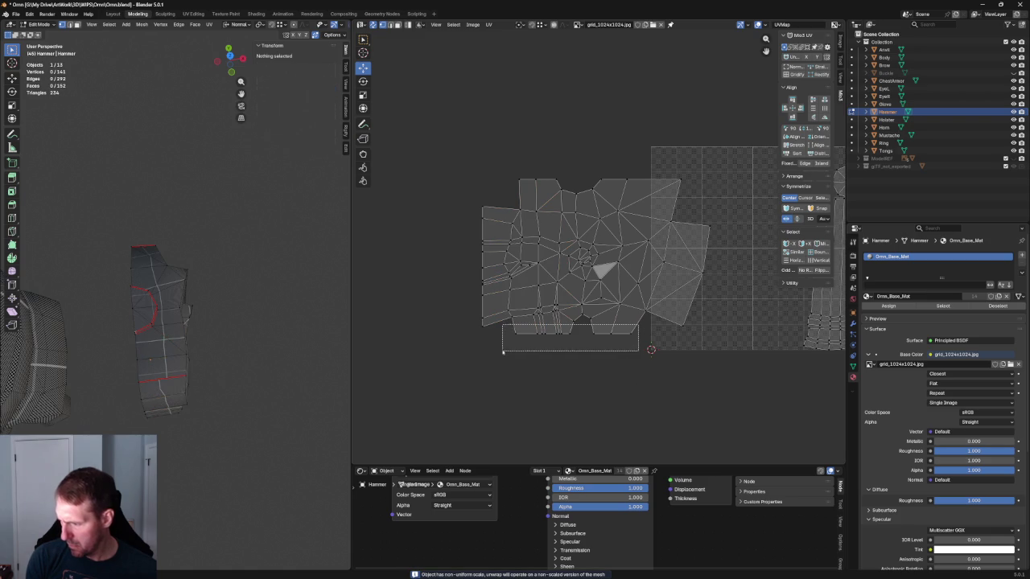
pyautogui.hotkey('shift', 'w')
pyautogui.click(698, 311)
pyautogui.press('u')
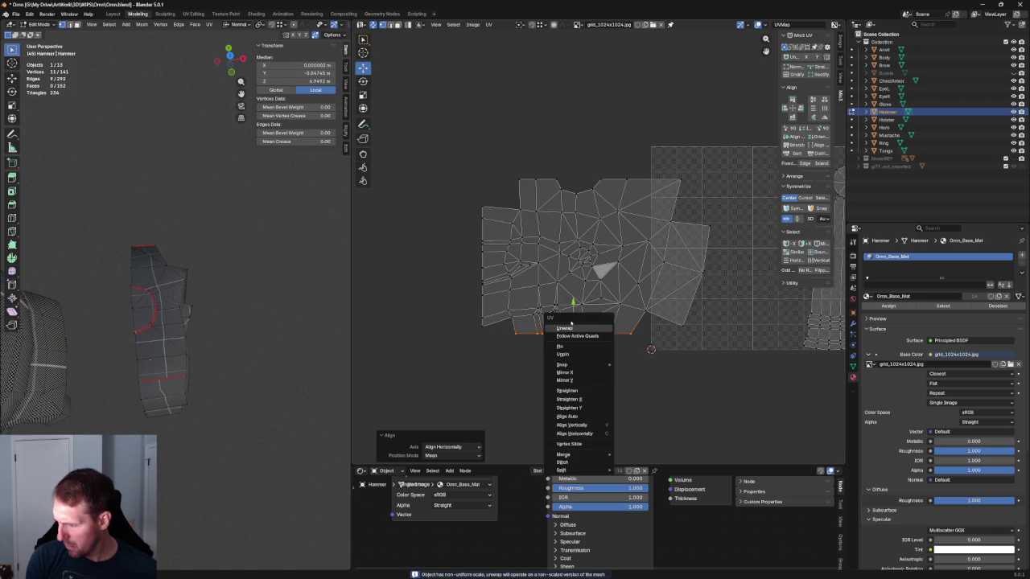
pyautogui.press('u')
pyautogui.hotkey('ctrl', 'z')
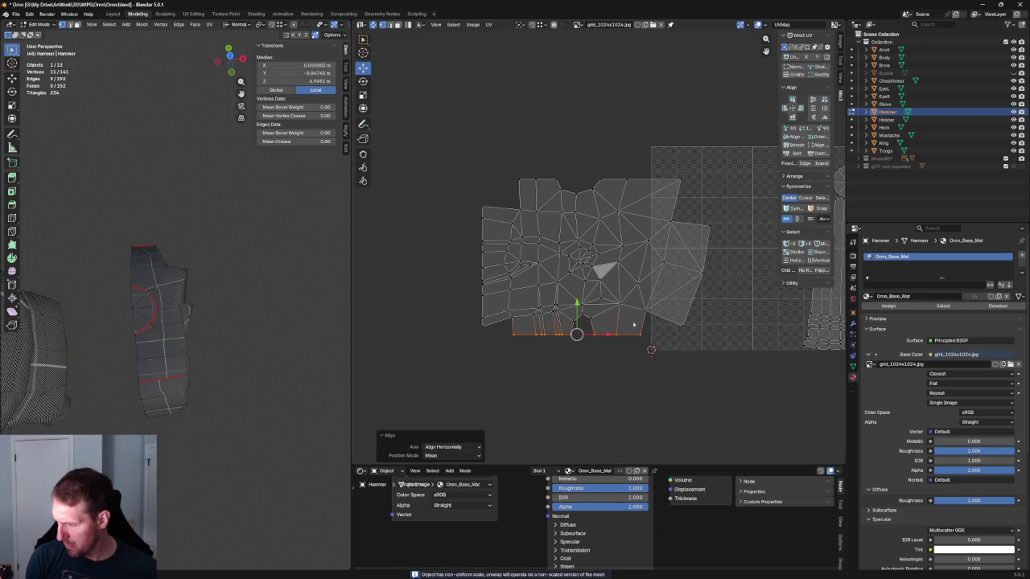
pyautogui.press('ctrl+KP_Add')
pyautogui.press('u')
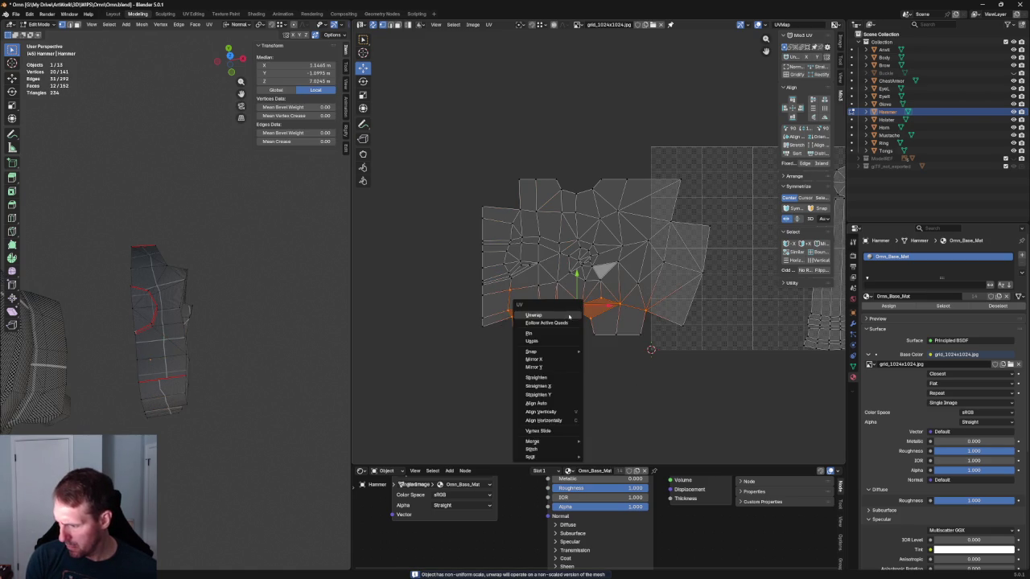
pyautogui.click(576, 320)
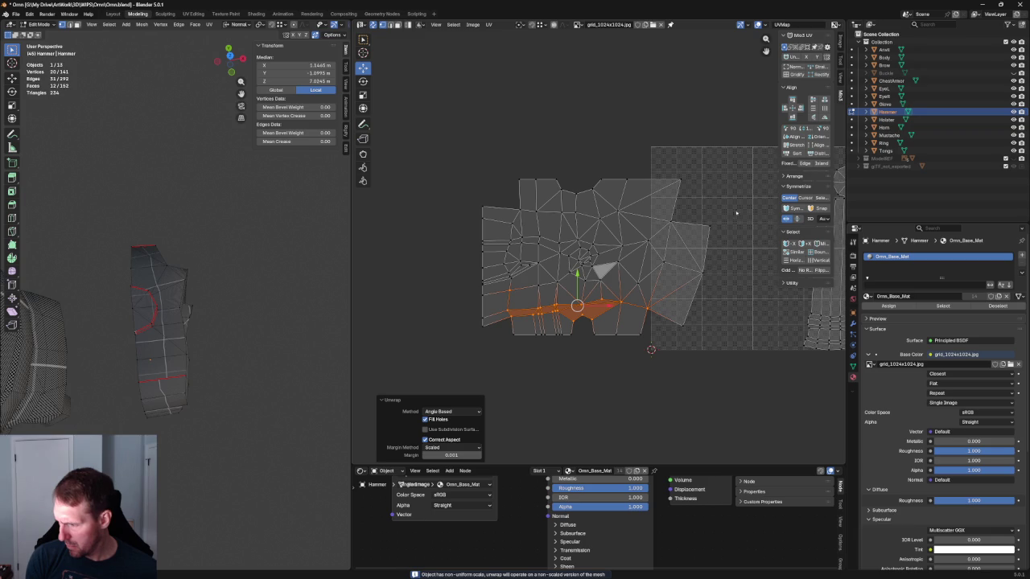
pyautogui.hotkey('ctrl', 'z')
# Step: Align the right edge column vertically and nudge it slightly upward
pyautogui.keyDown('alt'); pyautogui.click(696, 302); pyautogui.keyUp('alt')
pyautogui.hotkey('shift', 'w')
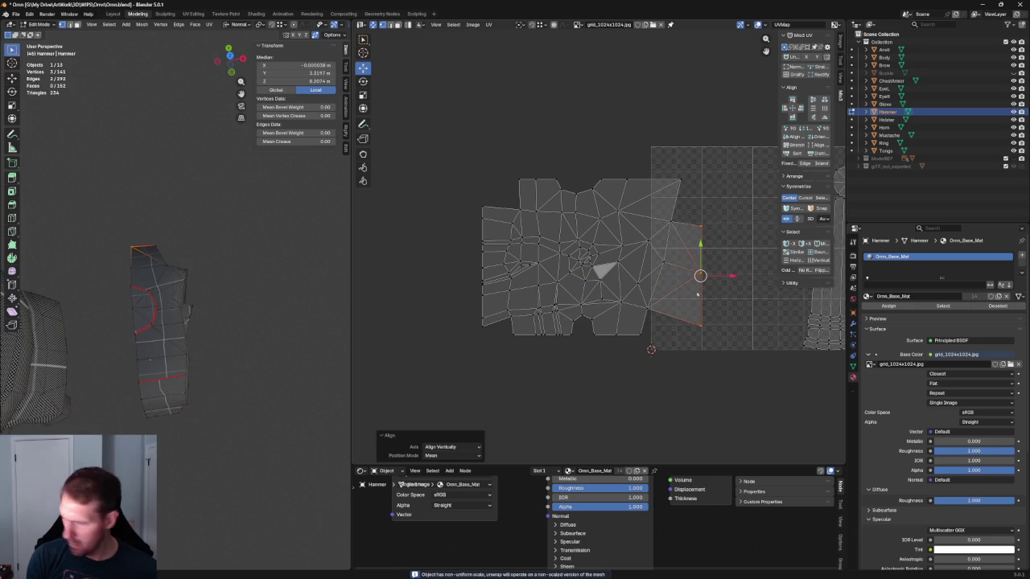
pyautogui.press('ctrl+KP_Add')
pyautogui.press('u')
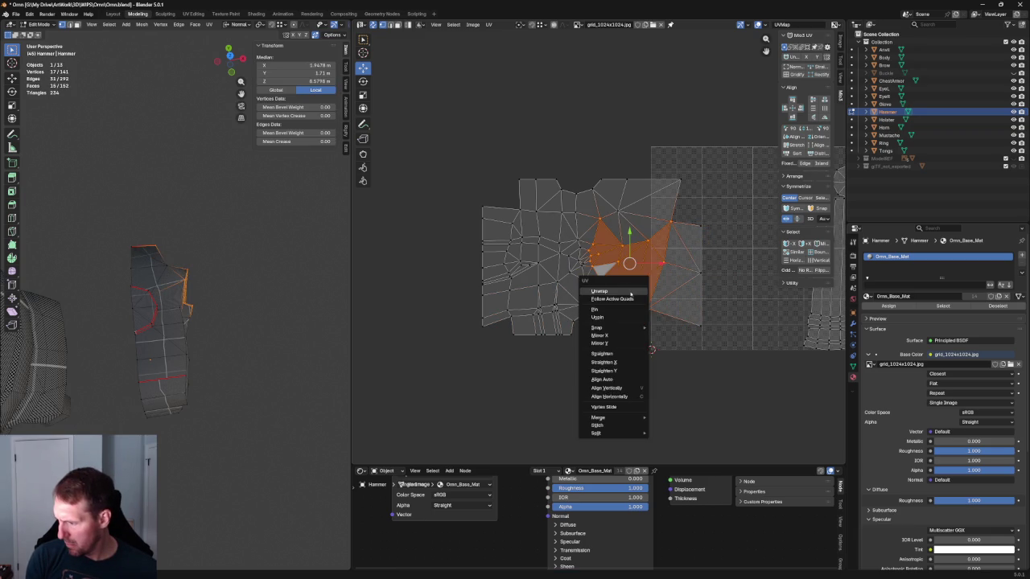
pyautogui.click(632, 294)
pyautogui.hotkey('ctrl', 'z')
pyautogui.hotkey('ctrl', 'z')
pyautogui.moveTo(701, 260); pyautogui.dragTo(702, 252)
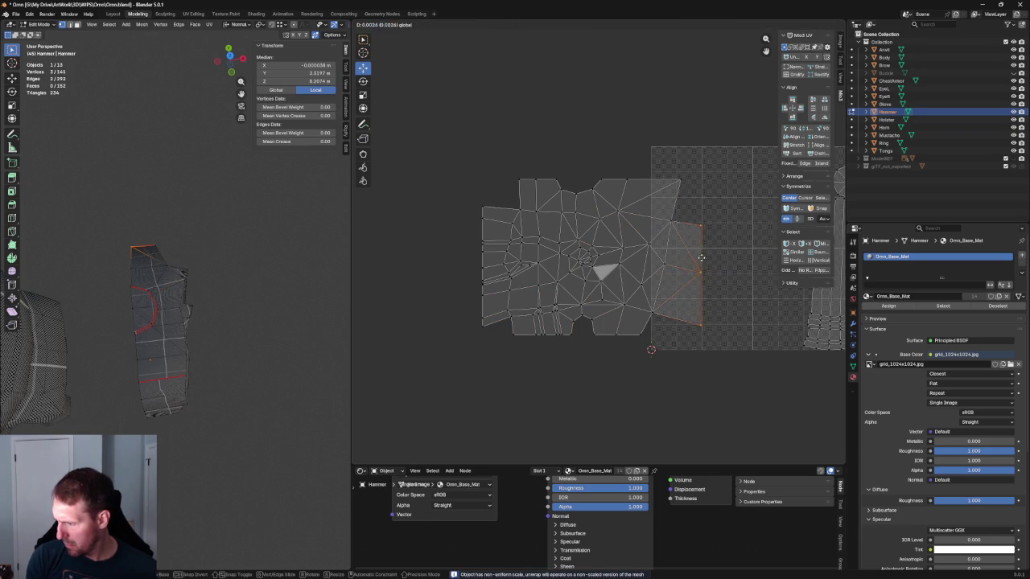
pyautogui.click(724, 273)
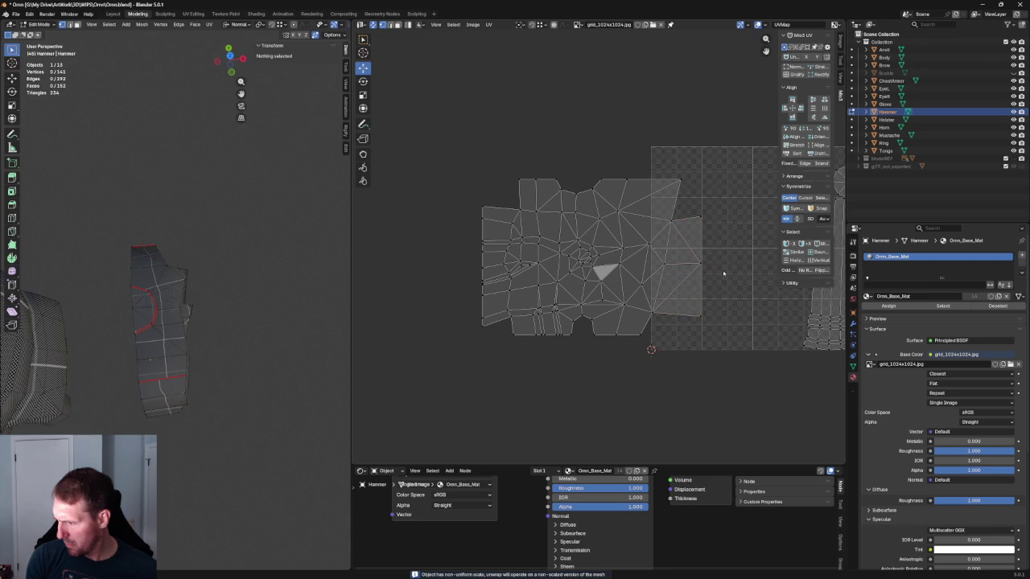
pyautogui.hotkey('ctrl', 'z')
# Step: Re-unwrap the linked faces around the island's lower middle
pyautogui.hotkey('shift', 'w')
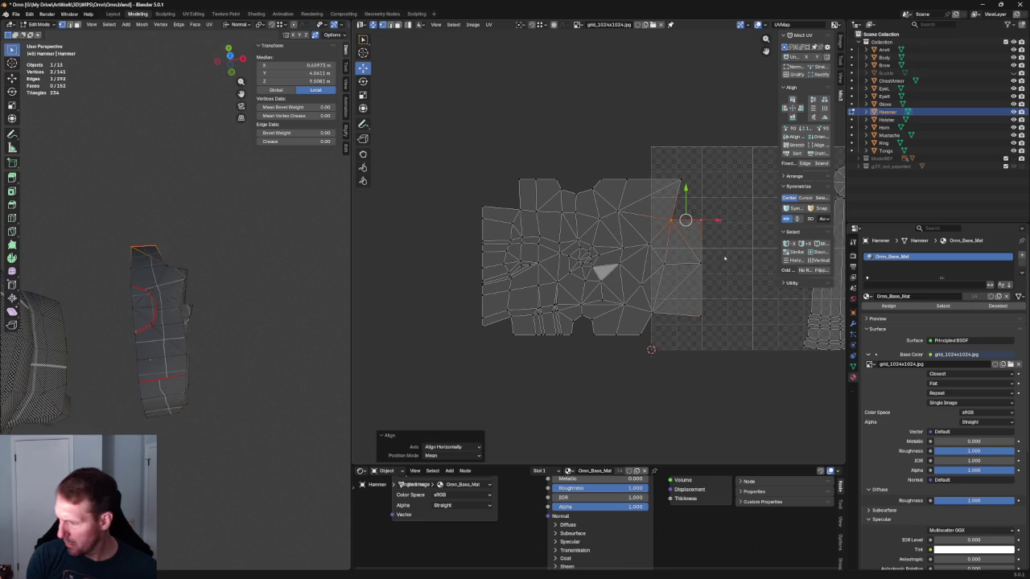
pyautogui.click(650, 315)
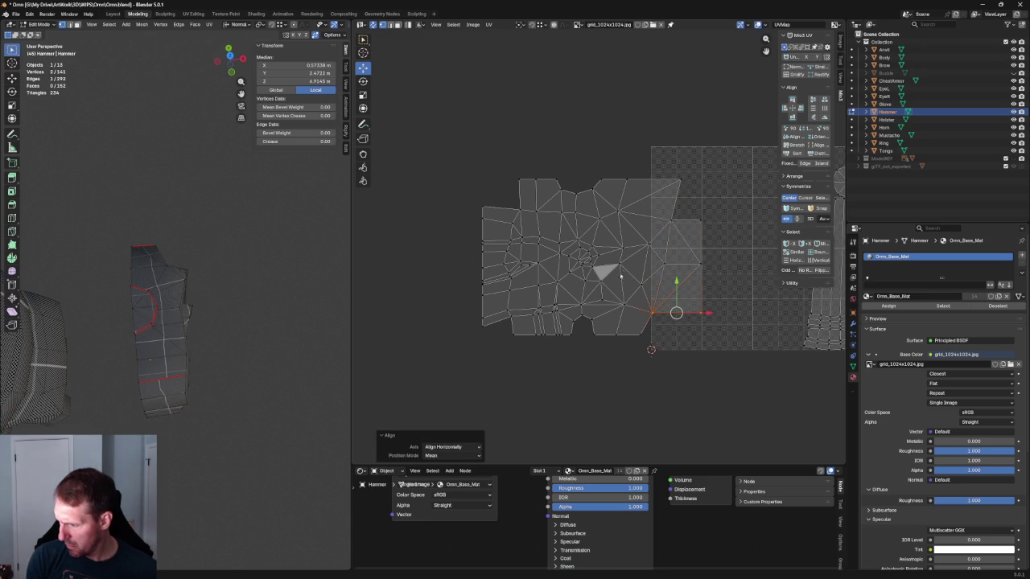
pyautogui.press('l')
pyautogui.press('u')
pyautogui.click(568, 312)
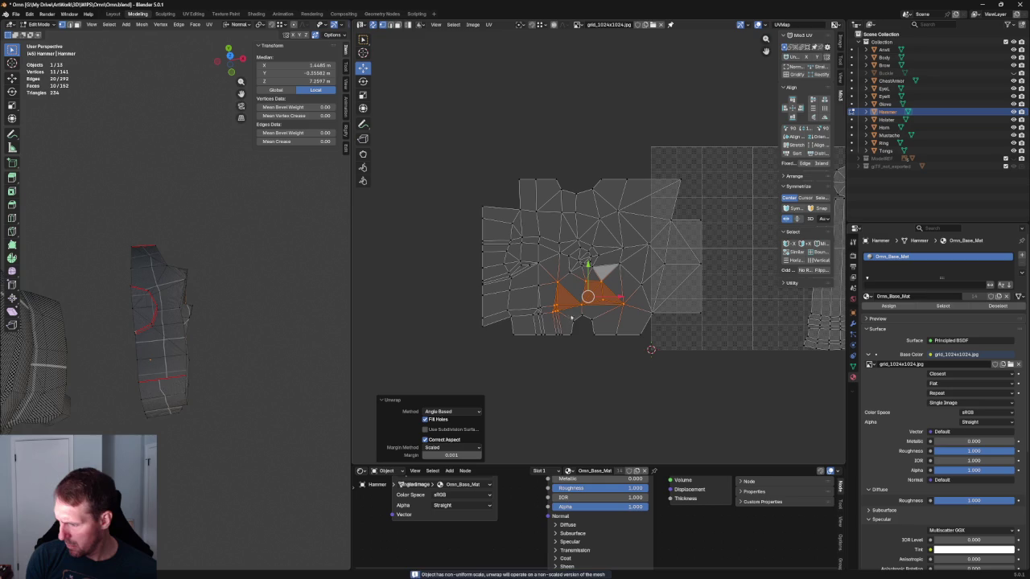
# Step: Re-unwrap the faces around an edge next to the grey triangle
pyautogui.scroll(2, 573, 316)
pyautogui.scroll(1, 578, 300)
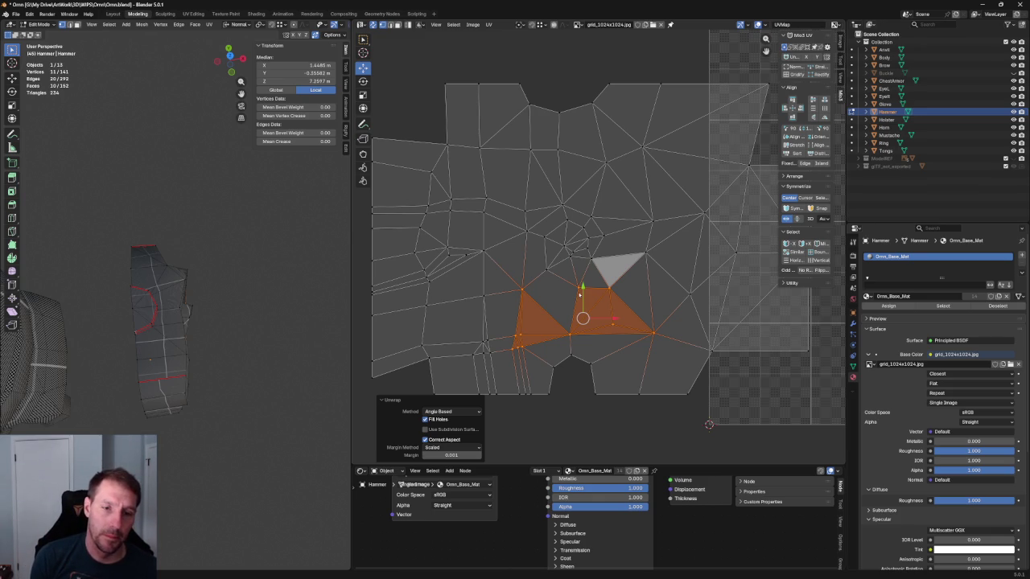
pyautogui.click(652, 254)
pyautogui.keyDown('shift'); pyautogui.click(651, 220); pyautogui.keyUp('shift')
pyautogui.press('u')
pyautogui.click(642, 251)
# Step: Re-unwrap the cluster of faces above the grey triangle
pyautogui.moveTo(715, 191); pyautogui.dragTo(635, 313)
pyautogui.rightClick(653, 257)
pyautogui.click(664, 224)
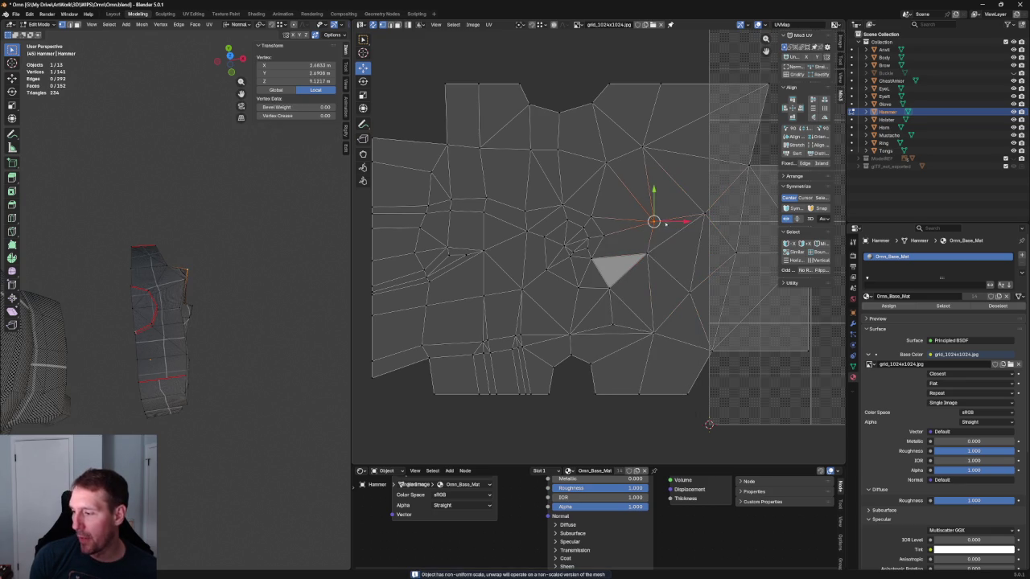
pyautogui.moveTo(624, 185); pyautogui.dragTo(514, 315)
pyautogui.press('u')
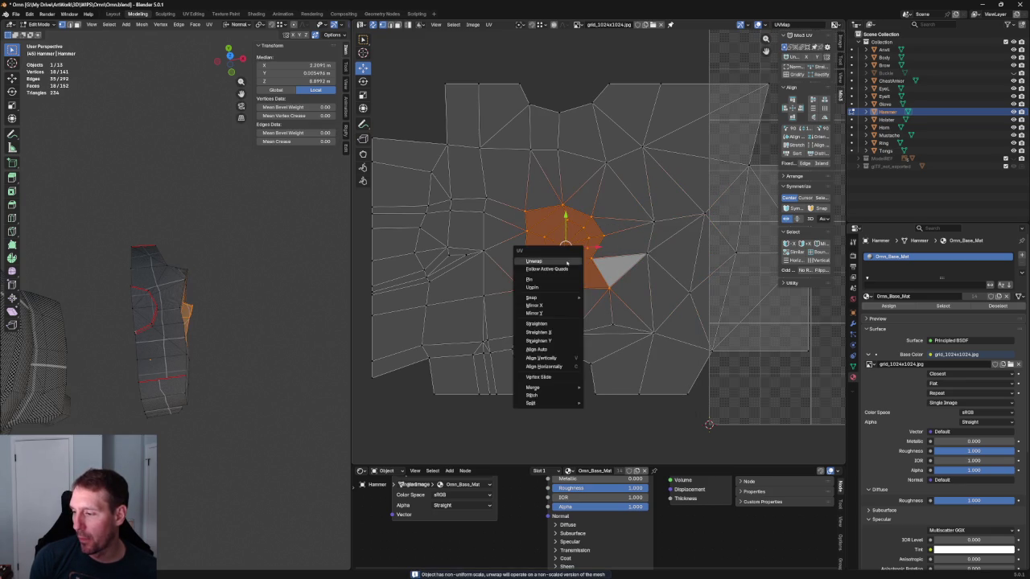
pyautogui.click(561, 263)
# Step: Align the two vertex chains left of the triangle into vertical columns
pyautogui.moveTo(503, 137); pyautogui.dragTo(542, 310)
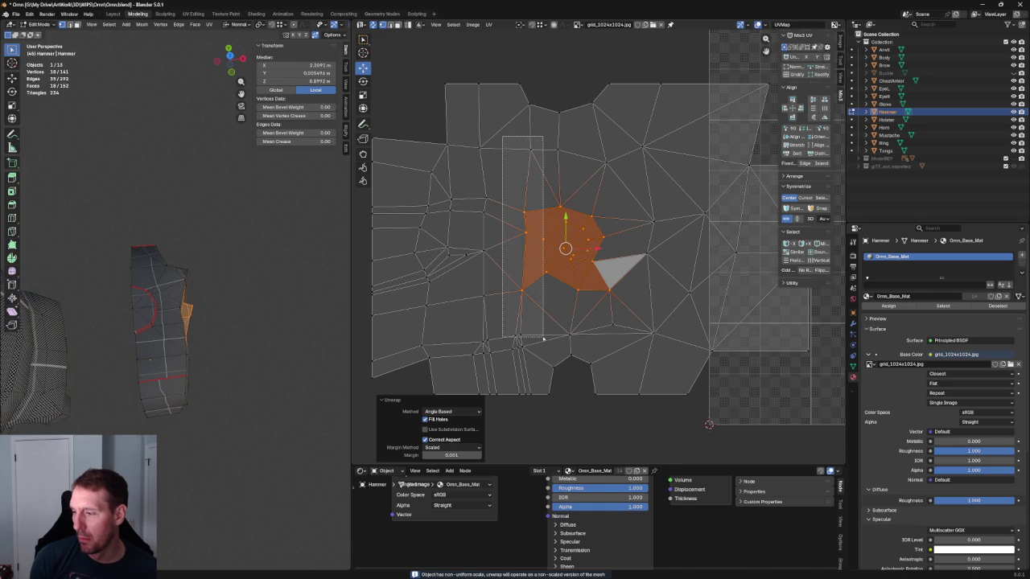
pyautogui.hotkey('shift', 'w')
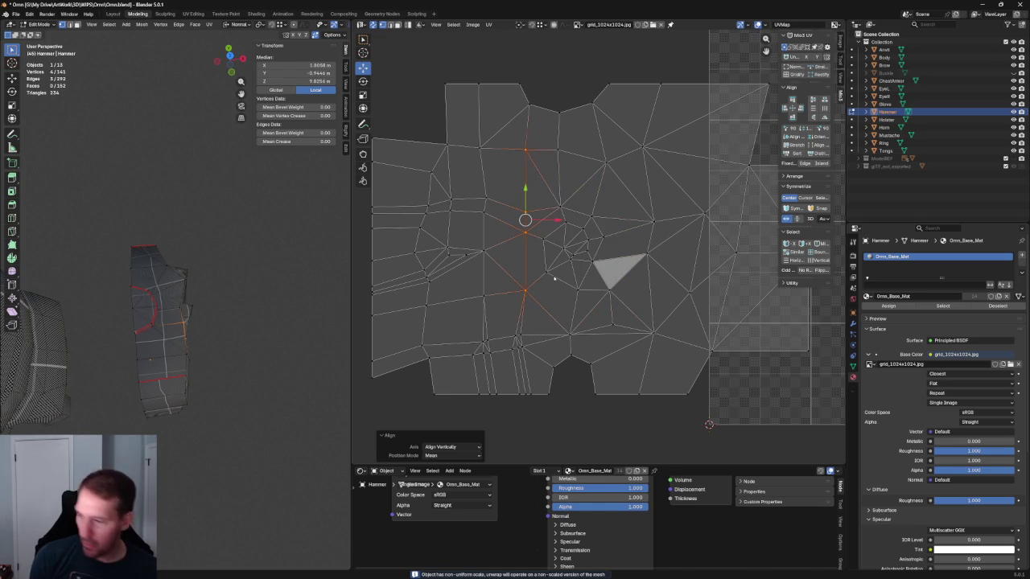
pyautogui.moveTo(473, 73); pyautogui.dragTo(493, 332)
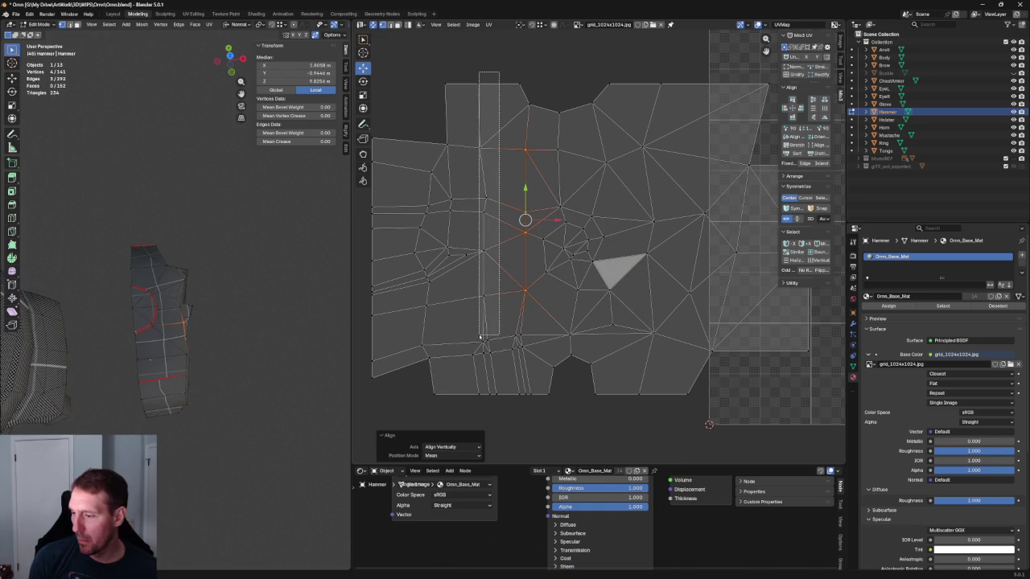
pyautogui.hotkey('shift', 'w')
pyautogui.scroll(4, 498, 352)
# Step: Nudge two groups of vertices along the island's bottom edge into place
pyautogui.moveTo(568, 346); pyautogui.dragTo(484, 376)
pyautogui.press('g')
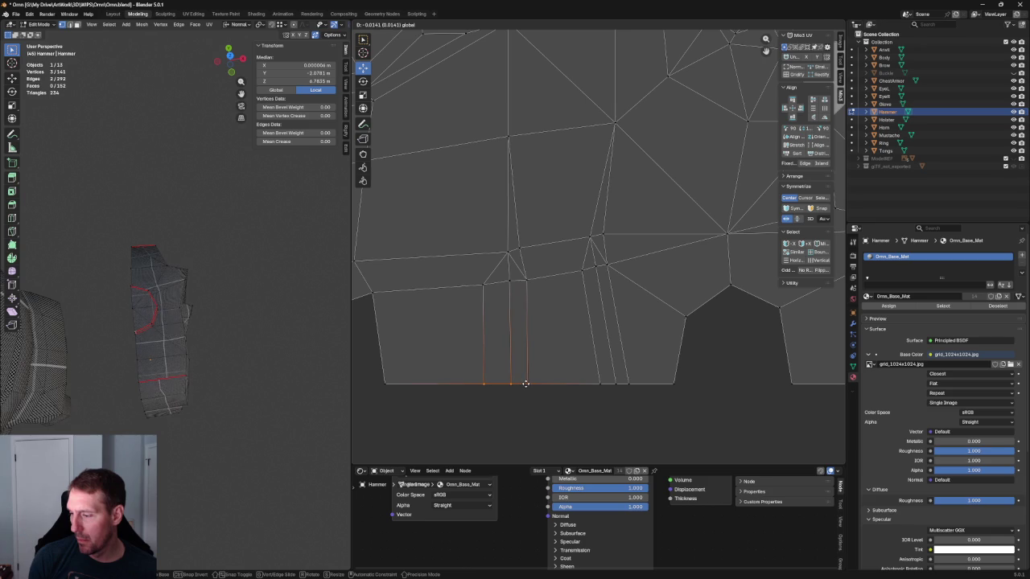
pyautogui.click(507, 385)
pyautogui.moveTo(573, 354); pyautogui.dragTo(667, 412)
pyautogui.press('g')
pyautogui.click(634, 388)
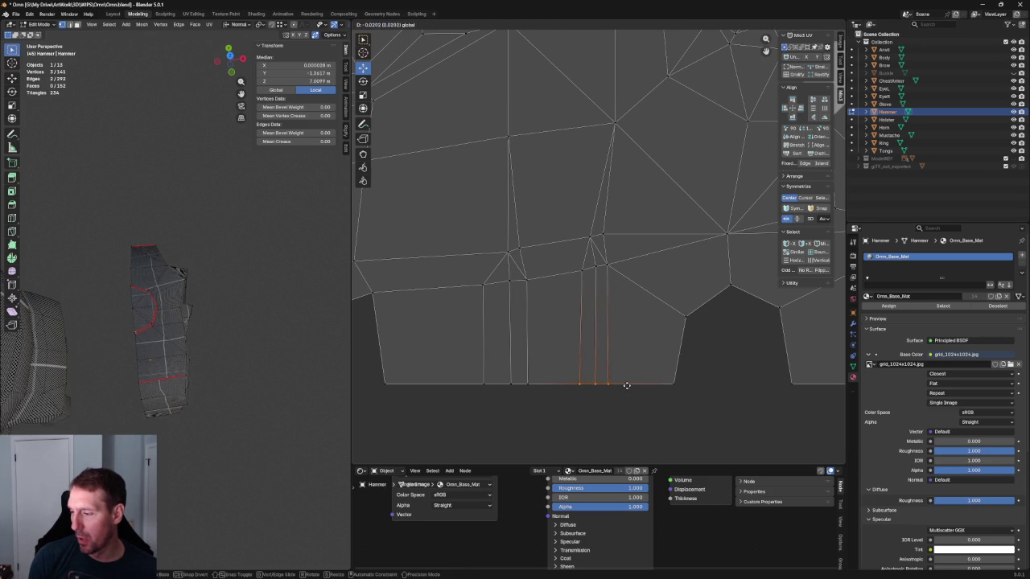
# Step: Straighten a handle column vertically, then select the next column chains and horizontal edge row
pyautogui.moveTo(430, 266)
pyautogui.mouseDown()
pyautogui.moveTo(495, 384)
pyautogui.moveTo(502, 255)
pyautogui.moveTo(492, 246)
pyautogui.mouseUp()
pyautogui.hotkey('shift', 'w')
pyautogui.moveTo(577, 209); pyautogui.dragTo(519, 407)
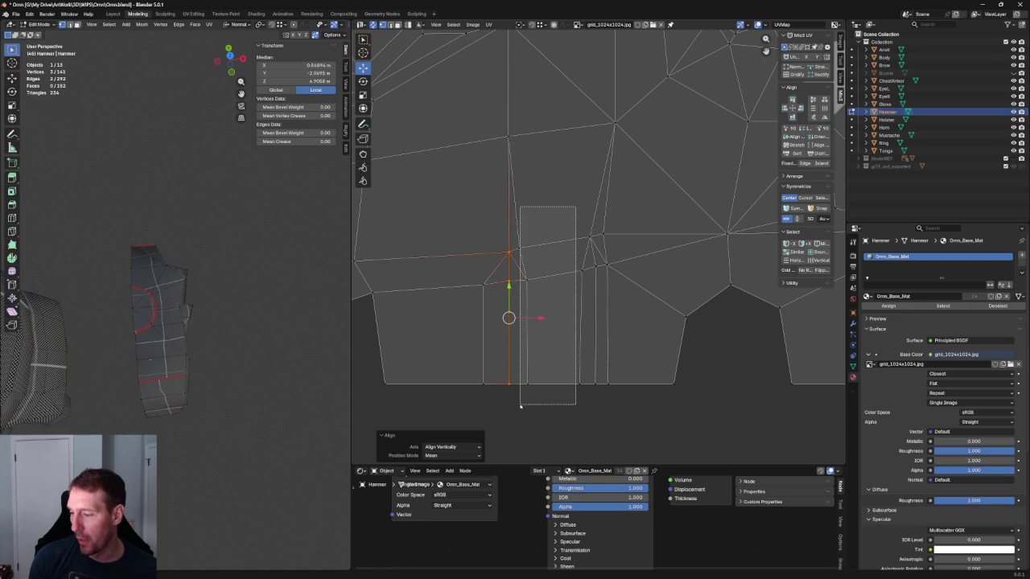
pyautogui.moveTo(561, 195); pyautogui.dragTo(590, 437)
pyautogui.moveTo(642, 175); pyautogui.dragTo(597, 405)
pyautogui.moveTo(590, 258); pyautogui.dragTo(602, 406)
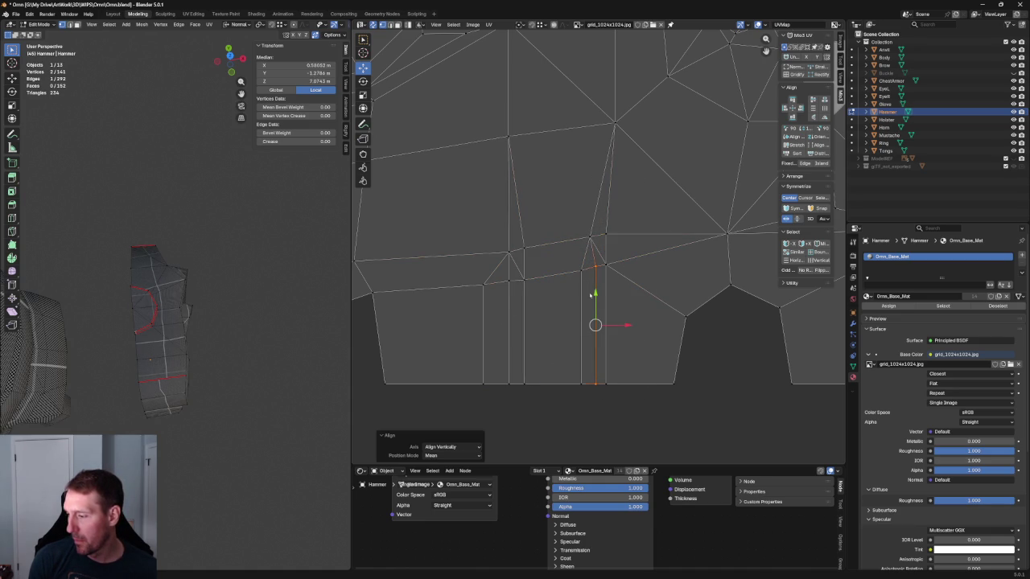
pyautogui.moveTo(625, 218); pyautogui.dragTo(571, 248)
pyautogui.keyDown('ctrl'); pyautogui.click(509, 252); pyautogui.keyUp('ctrl')
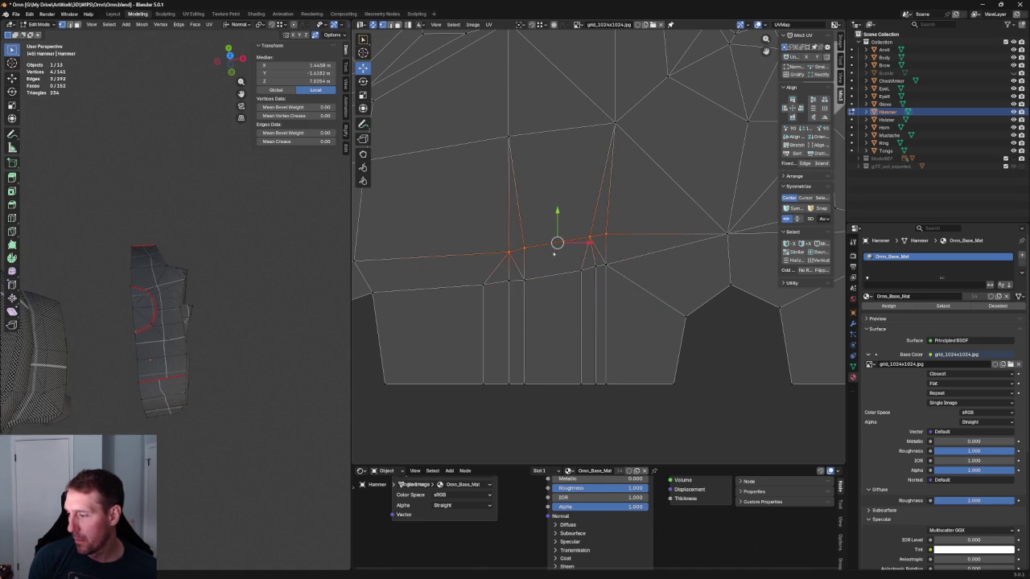
# Step: Unwrap the face at the UV island's left end
pyautogui.scroll(-2, 555, 262)
pyautogui.keyDown('ctrl'); pyautogui.moveTo(149, 386); pyautogui.dragTo(147, 334, button='middle'); pyautogui.keyUp('ctrl')
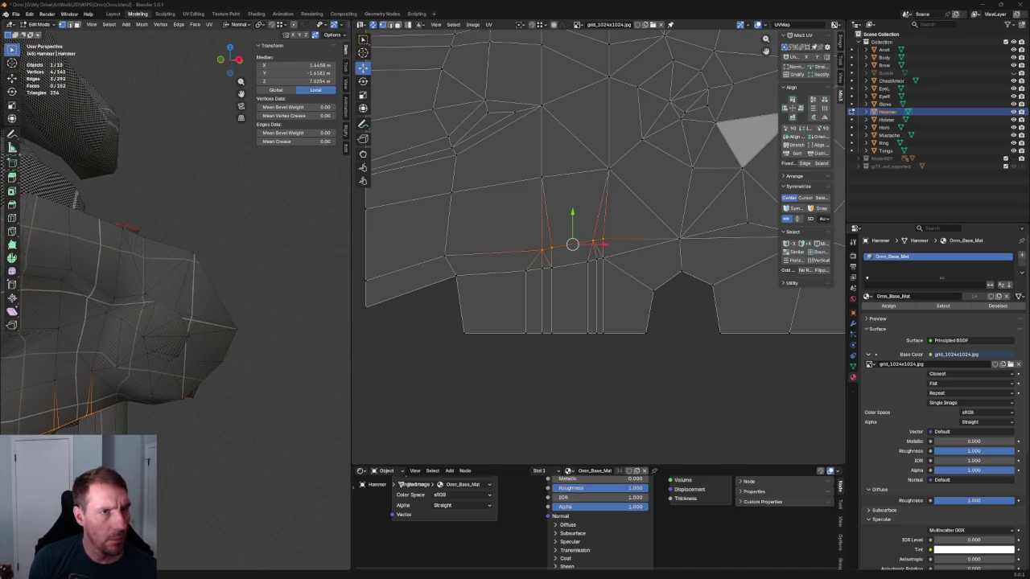
pyautogui.hscroll(-3, 603, 217)
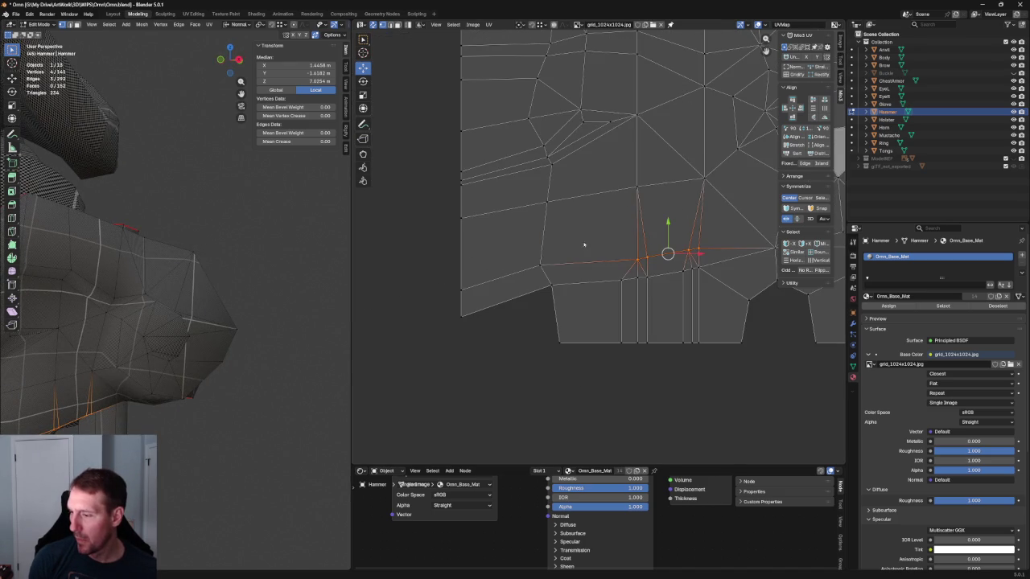
pyautogui.moveTo(569, 246); pyautogui.dragTo(433, 339)
pyautogui.press('u')
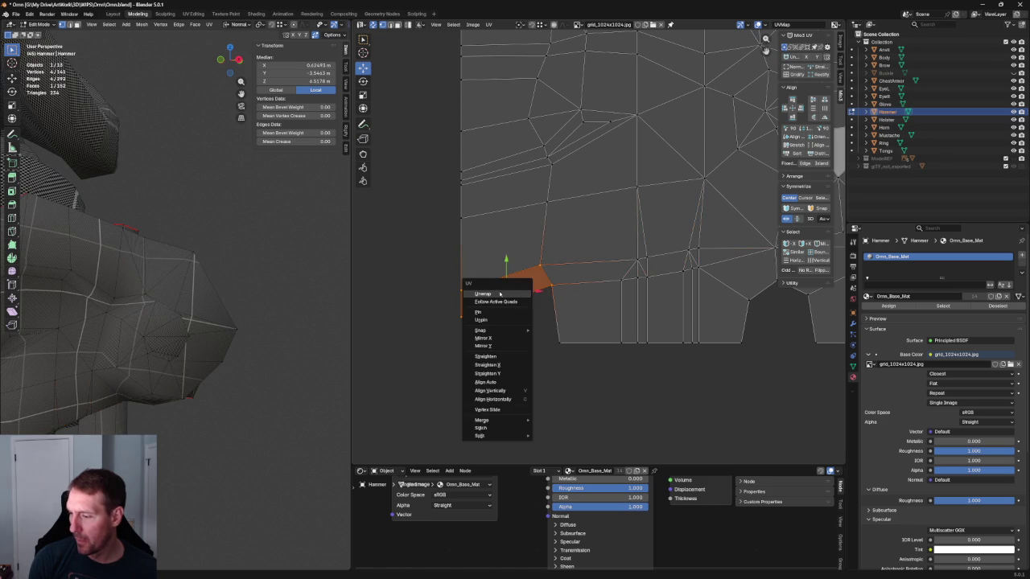
pyautogui.click(510, 294)
# Step: Move that face's left vertices upward
pyautogui.moveTo(515, 287)
pyautogui.mouseDown()
pyautogui.moveTo(483, 294)
pyautogui.moveTo(475, 330)
pyautogui.mouseUp()
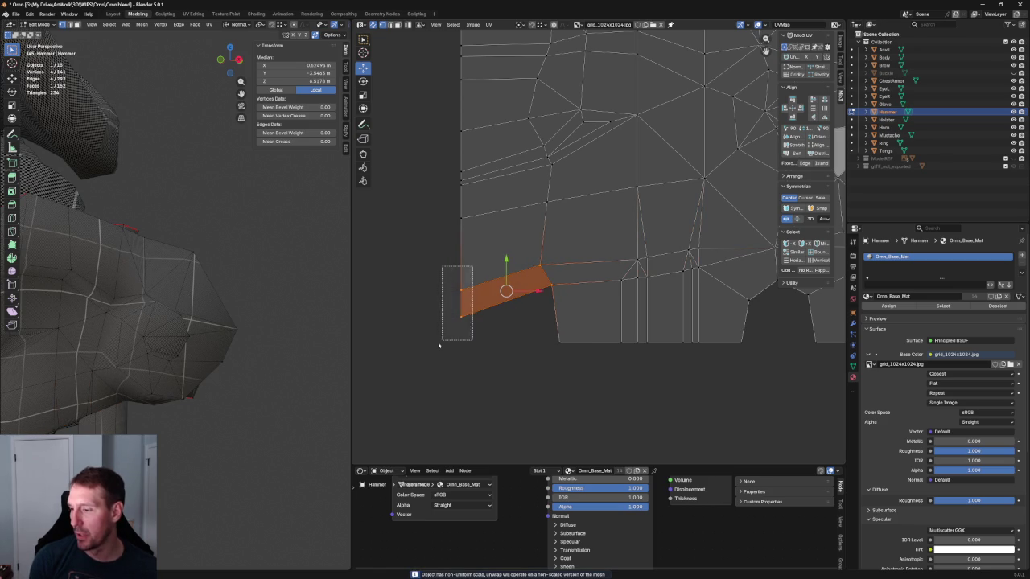
pyautogui.moveTo(161, 274)
pyautogui.mouseDown(button='middle')
pyautogui.moveTo(183, 307)
pyautogui.moveTo(531, 270)
pyautogui.mouseUp(button='middle')
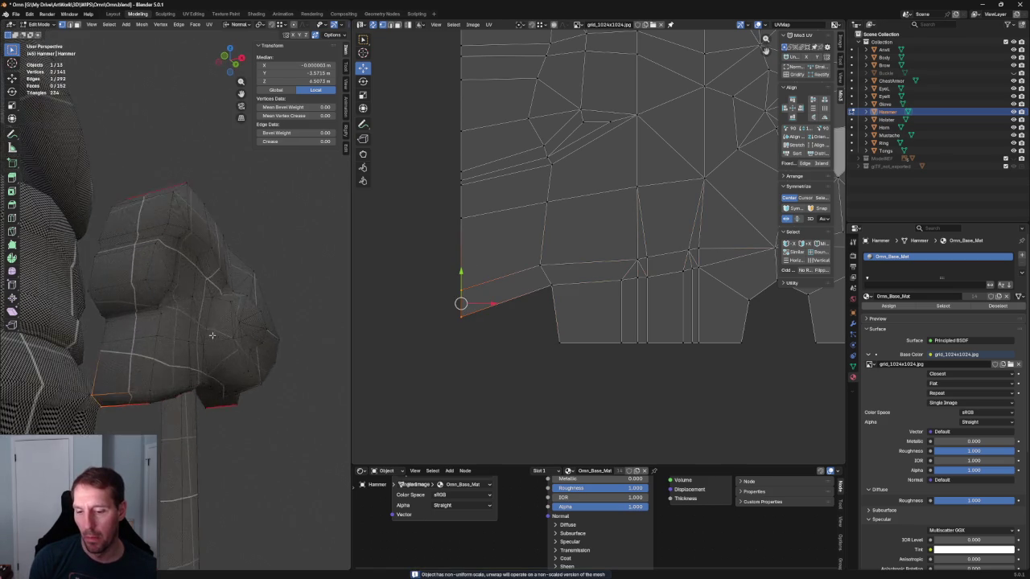
pyautogui.press('g')
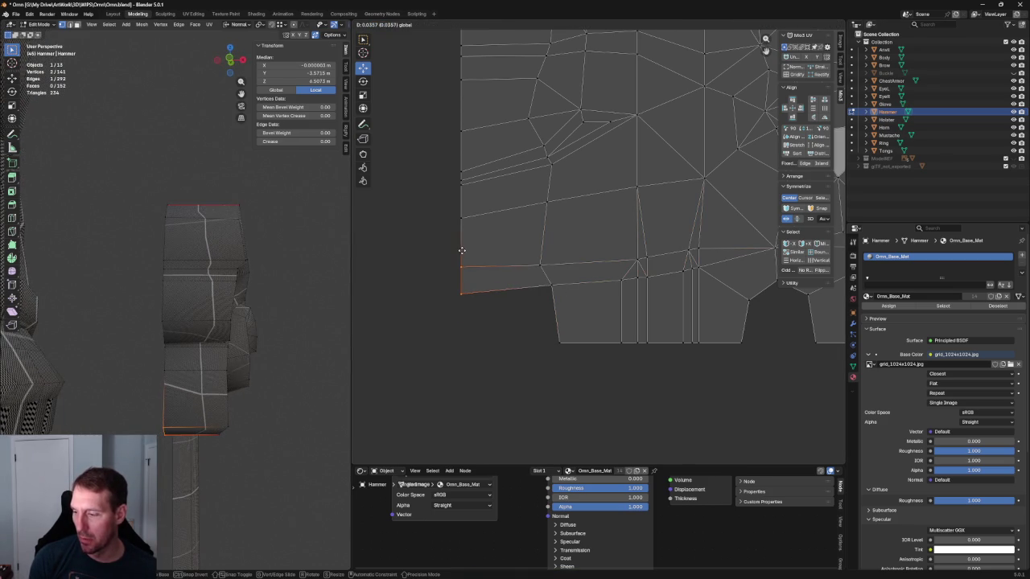
pyautogui.click(462, 251)
pyautogui.scroll(-2, 564, 257)
pyautogui.scroll(2, 563, 258)
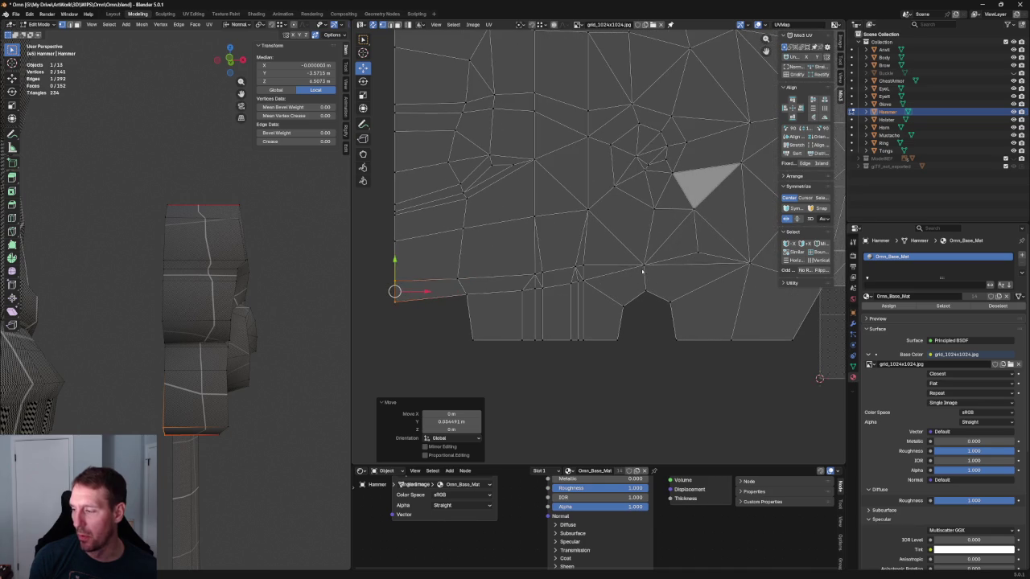
# Step: Level the horizontal UV edge path out to the left border
pyautogui.click(642, 267)
pyautogui.keyDown('ctrl'); pyautogui.click(577, 268); pyautogui.keyUp('ctrl')
pyautogui.keyDown('ctrl'); pyautogui.click(458, 279); pyautogui.keyUp('ctrl')
pyautogui.keyDown('ctrl'); pyautogui.click(394, 282); pyautogui.keyUp('ctrl')
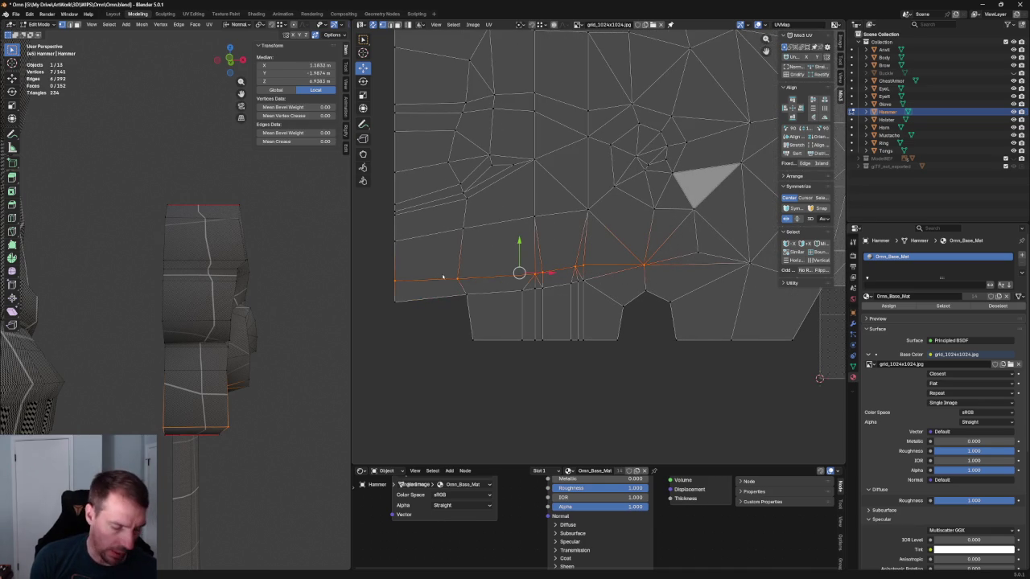
pyautogui.hotkey('shift', 'w')
pyautogui.click(465, 303)
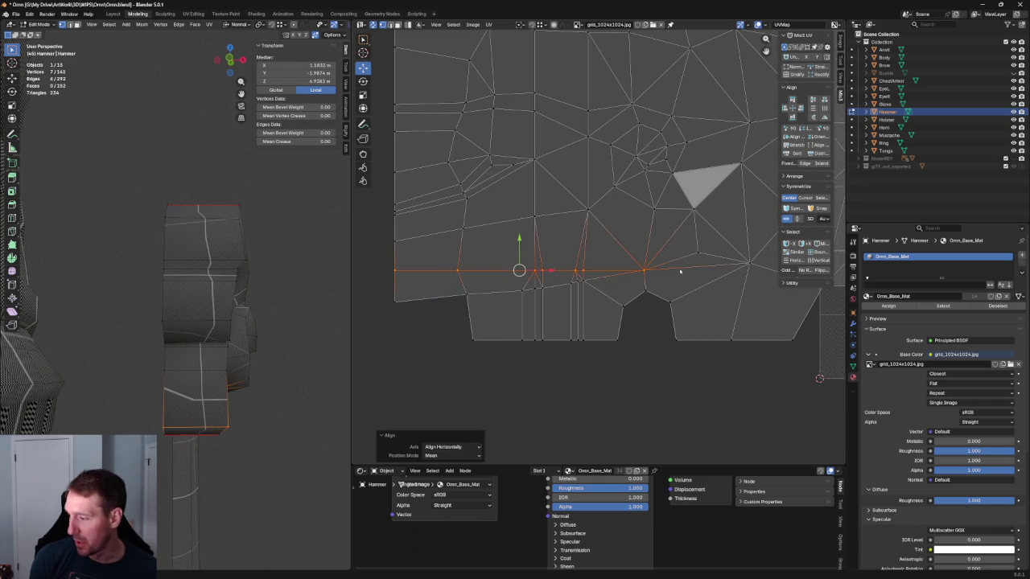
# Step: Level the lower island's top-edge vertices horizontally, including the left end vertex
pyautogui.moveTo(599, 275); pyautogui.dragTo(446, 309)
pyautogui.moveTo(193, 306)
pyautogui.mouseDown(button='middle')
pyautogui.moveTo(160, 315)
pyautogui.moveTo(166, 284)
pyautogui.mouseUp(button='middle')
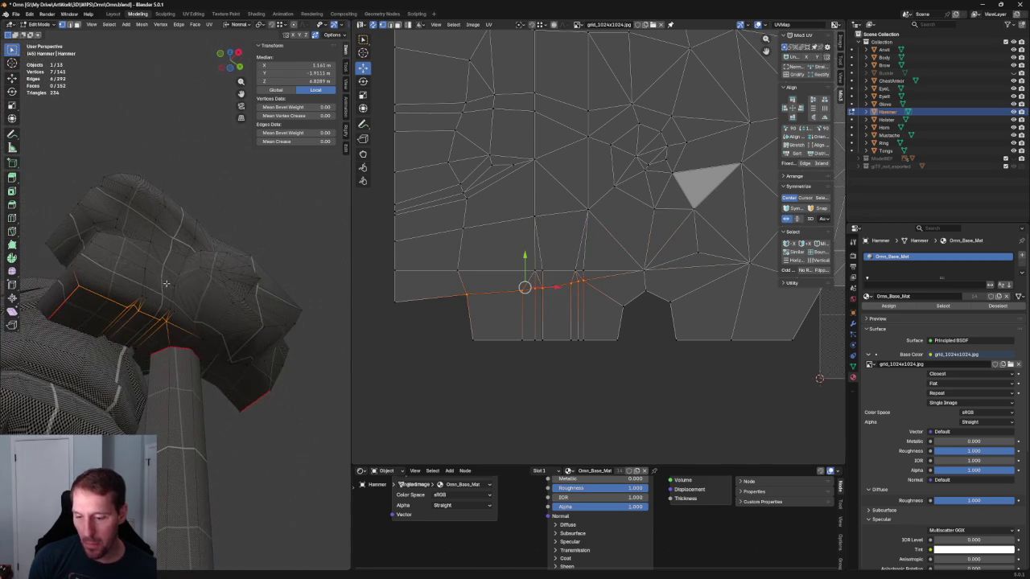
pyautogui.keyDown('shift'); pyautogui.click(395, 302); pyautogui.keyUp('shift')
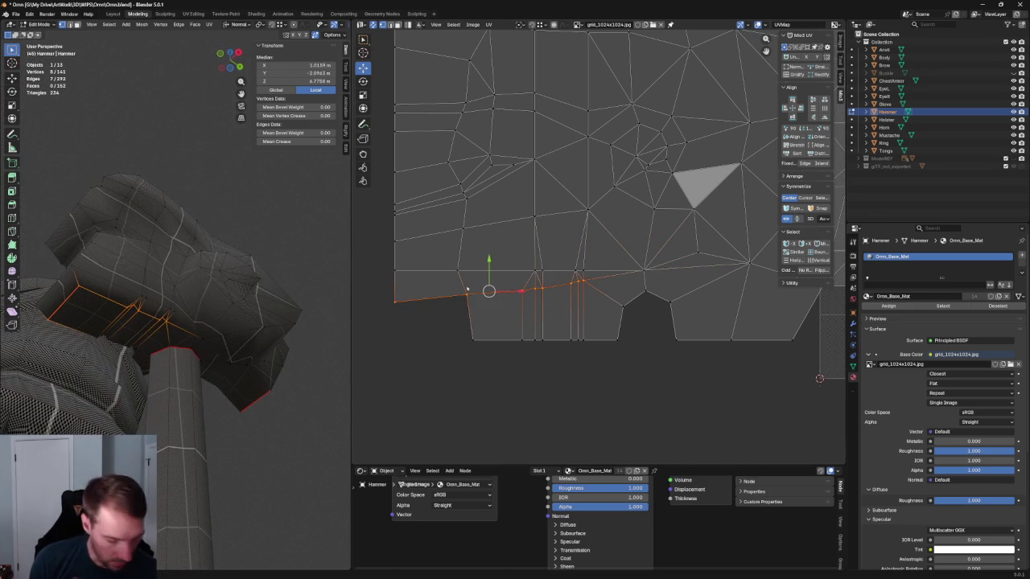
pyautogui.hotkey('shift', 'w')
# Step: Shift the vertical UV edge slightly left along X and straighten its chain vertically
pyautogui.click(467, 312)
pyautogui.press('g')
pyautogui.press('x')
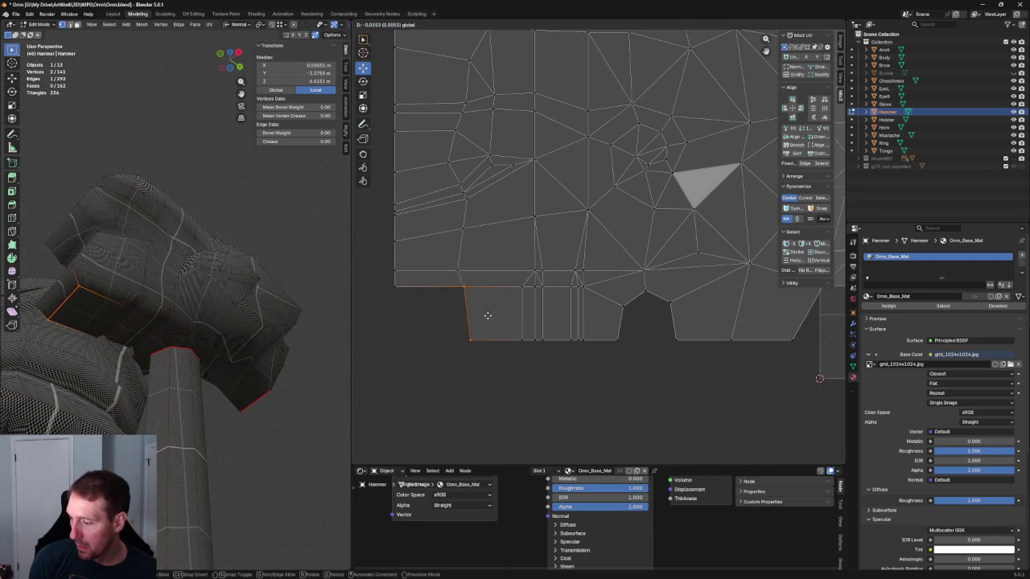
pyautogui.click(488, 216)
pyautogui.keyDown('alt'); pyautogui.click(466, 334); pyautogui.keyUp('alt')
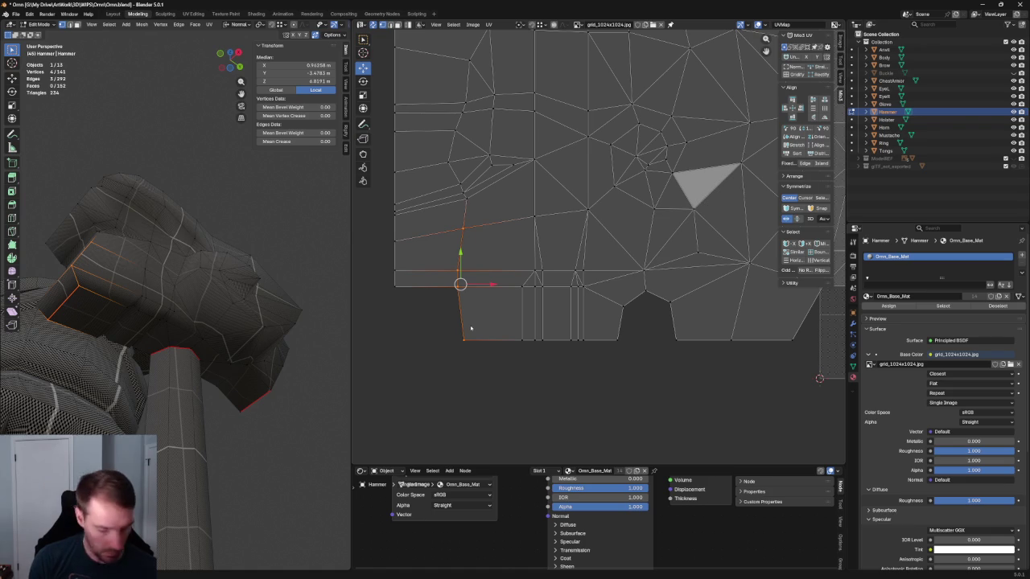
pyautogui.hotkey('shift', 'w')
# Step: Re-unwrap the selected UV faces and then the hammer head faces
pyautogui.moveTo(488, 165); pyautogui.dragTo(435, 218)
pyautogui.press('u')
pyautogui.click(438, 200)
pyautogui.scroll(1, 563, 218)
pyautogui.moveTo(563, 117); pyautogui.dragTo(563, 219, button='middle')
pyautogui.moveTo(557, 207); pyautogui.dragTo(394, 305)
pyautogui.scroll(-2, 466, 253)
pyautogui.moveTo(468, 151); pyautogui.dragTo(555, 287)
pyautogui.press('u')
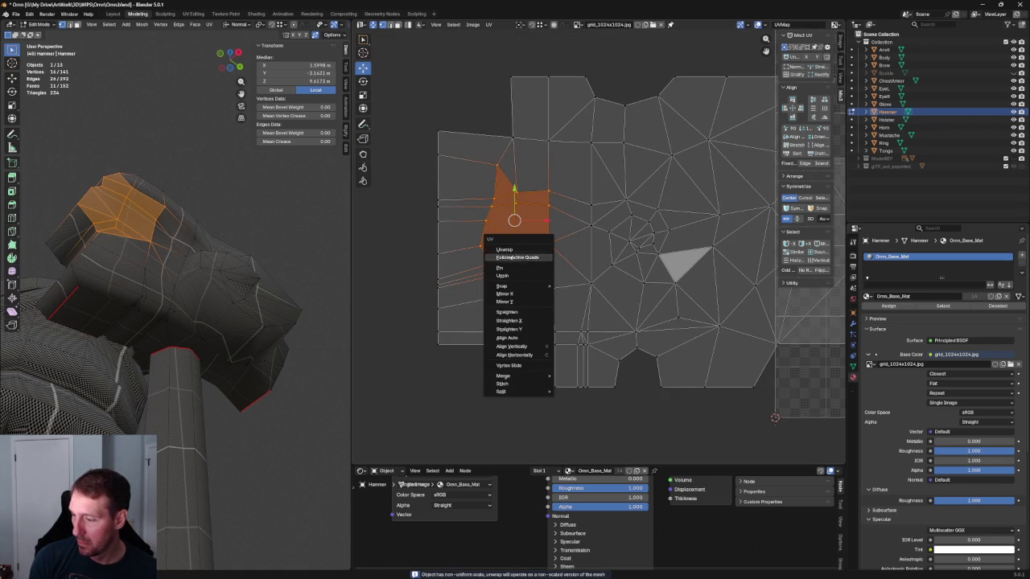
pyautogui.click(512, 251)
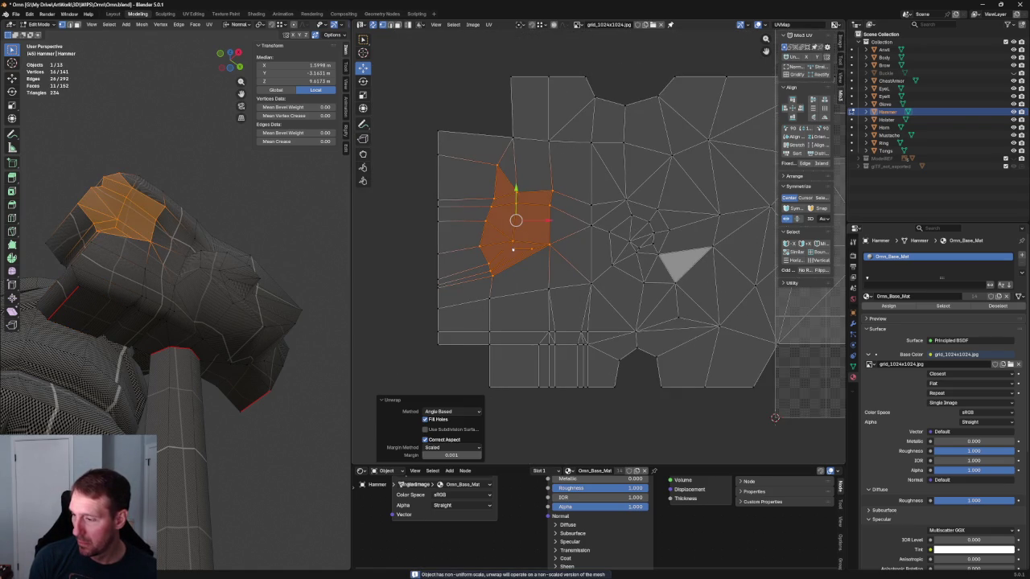
# Step: Level the island's corner edge horizontally, undoing a trial leftward shift of its row
pyautogui.click(552, 143)
pyautogui.moveTo(509, 145); pyautogui.dragTo(407, 185)
pyautogui.moveTo(225, 221)
pyautogui.mouseDown(button='middle')
pyautogui.moveTo(255, 245)
pyautogui.moveTo(265, 241)
pyautogui.mouseUp(button='middle')
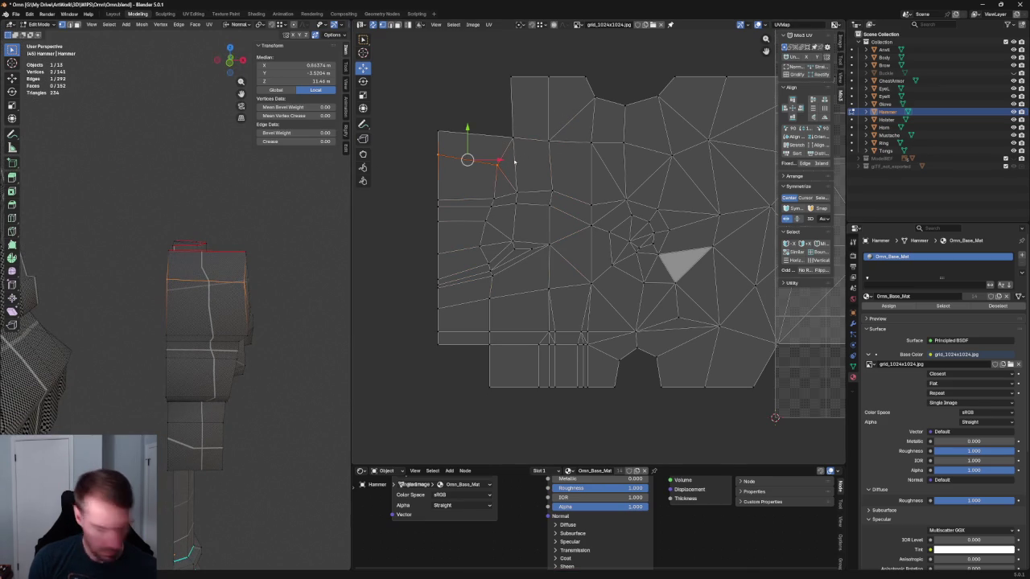
pyautogui.hotkey('shift', 'w')
pyautogui.click(503, 187)
pyautogui.moveTo(503, 187); pyautogui.dragTo(420, 206)
pyautogui.moveTo(498, 201); pyautogui.dragTo(416, 201)
pyautogui.hotkey('ctrl', 'z')
pyautogui.hotkey('ctrl', 'z')
pyautogui.hotkey('ctrl', 'z')
# Step: Level a left-border edge and move the lower left-border edges slightly higher
pyautogui.click(449, 253)
pyautogui.hotkey('shift', 'w')
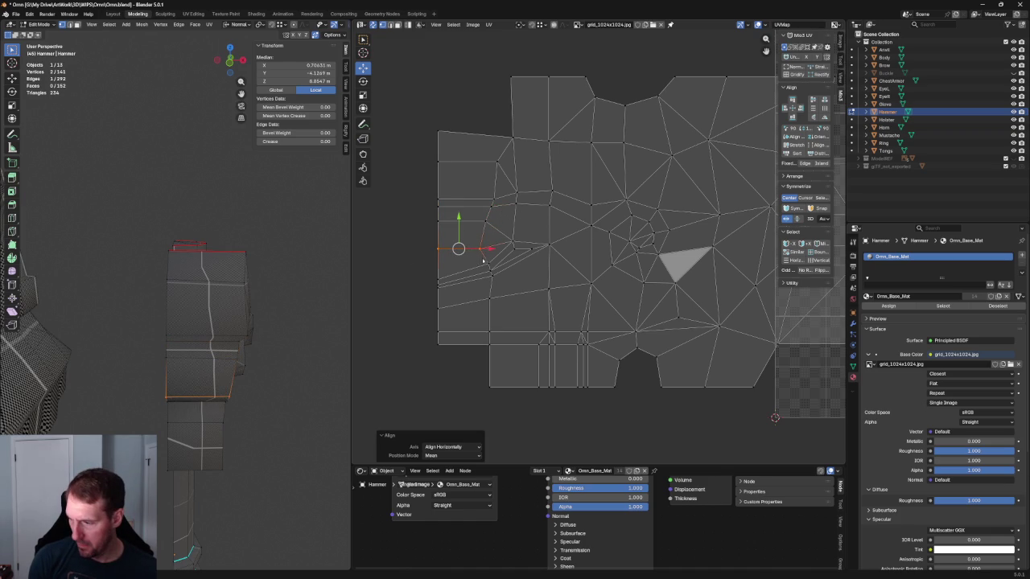
pyautogui.click(481, 262)
pyautogui.moveTo(471, 261); pyautogui.dragTo(409, 294)
pyautogui.press('g')
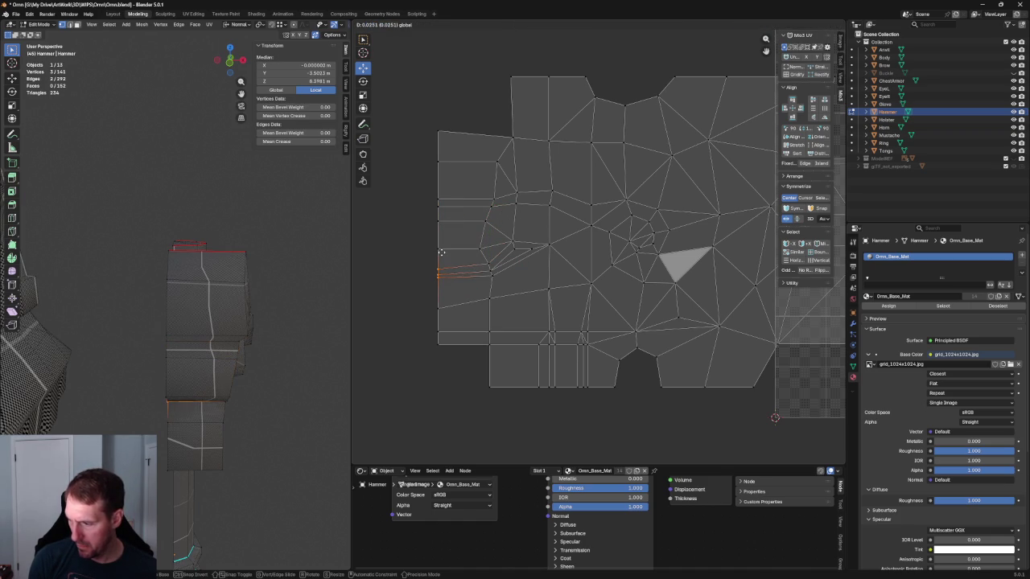
pyautogui.click(442, 251)
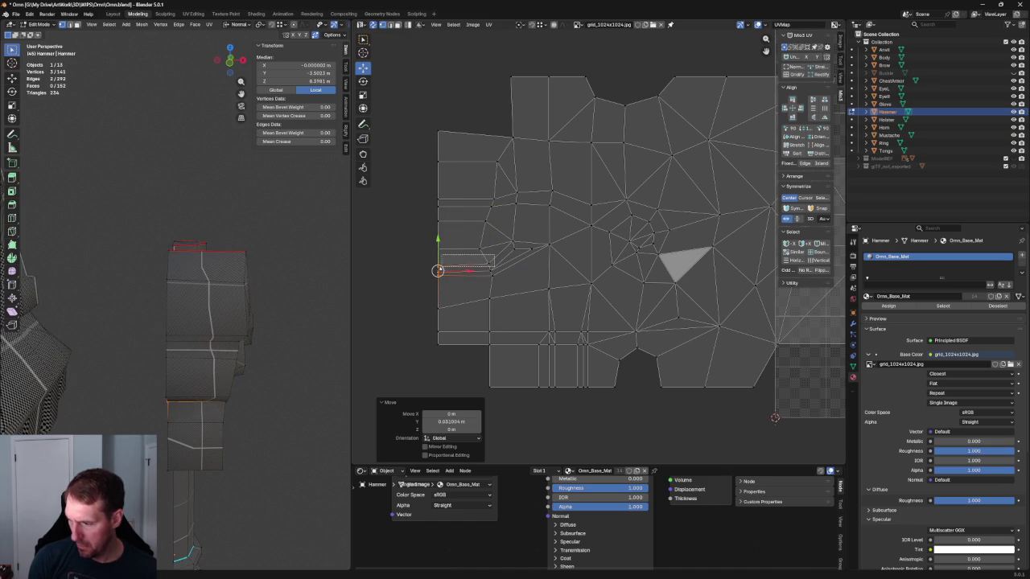
# Step: Level another edge horizontally, undoing a move that stretched it
pyautogui.hotkey('shift', 'w')
pyautogui.press('g')
pyautogui.click(409, 280)
pyautogui.hotkey('ctrl', 'z')
pyautogui.hotkey('ctrl', 'z')
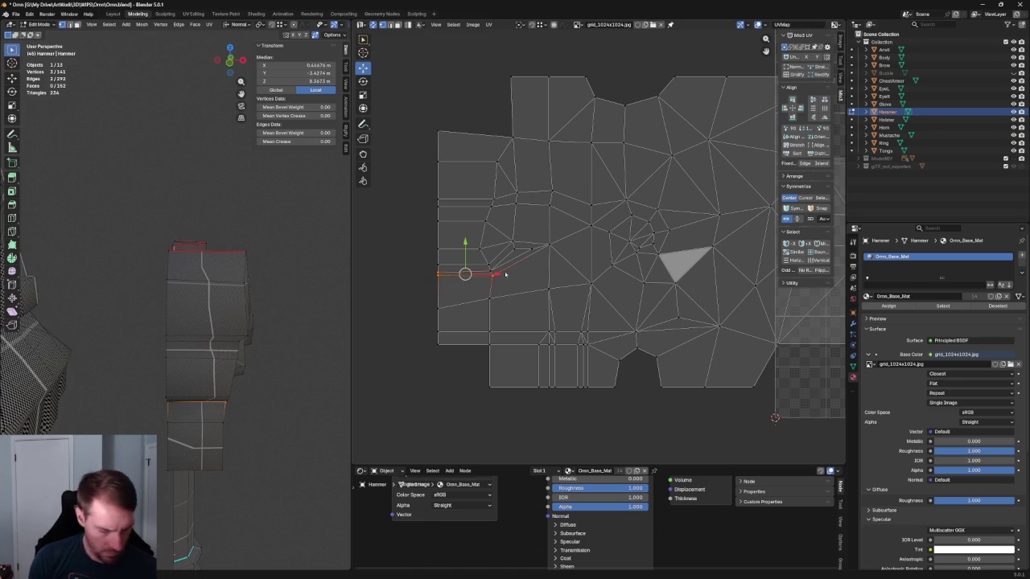
pyautogui.scroll(2, 458, 287)
pyautogui.scroll(3, 458, 288)
# Step: Level the slanted edge's vertices horizontally, then deselect all and orbit closer to the hammer
pyautogui.click(644, 322)
pyautogui.moveTo(648, 321); pyautogui.dragTo(458, 287)
pyautogui.hotkey('shift', 'w')
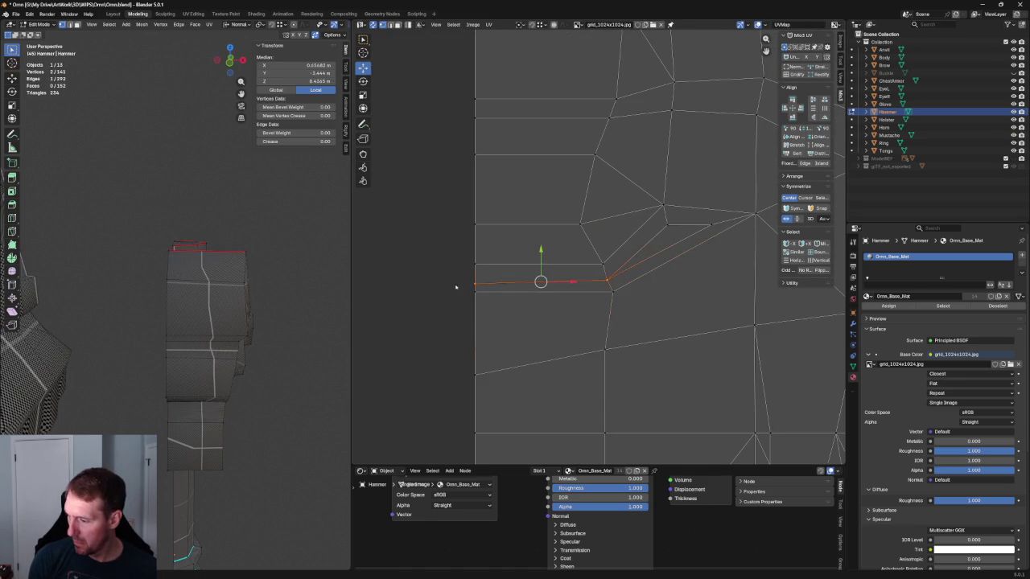
pyautogui.scroll(-3, 475, 302)
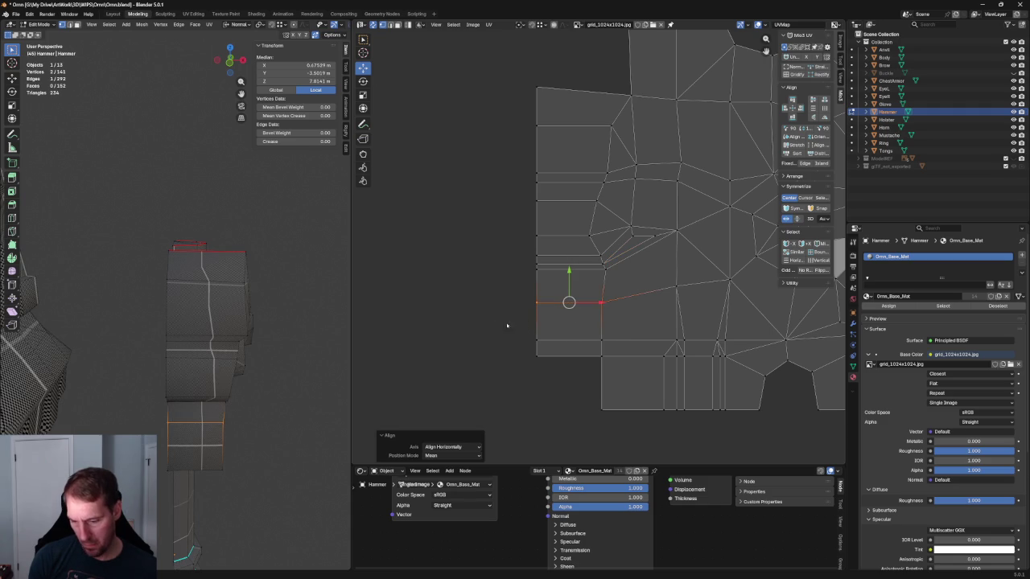
pyautogui.scroll(-3, 611, 338)
pyautogui.hotkey('alt', 'a')
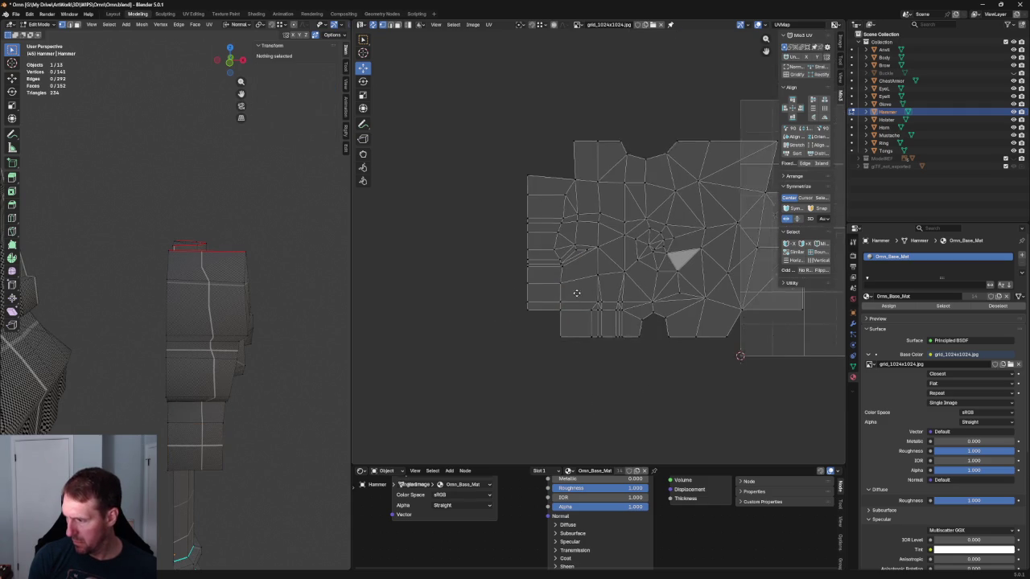
pyautogui.scroll(2, 577, 256)
pyautogui.moveTo(257, 322); pyautogui.dragTo(314, 310, button='middle')
pyautogui.scroll(2, 538, 261)
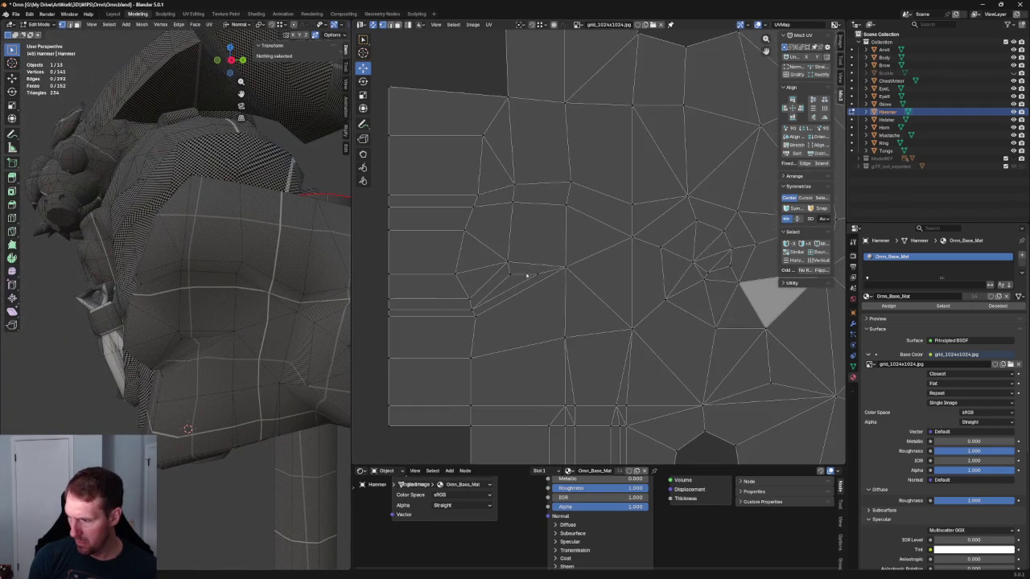
# Step: Re-unwrap the narrow head faces in the UV island
pyautogui.scroll(2, 543, 271)
pyautogui.moveTo(622, 229); pyautogui.dragTo(473, 299)
pyautogui.press('u')
pyautogui.click(503, 289)
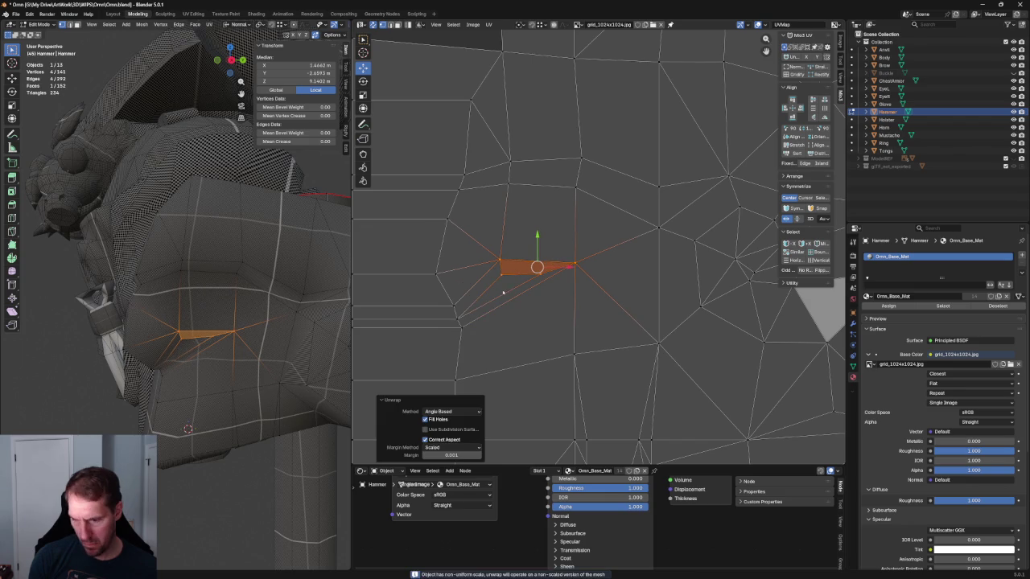
pyautogui.scroll(-3, 546, 253)
# Step: Align two columns of head UV vertices vertically
pyautogui.moveTo(554, 172); pyautogui.dragTo(534, 271)
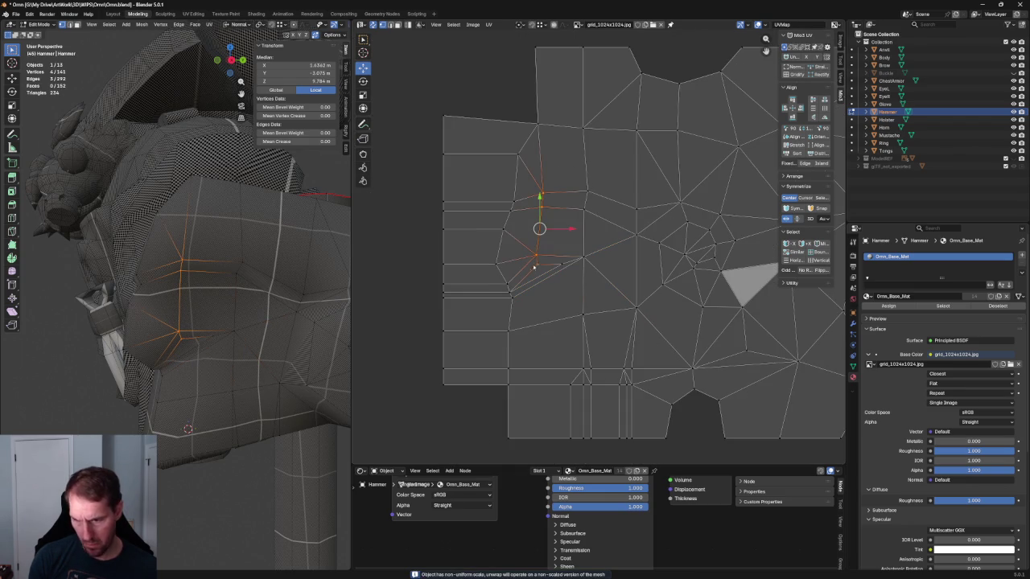
pyautogui.moveTo(569, 173); pyautogui.dragTo(540, 219)
pyautogui.moveTo(612, 166); pyautogui.dragTo(573, 297)
pyautogui.hotkey('shift', 'w')
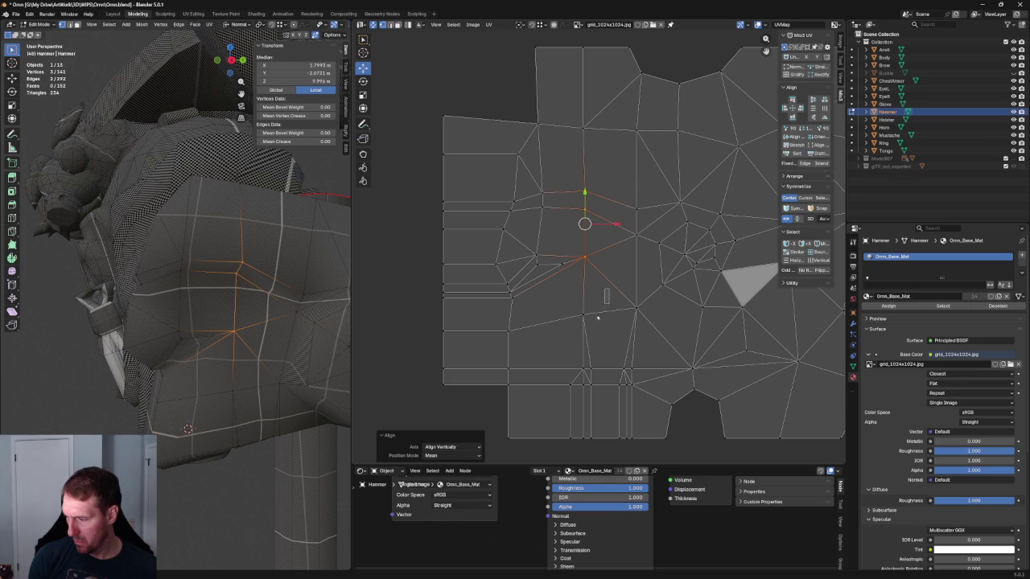
pyautogui.click(581, 314)
pyautogui.moveTo(612, 162); pyautogui.dragTo(573, 329)
pyautogui.moveTo(605, 41); pyautogui.dragTo(576, 346)
pyautogui.hotkey('shift', 'w')
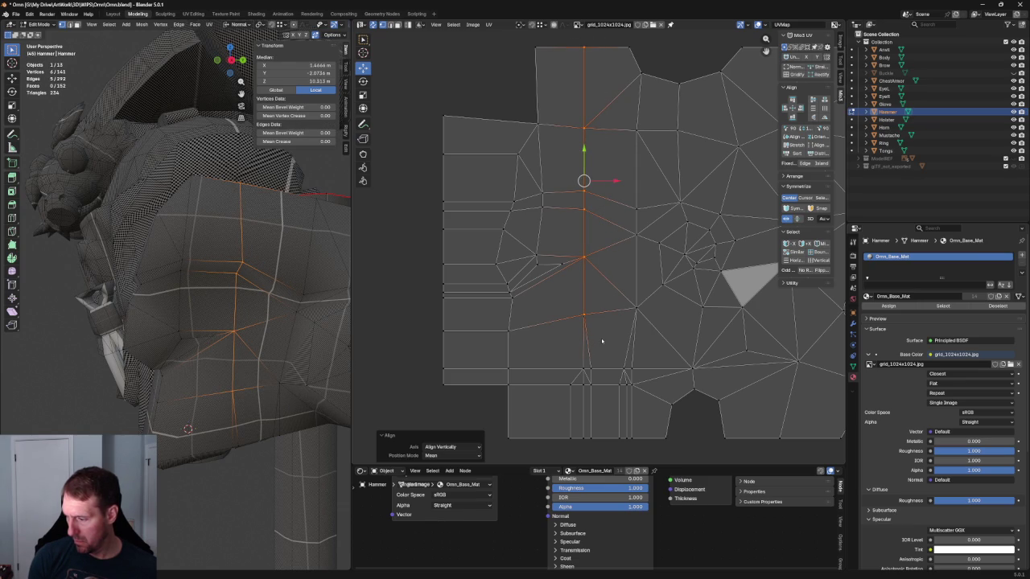
# Step: Try sliding and re-unwrapping the island's lower-left face, undoing both attempts
pyautogui.moveTo(282, 389); pyautogui.dragTo(242, 372, button='middle')
pyautogui.moveTo(512, 368); pyautogui.dragTo(540, 351, button='middle')
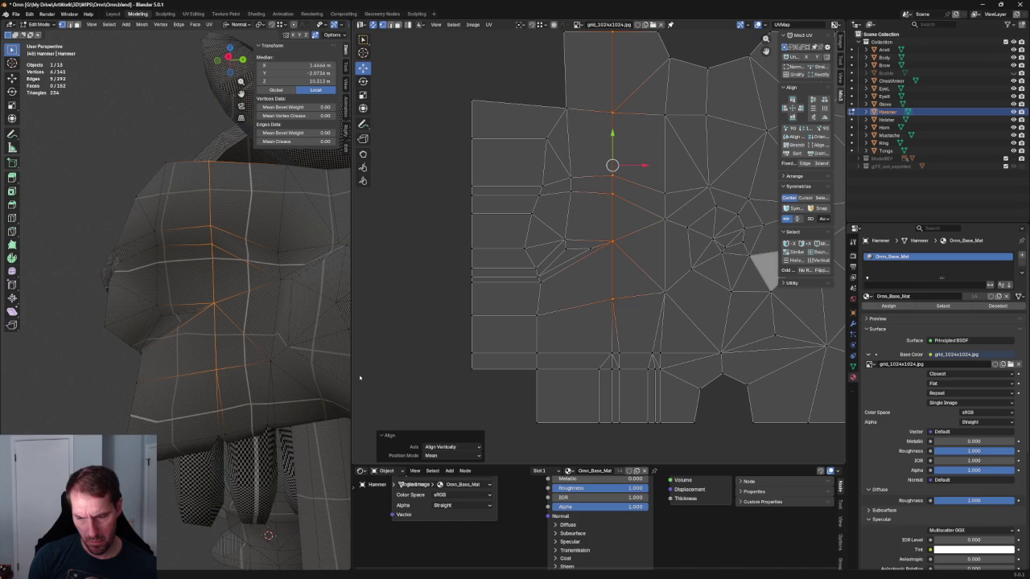
pyautogui.moveTo(416, 336); pyautogui.dragTo(573, 426)
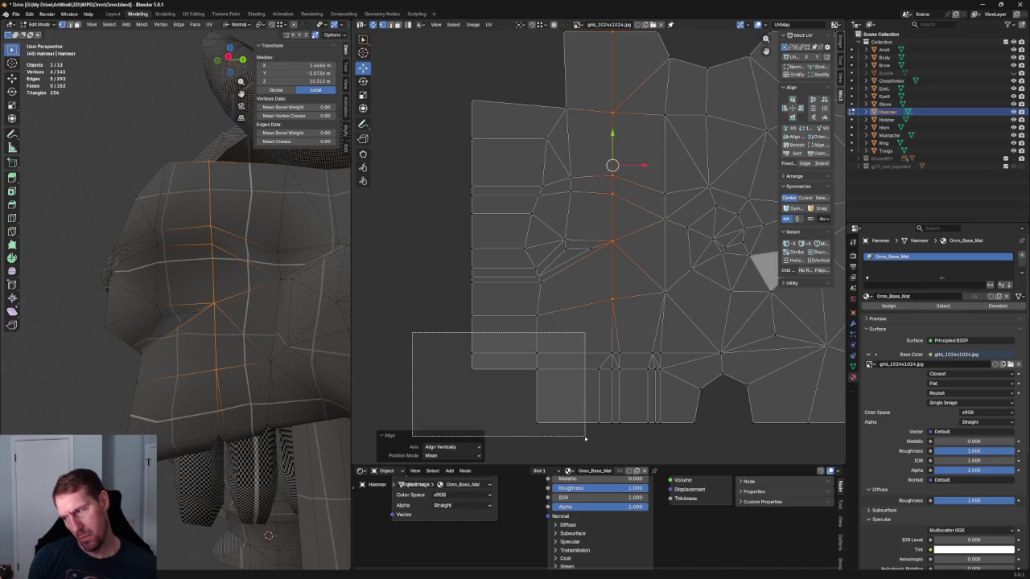
pyautogui.moveTo(508, 363); pyautogui.dragTo(497, 385)
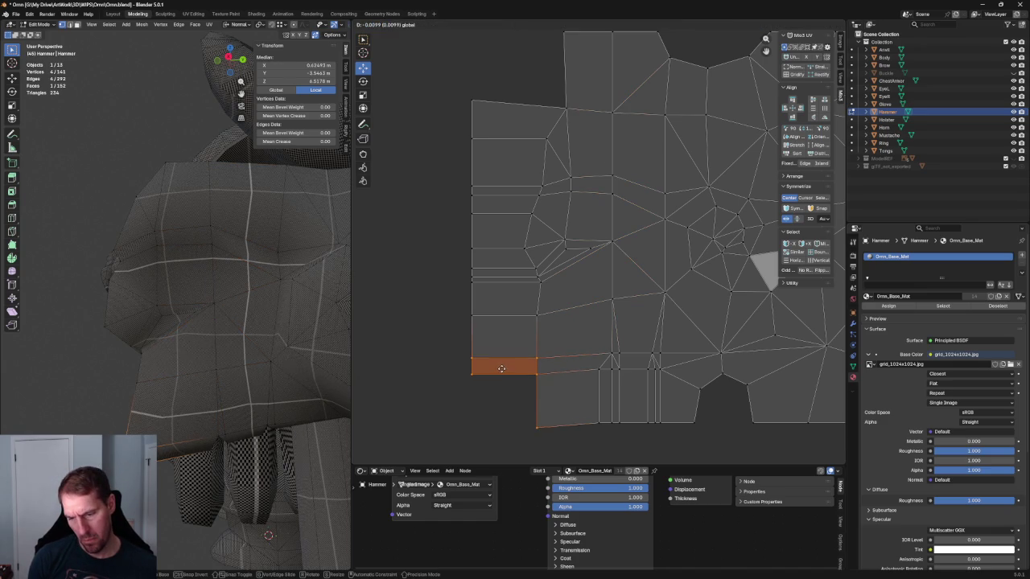
pyautogui.hotkey('ctrl', 'z')
pyautogui.press('u')
pyautogui.click(520, 355)
pyautogui.hotkey('ctrl', 'z')
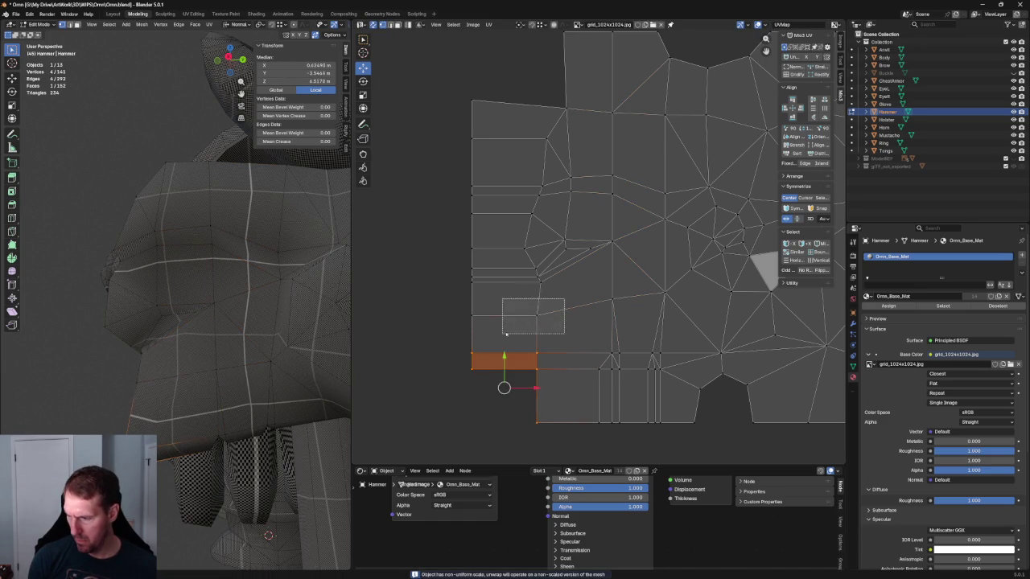
# Step: Re-unwrap around the selected vertex and move it to the island's left edge
pyautogui.hotkey('ctrl', 'z')
pyautogui.press('u')
pyautogui.click(524, 326)
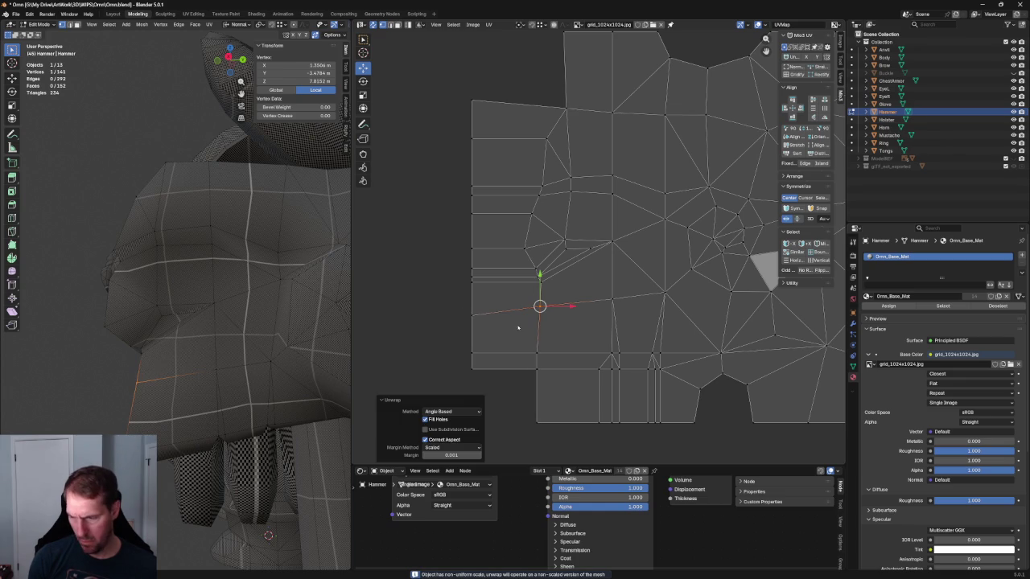
pyautogui.hotkey('ctrl', 'z')
pyautogui.press('g')
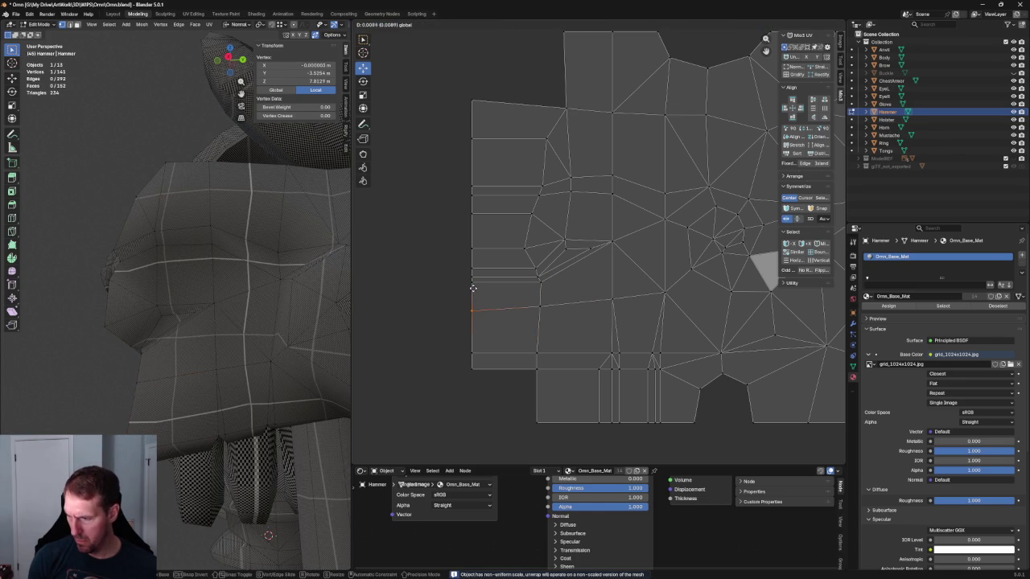
pyautogui.click(474, 285)
# Step: Keep the horizontal edge loop straight by undoing its unwrap, then frame a vertex in front view
pyautogui.keyDown('alt'); pyautogui.click(486, 322); pyautogui.keyUp('alt')
pyautogui.press('u')
pyautogui.click(488, 319)
pyautogui.hotkey('ctrl', 'z')
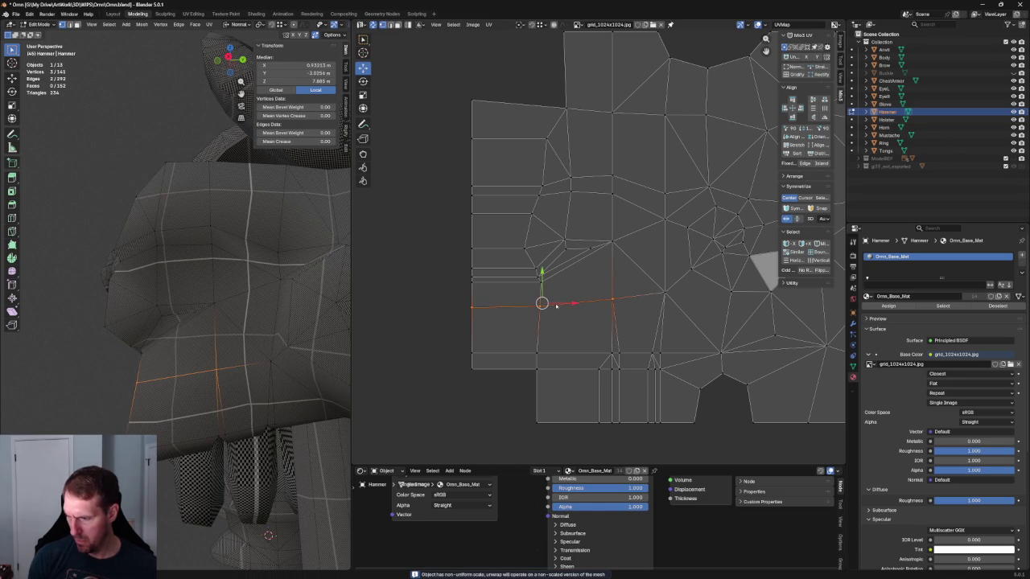
pyautogui.click(541, 308)
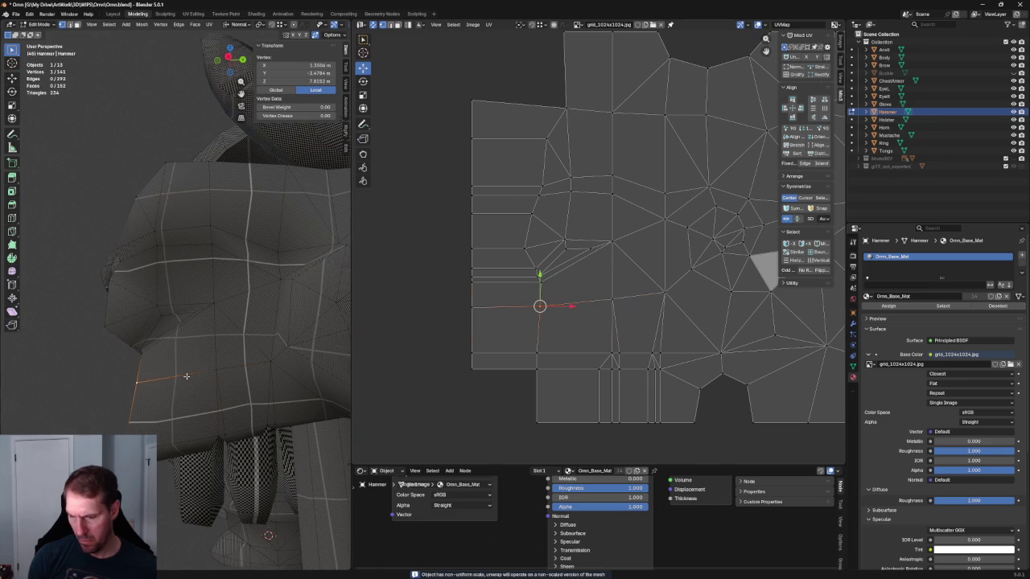
pyautogui.press('KP_Decimal')
pyautogui.press('KP_1')
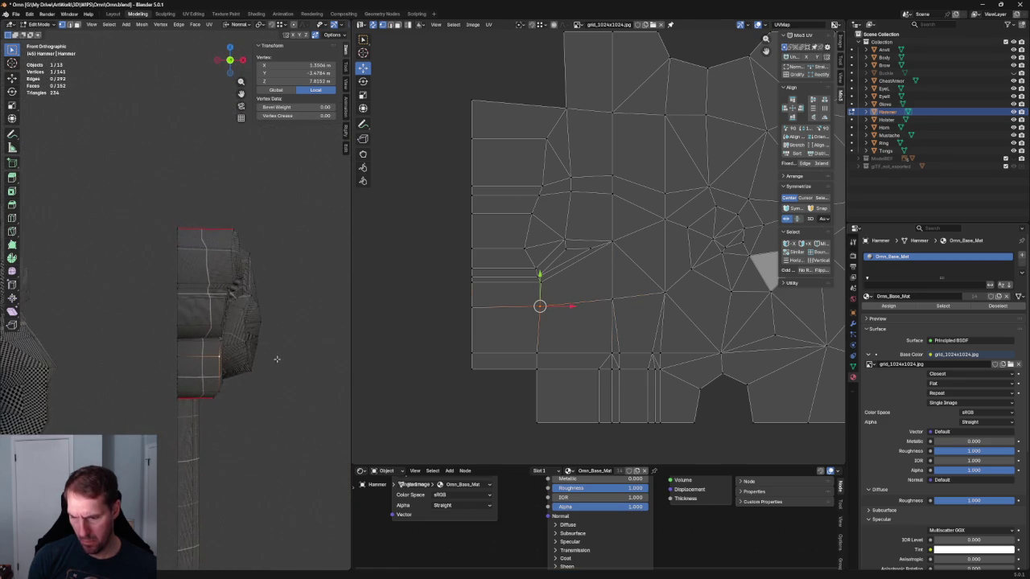
# Step: Re-unwrap the selected head edge chain and level the island's top-left edge horizontally
pyautogui.scroll(5, 282, 370)
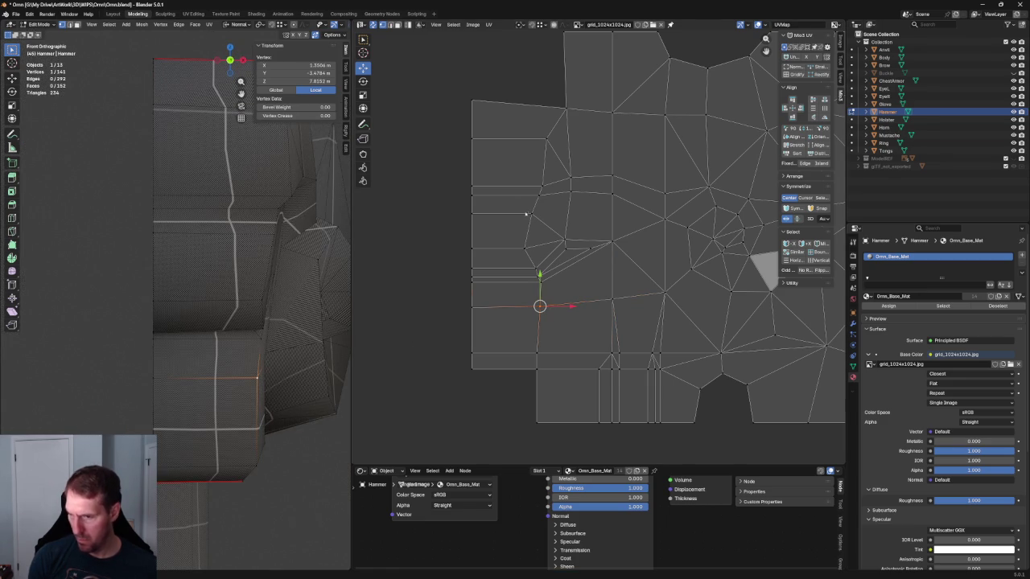
pyautogui.moveTo(552, 170); pyautogui.dragTo(509, 263)
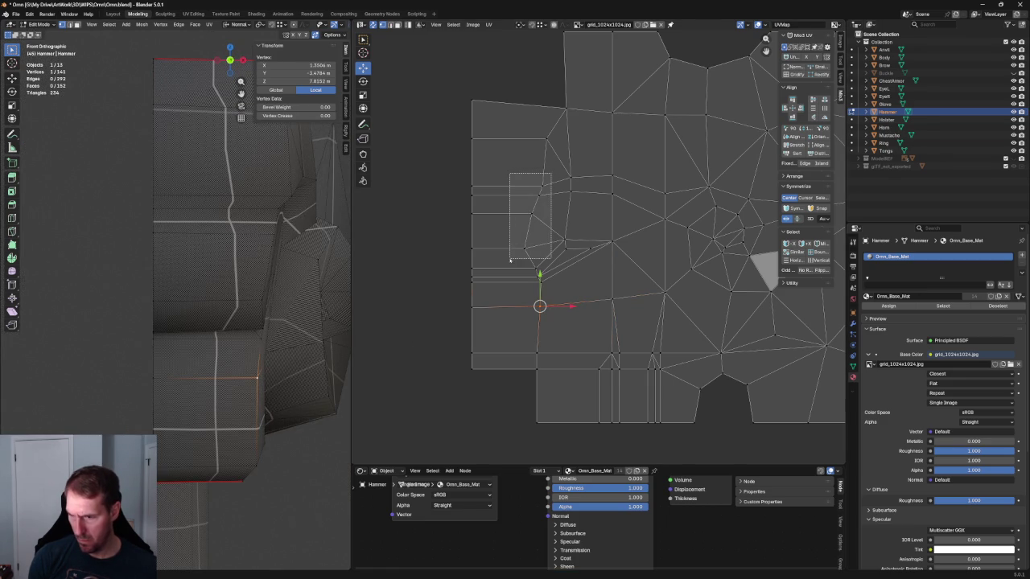
pyautogui.keyDown('shift'); pyautogui.moveTo(551, 127); pyautogui.dragTo(541, 148); pyautogui.keyUp('shift')
pyautogui.press('u')
pyautogui.click(538, 156)
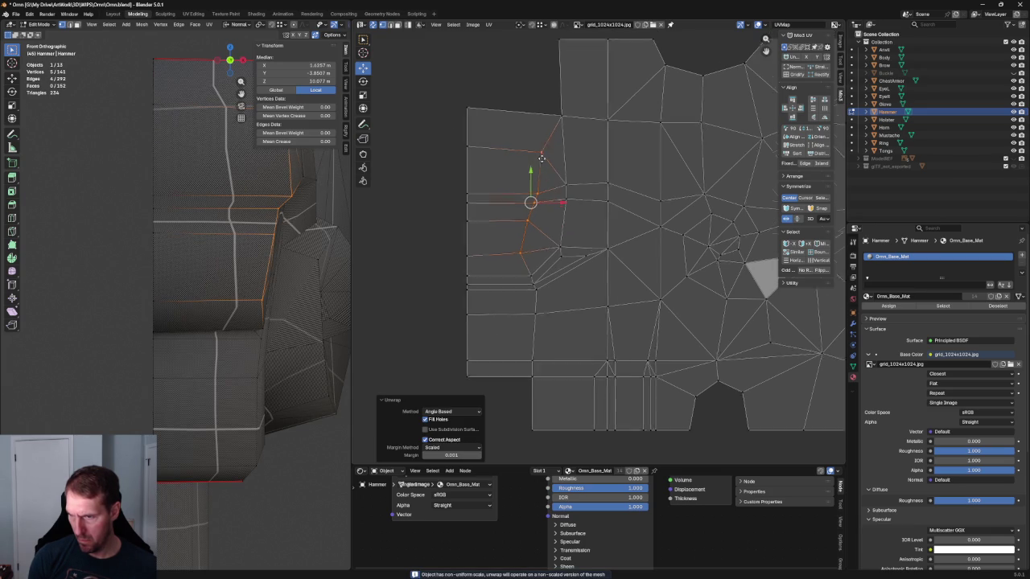
pyautogui.click(483, 179)
pyautogui.hotkey('shift', 'w')
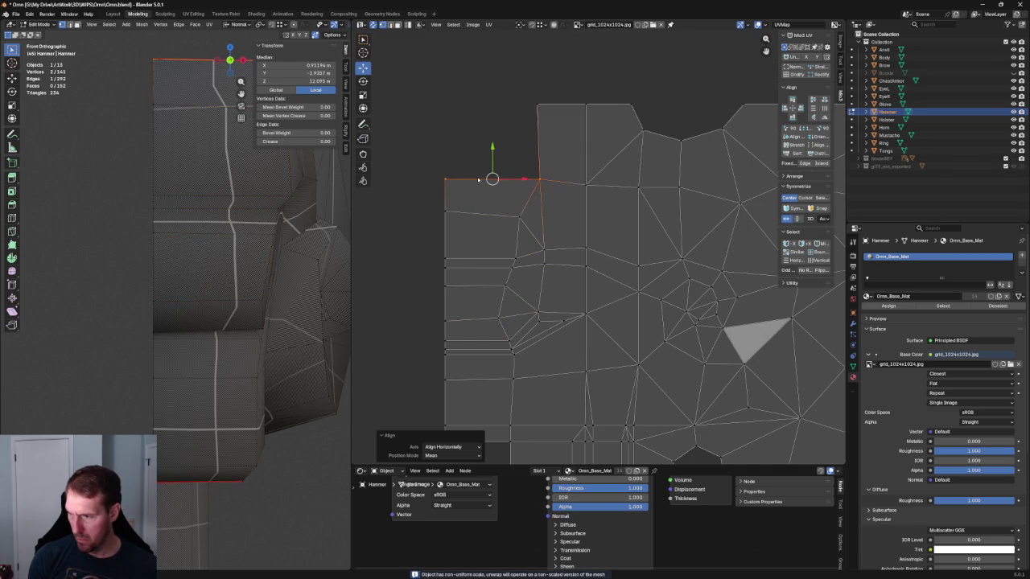
# Step: Nudge a single point on the island's left side slightly upward
pyautogui.click(519, 214)
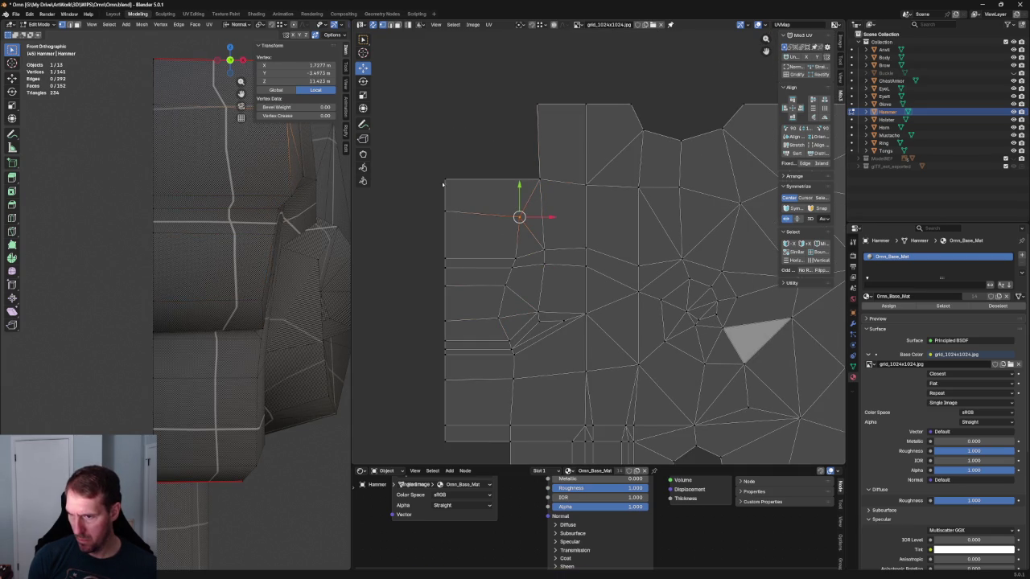
pyautogui.scroll(-2, 272, 201)
pyautogui.scroll(-2, 272, 202)
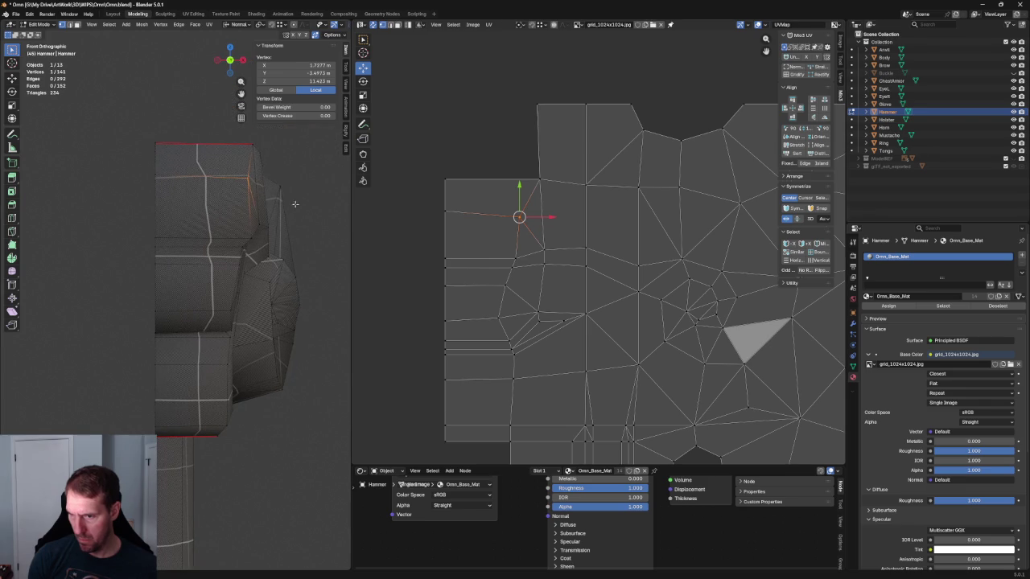
pyautogui.moveTo(521, 195); pyautogui.dragTo(552, 211)
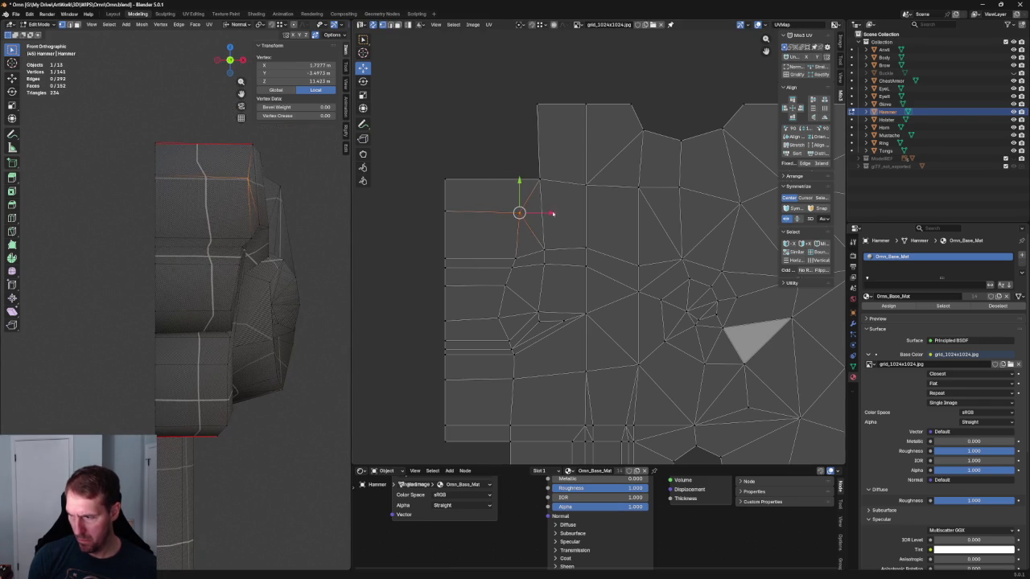
pyautogui.hotkey('alt', 'a')
pyautogui.moveTo(283, 175)
pyautogui.mouseDown(button='middle')
pyautogui.moveTo(189, 186)
pyautogui.moveTo(233, 189)
pyautogui.mouseUp(button='middle')
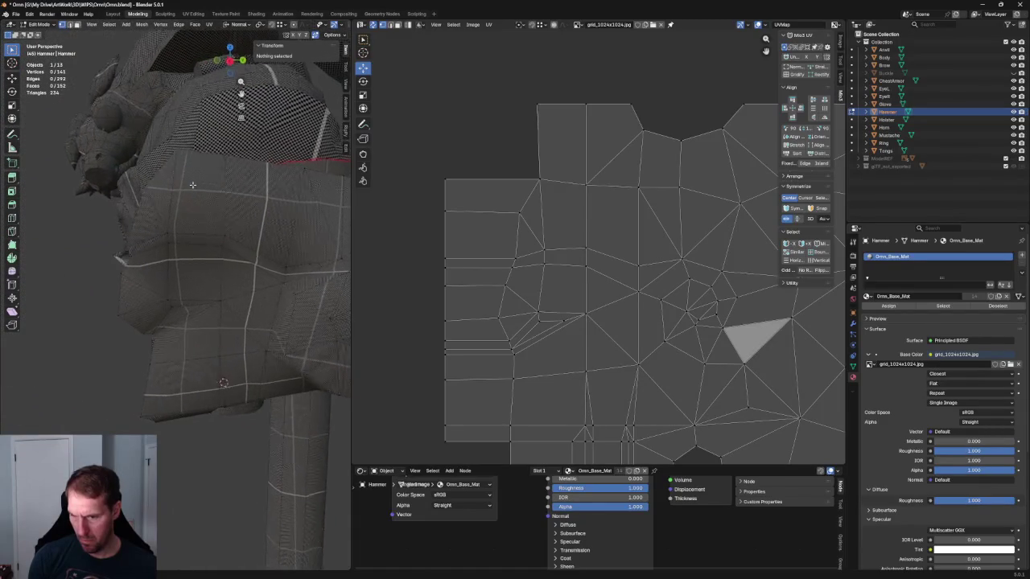
# Step: Shift a left-edge UV point slightly right so it lines up with its column
pyautogui.click(513, 224)
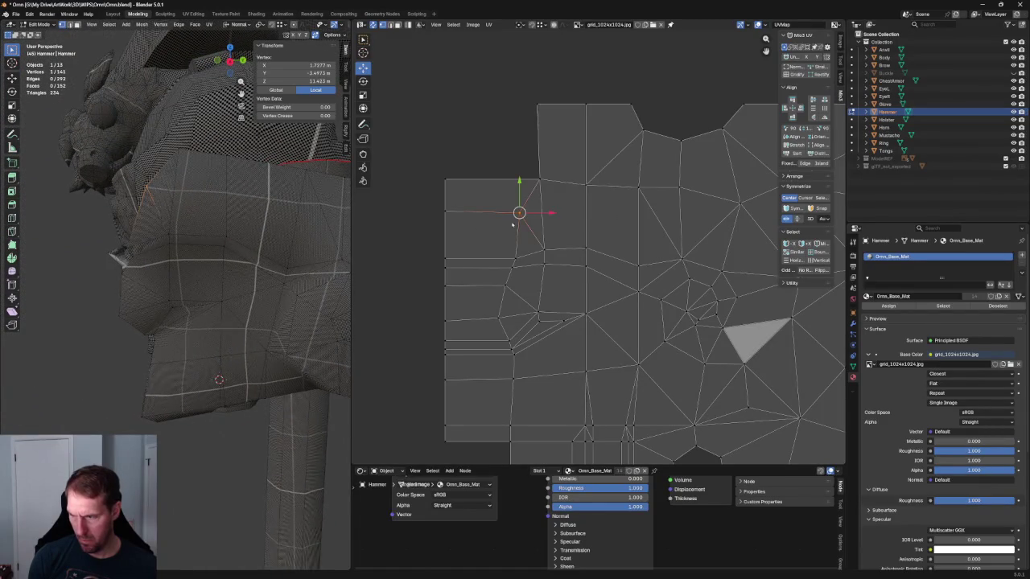
pyautogui.press('g')
pyautogui.rightClick(561, 215)
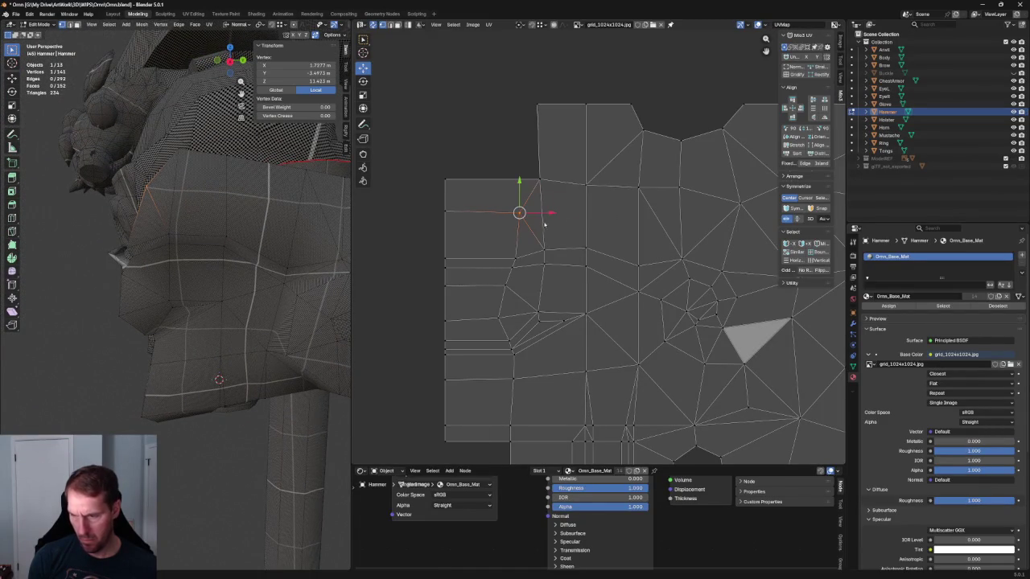
pyautogui.moveTo(201, 241); pyautogui.dragTo(92, 240, button='middle')
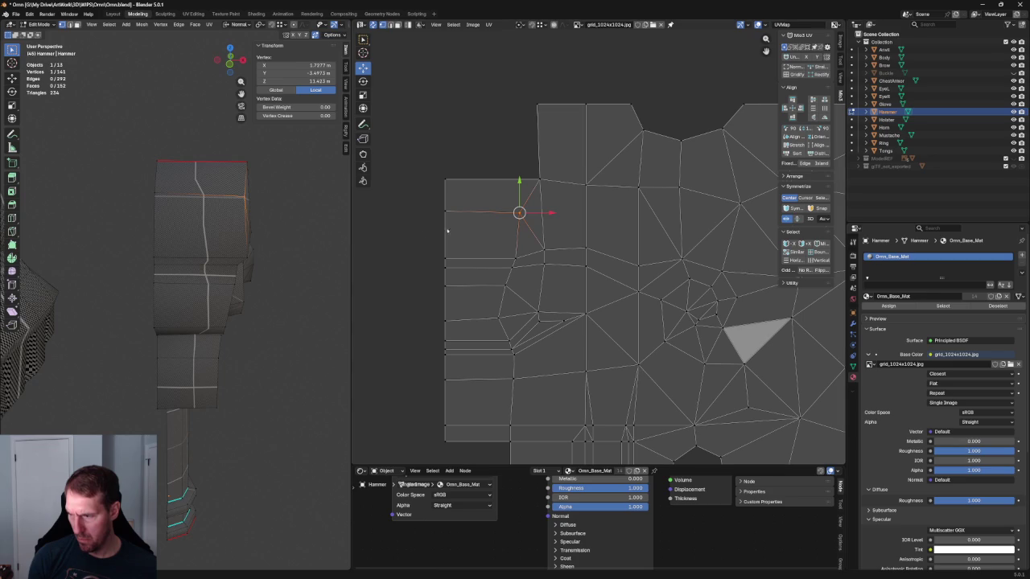
pyautogui.moveTo(550, 213); pyautogui.dragTo(558, 213)
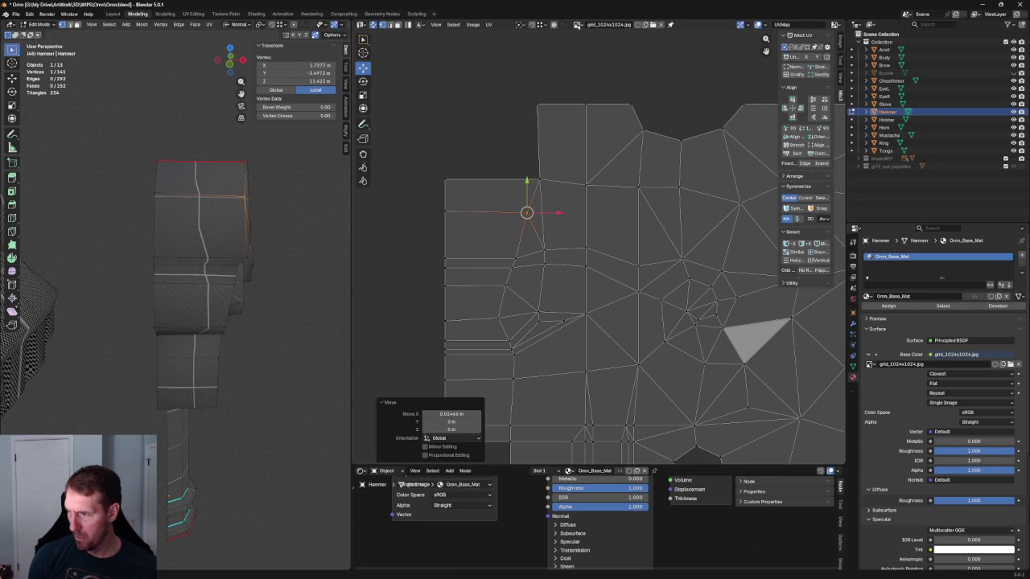
pyautogui.click(579, 24)
pyautogui.press('Escape')
pyautogui.scroll(-1, 520, 166)
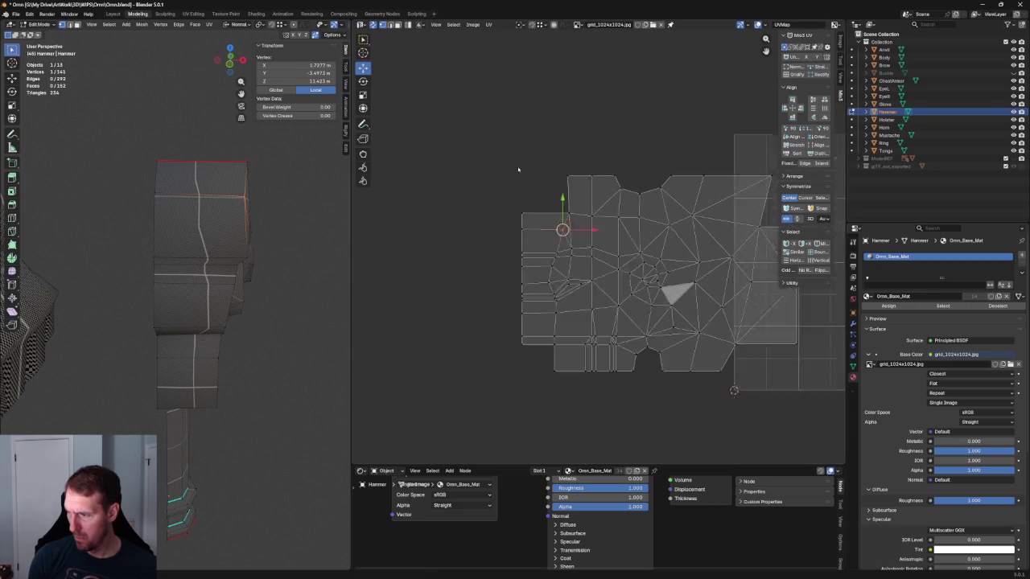
# Step: Move a left-side edge down into its column and reposition another island point
pyautogui.click(548, 262)
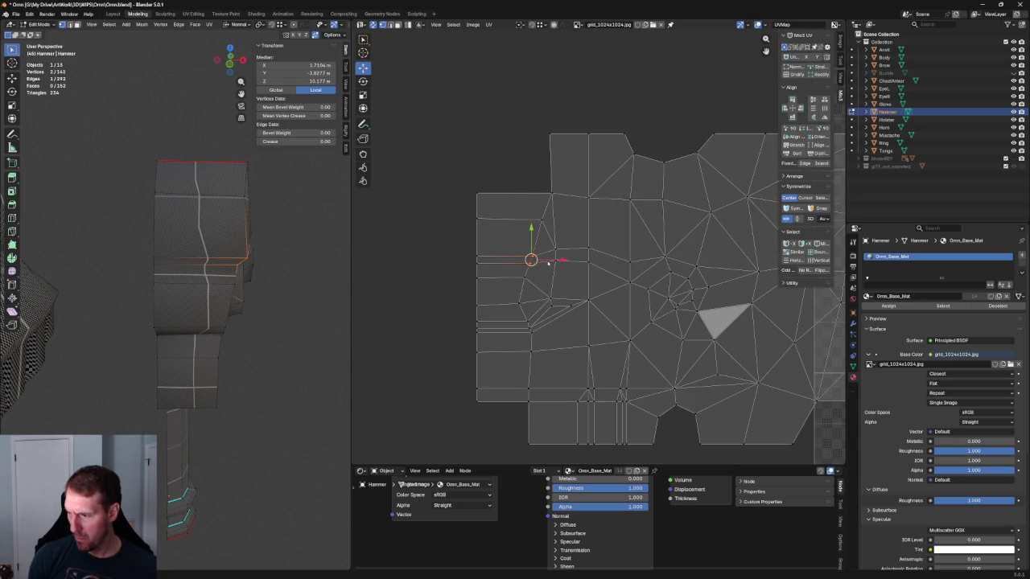
pyautogui.moveTo(562, 260); pyautogui.dragTo(539, 277)
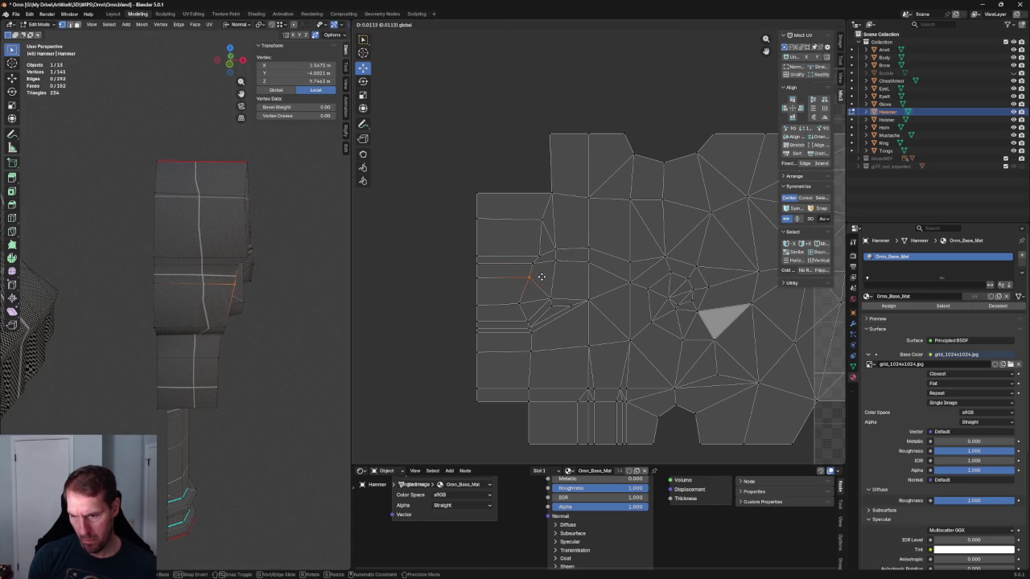
pyautogui.moveTo(541, 277); pyautogui.dragTo(540, 304)
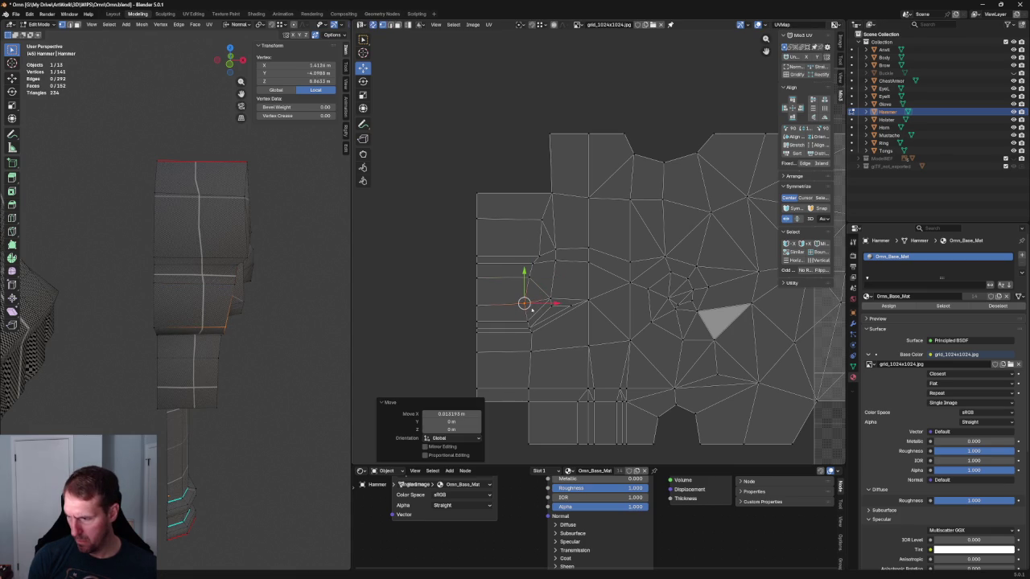
pyautogui.moveTo(326, 292); pyautogui.dragTo(287, 278, button='middle')
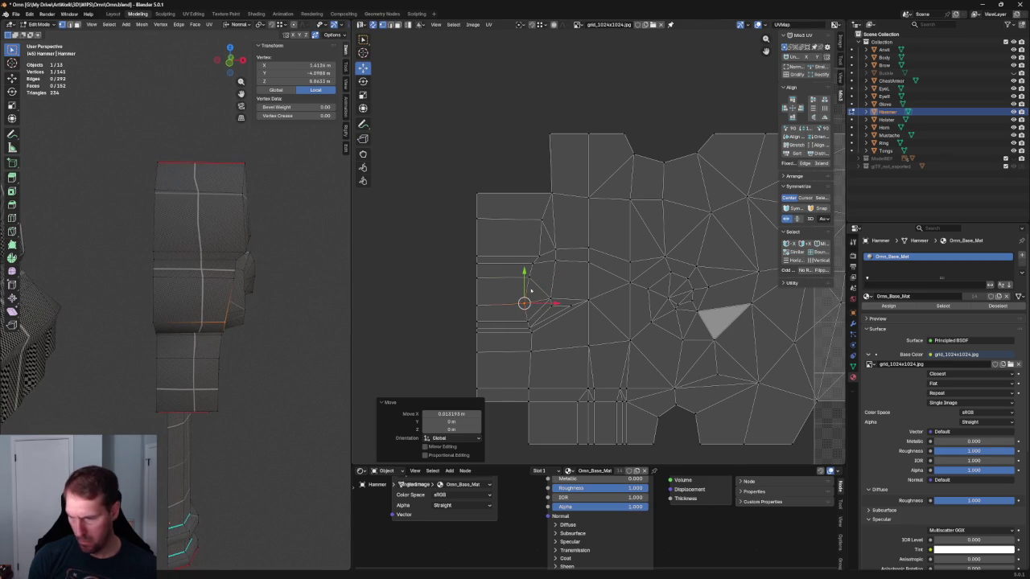
pyautogui.moveTo(533, 310)
pyautogui.mouseDown()
pyautogui.moveTo(556, 302)
pyautogui.moveTo(544, 313)
pyautogui.mouseUp()
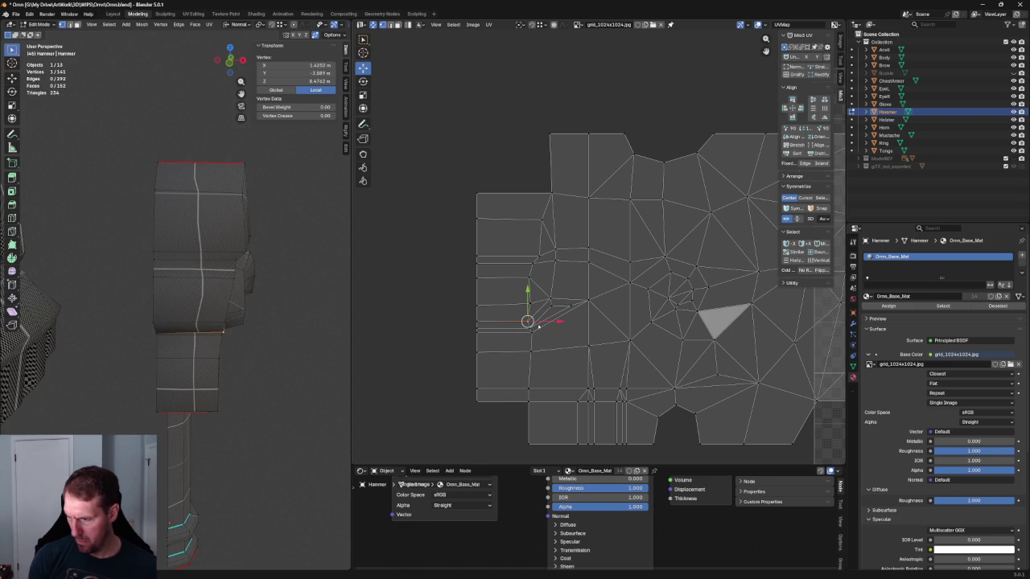
pyautogui.moveTo(501, 313); pyautogui.dragTo(544, 320)
pyautogui.click(546, 320)
pyautogui.moveTo(297, 306); pyautogui.dragTo(202, 281, button='middle')
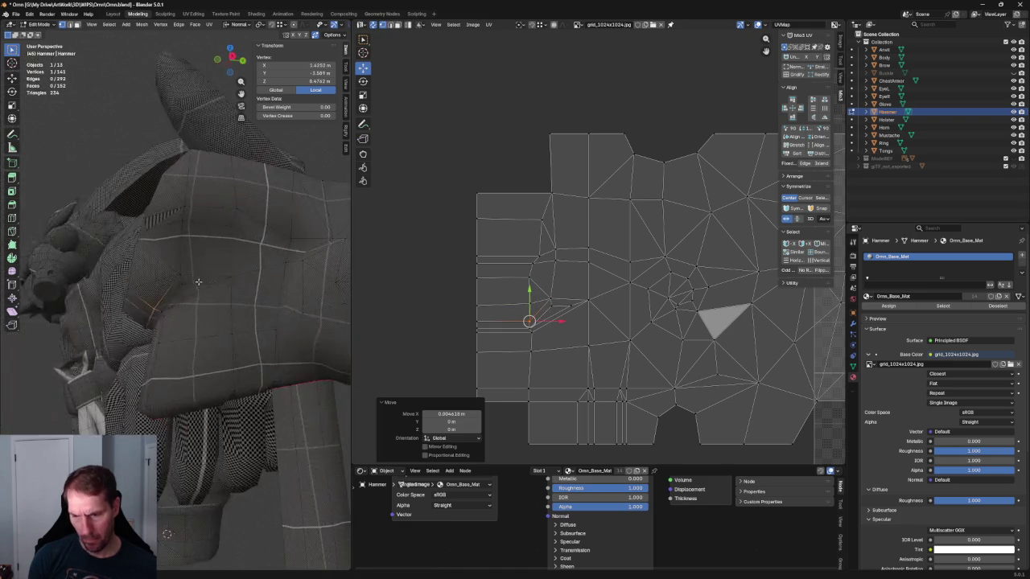
# Step: Move the UV of a hammer-head corner point to the left
pyautogui.scroll(4, 149, 315)
pyautogui.moveTo(150, 315); pyautogui.dragTo(172, 342, button='middle')
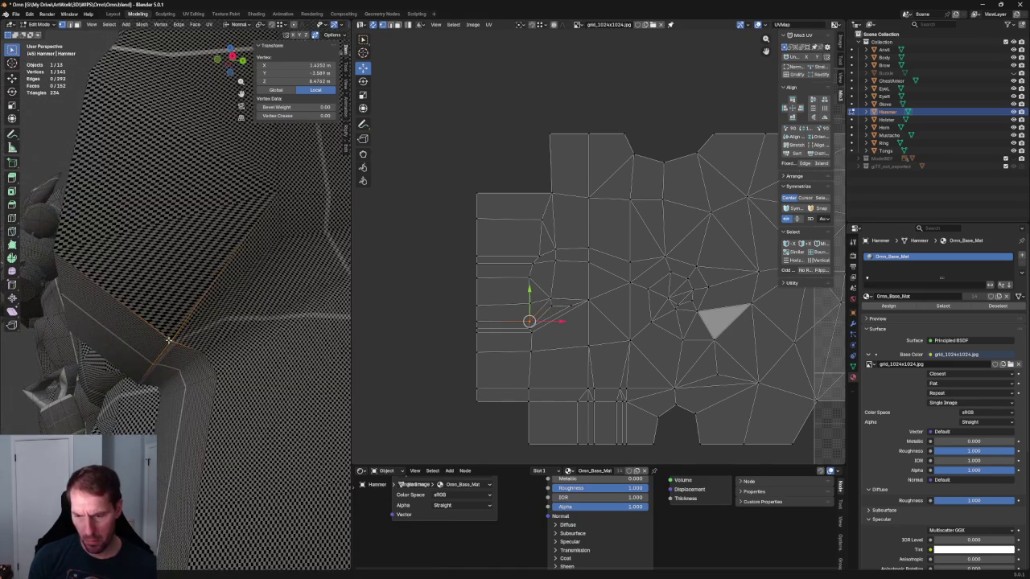
pyautogui.hotkey('alt', 'a')
pyautogui.click(173, 342)
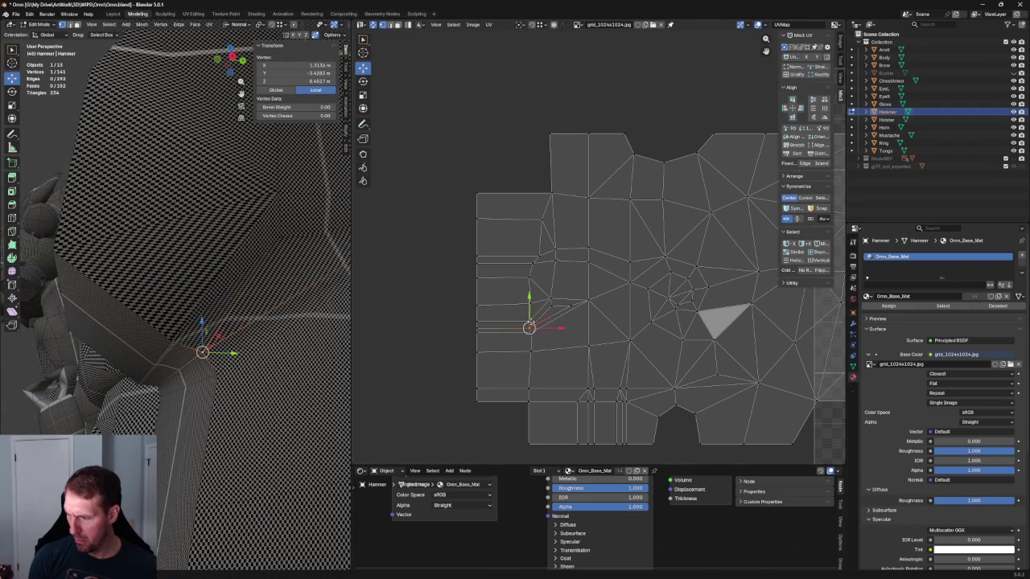
pyautogui.press('g')
pyautogui.click(517, 321)
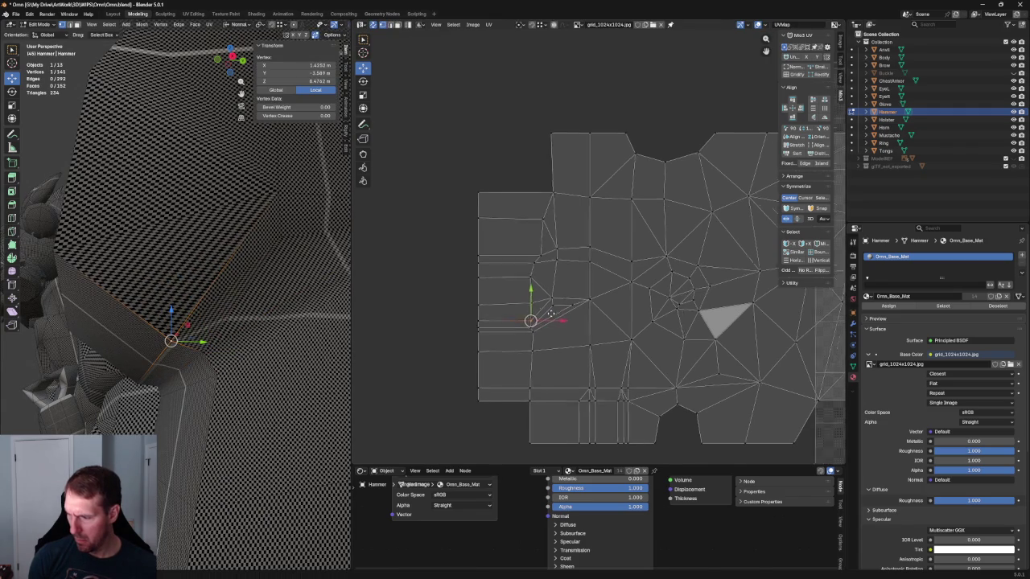
pyautogui.scroll(5, 547, 350)
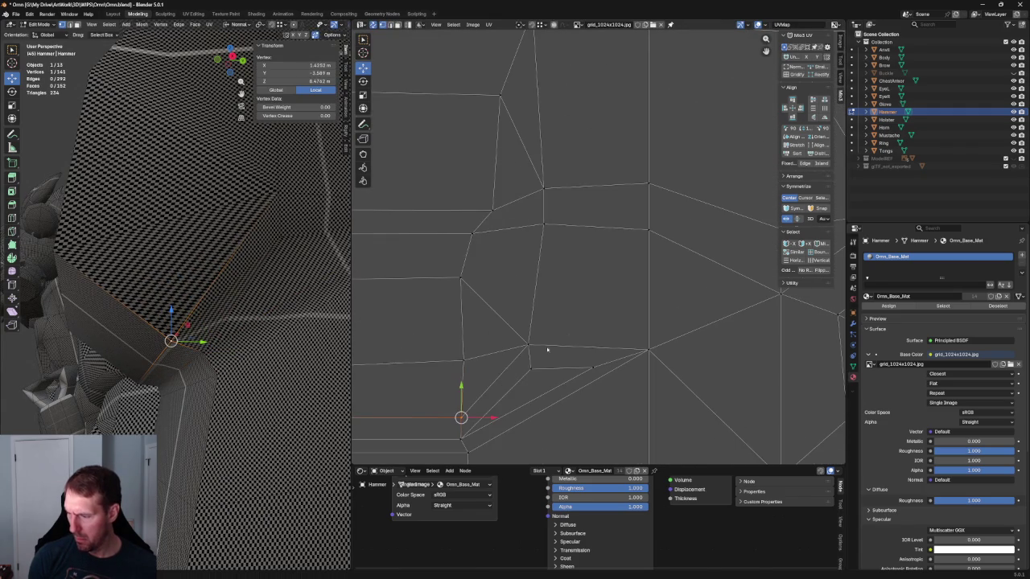
pyautogui.click(500, 413)
# Step: Align a left-side row edge of the island horizontally
pyautogui.click(461, 417)
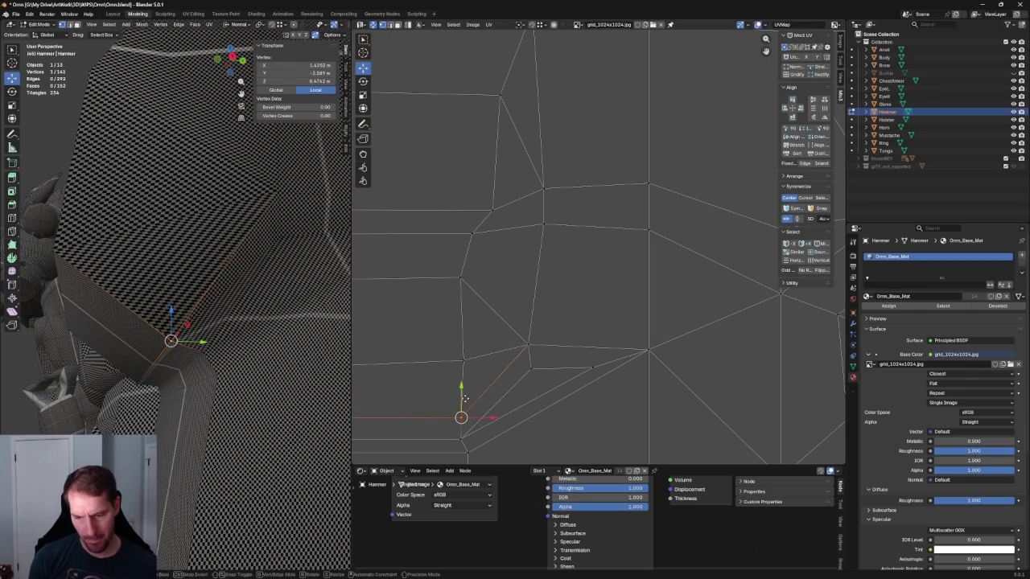
pyautogui.scroll(-4, 478, 391)
pyautogui.scroll(2, 531, 352)
pyautogui.scroll(-1, 519, 338)
pyautogui.click(491, 291)
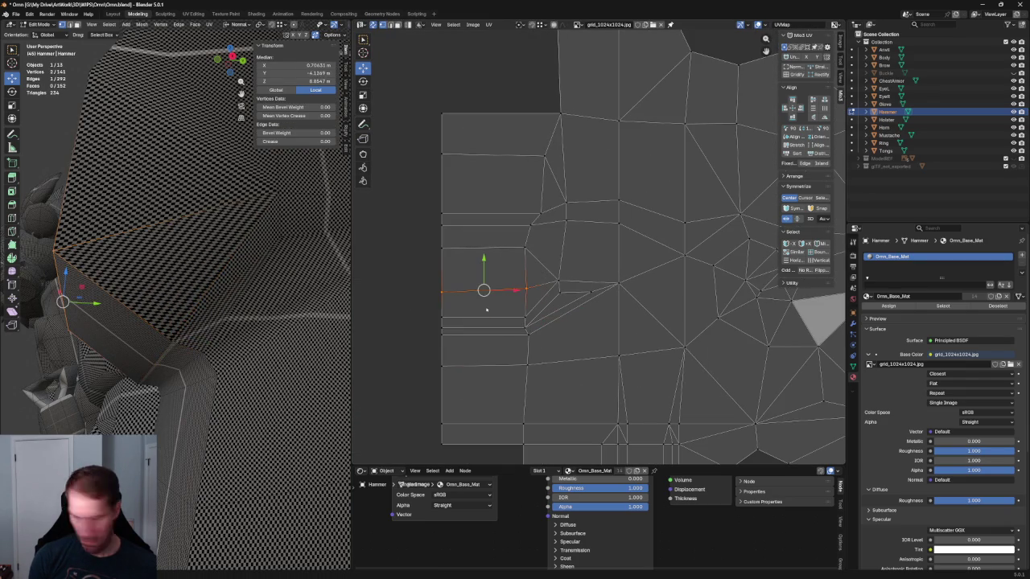
pyautogui.click(483, 247)
pyautogui.click(544, 213)
pyautogui.click(530, 226)
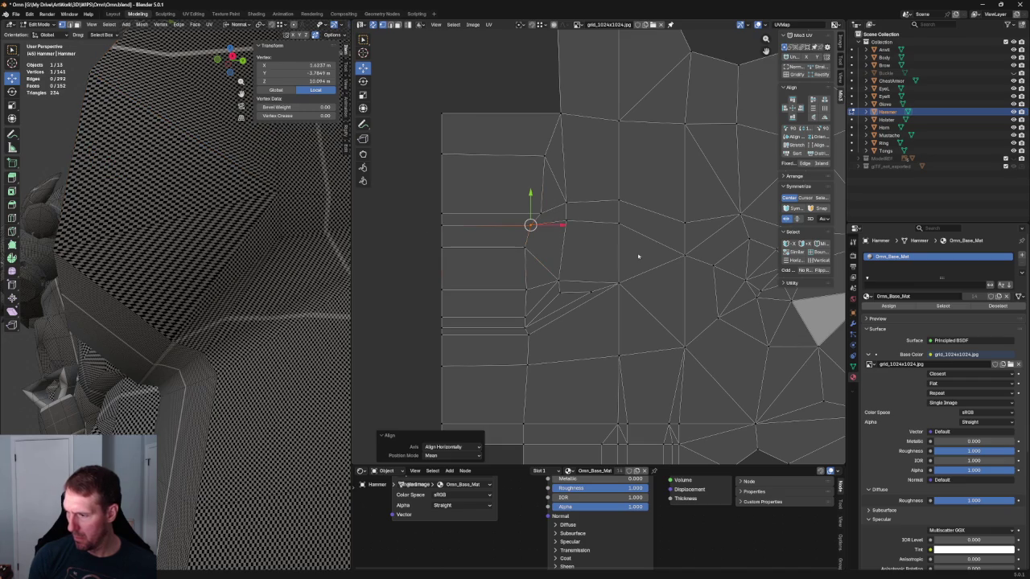
pyautogui.click(552, 252)
pyautogui.scroll(-3, 599, 244)
pyautogui.scroll(-2, 177, 247)
# Step: Shift a vertical edge near the island's bottom slightly left
pyautogui.scroll(-2, 177, 247)
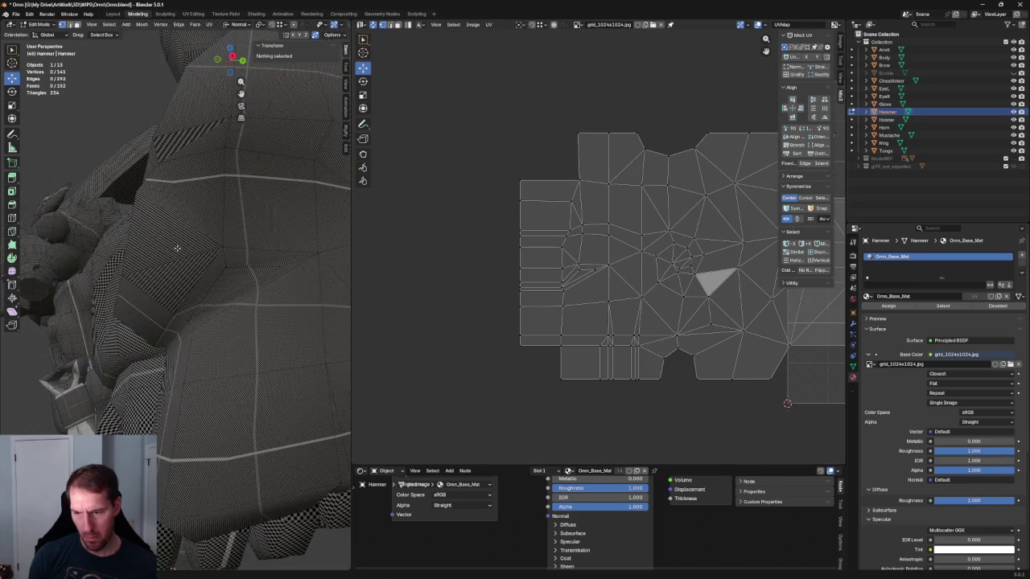
pyautogui.moveTo(216, 247)
pyautogui.mouseDown(button='middle')
pyautogui.moveTo(211, 256)
pyautogui.moveTo(237, 214)
pyautogui.mouseUp(button='middle')
pyautogui.moveTo(641, 301); pyautogui.dragTo(622, 278, button='middle')
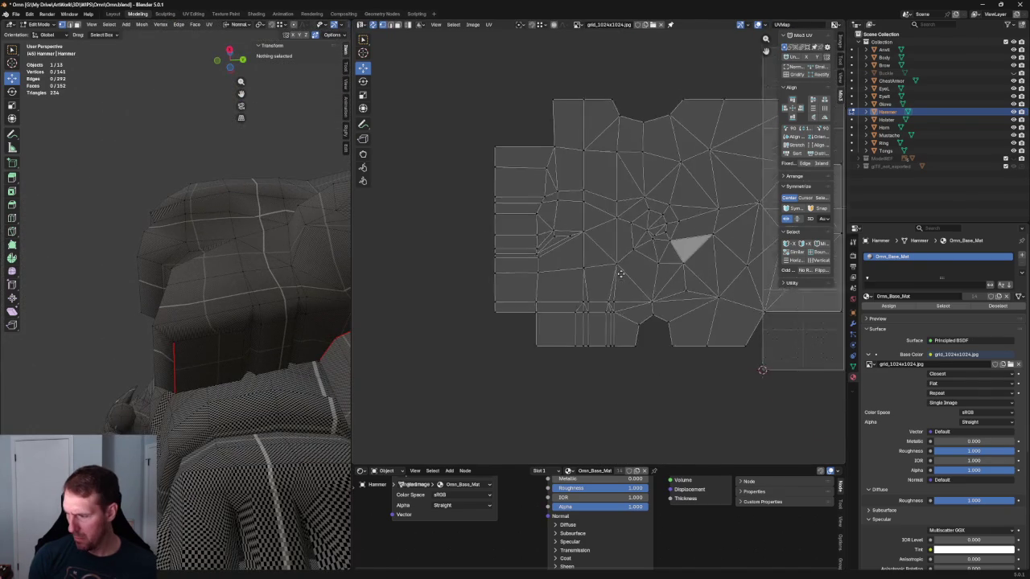
pyautogui.scroll(3, 621, 278)
pyautogui.moveTo(528, 303); pyautogui.dragTo(573, 404)
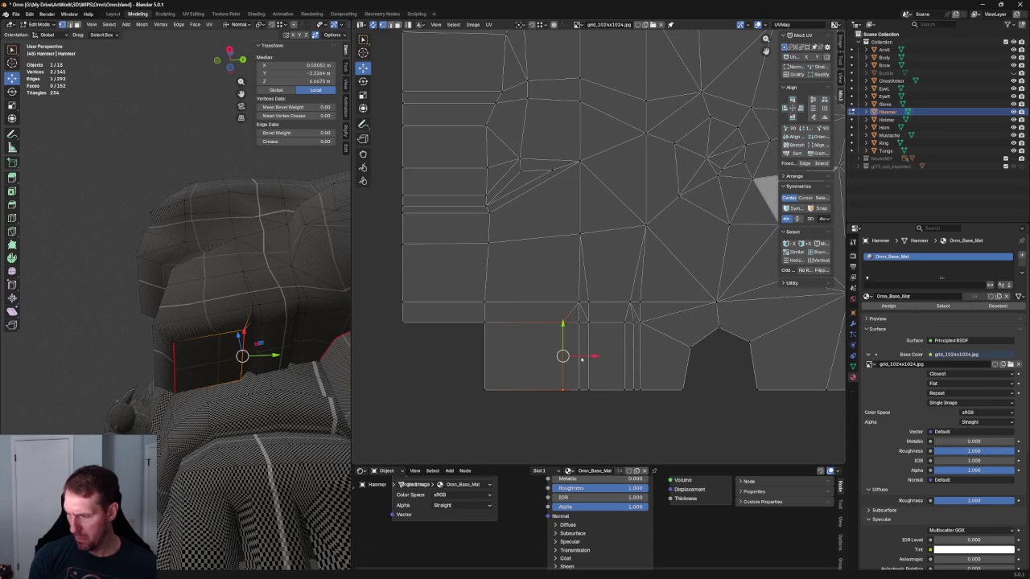
pyautogui.press('g')
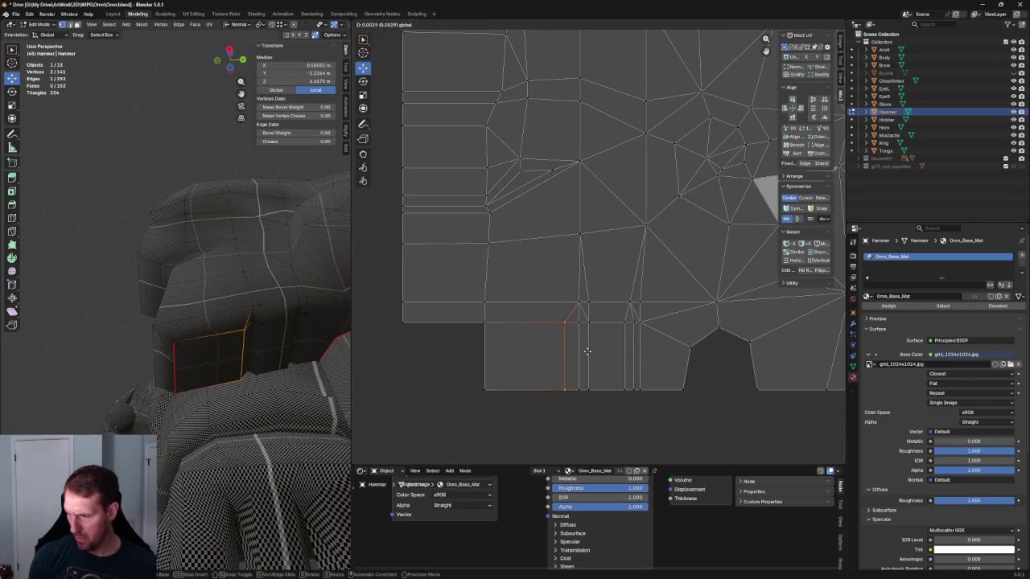
pyautogui.click(588, 351)
pyautogui.hotkey('alt', 'a')
# Step: Move the thin handle strip of UVs into place beside the neighbouring columns
pyautogui.moveTo(260, 301); pyautogui.dragTo(256, 339, button='middle')
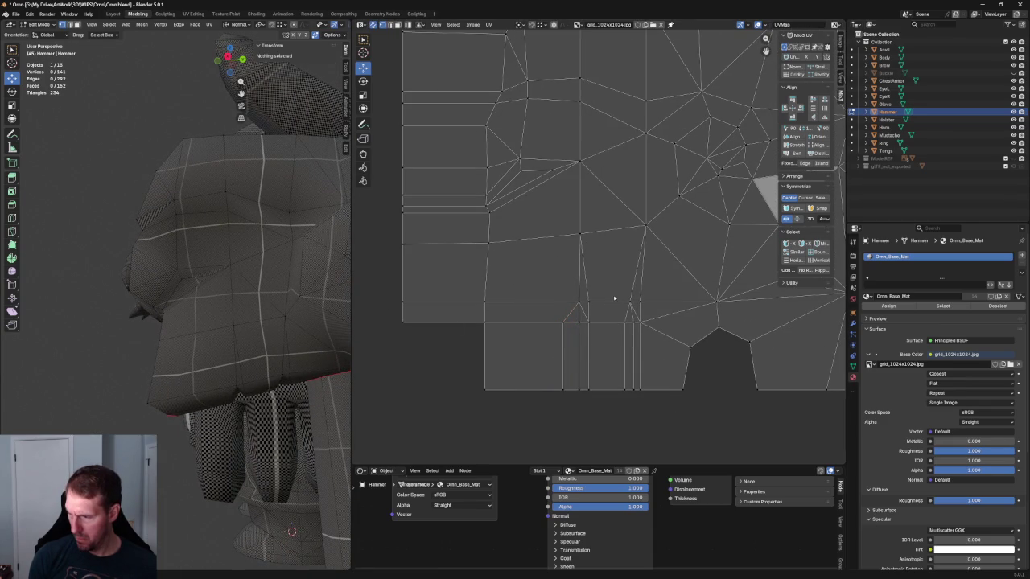
pyautogui.click(576, 355)
pyautogui.press('g')
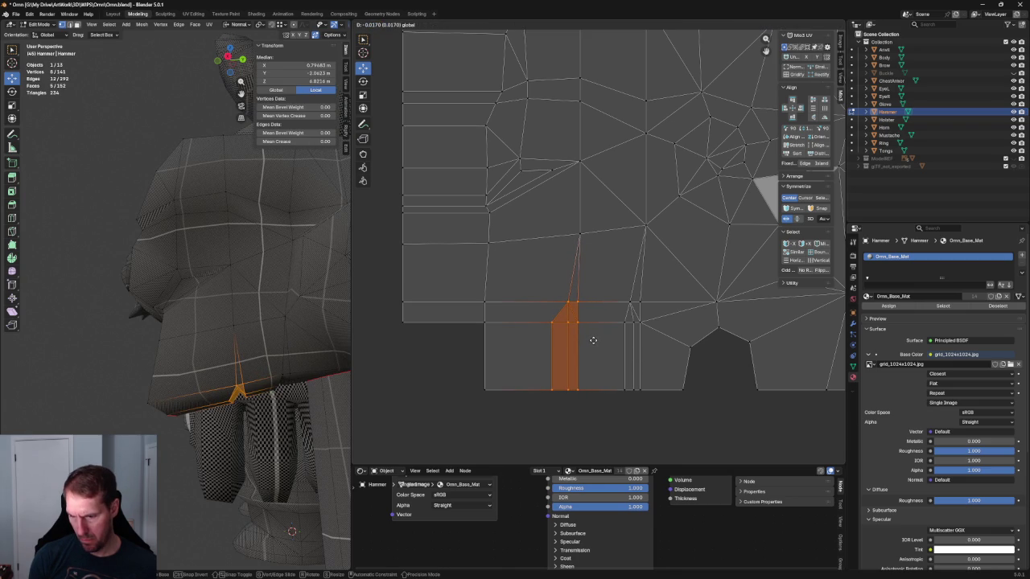
pyautogui.click(593, 340)
pyautogui.moveTo(614, 281); pyautogui.dragTo(657, 415)
pyautogui.moveTo(266, 370)
pyautogui.mouseDown(button='middle')
pyautogui.moveTo(289, 312)
pyautogui.moveTo(249, 311)
pyautogui.moveTo(241, 338)
pyautogui.mouseUp(button='middle')
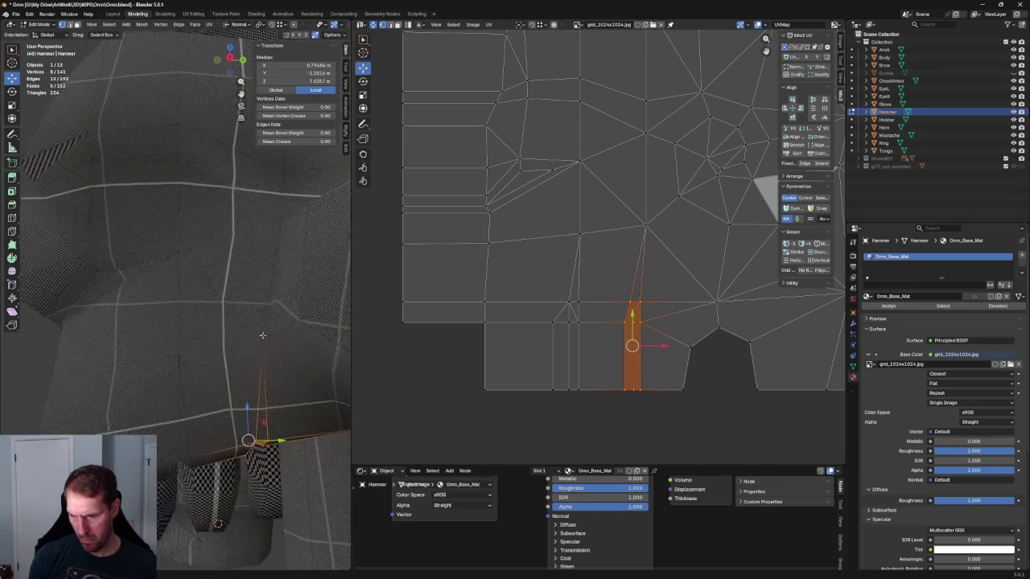
pyautogui.press('g')
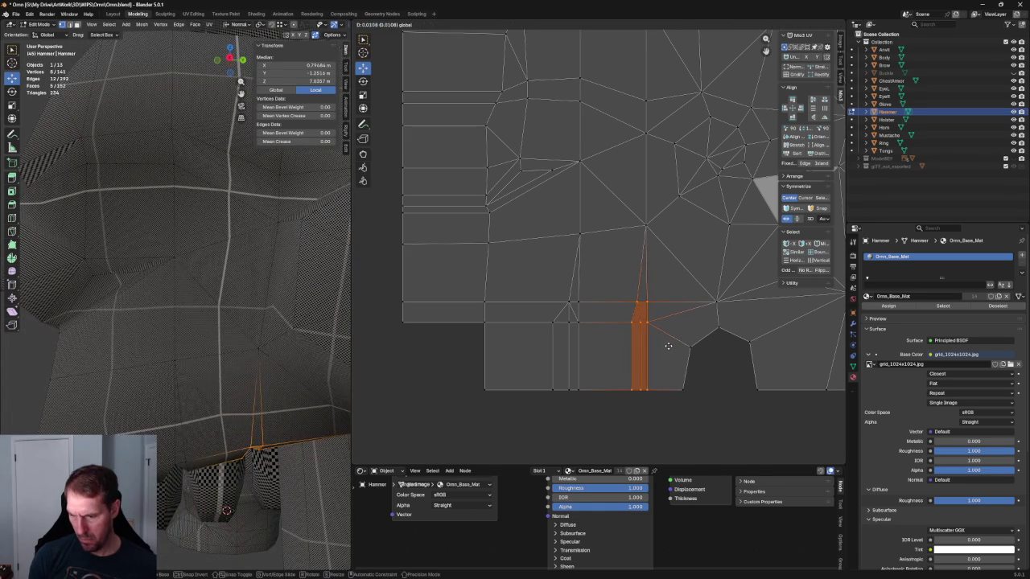
pyautogui.click(669, 345)
pyautogui.click(719, 363)
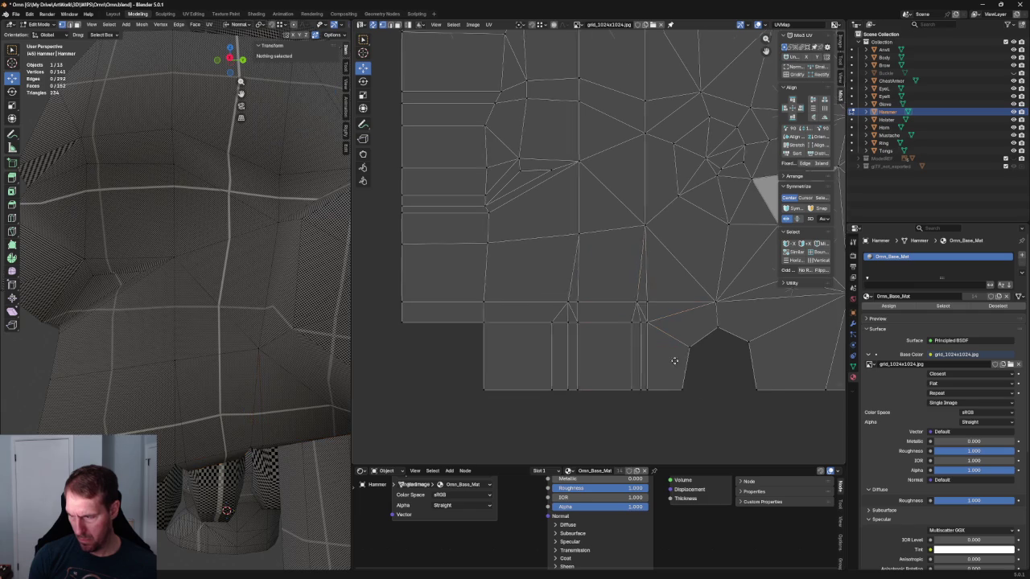
# Step: Re-unwrap the notch vertices at the island's bottom
pyautogui.scroll(2, 649, 314)
pyautogui.moveTo(650, 313)
pyautogui.mouseDown()
pyautogui.moveTo(546, 367)
pyautogui.moveTo(551, 359)
pyautogui.mouseUp()
pyautogui.press('u')
pyautogui.click(606, 347)
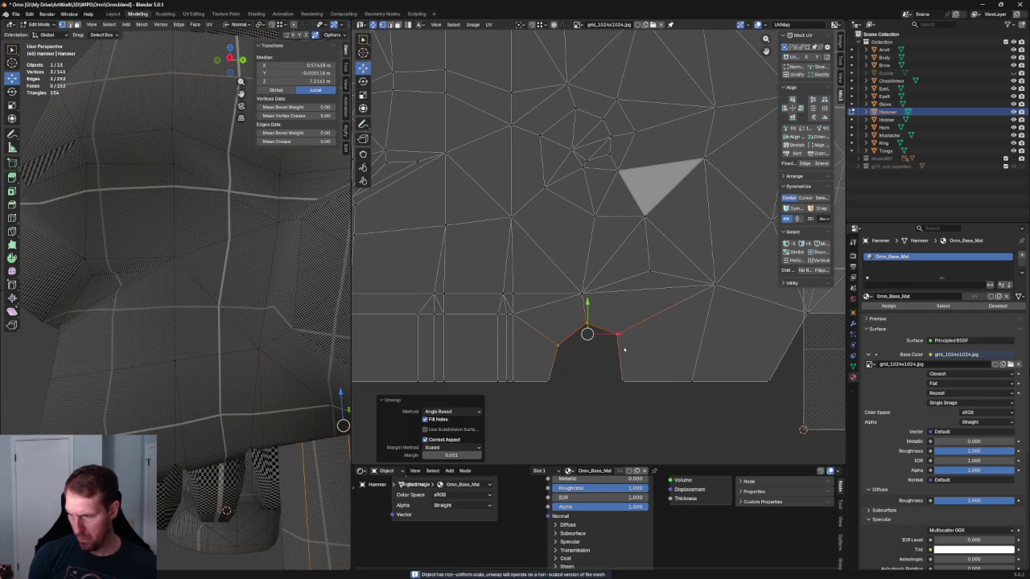
# Step: Select the notch vertices and unwrap them
pyautogui.click(614, 322)
pyautogui.moveTo(630, 350); pyautogui.dragTo(534, 322)
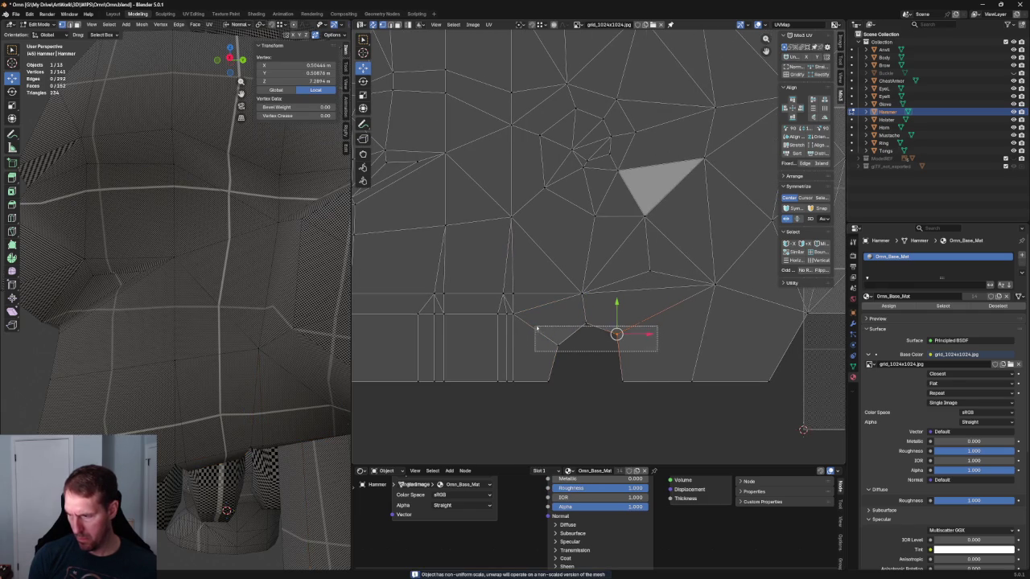
pyautogui.click(666, 324)
pyautogui.scroll(-5, 660, 322)
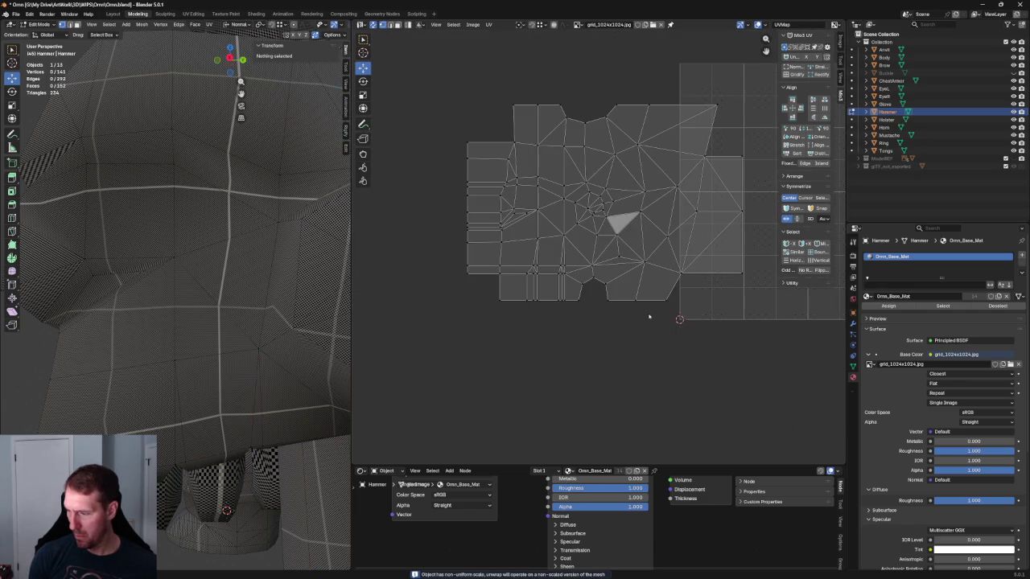
pyautogui.scroll(3, 569, 369)
pyautogui.moveTo(554, 264)
pyautogui.mouseDown()
pyautogui.moveTo(620, 299)
pyautogui.moveTo(619, 276)
pyautogui.mouseUp()
pyautogui.press('u')
pyautogui.click(563, 284)
pyautogui.press('u')
pyautogui.click(618, 260)
# Step: Unwrap around single vertices beside the grey triangle and in the head area
pyautogui.click(615, 221)
pyautogui.press('u')
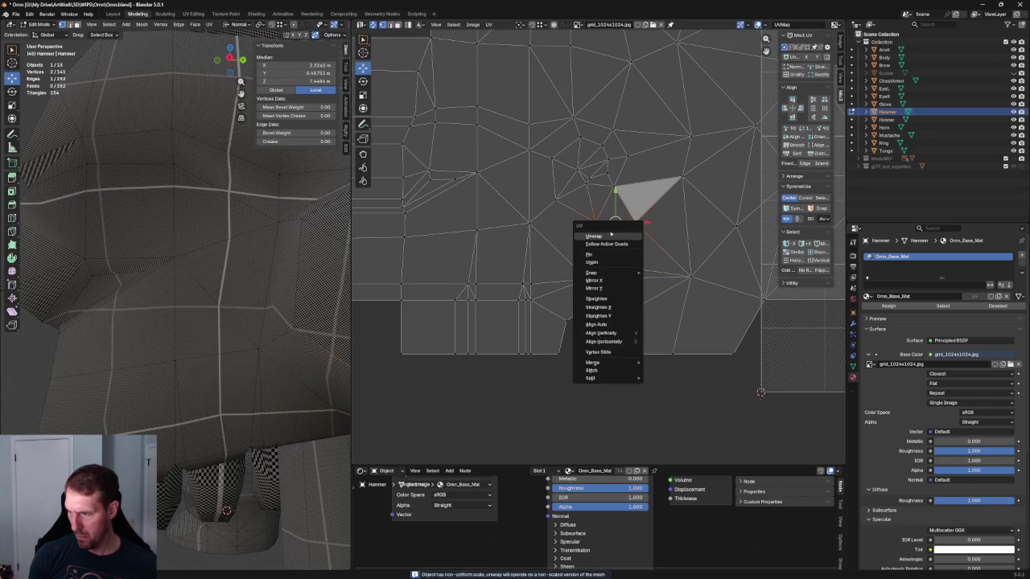
pyautogui.click(610, 235)
pyautogui.hotkey('alt', 'a')
pyautogui.moveTo(282, 309)
pyautogui.mouseDown(button='middle')
pyautogui.moveTo(319, 280)
pyautogui.moveTo(265, 370)
pyautogui.mouseUp(button='middle')
pyautogui.scroll(5, 595, 241)
pyautogui.click(513, 351)
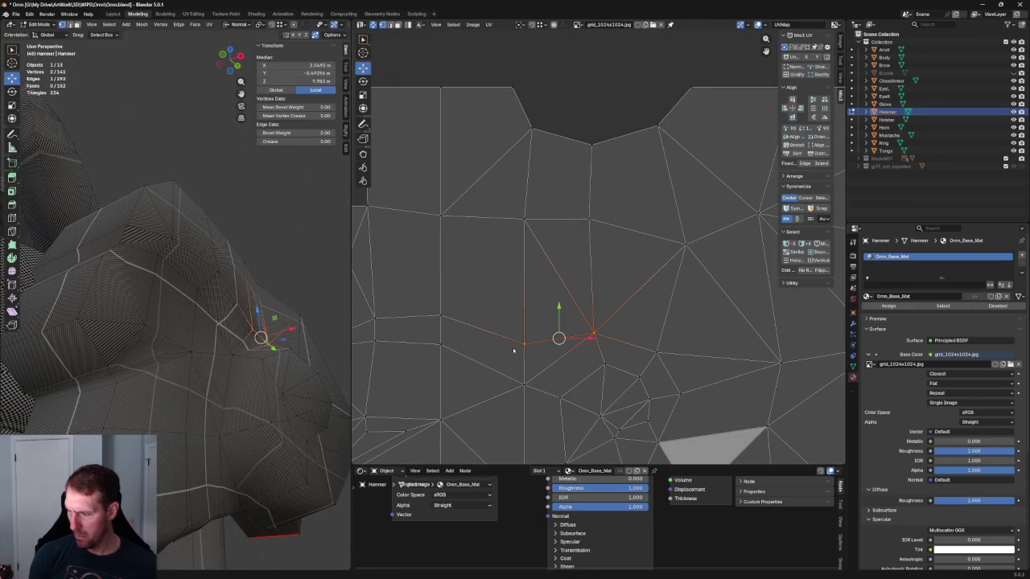
pyautogui.press('u')
pyautogui.click(512, 351)
# Step: Try unwrapping one hammer-head face, then undo it
pyautogui.scroll(-2, 538, 338)
pyautogui.scroll(-3, 571, 304)
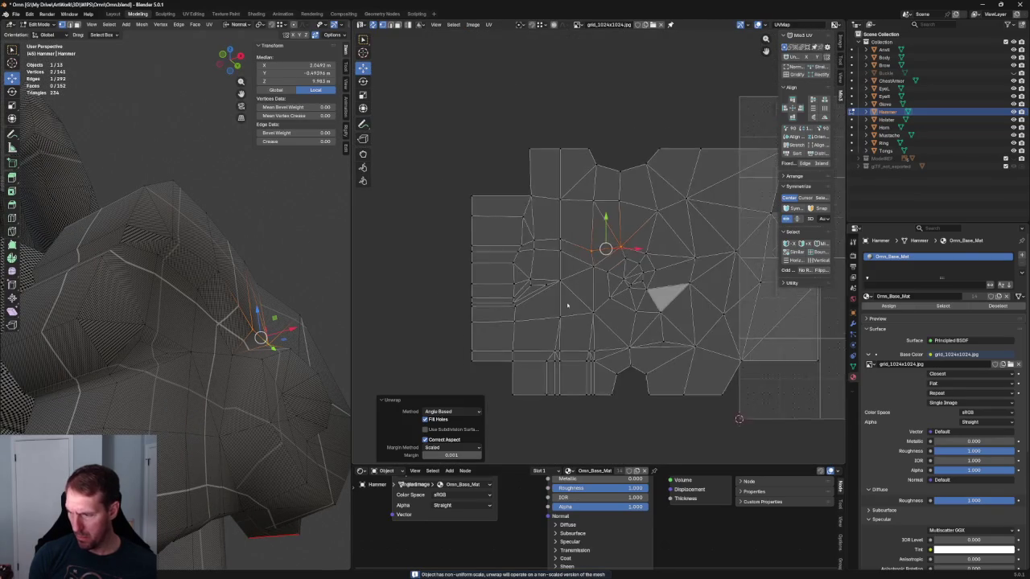
pyautogui.scroll(2, 592, 237)
pyautogui.moveTo(531, 217); pyautogui.dragTo(602, 325)
pyautogui.press('u')
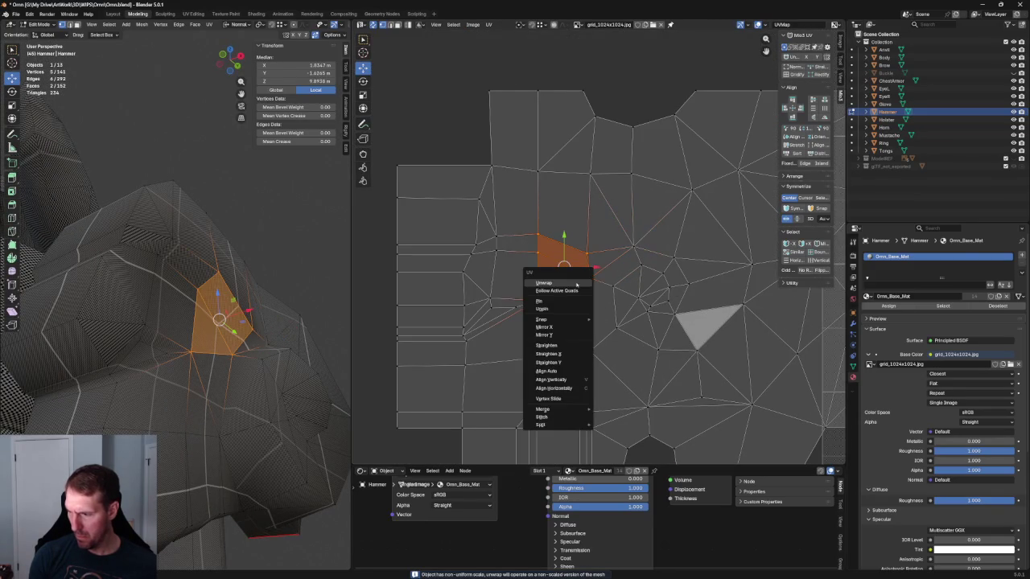
pyautogui.click(554, 283)
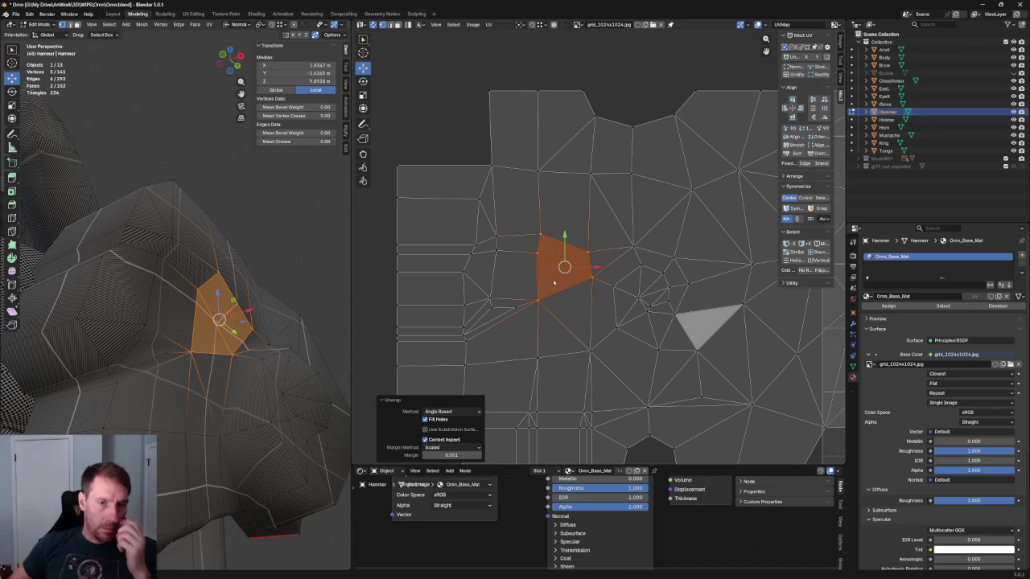
pyautogui.hotkey('ctrl', 'z')
pyautogui.press('u')
# Step: Align the island's top boundary edges horizontally
pyautogui.click(542, 236)
pyautogui.scroll(-2, 670, 208)
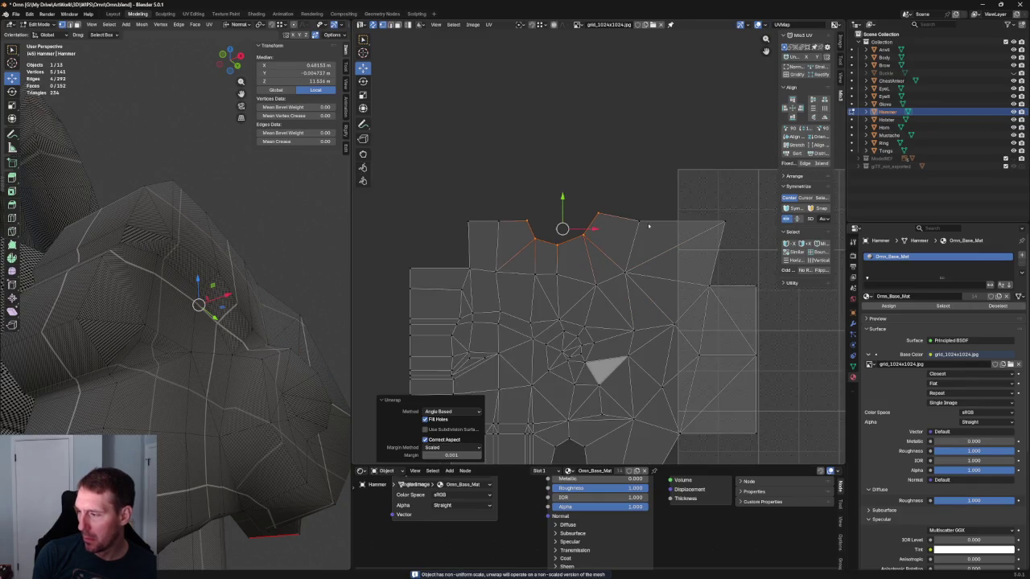
pyautogui.hotkey('shift', 'w')
pyautogui.click(615, 254)
# Step: Re-unwrap the three notch vertices and select the right-hand notch vertices
pyautogui.click(562, 238)
pyautogui.press('u')
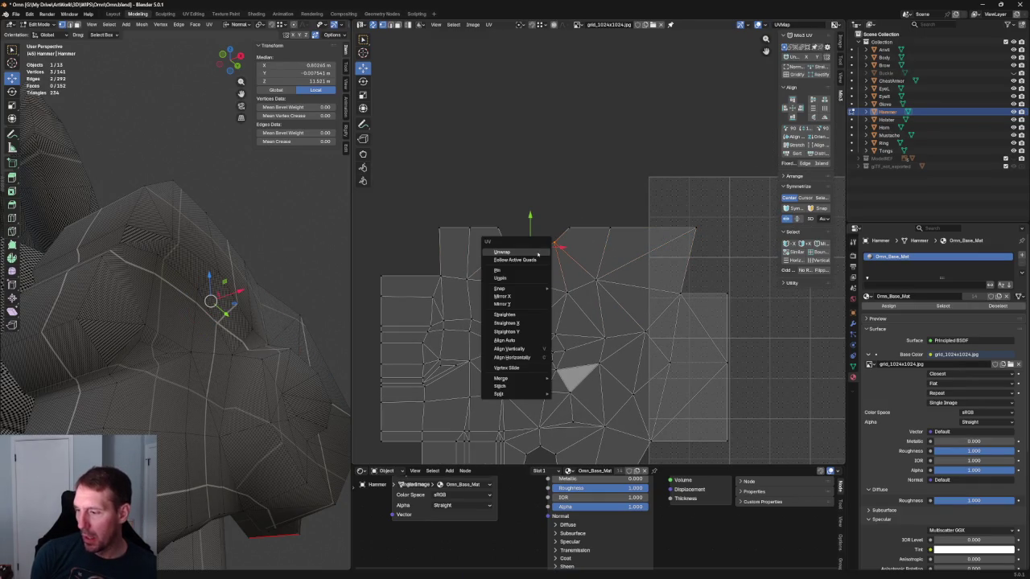
pyautogui.click(515, 248)
pyautogui.scroll(3, 568, 249)
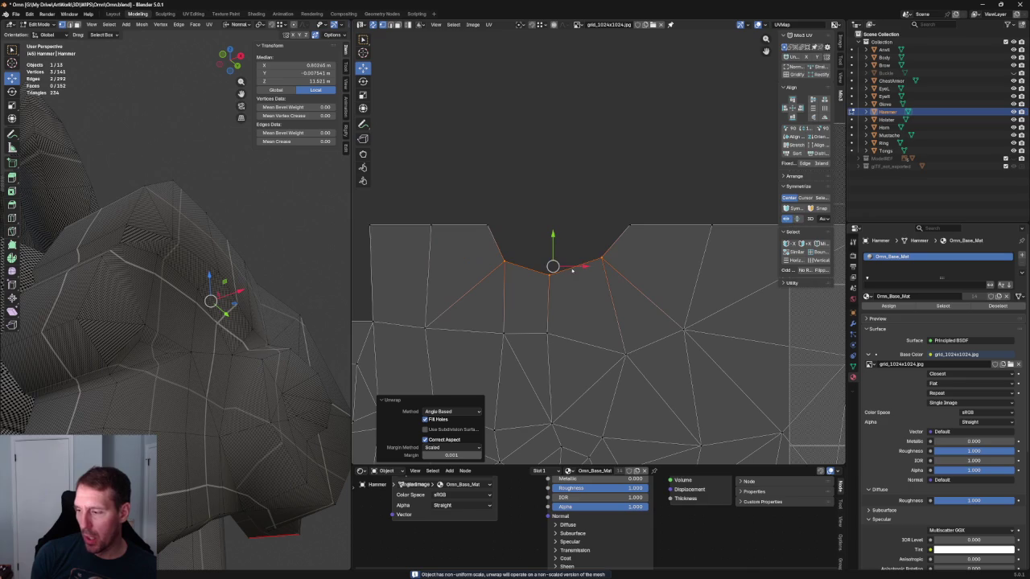
pyautogui.moveTo(615, 245); pyautogui.dragTo(542, 275)
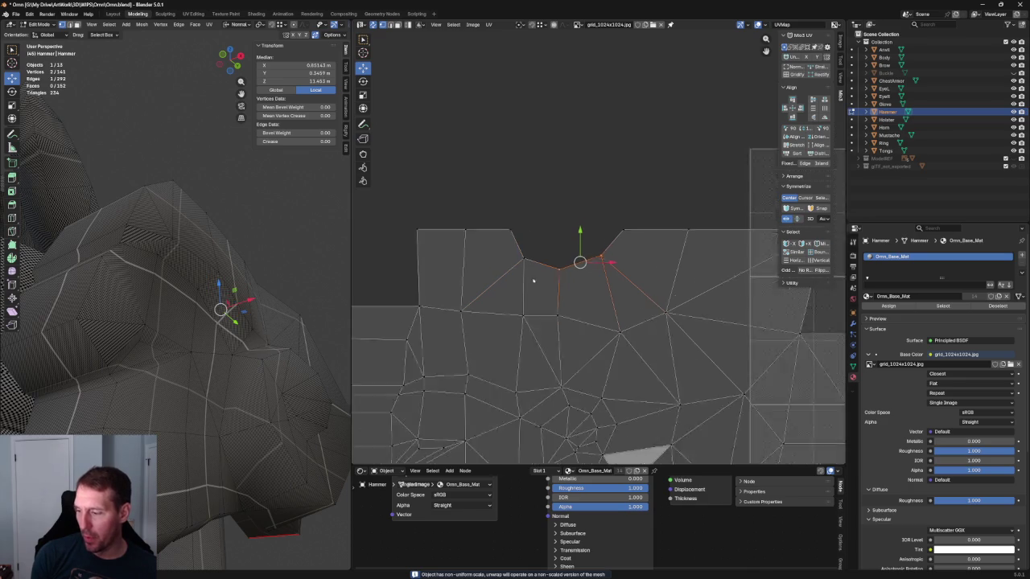
pyautogui.scroll(-2, 531, 279)
pyautogui.scroll(3, 531, 279)
# Step: Nudge the edge below the notch and lower the notch-top vertex slightly
pyautogui.click(539, 207)
pyautogui.press('g')
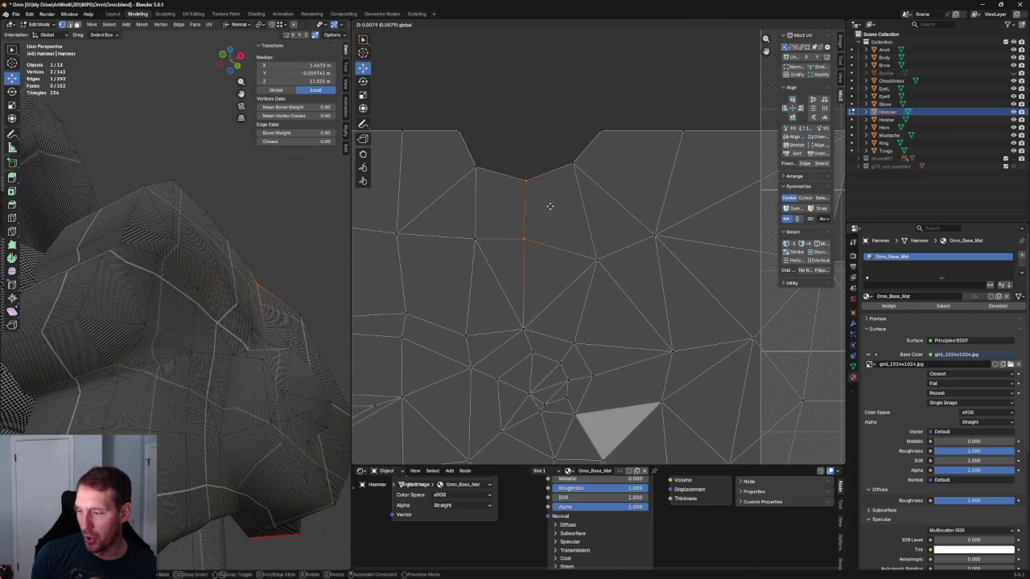
pyautogui.click(552, 206)
pyautogui.click(609, 154)
pyautogui.click(573, 164)
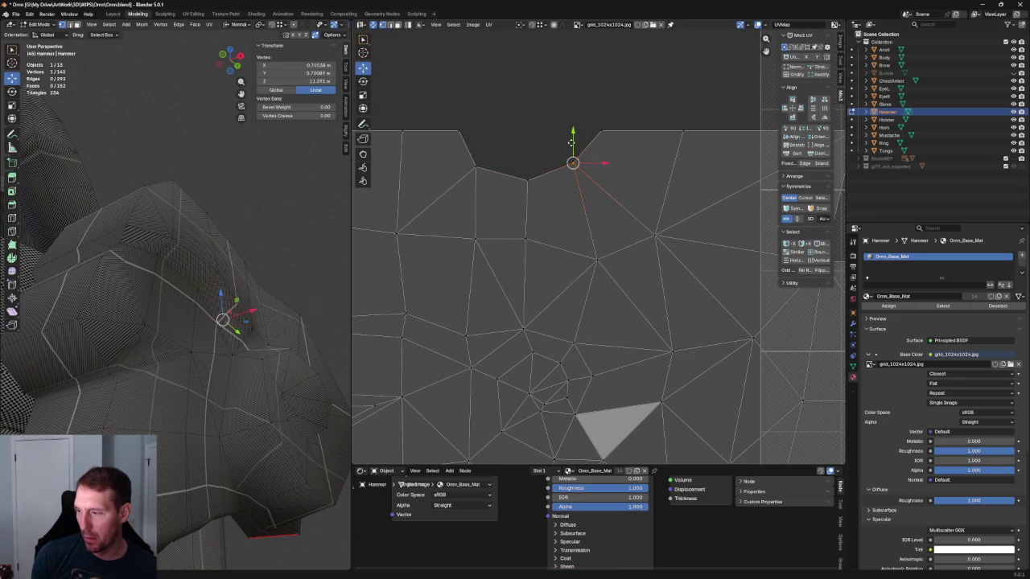
pyautogui.moveTo(573, 138); pyautogui.dragTo(573, 142)
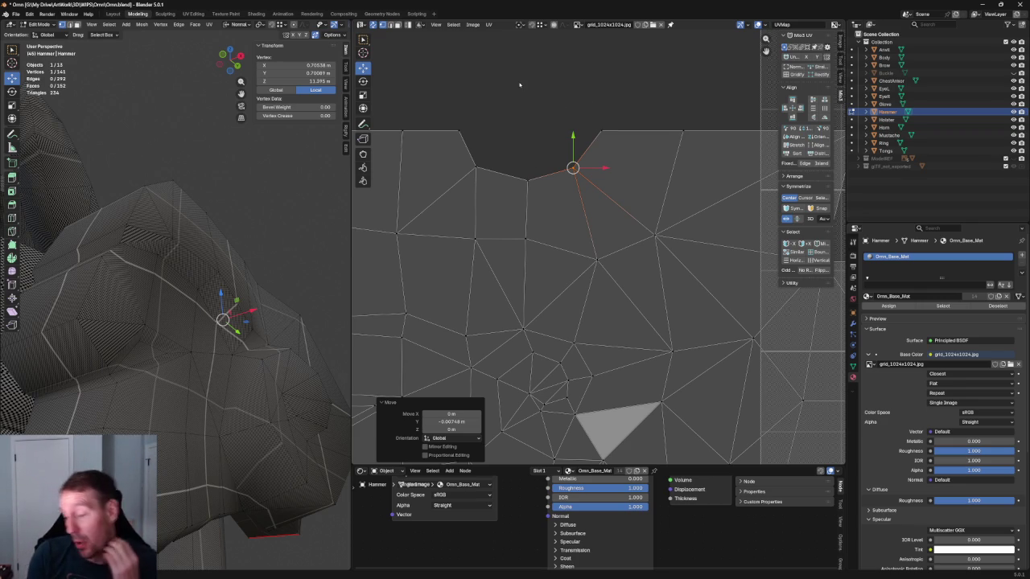
pyautogui.click(473, 237)
# Step: Reposition a head-island vertex, then select a vertical edge and a single vertex in the head island
pyautogui.press('g')
pyautogui.click(473, 236)
pyautogui.hotkey('alt', 'a')
pyautogui.press('Home')
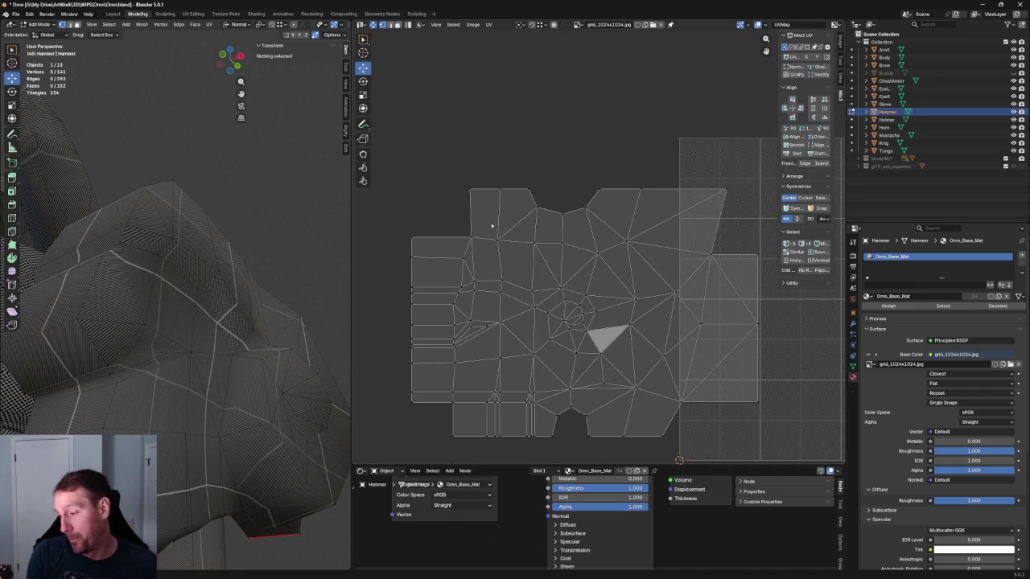
pyautogui.moveTo(523, 231); pyautogui.dragTo(548, 308)
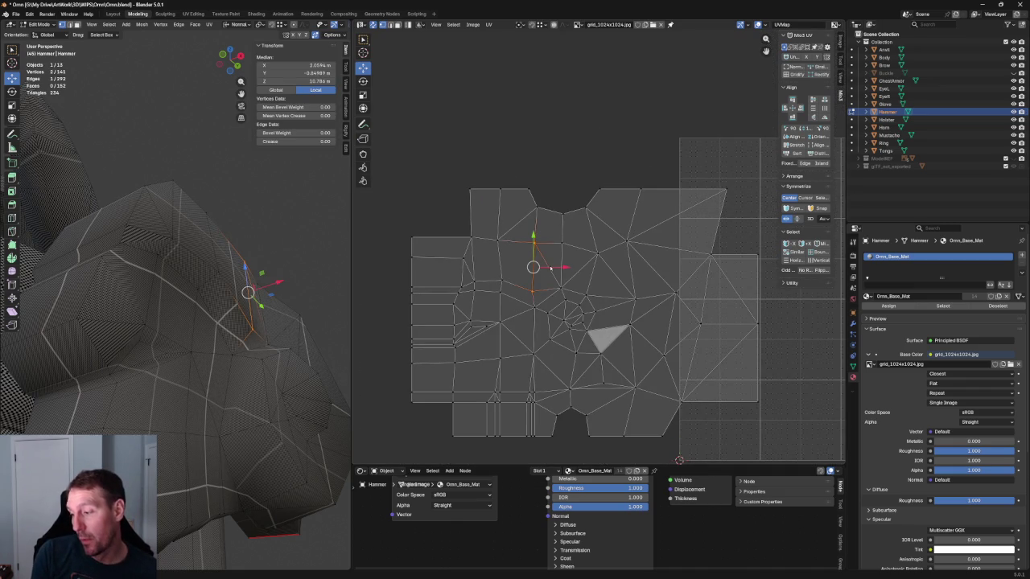
pyautogui.click(626, 236)
pyautogui.moveTo(668, 247); pyautogui.dragTo(604, 253, button='middle')
pyautogui.scroll(2, 604, 253)
# Step: Re-unwrap around the selected head vertex and nudge that vertex to the right
pyautogui.press('u')
pyautogui.click(527, 239)
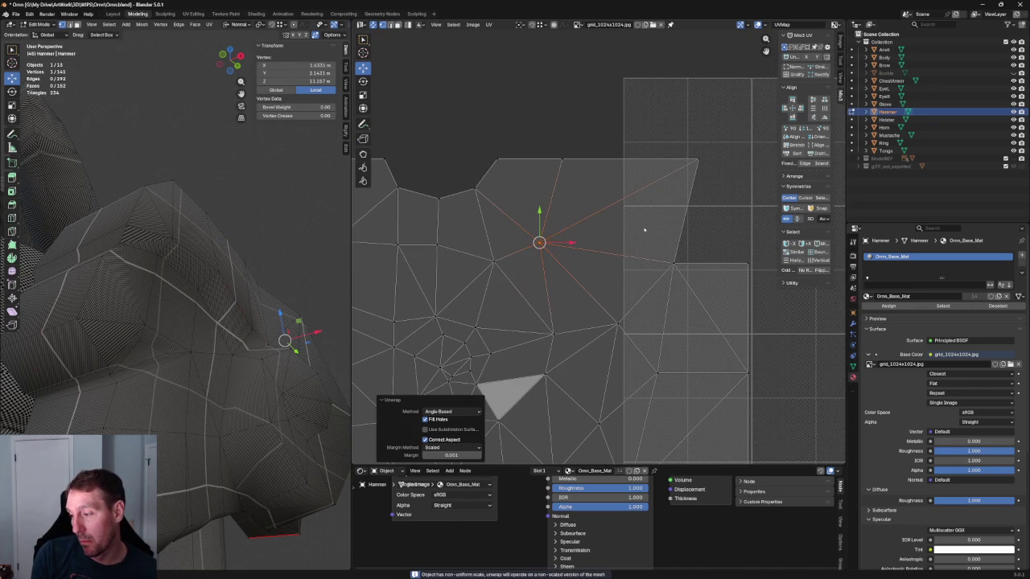
pyautogui.moveTo(569, 243); pyautogui.dragTo(586, 242)
pyautogui.moveTo(282, 324)
pyautogui.mouseDown(button='middle')
pyautogui.moveTo(175, 330)
pyautogui.moveTo(182, 371)
pyautogui.moveTo(218, 331)
pyautogui.mouseUp(button='middle')
pyautogui.scroll(5, 176, 330)
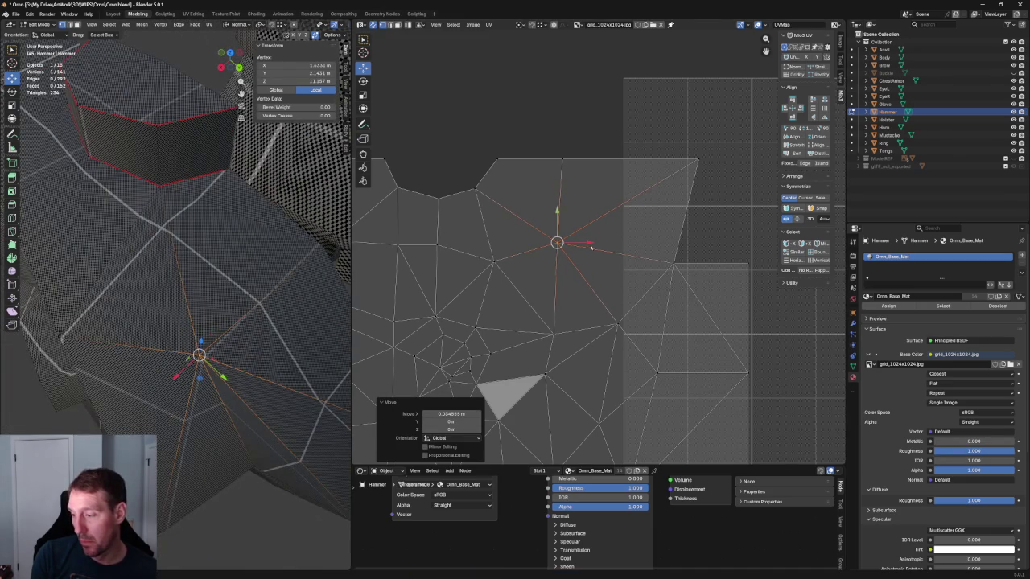
pyautogui.press('g')
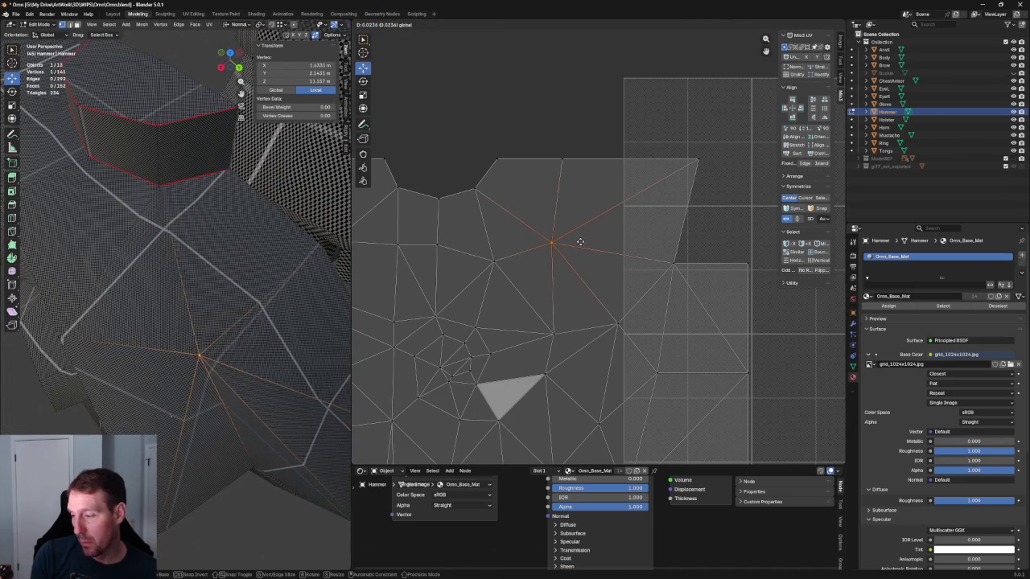
pyautogui.click(586, 246)
# Step: Straighten the vertical edge chain through the vertex and pin the island's top-edge notch vertices
pyautogui.moveTo(588, 132); pyautogui.dragTo(546, 360)
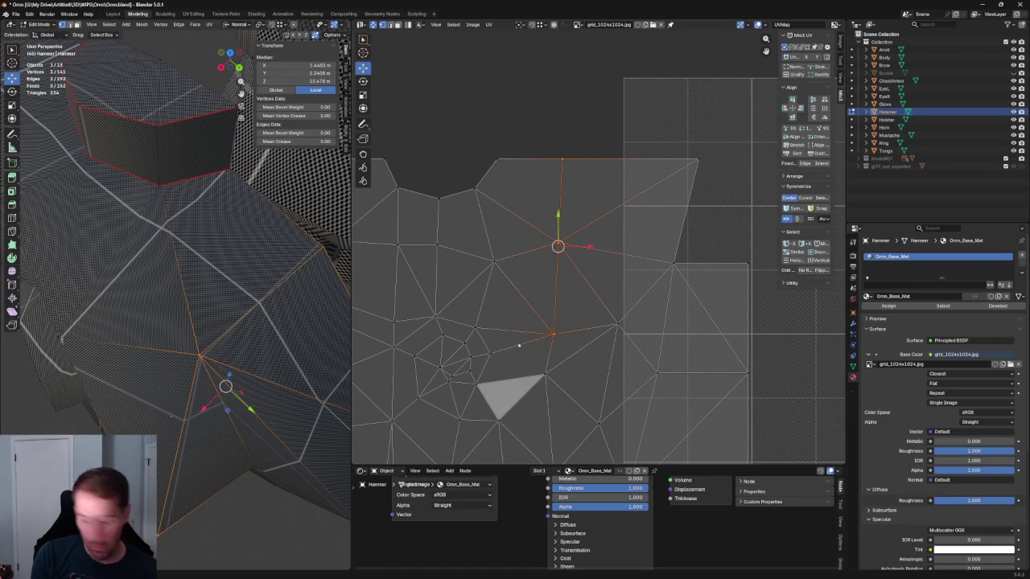
pyautogui.hotkey('shift', 'w')
pyautogui.scroll(-1, 544, 228)
pyautogui.moveTo(564, 150); pyautogui.dragTo(395, 187)
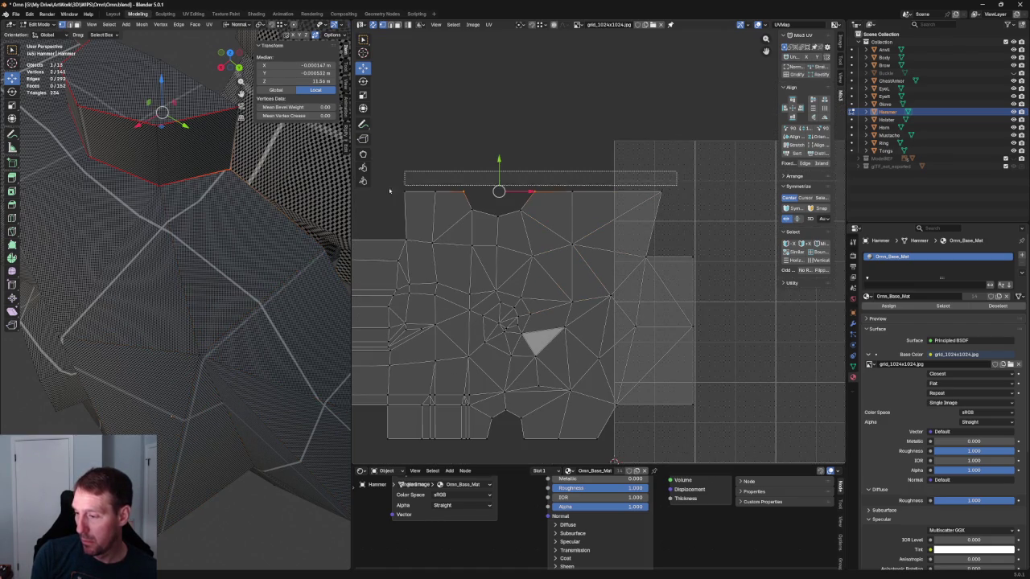
pyautogui.keyDown('shift'); pyautogui.moveTo(693, 165); pyautogui.dragTo(451, 225); pyautogui.keyUp('shift')
pyautogui.scroll(-1, 514, 205)
pyautogui.press('p')
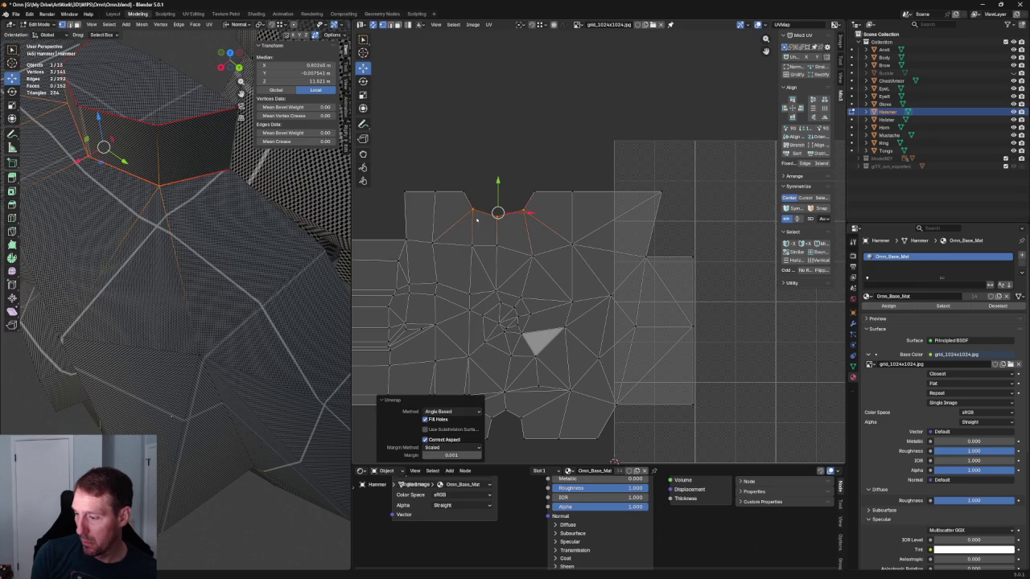
# Step: Re-unwrap a few selected head vertices and faces, then clear the UV selection
pyautogui.click(571, 244)
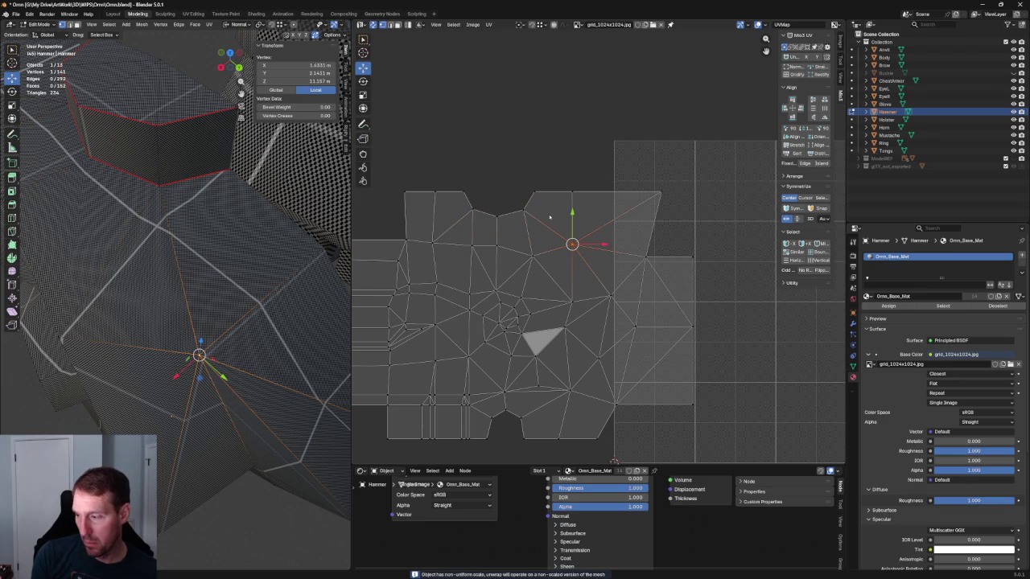
pyautogui.moveTo(487, 238)
pyautogui.mouseDown()
pyautogui.moveTo(543, 261)
pyautogui.moveTo(454, 351)
pyautogui.mouseUp()
pyautogui.press('u')
pyautogui.click(470, 260)
pyautogui.press('u')
pyautogui.click(495, 322)
pyautogui.click(586, 322)
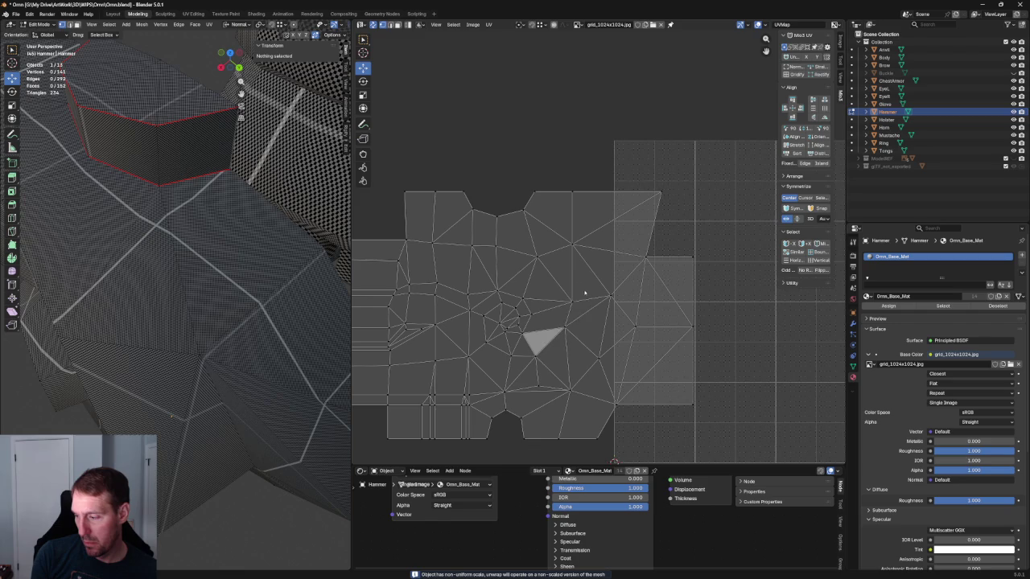
# Step: Re-unwrap the patch around the grey triangle with Angle Based, then orbit to inspect the hammer
pyautogui.moveTo(587, 288); pyautogui.dragTo(556, 338)
pyautogui.press('u')
pyautogui.click(551, 330)
pyautogui.moveTo(611, 322); pyautogui.dragTo(612, 270, button='middle')
pyautogui.moveTo(648, 230); pyautogui.dragTo(546, 317)
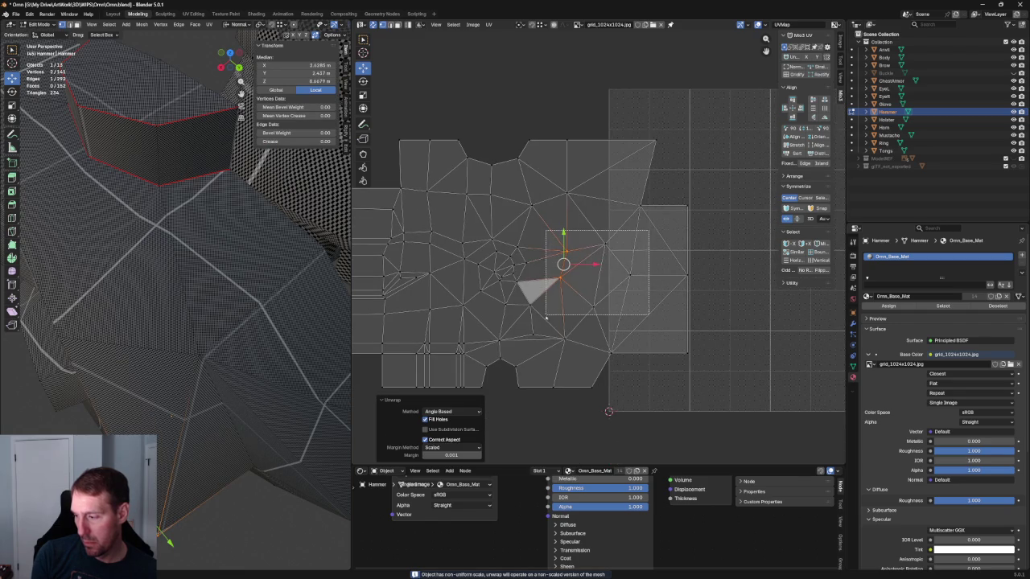
pyautogui.press('u')
pyautogui.click(548, 296)
pyautogui.click(695, 280)
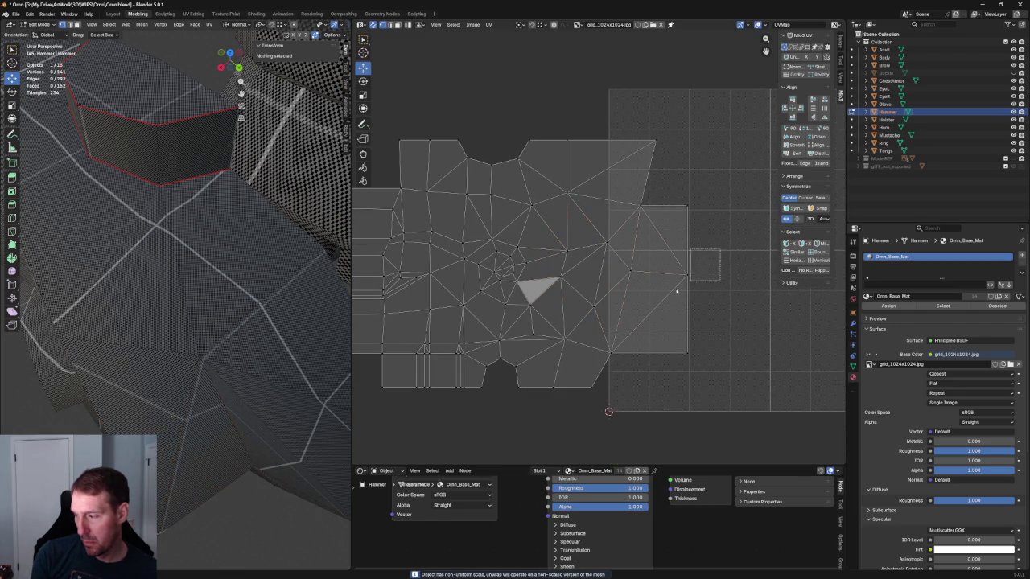
pyautogui.moveTo(186, 266)
pyautogui.mouseDown(button='middle')
pyautogui.moveTo(237, 280)
pyautogui.moveTo(330, 260)
pyautogui.mouseUp(button='middle')
pyautogui.scroll(-2, 655, 176)
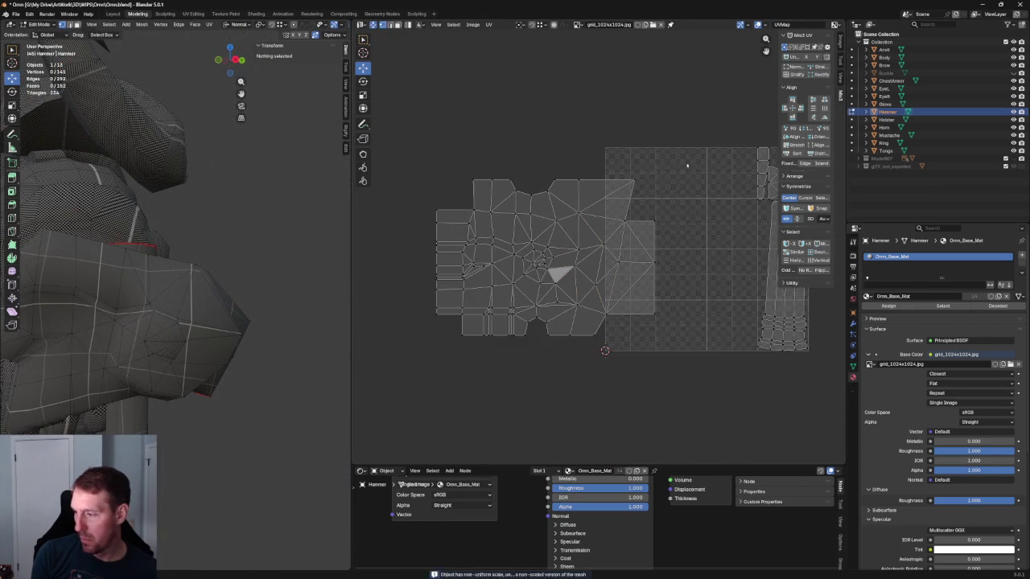
# Step: Scale all UV islands down to about half size and move them inside the texture grid
pyautogui.scroll(-1, 655, 175)
pyautogui.moveTo(685, 137); pyautogui.dragTo(478, 344)
pyautogui.hotkey('shift', 'space')
pyautogui.press('s')
pyautogui.moveTo(595, 241)
pyautogui.mouseDown()
pyautogui.moveTo(569, 264)
pyautogui.moveTo(661, 286)
pyautogui.moveTo(678, 275)
pyautogui.moveTo(667, 286)
pyautogui.moveTo(692, 331)
pyautogui.mouseUp()
pyautogui.hotkey('shift', 'space')
pyautogui.press('s')
pyautogui.hotkey('shift', 'space')
pyautogui.press('g')
pyautogui.moveTo(681, 151); pyautogui.dragTo(765, 316)
# Step: Scale the long handle strip to about 0.43 and move it below the grid
pyautogui.hotkey('shift', 'space')
pyautogui.press('s')
pyautogui.moveTo(747, 248); pyautogui.dragTo(727, 248)
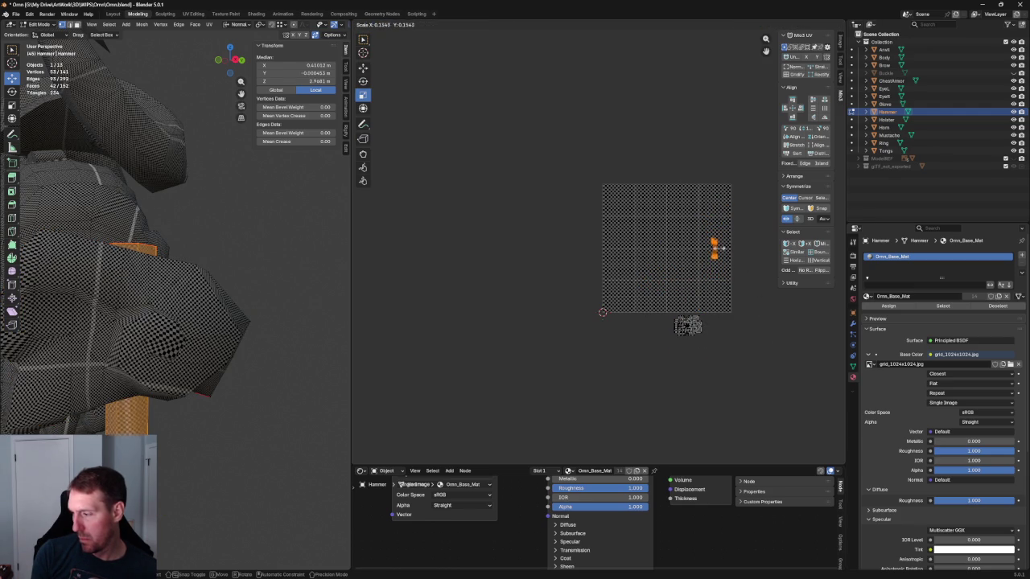
pyautogui.moveTo(722, 247); pyautogui.dragTo(709, 330)
pyautogui.hotkey('shift', 'space')
pyautogui.press('g')
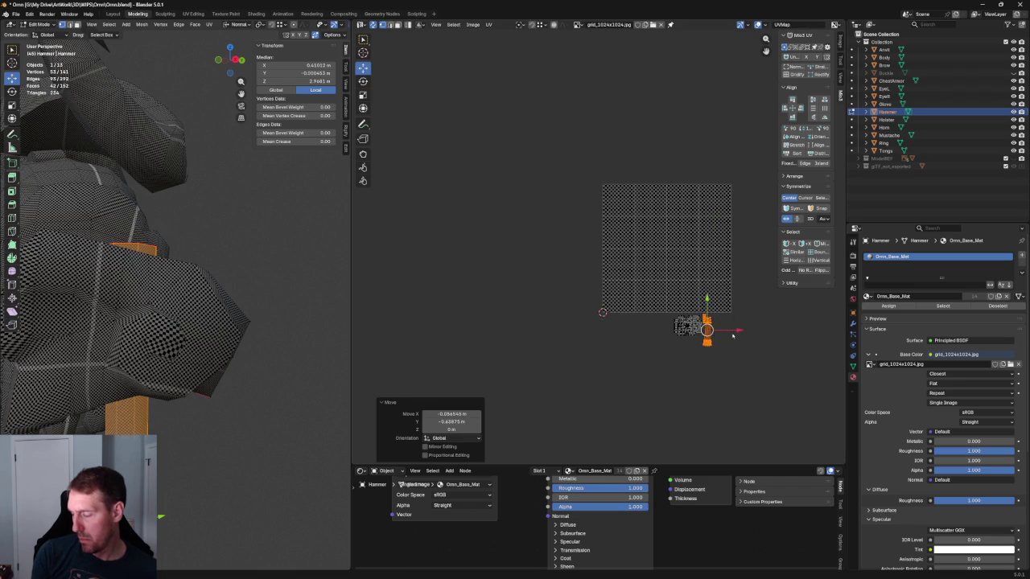
pyautogui.hotkey('alt', 'a')
# Step: Zoom in and select the handle's bottom faces and the edge loop down the strip's middle
pyautogui.scroll(5, 708, 330)
pyautogui.scroll(-5, 611, 281)
pyautogui.scroll(3, 643, 290)
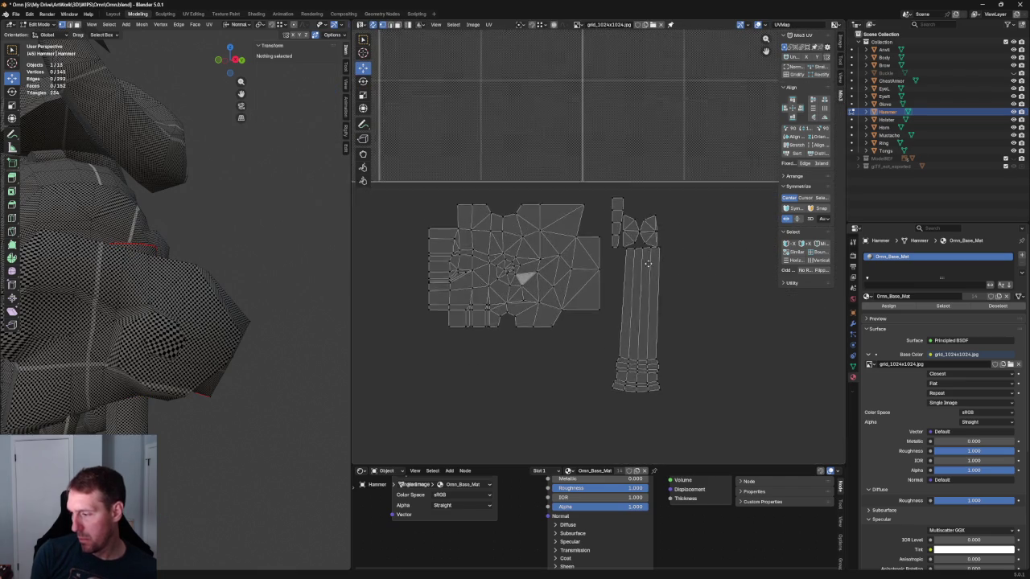
pyautogui.scroll(3, 603, 313)
pyautogui.scroll(2, 625, 281)
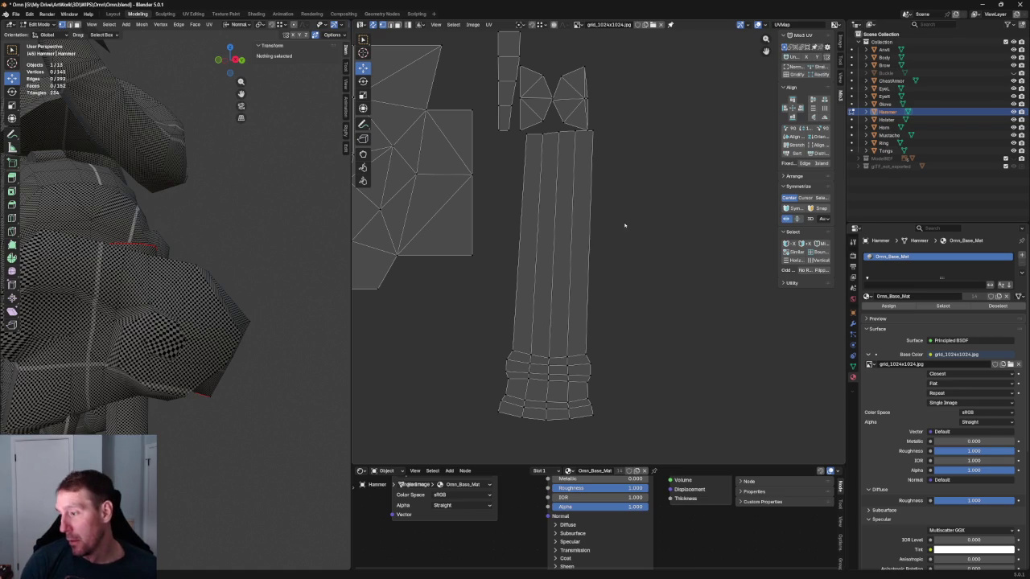
pyautogui.scroll(-2, 639, 267)
pyautogui.moveTo(625, 292); pyautogui.dragTo(536, 356)
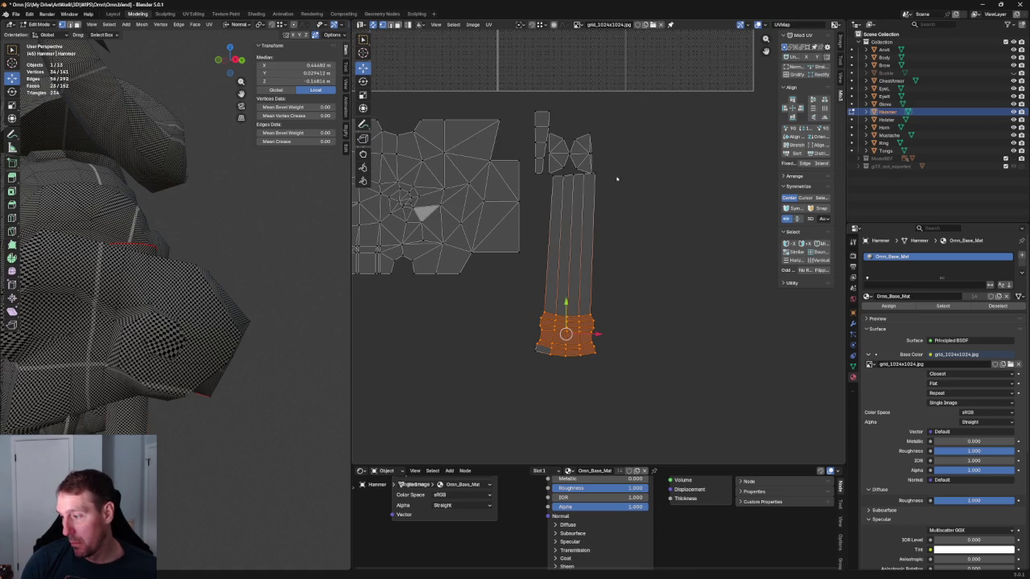
pyautogui.keyDown('alt'); pyautogui.click(571, 242); pyautogui.keyUp('alt')
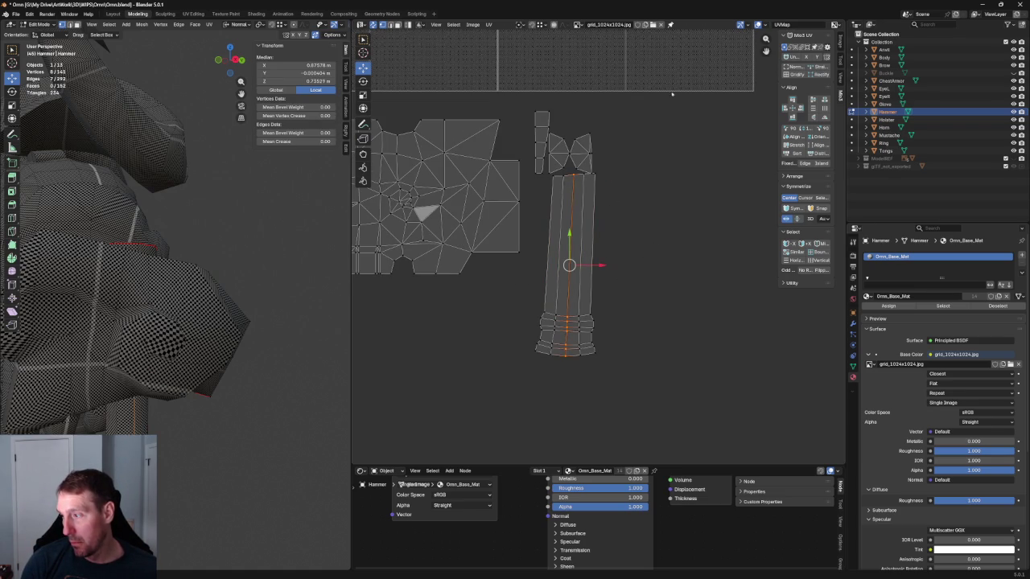
pyautogui.moveTo(612, 299); pyautogui.dragTo(499, 386)
pyautogui.scroll(3, 632, 248)
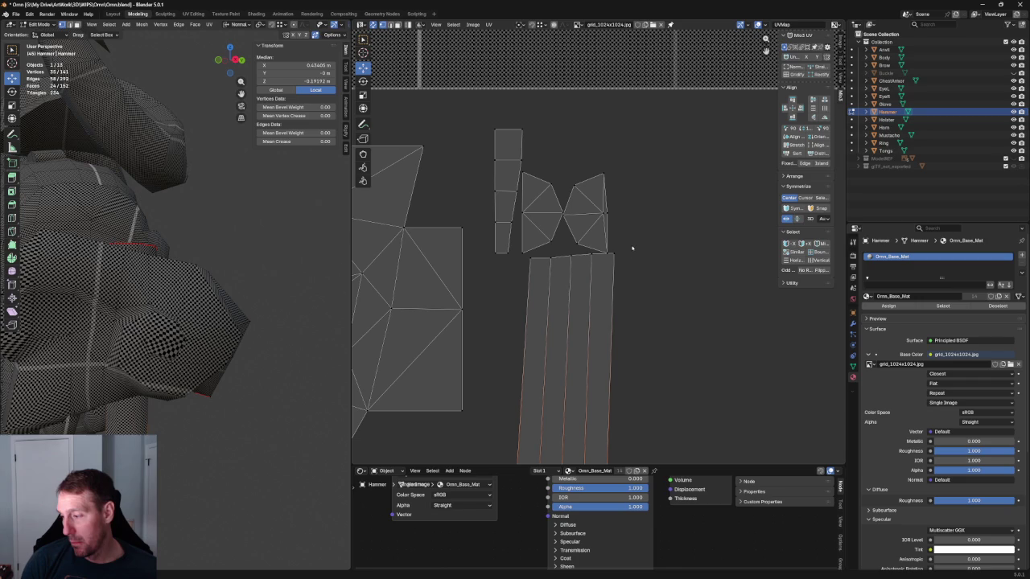
# Step: Select all four handle-strip columns and move the whole strip to a new position
pyautogui.keyDown('alt'); pyautogui.keyDown('shift'); pyautogui.click(596, 255); pyautogui.keyUp('shift'); pyautogui.keyUp('alt')
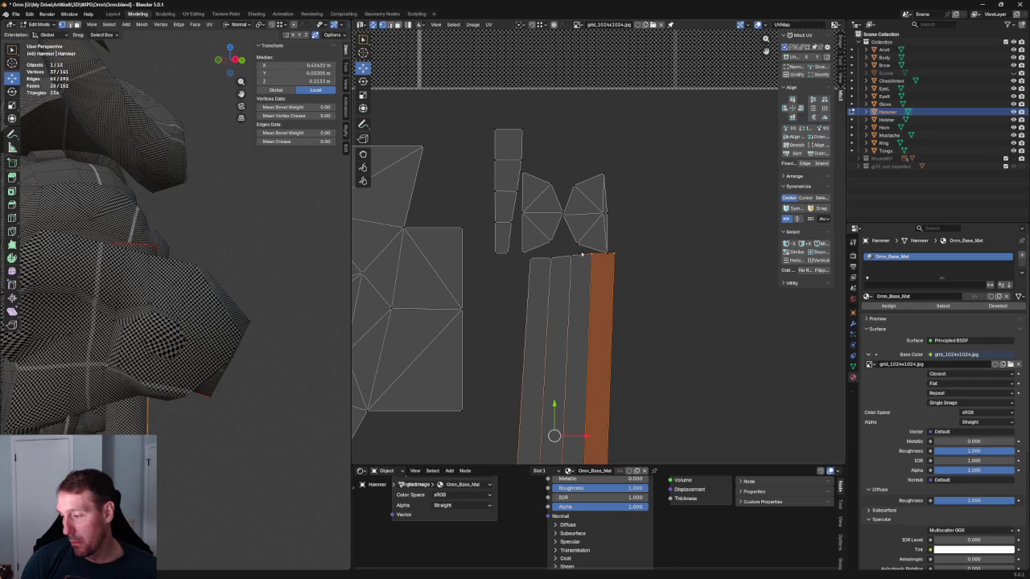
pyautogui.keyDown('alt'); pyautogui.keyDown('shift'); pyautogui.click(581, 257); pyautogui.keyUp('shift'); pyautogui.keyUp('alt')
pyautogui.keyDown('alt'); pyautogui.keyDown('shift'); pyautogui.click(560, 257); pyautogui.keyUp('shift'); pyautogui.keyUp('alt')
pyautogui.keyDown('alt'); pyautogui.keyDown('shift'); pyautogui.click(536, 259); pyautogui.keyUp('shift'); pyautogui.keyUp('alt')
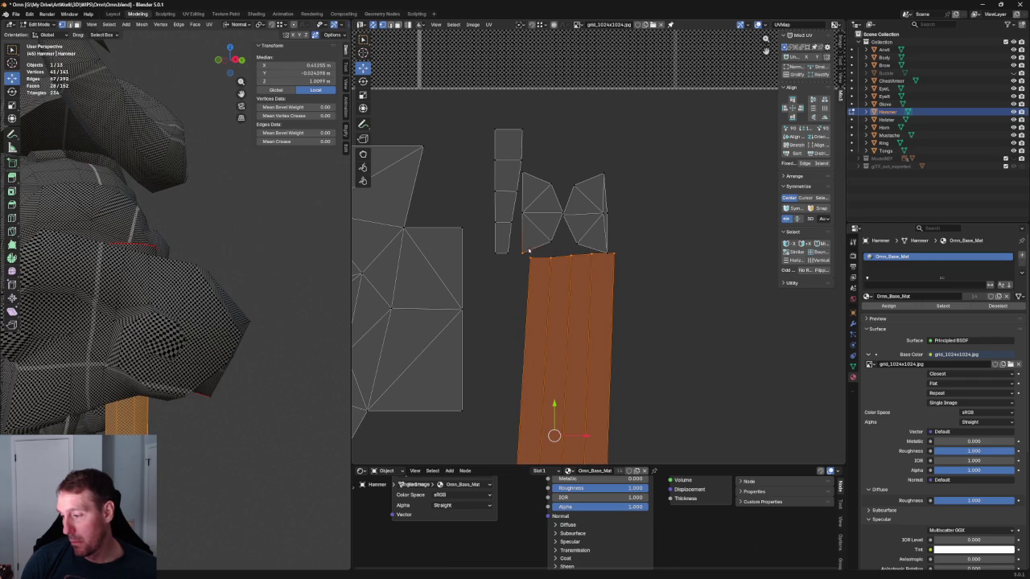
pyautogui.scroll(-3, 518, 260)
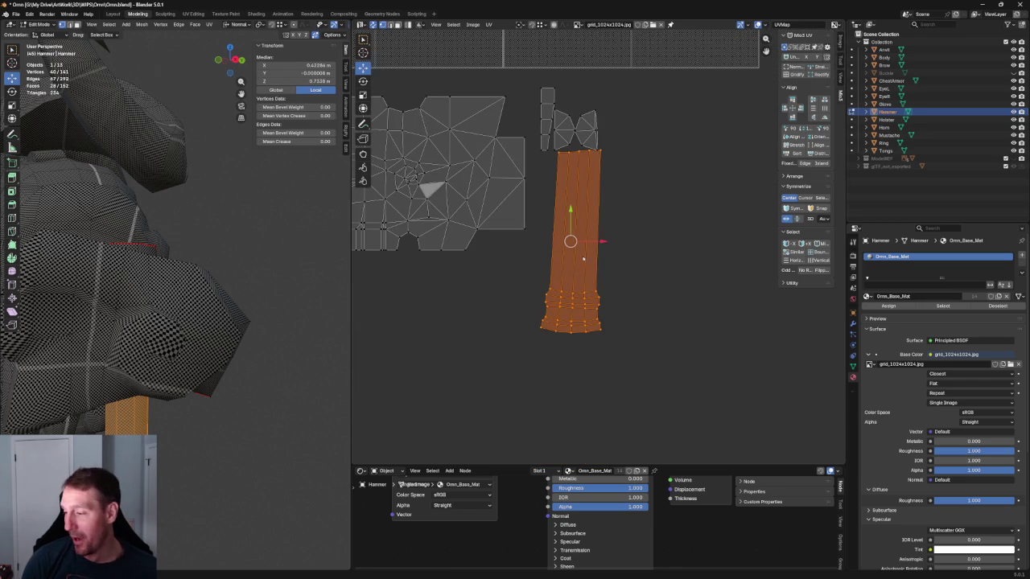
pyautogui.press('g')
pyautogui.click(561, 279)
pyautogui.click(650, 223)
# Step: Align the strip's top edge and the next lower edge row horizontally
pyautogui.scroll(2, 605, 189)
pyautogui.click(563, 175)
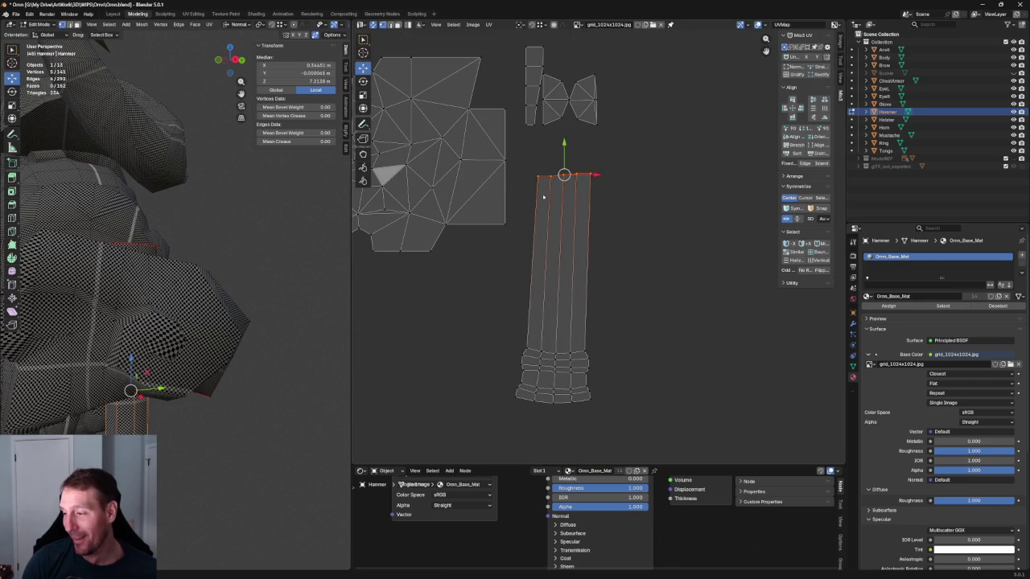
pyautogui.hotkey('shift', 'w')
pyautogui.moveTo(617, 317); pyautogui.dragTo(518, 356)
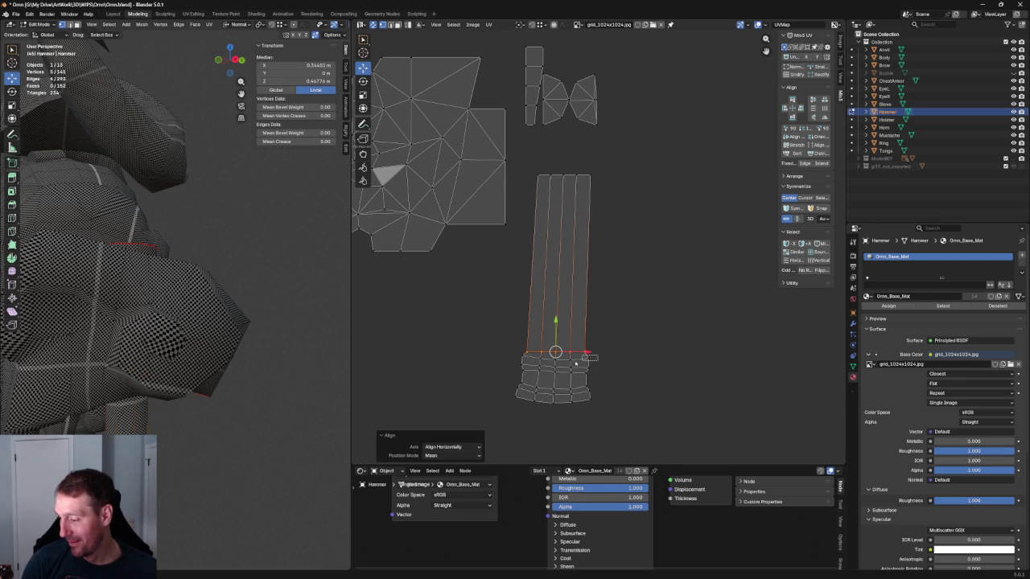
pyautogui.keyDown('alt'); pyautogui.click(518, 362); pyautogui.keyUp('alt')
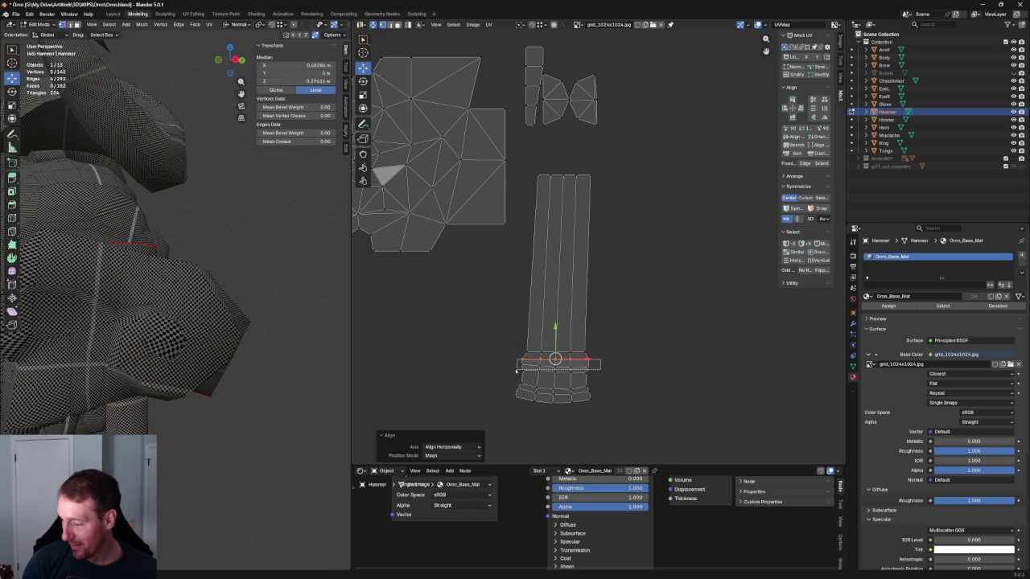
pyautogui.keyDown('alt'); pyautogui.click(514, 369); pyautogui.keyUp('alt')
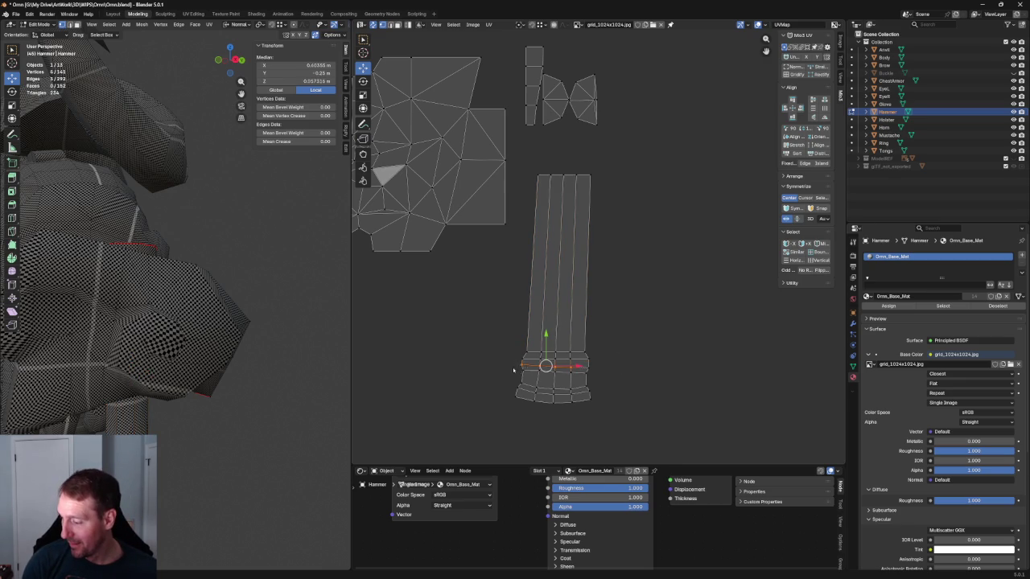
pyautogui.click(588, 367)
pyautogui.moveTo(514, 369); pyautogui.dragTo(514, 372)
pyautogui.hotkey('shift', 'w')
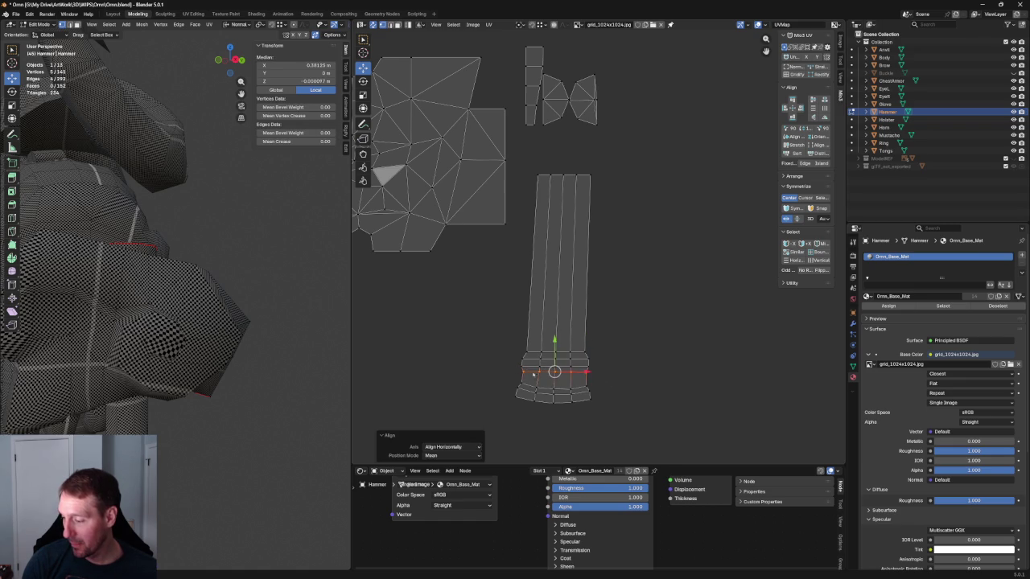
# Step: Straighten the bottom edge row horizontally, then select the strip's right vertex column
pyautogui.click(569, 390)
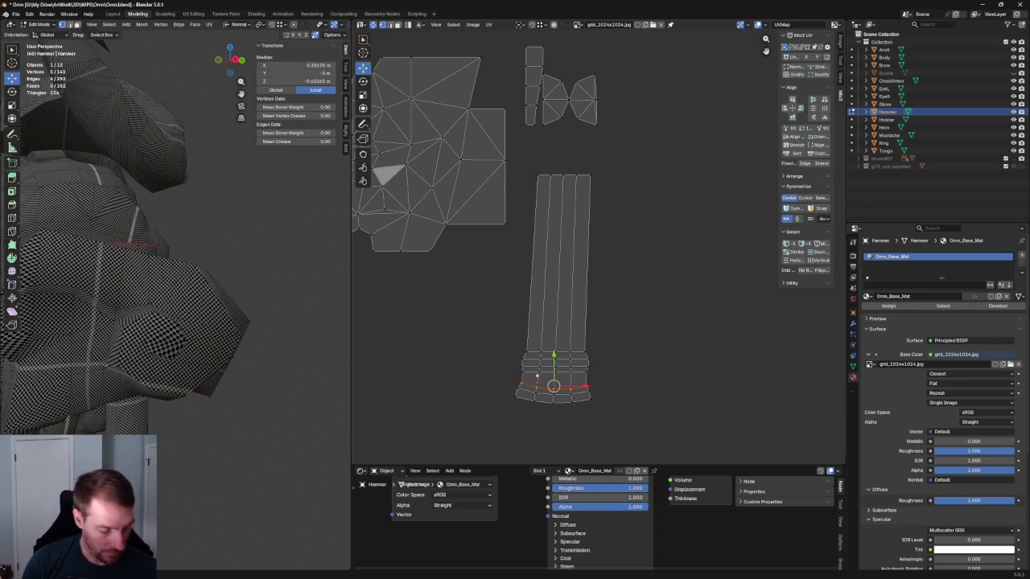
pyautogui.hotkey('shift', 'w')
pyautogui.click(587, 392)
pyautogui.keyDown('shift'); pyautogui.click(554, 394); pyautogui.keyUp('shift')
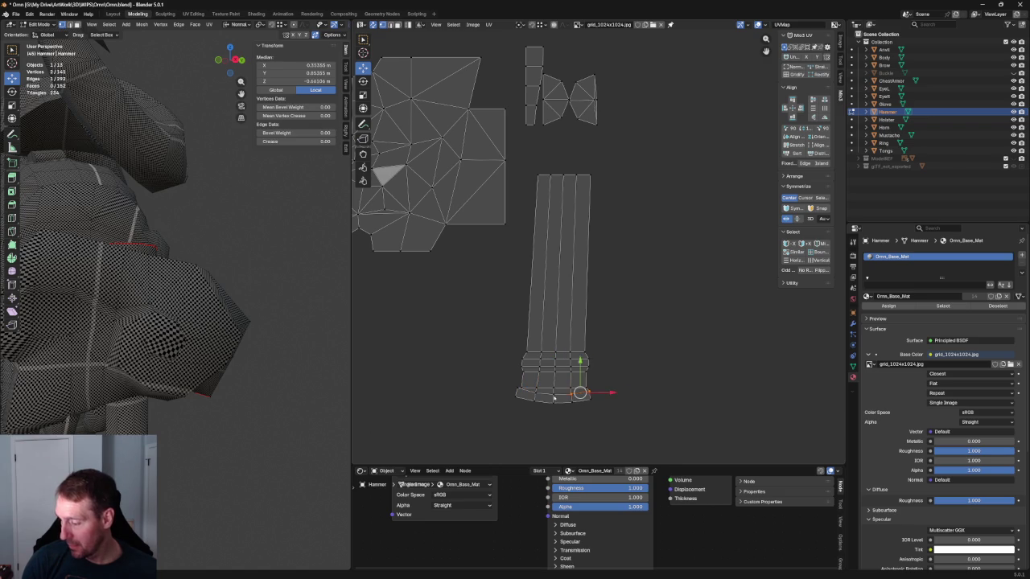
pyautogui.keyDown('shift'); pyautogui.click(517, 392); pyautogui.keyUp('shift')
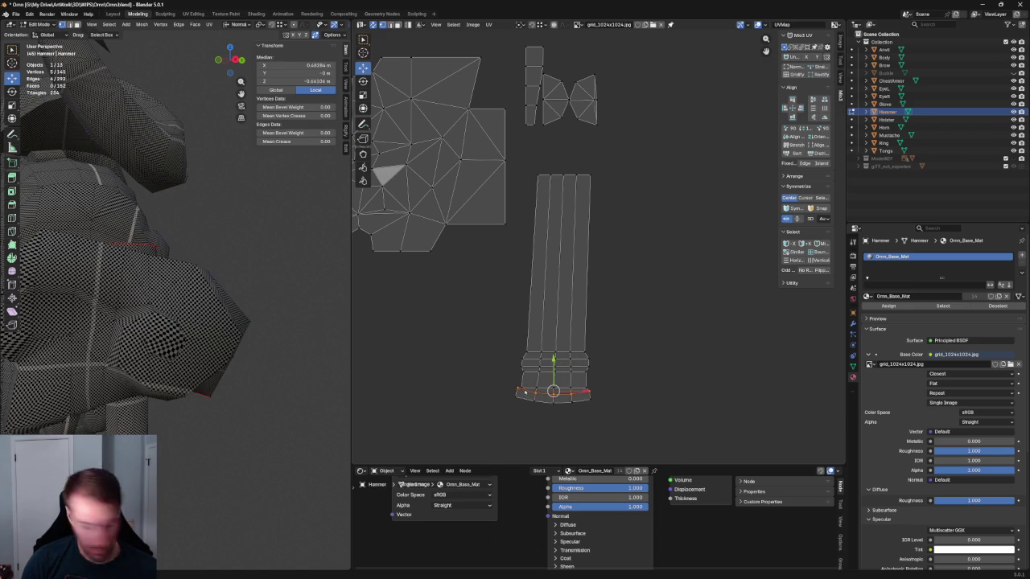
pyautogui.hotkey('shift', 'w')
pyautogui.moveTo(598, 426); pyautogui.dragTo(528, 403)
# Step: Align the right column and the next two inner columns of the handle strip vertically
pyautogui.moveTo(614, 149); pyautogui.dragTo(579, 427)
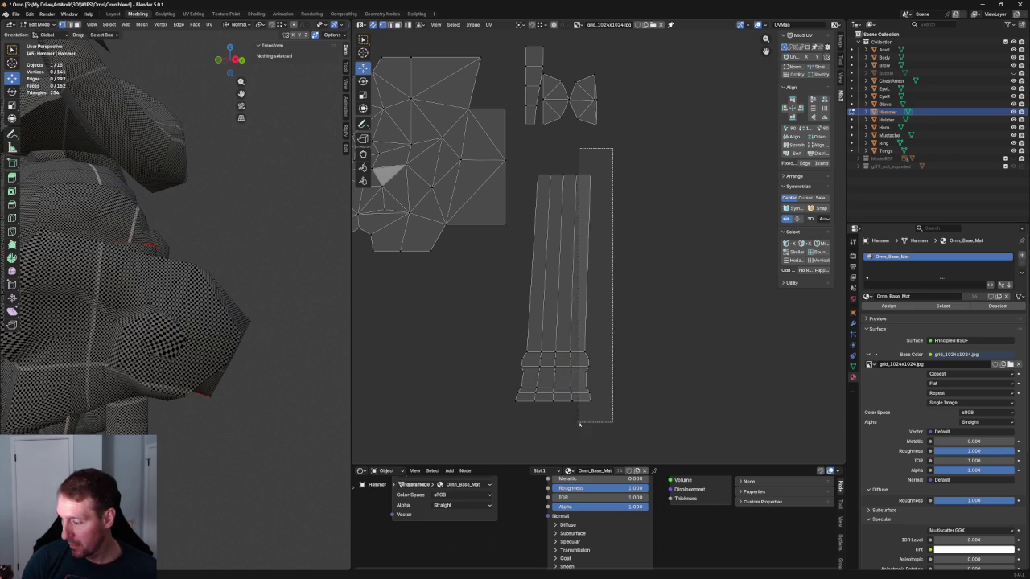
pyautogui.hotkey('shift', 'w')
pyautogui.moveTo(577, 163); pyautogui.dragTo(565, 420)
pyautogui.hotkey('shift', 'w')
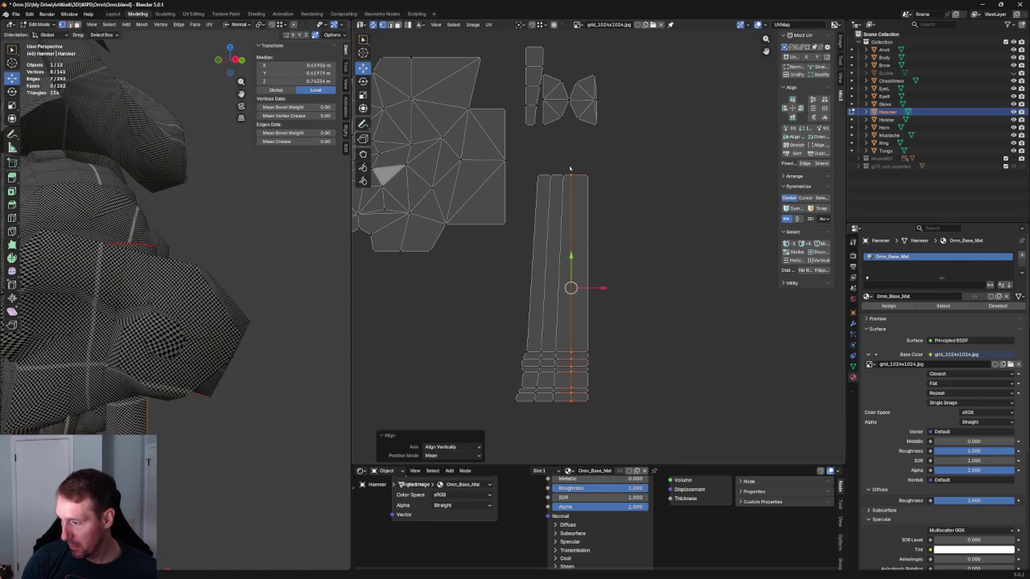
pyautogui.moveTo(556, 166); pyautogui.dragTo(552, 411)
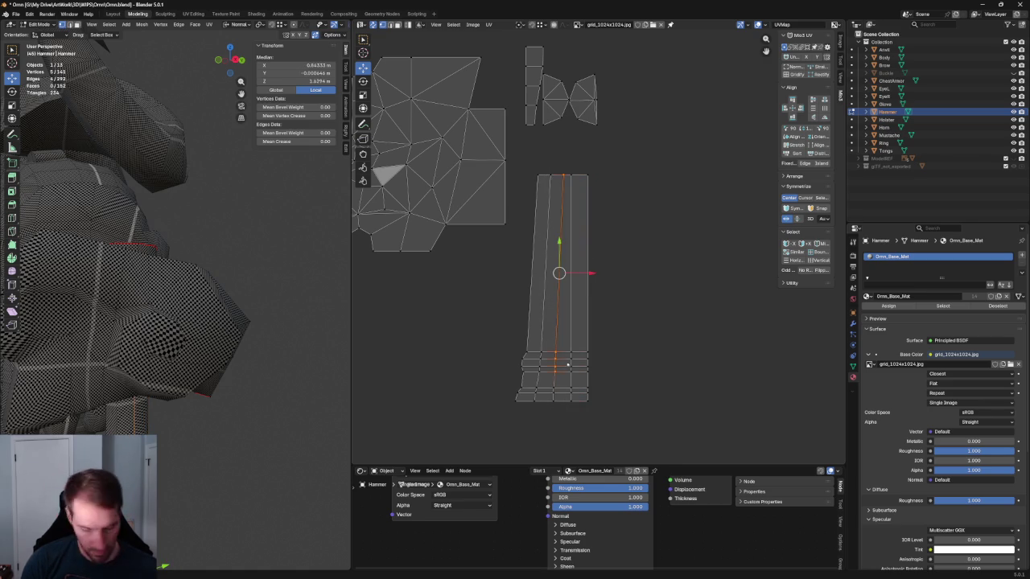
pyautogui.keyDown('shift'); pyautogui.moveTo(544, 374); pyautogui.dragTo(566, 414); pyautogui.keyUp('shift')
pyautogui.hotkey('shift', 'w')
pyautogui.hotkey('shift', 'w')
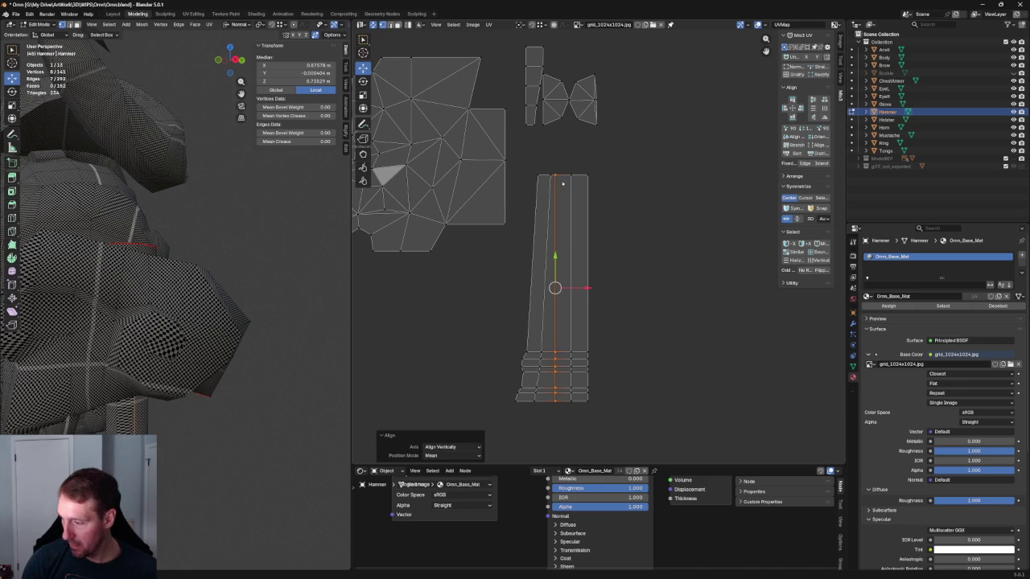
# Step: Straighten the handle strip's leftmost border vertically
pyautogui.moveTo(543, 212); pyautogui.dragTo(537, 405)
pyautogui.moveTo(527, 167); pyautogui.dragTo(545, 190)
pyautogui.keyDown('shift'); pyautogui.moveTo(492, 320); pyautogui.dragTo(531, 403); pyautogui.keyUp('shift')
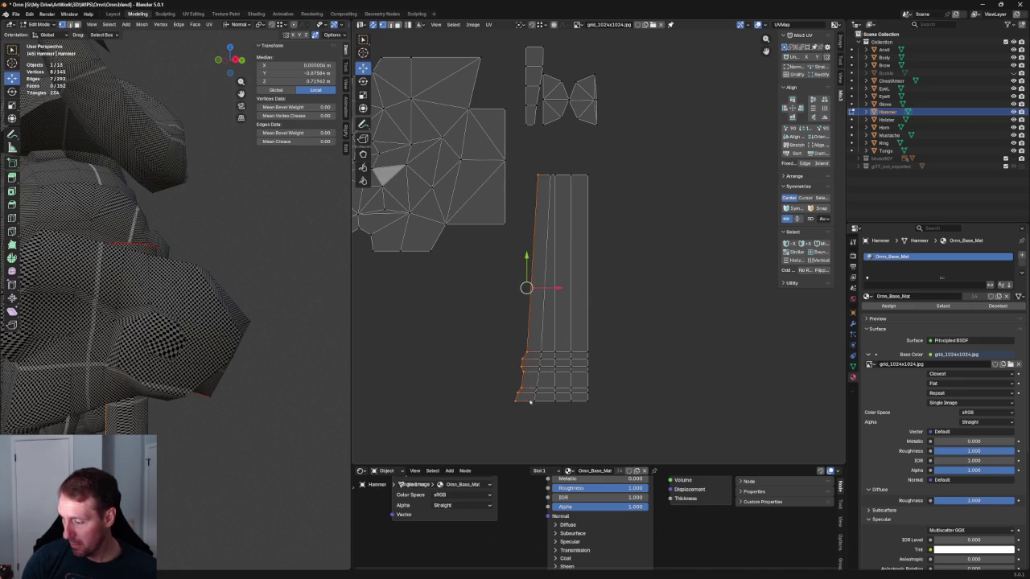
pyautogui.hotkey('shift', 'w')
pyautogui.click(547, 348)
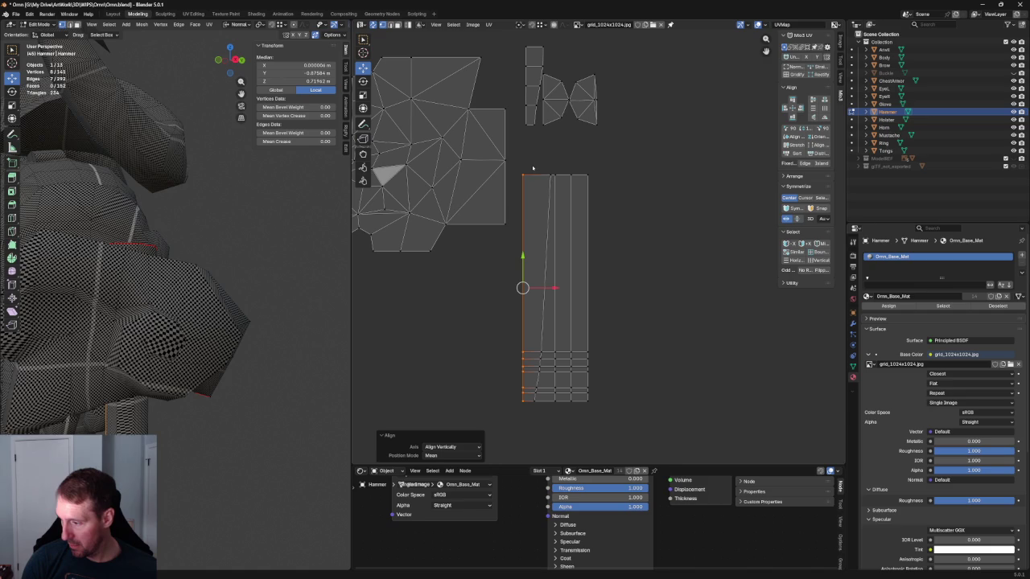
# Step: Straighten the remaining inner line vertically, then select the whole handle strip
pyautogui.moveTo(553, 190); pyautogui.dragTo(552, 190)
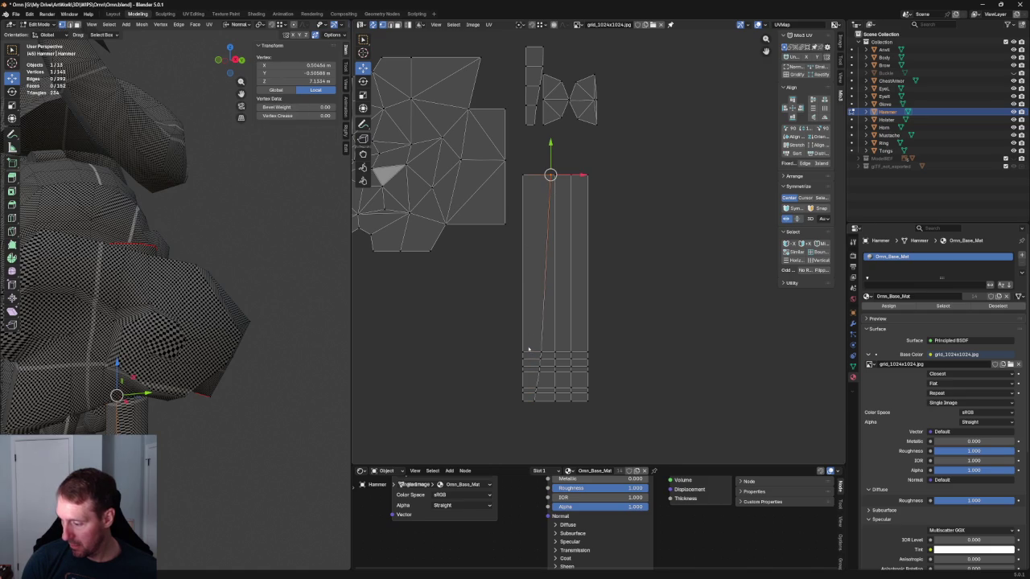
pyautogui.keyDown('shift'); pyautogui.moveTo(529, 350); pyautogui.dragTo(548, 408); pyautogui.keyUp('shift')
pyautogui.hotkey('shift', 'w')
pyautogui.click(568, 377)
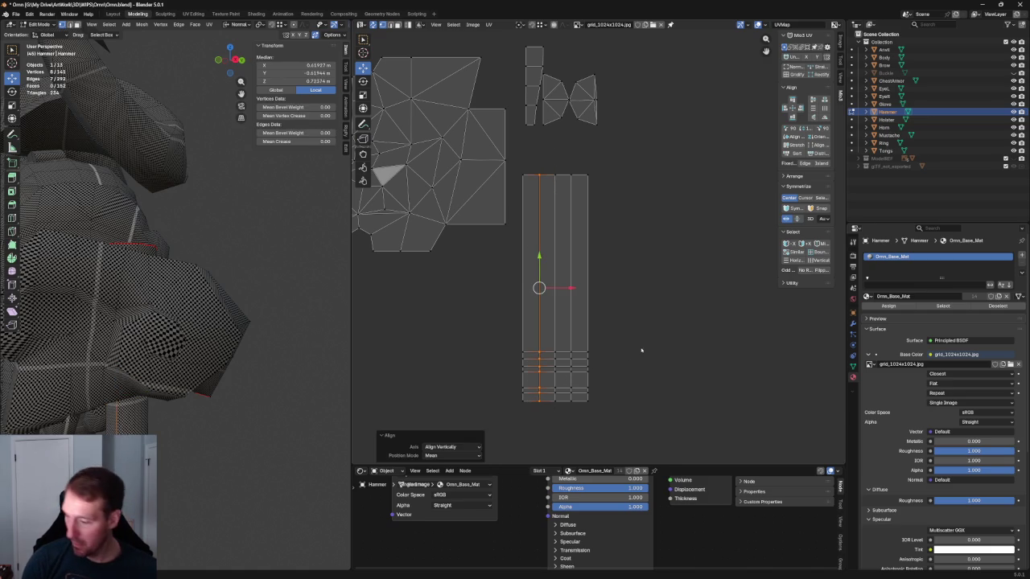
pyautogui.click(607, 310)
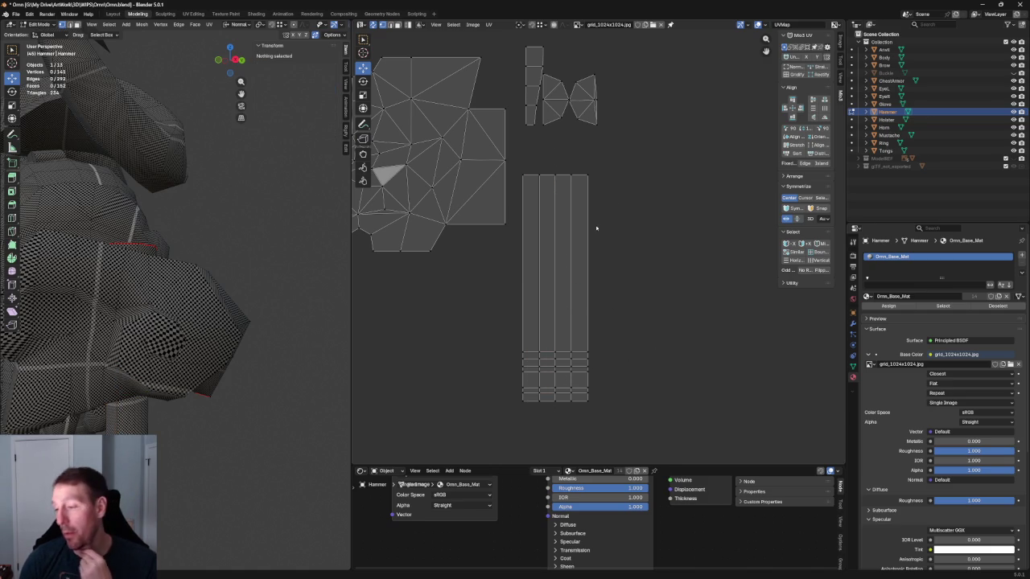
pyautogui.moveTo(626, 168); pyautogui.dragTo(520, 428)
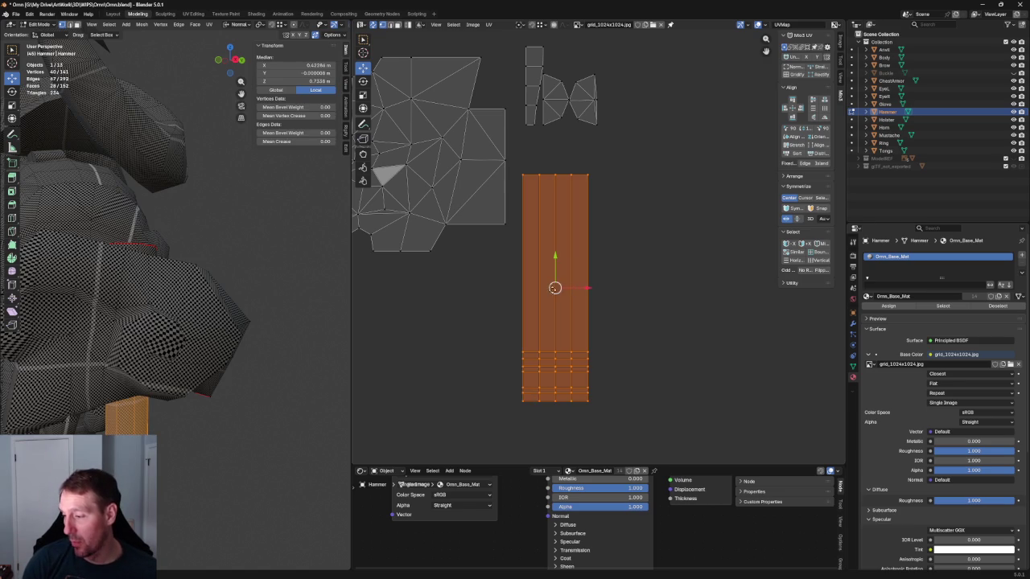
# Step: Nudge the handle strip up-left, then re-unwrap the end-cap island's triangle faces
pyautogui.moveTo(554, 288); pyautogui.dragTo(540, 244)
pyautogui.moveTo(540, 245); pyautogui.dragTo(576, 455, button='middle')
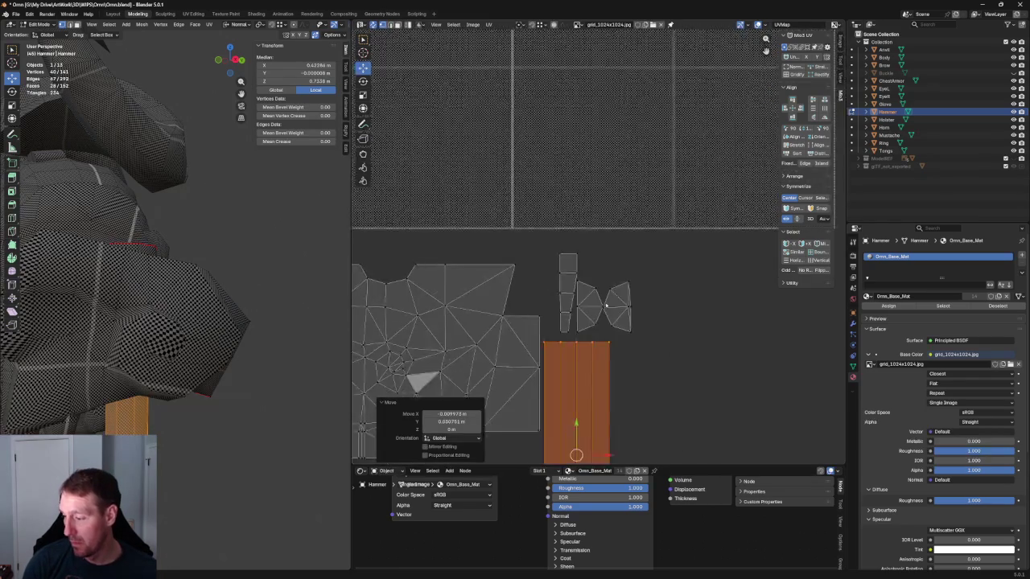
pyautogui.scroll(4, 600, 344)
pyautogui.moveTo(681, 164); pyautogui.dragTo(612, 297)
pyautogui.moveTo(686, 171); pyautogui.dragTo(587, 293)
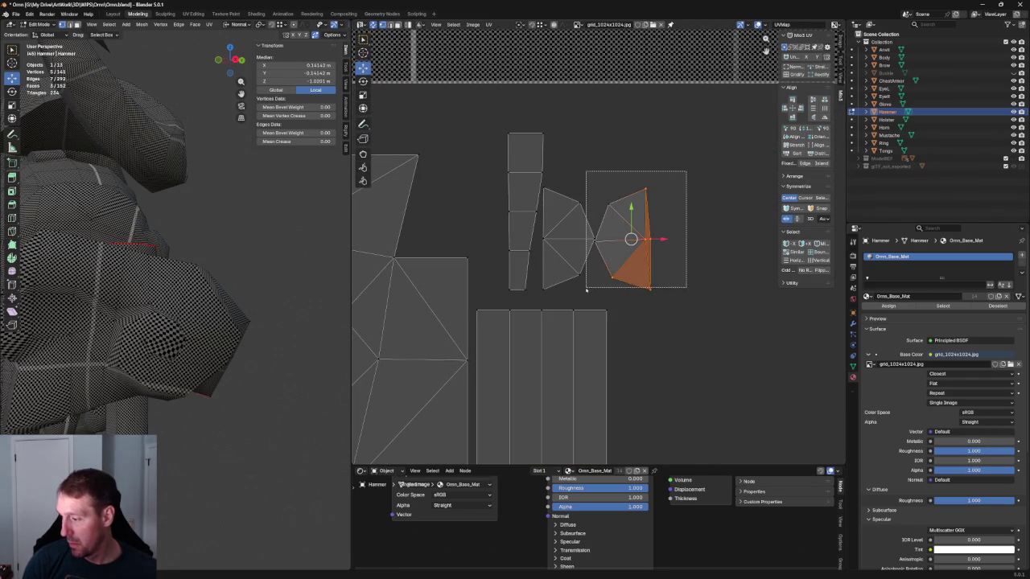
pyautogui.press('u')
pyautogui.click(648, 231)
# Step: Frame the selected faces and test-slide a head vertex along X, then undo
pyautogui.scroll(-3, 639, 235)
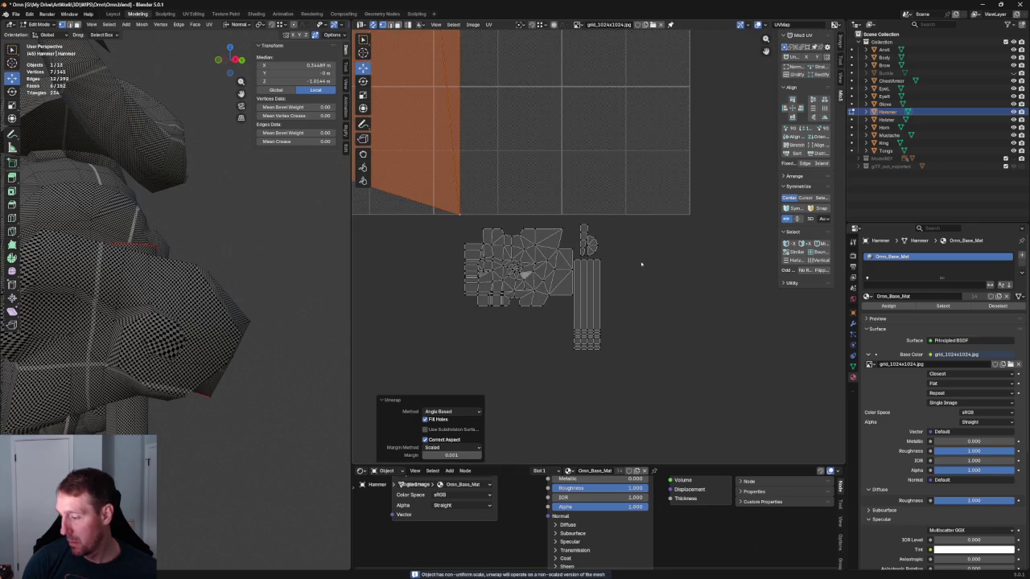
pyautogui.scroll(-2, 627, 267)
pyautogui.scroll(-3, 265, 319)
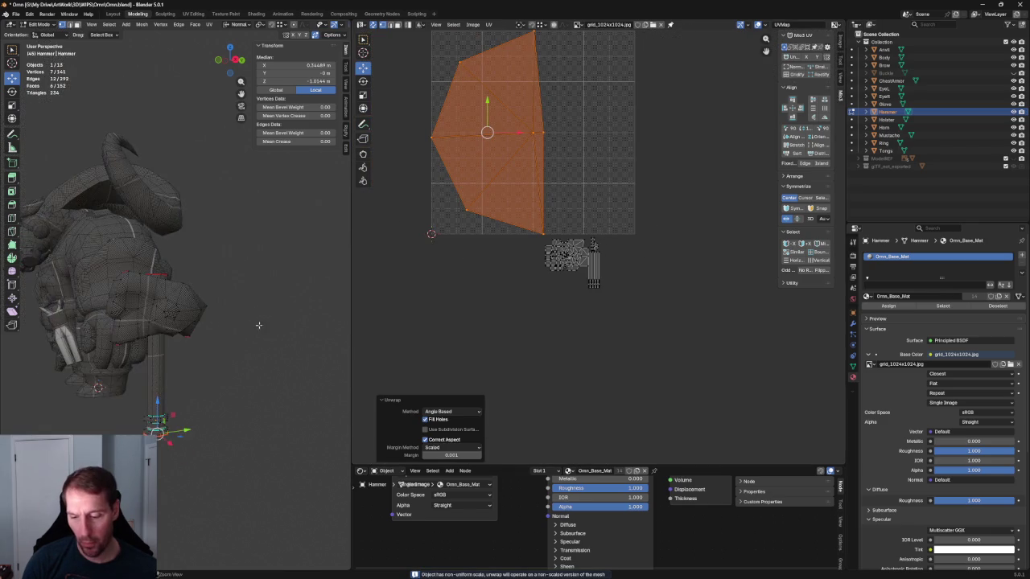
pyautogui.scroll(4, 260, 292)
pyautogui.moveTo(260, 292)
pyautogui.mouseDown(button='middle')
pyautogui.moveTo(246, 324)
pyautogui.moveTo(160, 303)
pyautogui.mouseUp(button='middle')
pyautogui.press('KP_Decimal')
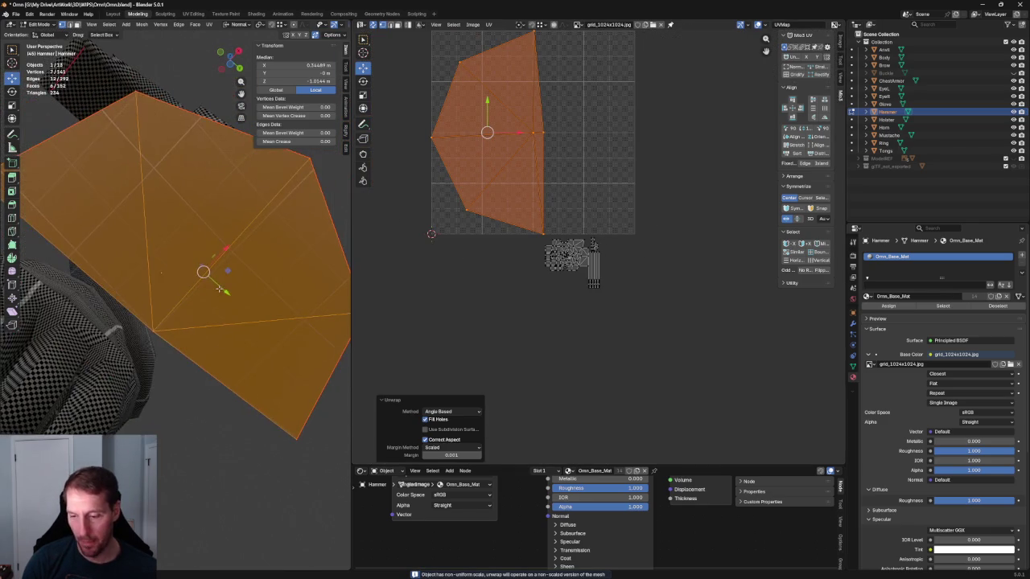
pyautogui.click(153, 330)
pyautogui.moveTo(163, 330); pyautogui.dragTo(207, 294)
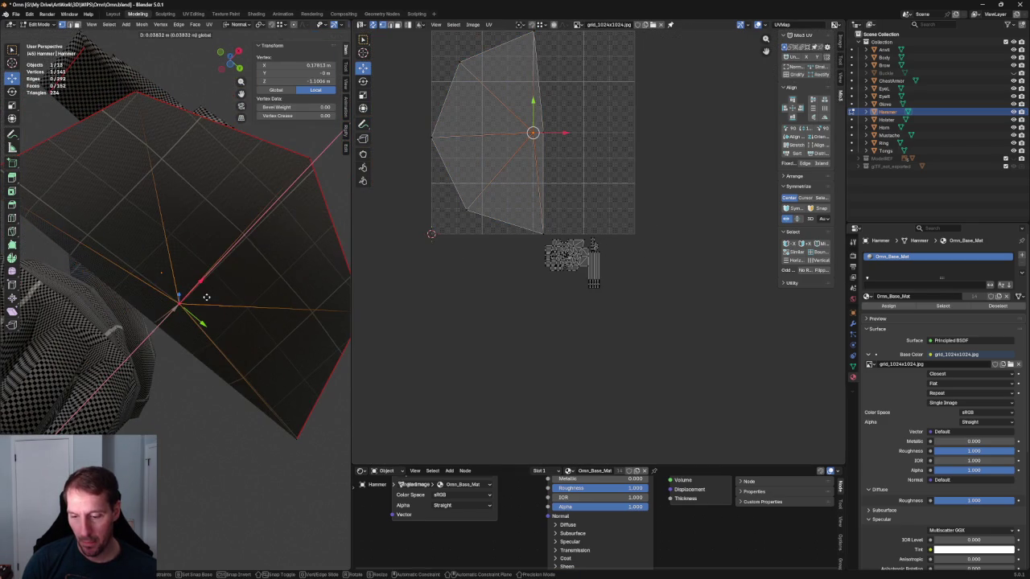
pyautogui.scroll(-5, 213, 341)
pyautogui.scroll(-3, 213, 341)
pyautogui.scroll(5, 213, 341)
pyautogui.scroll(3, 225, 289)
pyautogui.scroll(2, 233, 294)
pyautogui.hotkey('ctrl', 'z')
pyautogui.hotkey('ctrl', 'z')
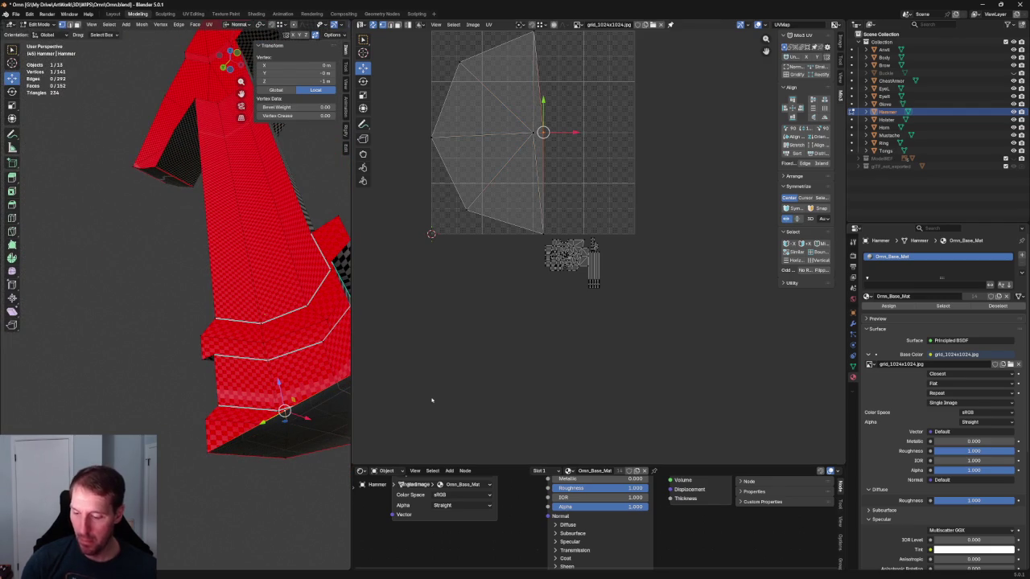
# Step: Delete the stray vertex on the hammer's underside
pyautogui.moveTo(291, 309); pyautogui.dragTo(263, 299, button='middle')
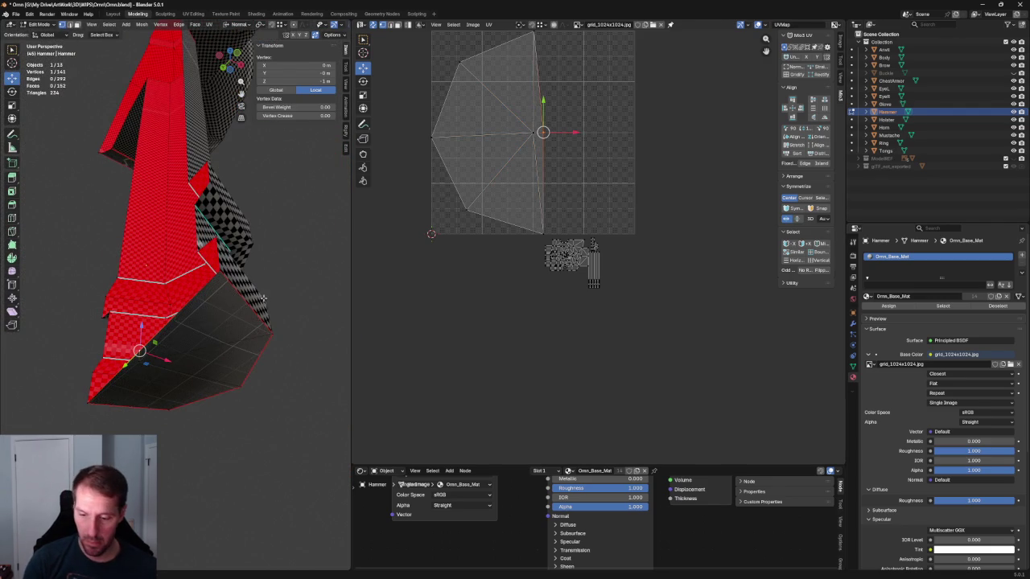
pyautogui.press('x')
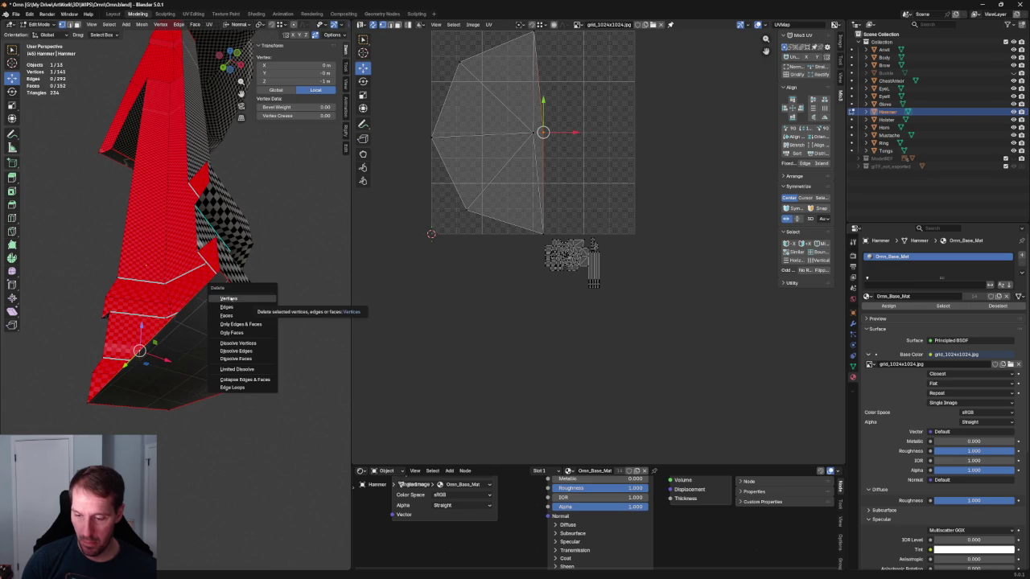
pyautogui.click(229, 299)
pyautogui.moveTo(229, 298)
pyautogui.mouseDown(button='middle')
pyautogui.moveTo(207, 384)
pyautogui.moveTo(217, 384)
pyautogui.mouseUp(button='middle')
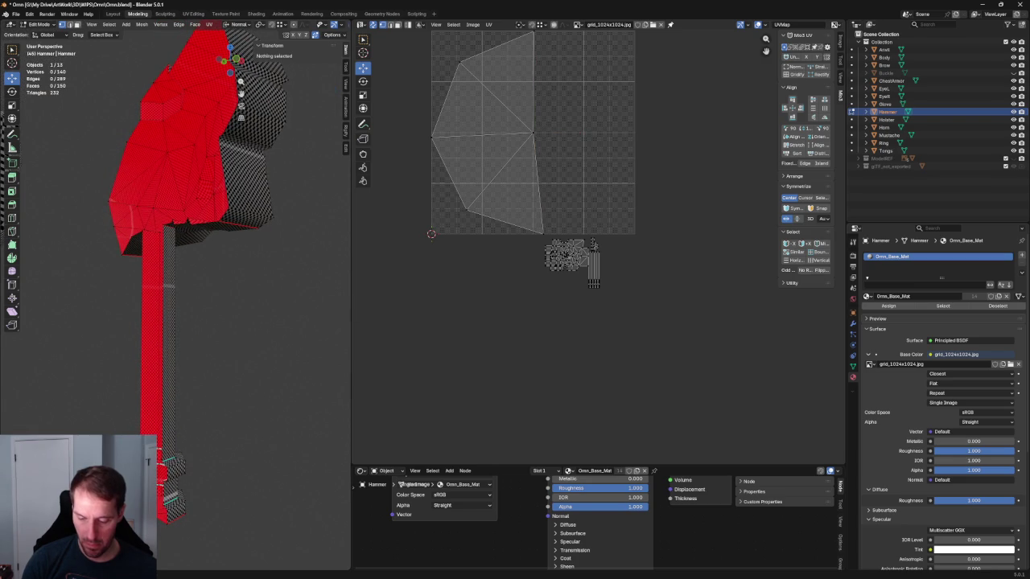
# Step: Select and frame an end-cap vertex in front orthographic view
pyautogui.click(173, 515)
pyautogui.press('KP_Decimal')
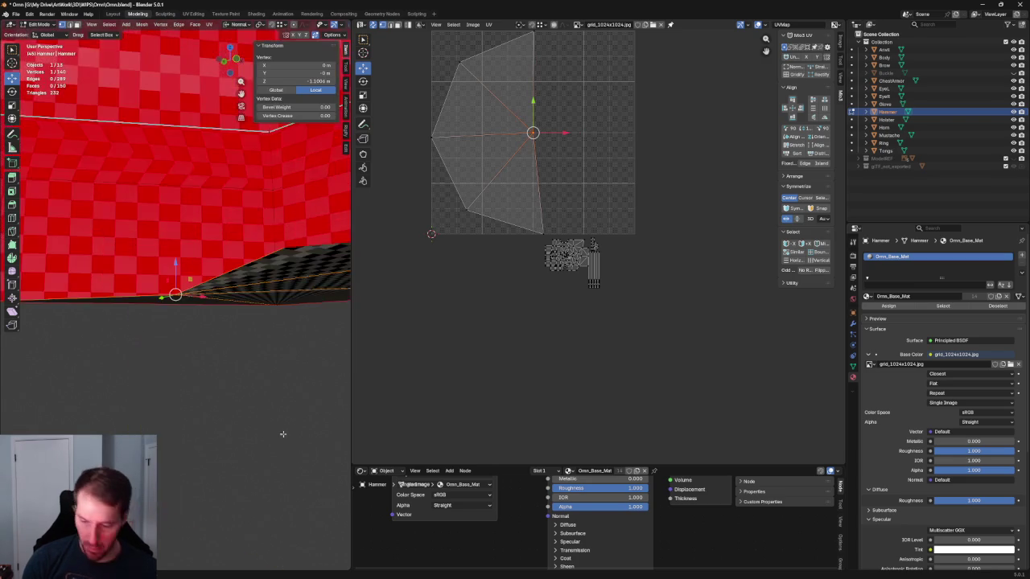
pyautogui.scroll(-5, 272, 448)
pyautogui.moveTo(265, 419)
pyautogui.mouseDown(button='middle')
pyautogui.moveTo(214, 326)
pyautogui.moveTo(232, 325)
pyautogui.moveTo(249, 366)
pyautogui.mouseUp(button='middle')
pyautogui.press('KP_1')
pyautogui.scroll(3, 205, 317)
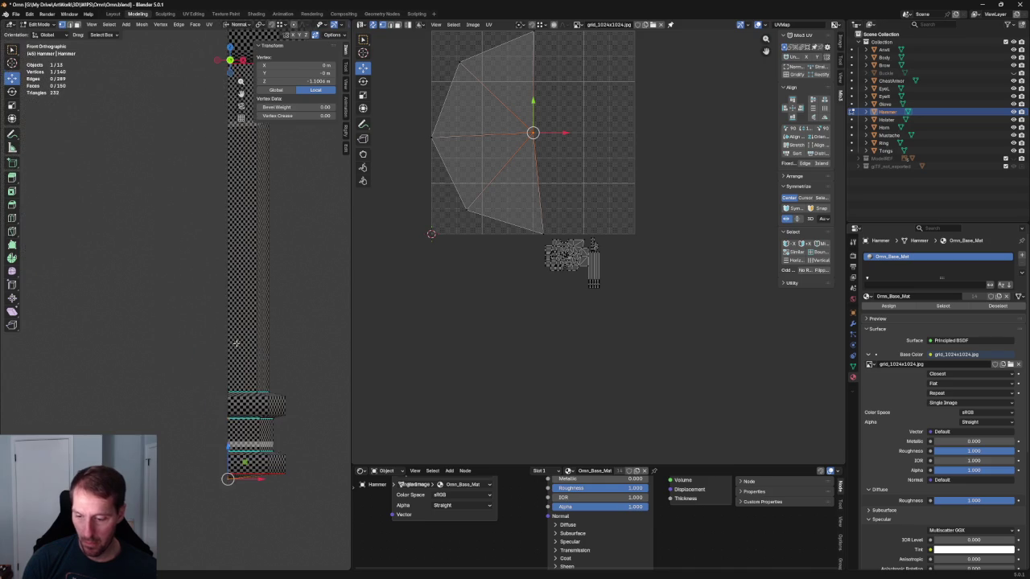
pyautogui.scroll(2, 241, 321)
pyautogui.scroll(4, 260, 334)
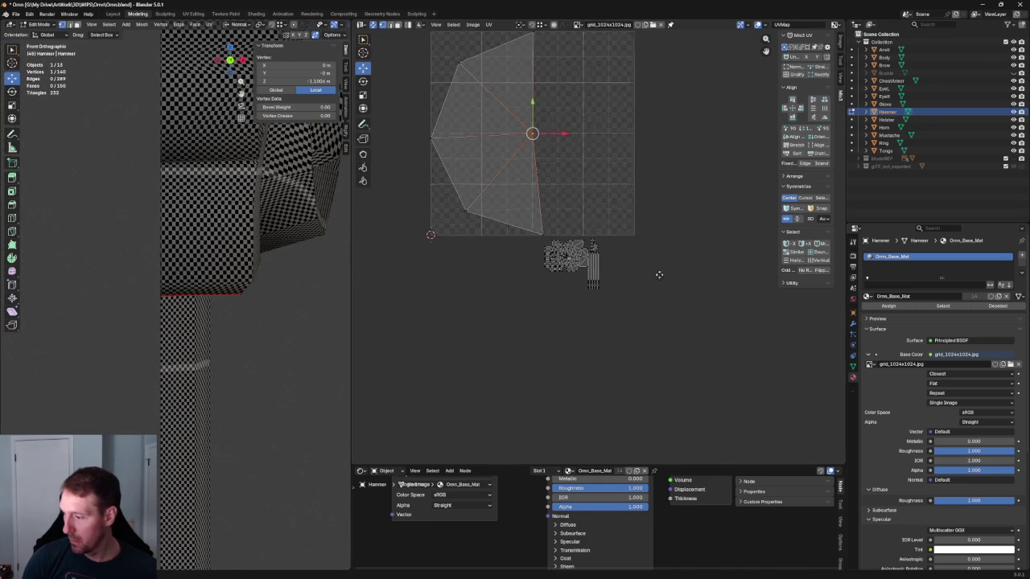
pyautogui.scroll(3, 644, 270)
pyautogui.scroll(2, 612, 276)
pyautogui.scroll(2, 579, 281)
# Step: Select the whole end-cap UV island and move it just left of the handle columns
pyautogui.moveTo(593, 266); pyautogui.dragTo(540, 365)
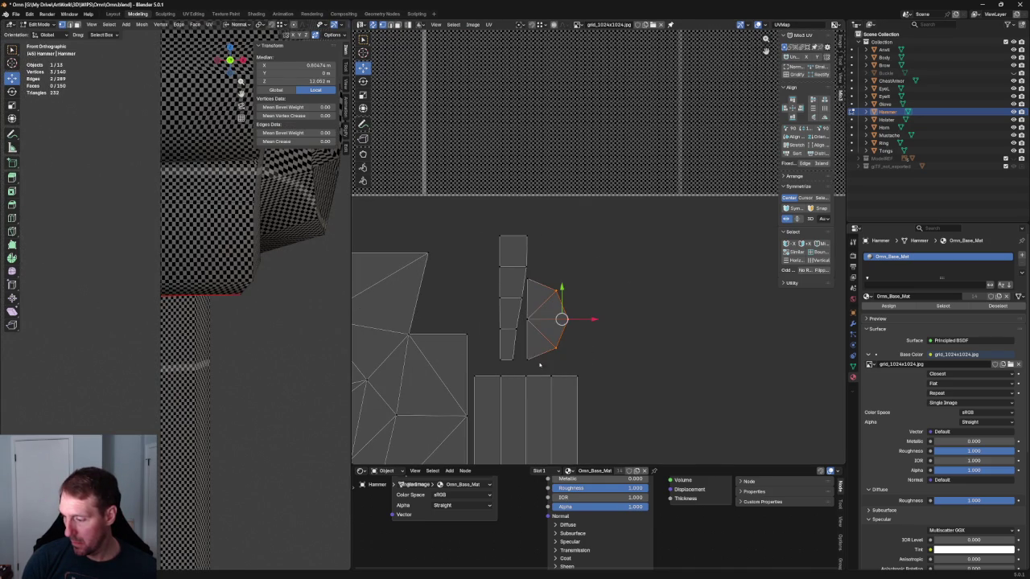
pyautogui.press('l')
pyautogui.scroll(-3, 216, 294)
pyautogui.moveTo(216, 294); pyautogui.dragTo(273, 242, button='middle')
pyautogui.moveTo(561, 307); pyautogui.dragTo(544, 220, button='middle')
pyautogui.scroll(-2, 561, 267)
pyautogui.moveTo(561, 215); pyautogui.dragTo(490, 384)
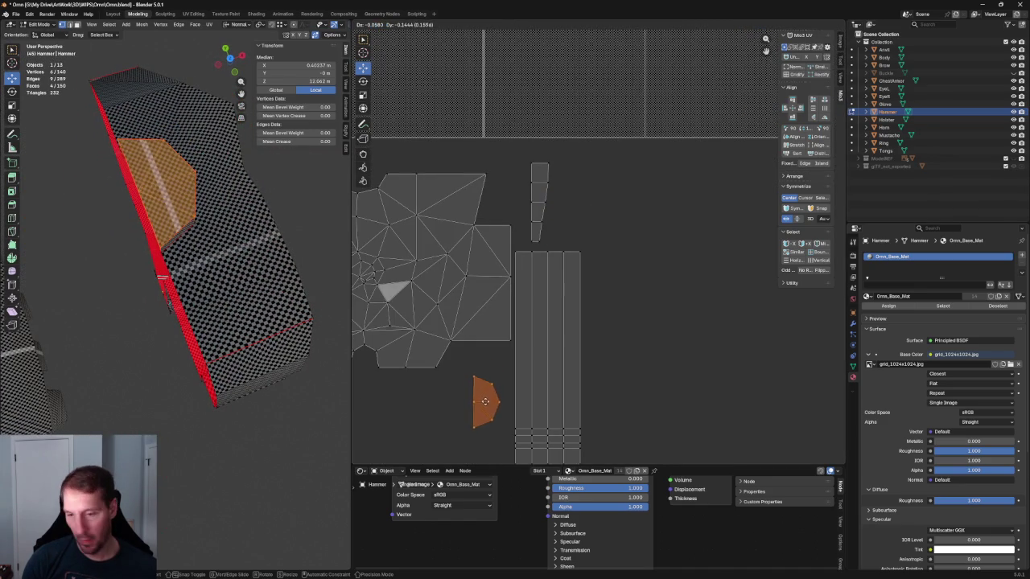
pyautogui.moveTo(499, 355); pyautogui.dragTo(502, 260, button='middle')
pyautogui.moveTo(534, 318); pyautogui.dragTo(512, 256, button='middle')
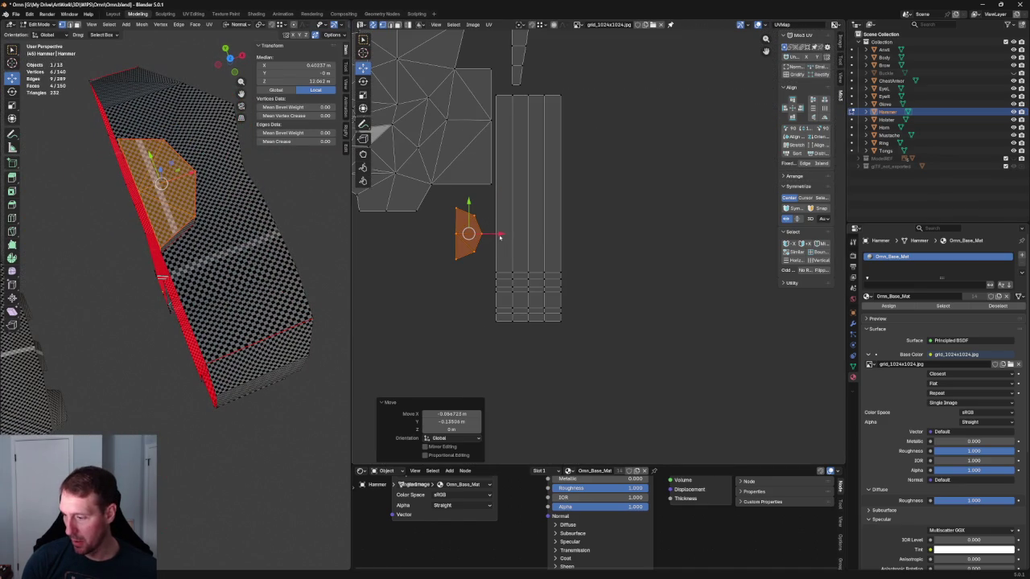
pyautogui.moveTo(211, 296); pyautogui.dragTo(217, 253, button='middle')
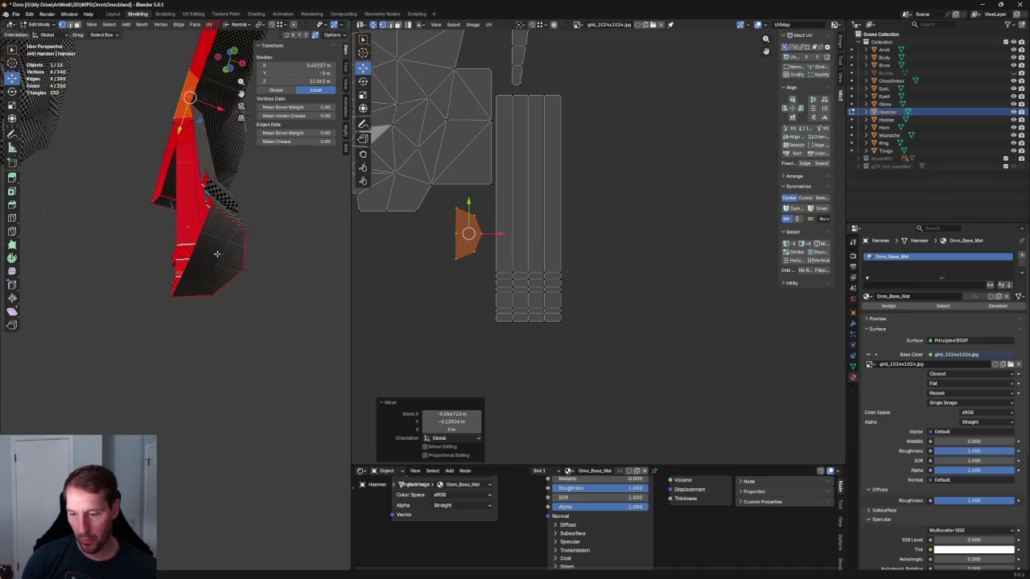
pyautogui.click(190, 258)
# Step: Unwrap the other end cap's linked faces as a new island and drag it toward the handle
pyautogui.scroll(-3, 628, 253)
pyautogui.scroll(-3, 620, 281)
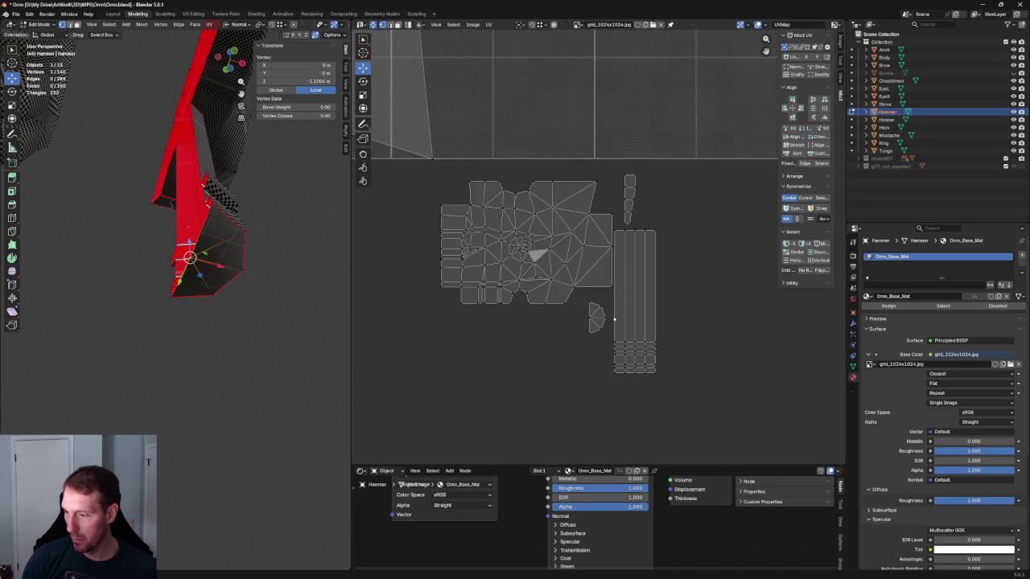
pyautogui.scroll(-2, 614, 313)
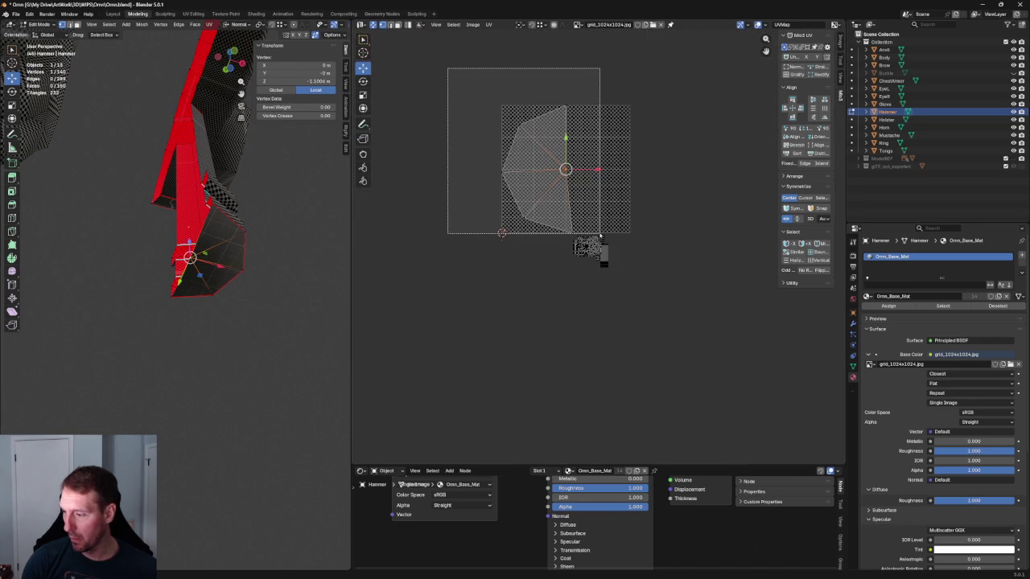
pyautogui.hotkey('ctrl', 'l')
pyautogui.press('u')
pyautogui.click(532, 204)
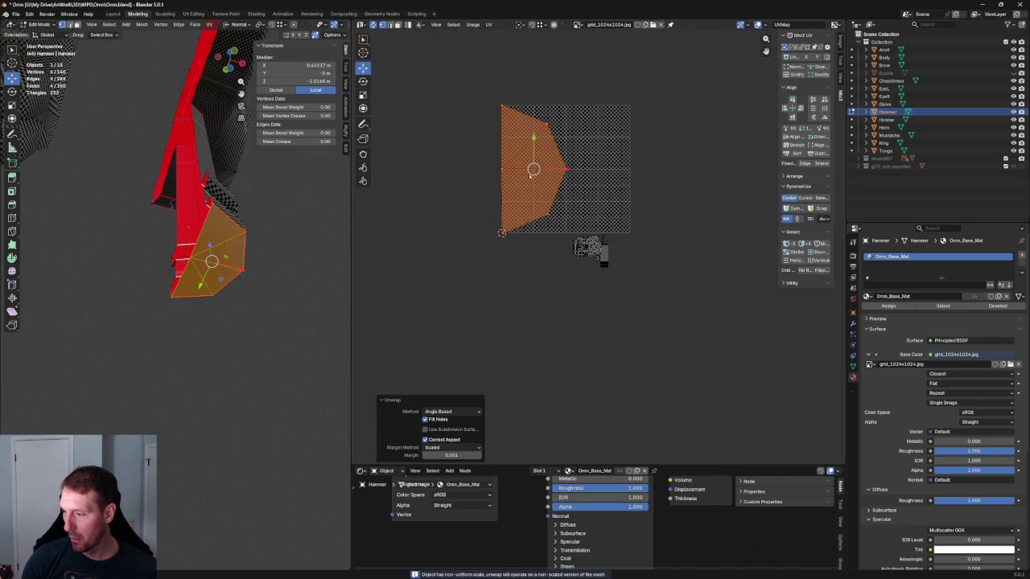
pyautogui.moveTo(531, 178); pyautogui.dragTo(603, 256)
# Step: Scale the end-cap island to 0.275 and place it beside the handle columns
pyautogui.press('r')
pyautogui.press('s')
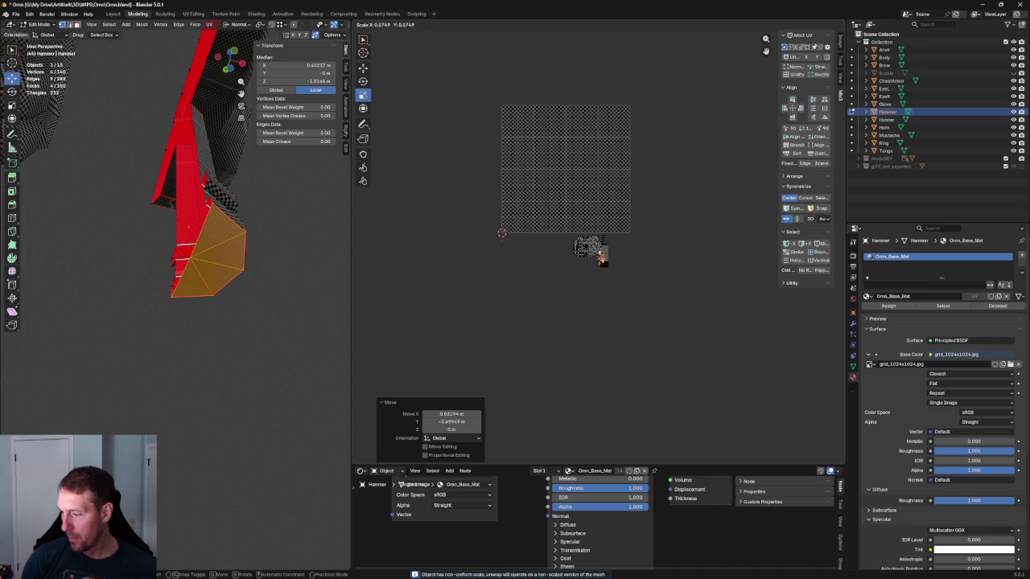
pyautogui.click(600, 254)
pyautogui.scroll(1, 600, 255)
pyautogui.scroll(5, 599, 255)
pyautogui.scroll(2, 604, 258)
pyautogui.scroll(2, 620, 263)
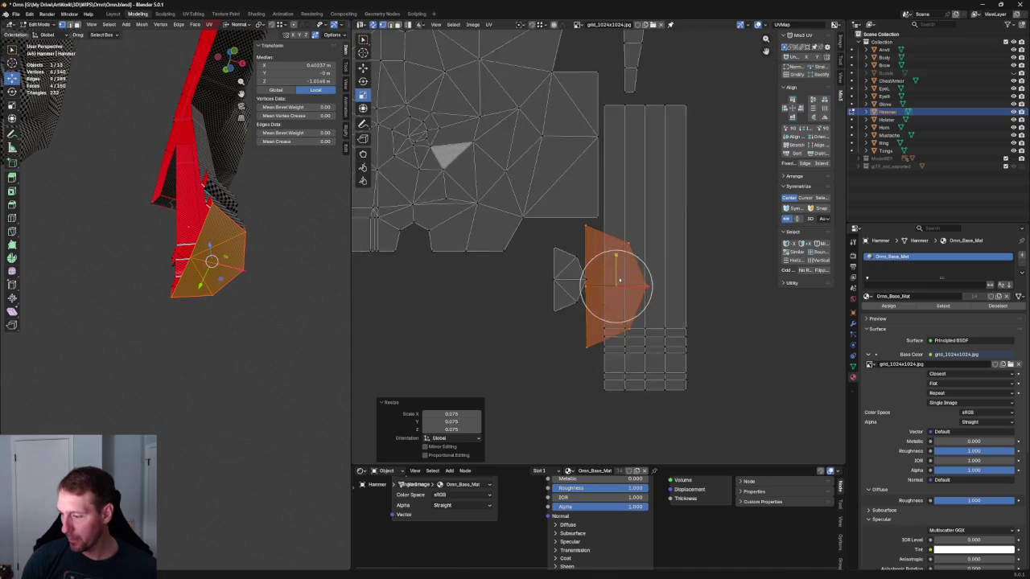
pyautogui.scroll(2, 622, 264)
pyautogui.press('g')
pyautogui.moveTo(622, 288); pyautogui.dragTo(547, 299)
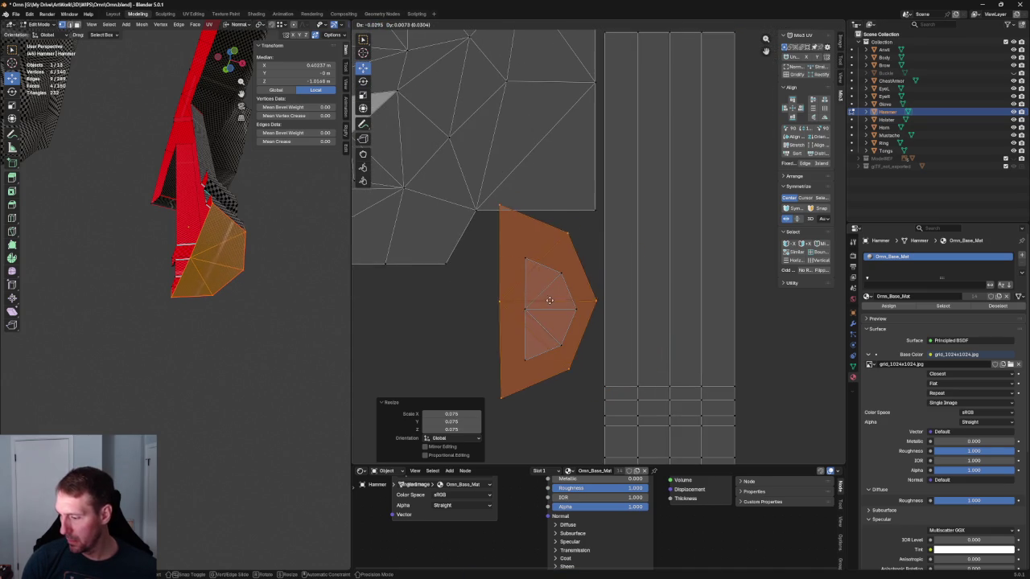
pyautogui.click(573, 308)
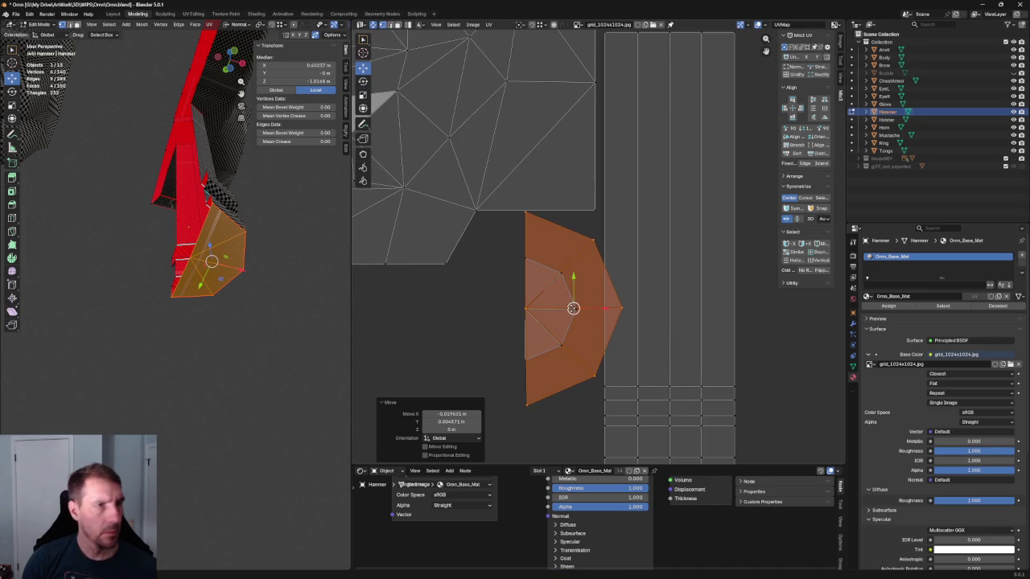
pyautogui.press('s')
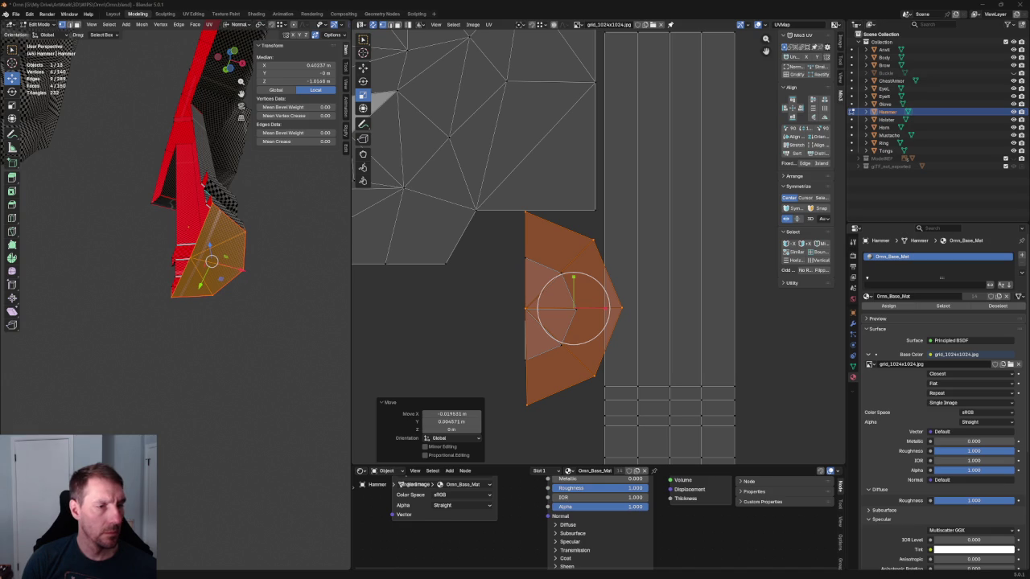
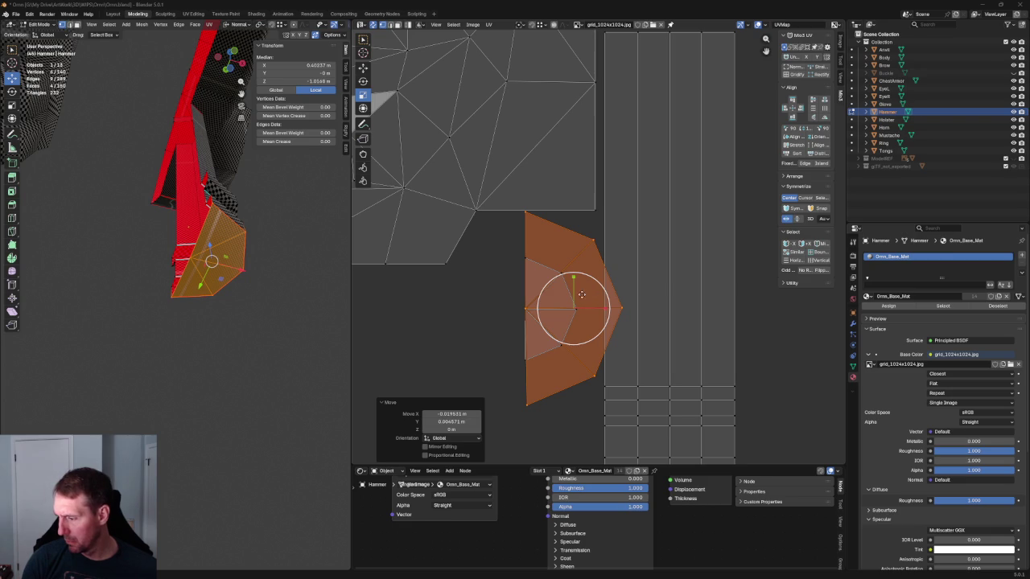
# Step: Shrink the pointed end-cap island to about half size and place it beside the handle strips
pyautogui.moveTo(599, 284)
pyautogui.mouseDown()
pyautogui.moveTo(573, 307)
pyautogui.moveTo(550, 306)
pyautogui.moveTo(580, 293)
pyautogui.moveTo(554, 412)
pyautogui.mouseUp()
pyautogui.press('w')
pyautogui.scroll(-4, 563, 258)
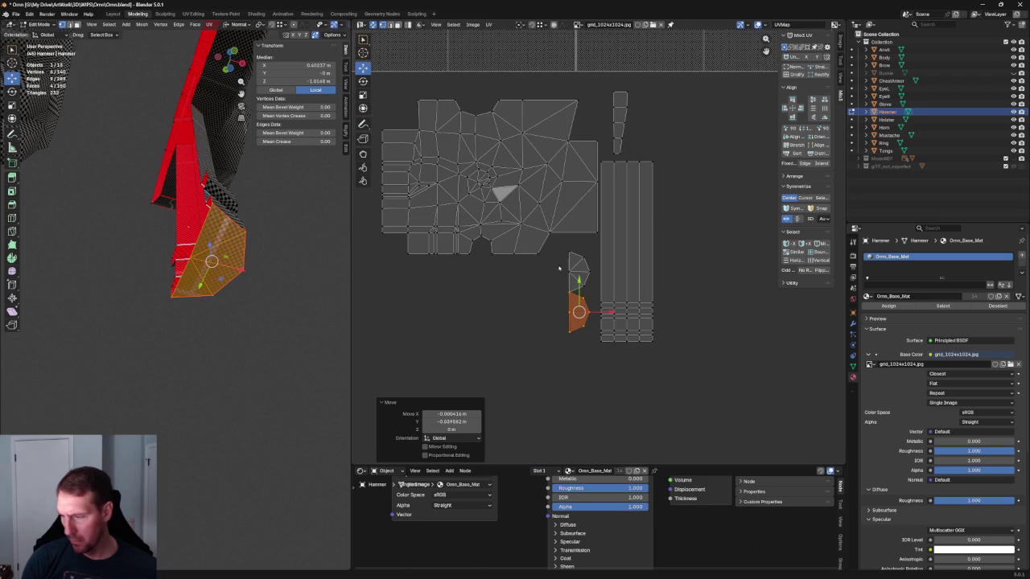
pyautogui.moveTo(561, 247)
pyautogui.mouseDown()
pyautogui.moveTo(592, 341)
pyautogui.moveTo(587, 290)
pyautogui.moveTo(709, 328)
pyautogui.mouseUp()
pyautogui.scroll(2, 580, 321)
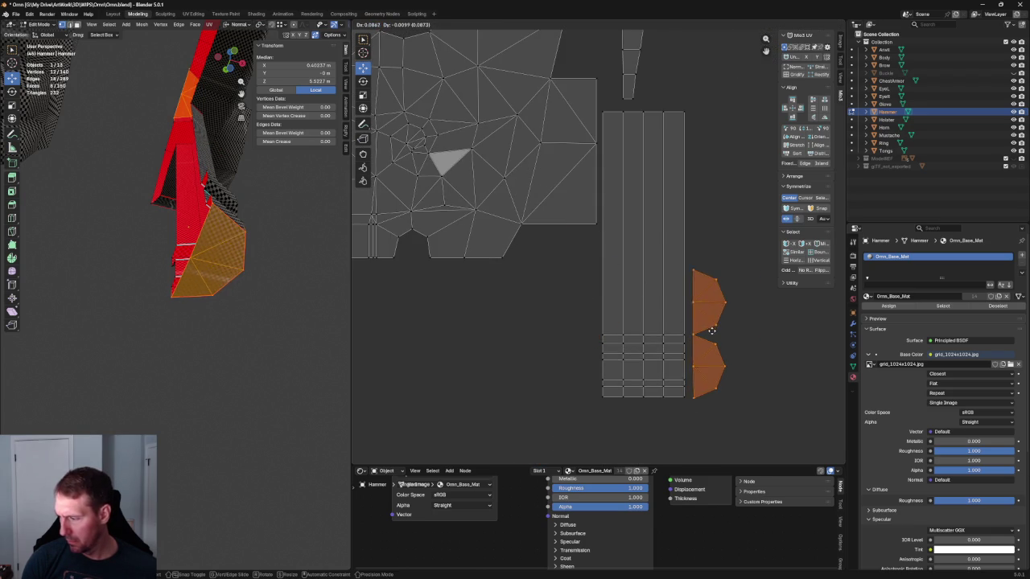
pyautogui.click(708, 328)
# Step: Box-select the thin strip island
pyautogui.scroll(-5, 708, 241)
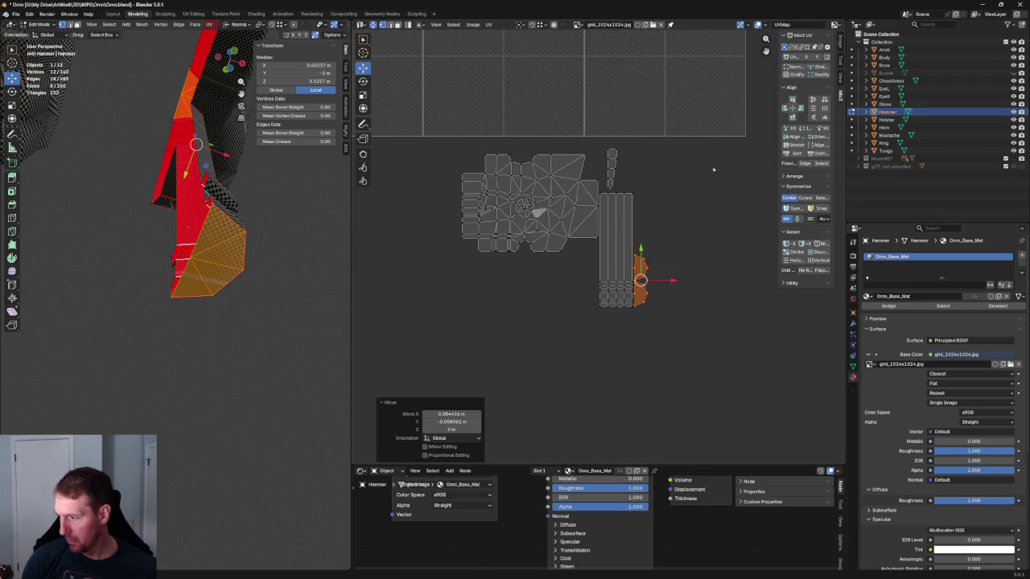
pyautogui.scroll(3, 684, 209)
pyautogui.scroll(2, 612, 201)
pyautogui.moveTo(584, 123); pyautogui.dragTo(533, 260)
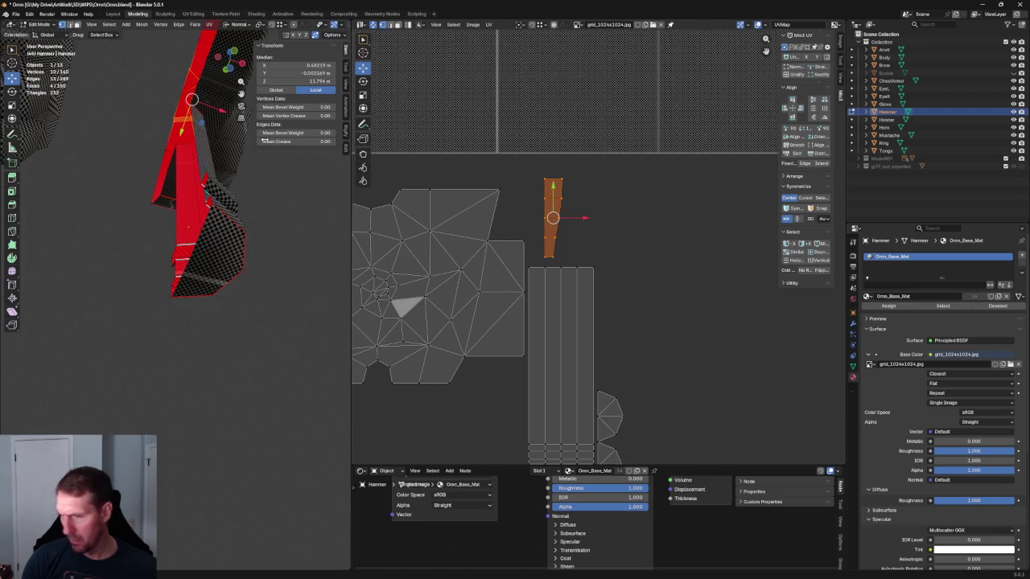
pyautogui.moveTo(177, 241)
pyautogui.mouseDown(button='middle')
pyautogui.moveTo(75, 263)
pyautogui.moveTo(144, 257)
pyautogui.mouseUp(button='middle')
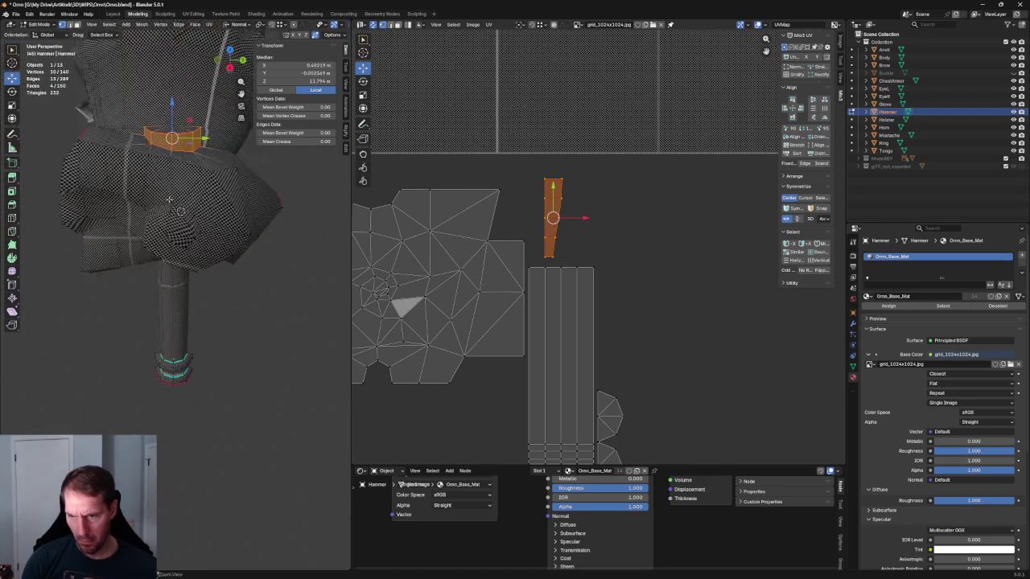
# Step: Rotate the thin strip to lie horizontally and move it beside the tall strips
pyautogui.click(363, 80)
pyautogui.moveTo(584, 201); pyautogui.dragTo(578, 263)
pyautogui.moveTo(553, 217)
pyautogui.mouseDown()
pyautogui.moveTo(561, 256)
pyautogui.moveTo(531, 257)
pyautogui.mouseUp()
pyautogui.hotkey('shift', 'space')
# Step: With the Transform tool, reselect the strip and nudge it into line above the handle strips
pyautogui.press('t')
pyautogui.click(616, 237)
pyautogui.scroll(4, 580, 250)
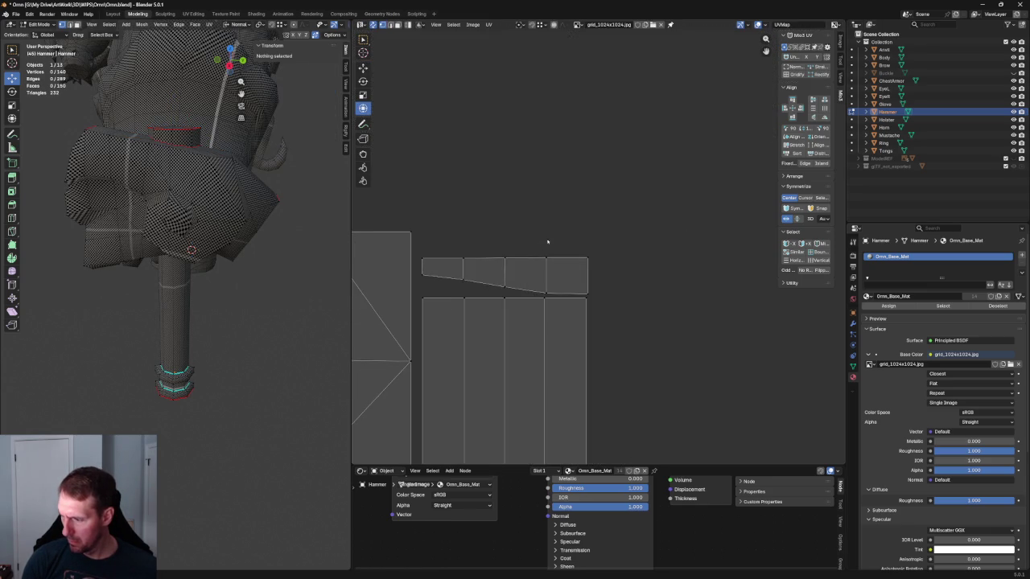
pyautogui.click(556, 269)
pyautogui.scroll(2, 557, 237)
pyautogui.scroll(3, 563, 233)
pyautogui.moveTo(574, 211); pyautogui.dragTo(576, 216)
pyautogui.moveTo(611, 250); pyautogui.dragTo(571, 219)
pyautogui.scroll(-2, 615, 207)
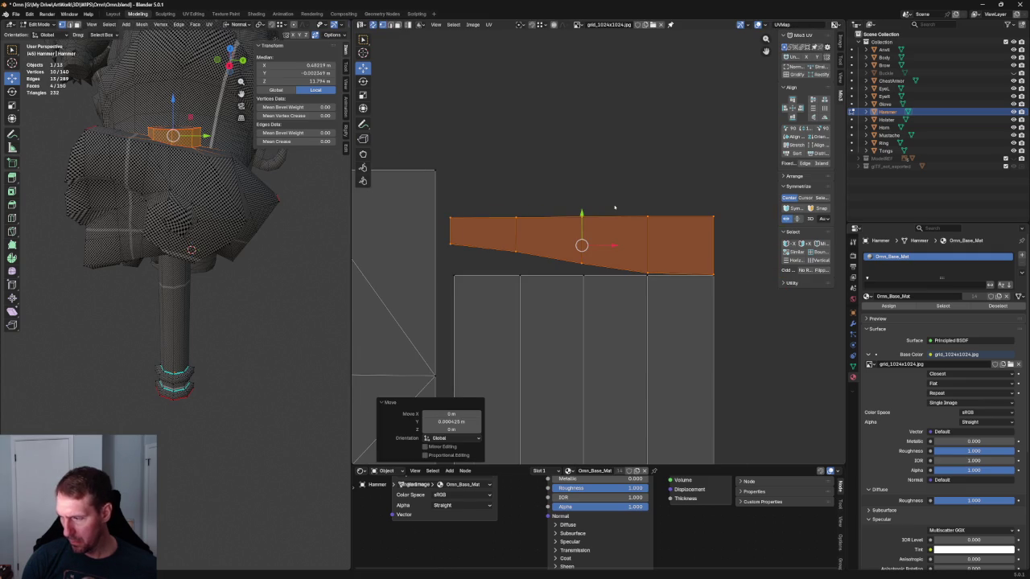
# Step: Select the joining top edges and lower vertices of the strip's quads
pyautogui.hotkey('alt', 'a')
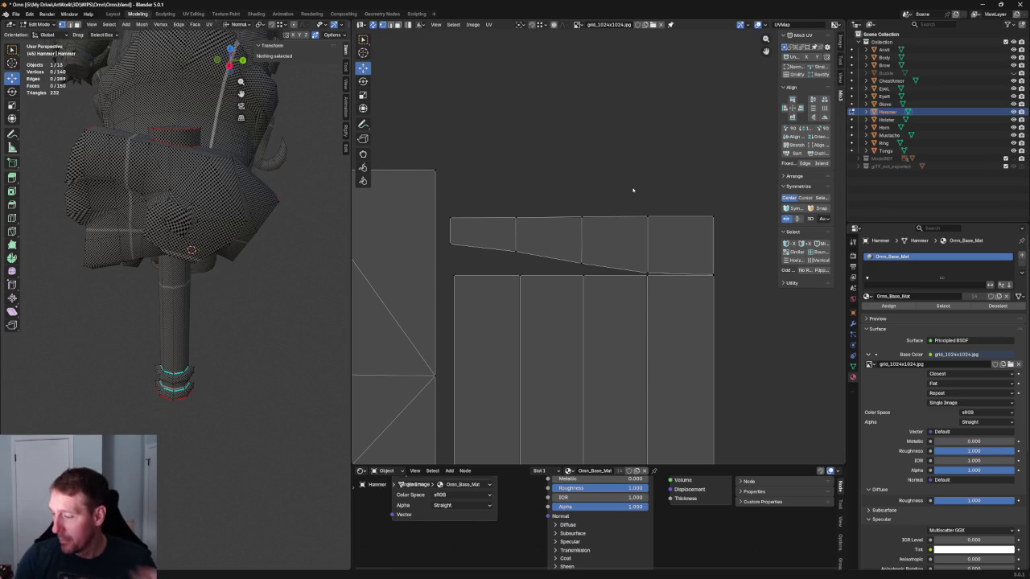
pyautogui.scroll(-5, 562, 217)
pyautogui.scroll(2, 562, 217)
pyautogui.scroll(2, 556, 172)
pyautogui.scroll(1, 584, 292)
pyautogui.moveTo(686, 235); pyautogui.dragTo(650, 231, button='middle')
pyautogui.moveTo(727, 214); pyautogui.dragTo(572, 265)
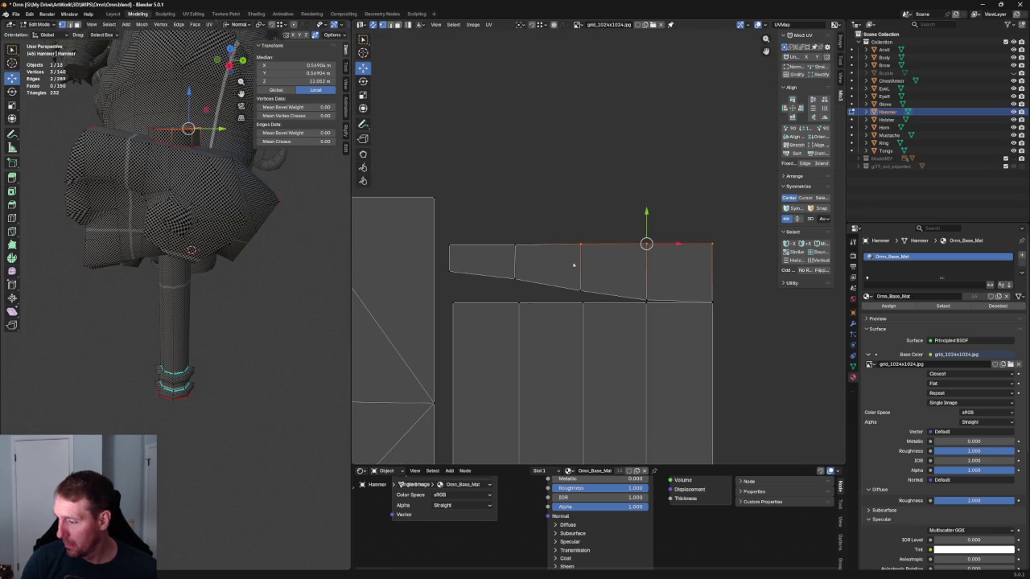
pyautogui.keyDown('shift'); pyautogui.moveTo(541, 223); pyautogui.dragTo(428, 283); pyautogui.keyUp('shift')
pyautogui.keyDown('shift'); pyautogui.moveTo(560, 294); pyautogui.dragTo(561, 294); pyautogui.keyUp('shift')
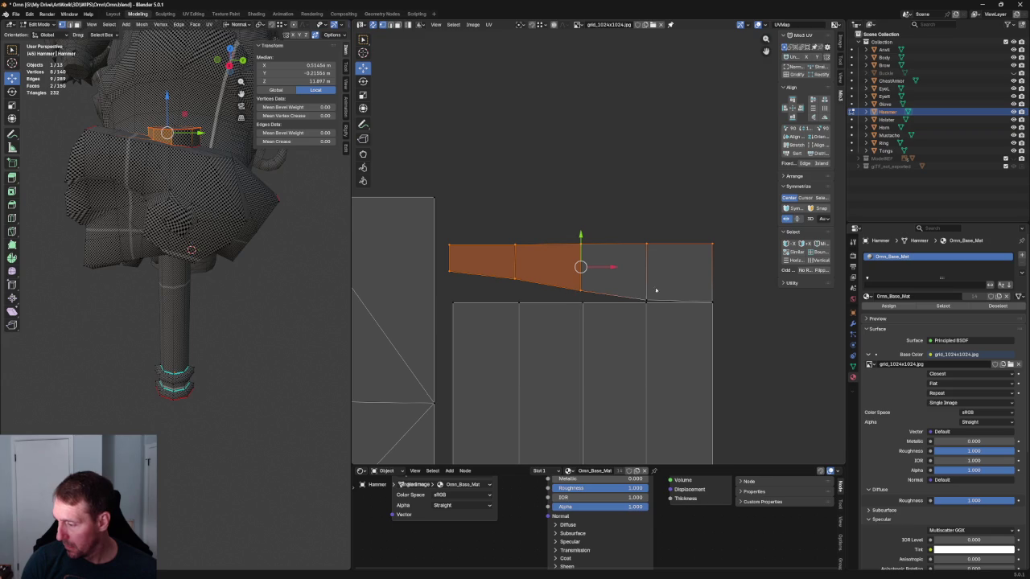
pyautogui.keyDown('shift'); pyautogui.moveTo(656, 290); pyautogui.dragTo(633, 302); pyautogui.keyUp('shift')
# Step: Add the right quad's last vertex and narrow the selection with the bounding-box cage to match the strips
pyautogui.scroll(6, 725, 283)
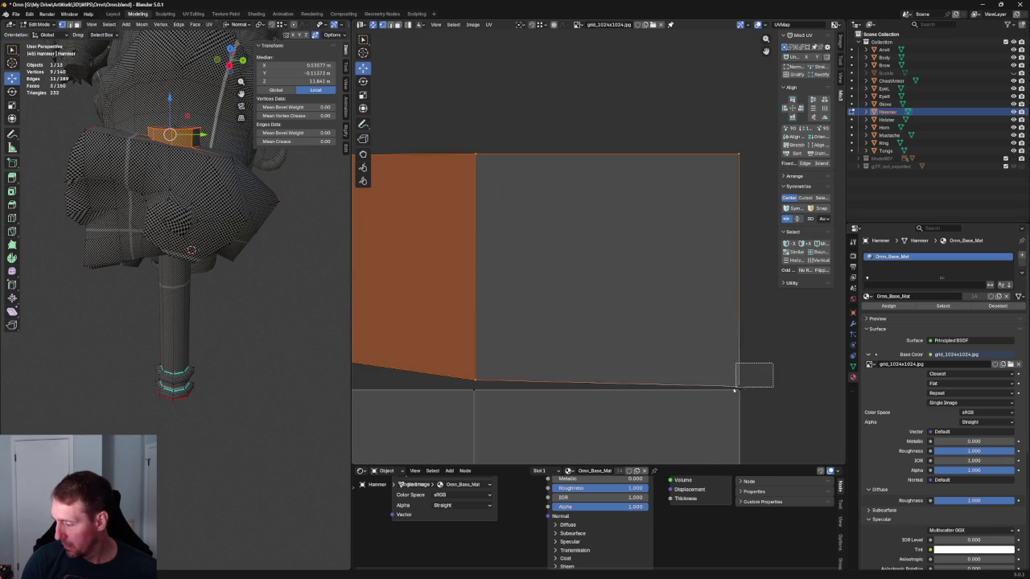
pyautogui.keyDown('shift'); pyautogui.moveTo(731, 390); pyautogui.dragTo(731, 389); pyautogui.keyUp('shift')
pyautogui.scroll(-5, 730, 390)
pyautogui.scroll(-2, 679, 271)
pyautogui.scroll(1, 526, 275)
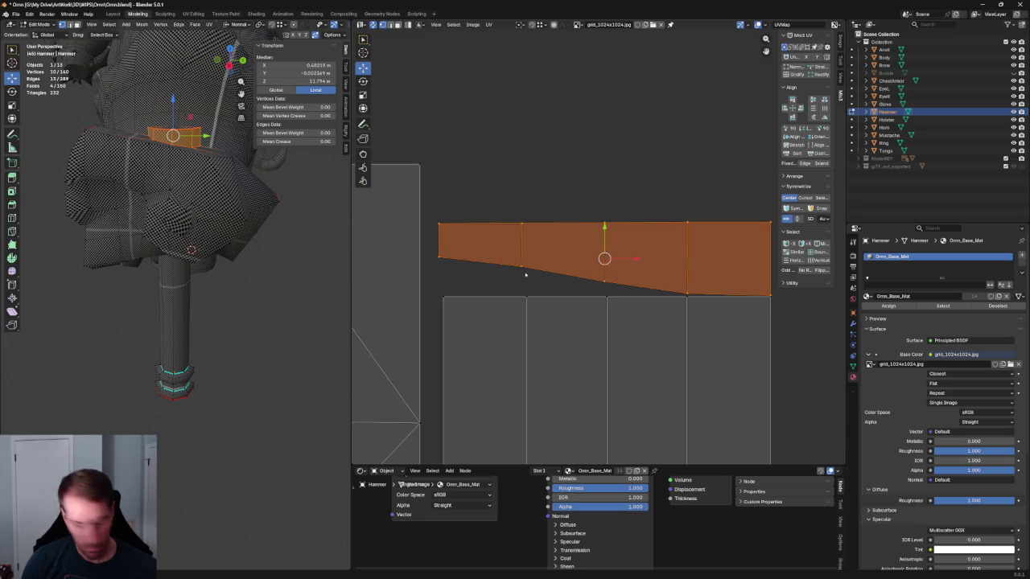
pyautogui.hotkey('shift', 'space')
pyautogui.press('t')
pyautogui.moveTo(439, 258); pyautogui.dragTo(444, 256)
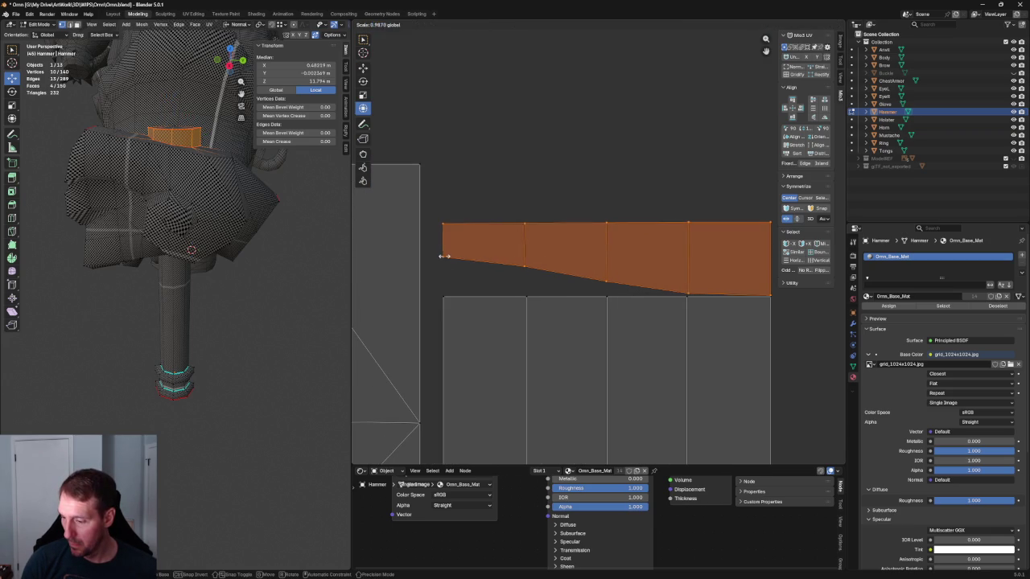
# Step: Select the whole connected strip island and move it vertically to sit flush on the handle strips
pyautogui.click(628, 192)
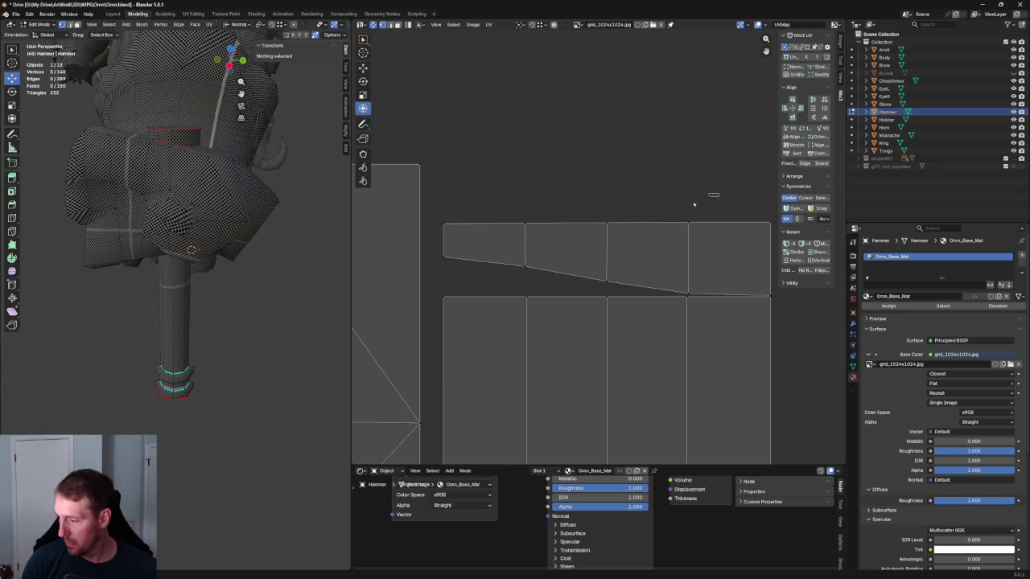
pyautogui.click(644, 225)
pyautogui.hotkey('ctrl', 'l')
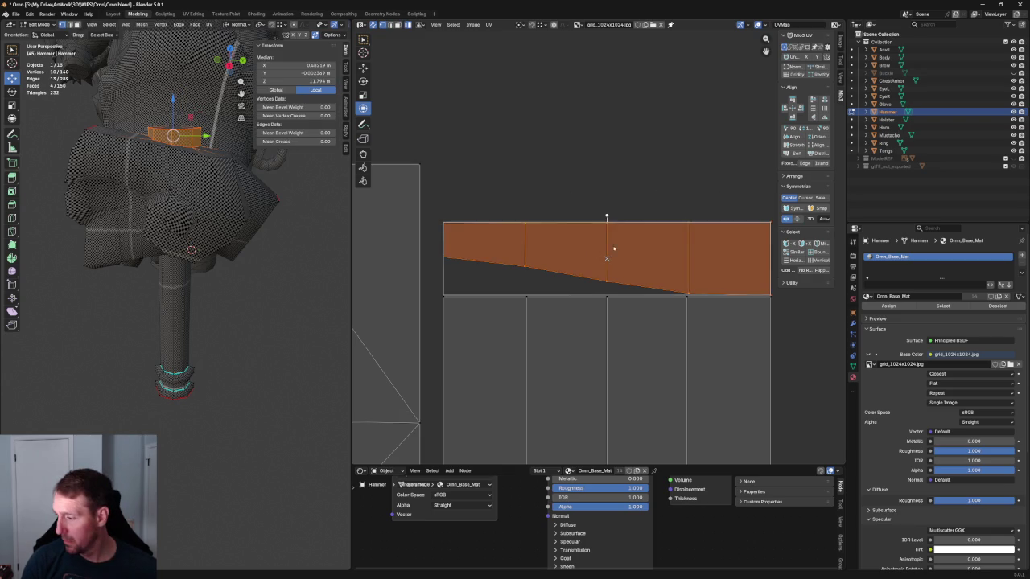
pyautogui.press('s')
pyautogui.press('g')
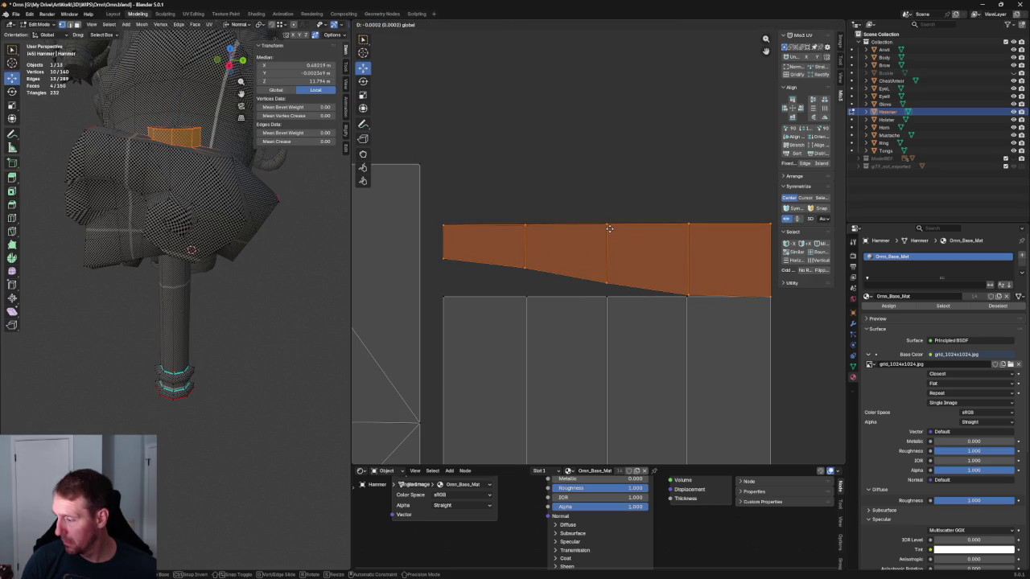
pyautogui.click(609, 229)
# Step: Frame the full UV layout and check the long vertical handle strip island
pyautogui.scroll(-5, 639, 193)
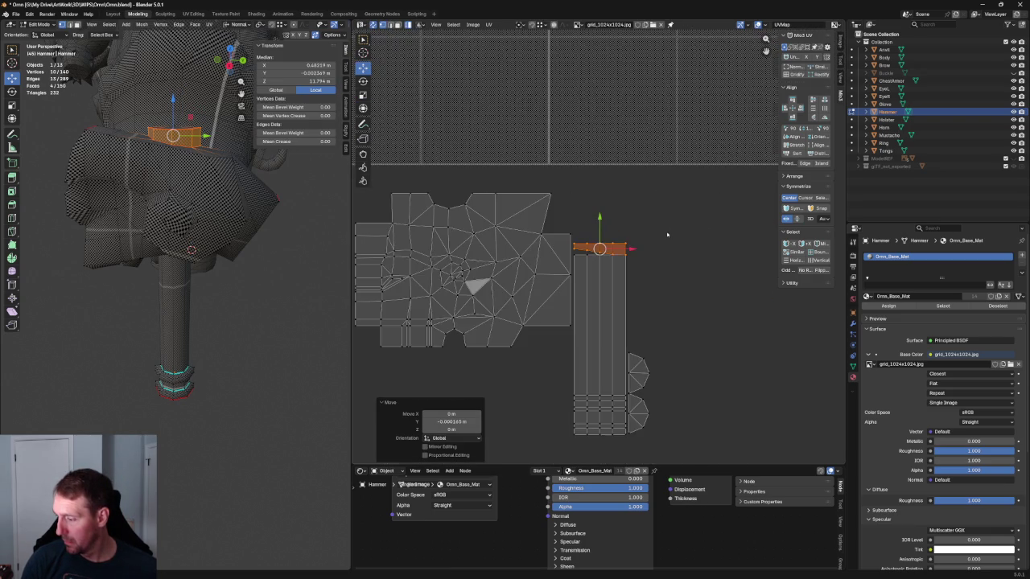
pyautogui.moveTo(666, 235); pyautogui.dragTo(648, 218, button='middle')
pyautogui.click(649, 218)
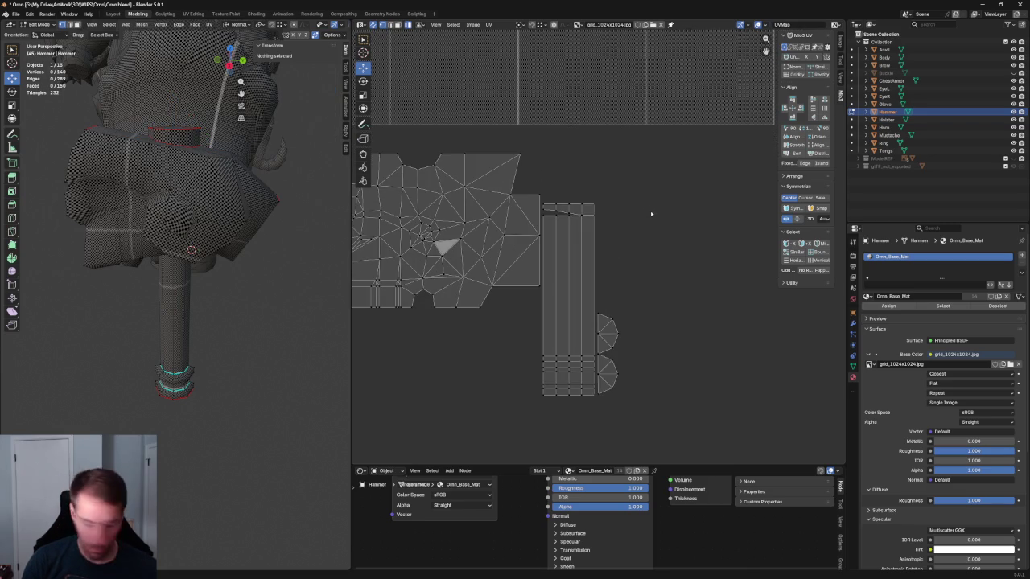
pyautogui.moveTo(586, 194); pyautogui.dragTo(580, 425)
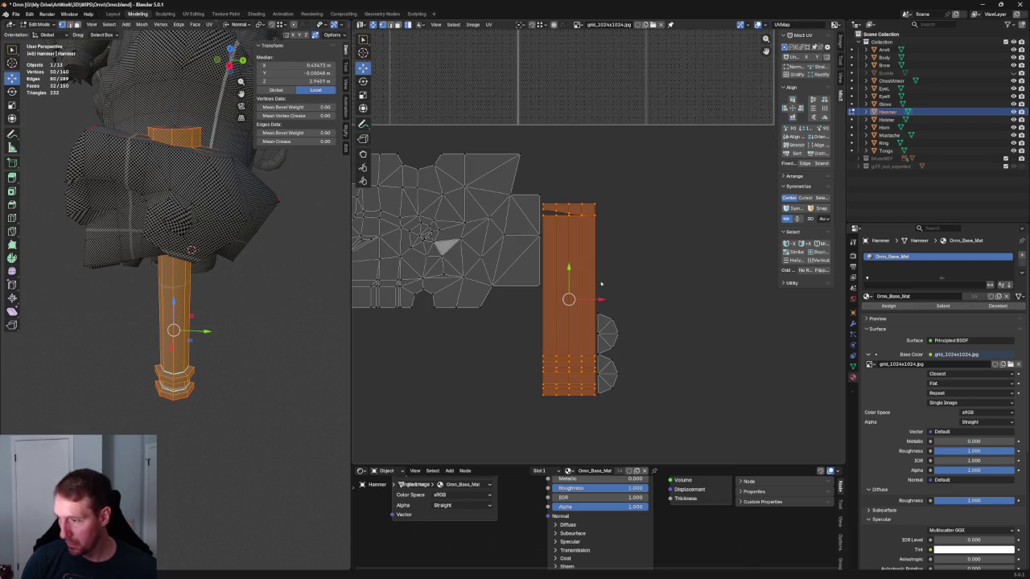
pyautogui.click(626, 184)
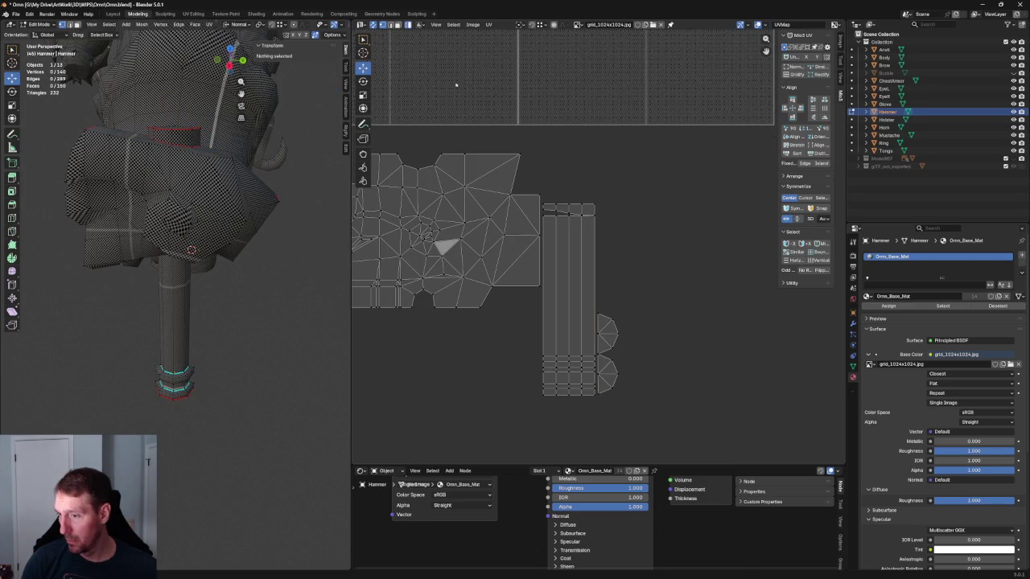
pyautogui.scroll(1, 554, 237)
# Step: Align the right, centre, left-centre and left-edge vertex columns of the handle strip vertically
pyautogui.scroll(1, 552, 228)
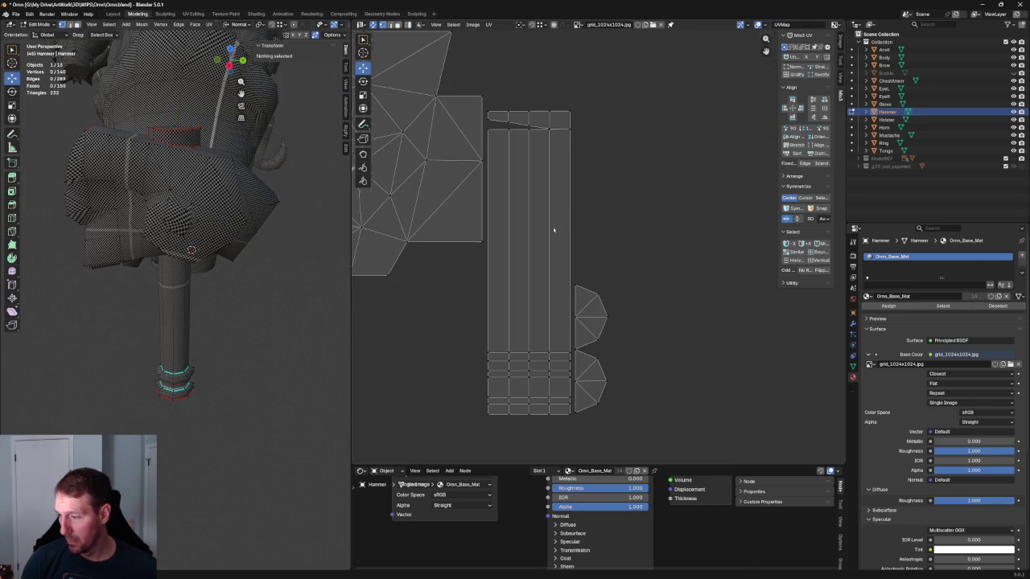
pyautogui.moveTo(553, 90); pyautogui.dragTo(538, 417)
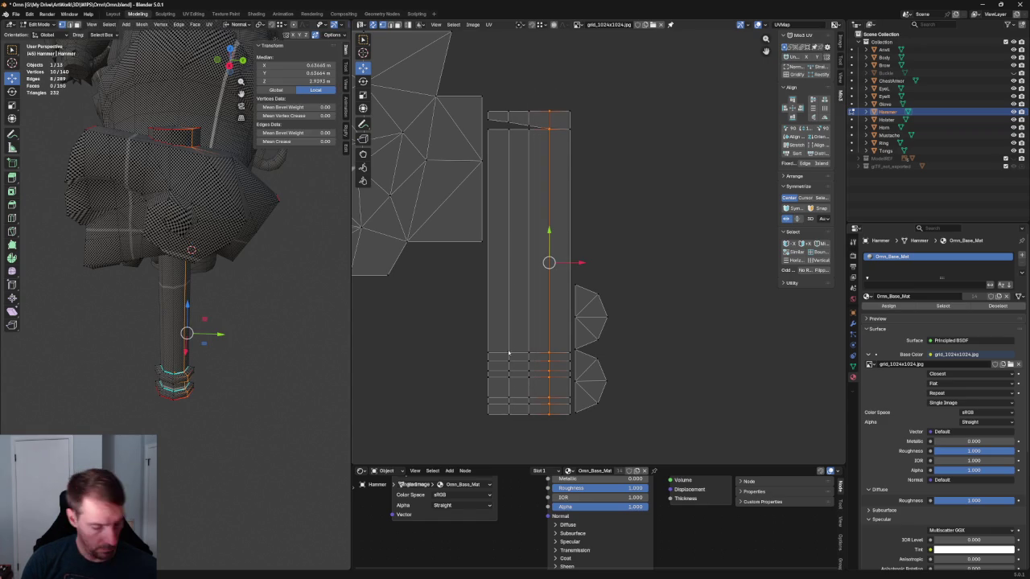
pyautogui.hotkey('shift', 'w')
pyautogui.click(535, 100)
pyautogui.moveTo(536, 101); pyautogui.dragTo(521, 449)
pyautogui.moveTo(503, 219); pyautogui.dragTo(504, 439)
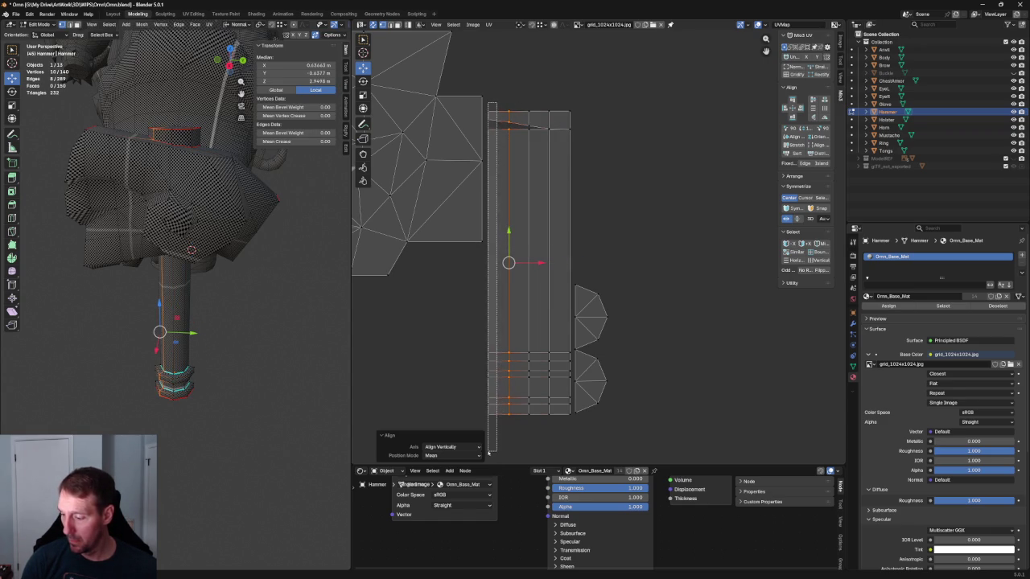
pyautogui.moveTo(485, 102); pyautogui.dragTo(497, 455)
# Step: Deselect all, orbit the hammer, and pan to the right-hand UV islands
pyautogui.click(664, 212)
pyautogui.scroll(-3, 632, 206)
pyautogui.scroll(1, 587, 287)
pyautogui.scroll(3, 578, 295)
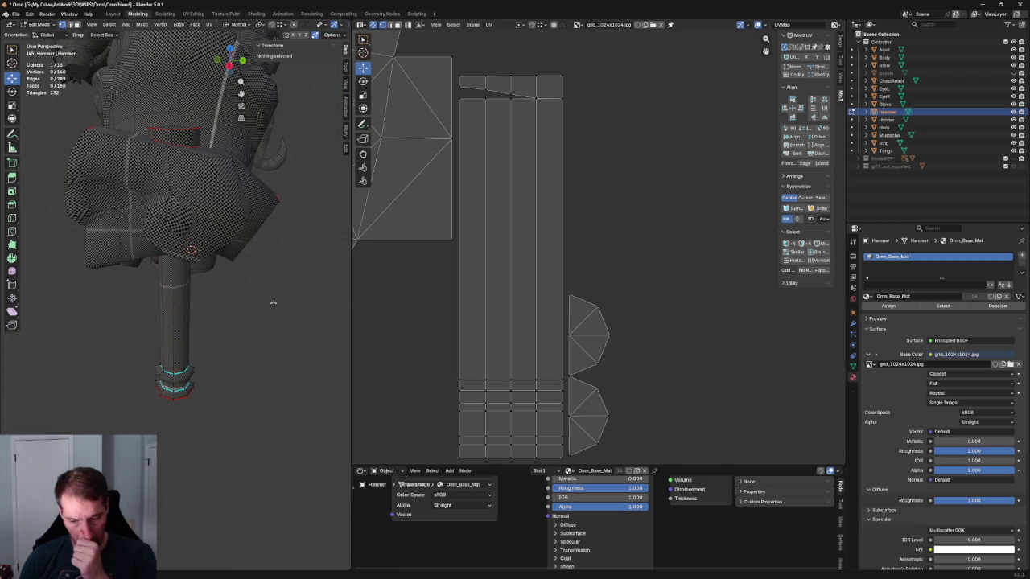
pyautogui.moveTo(267, 306)
pyautogui.mouseDown(button='middle')
pyautogui.moveTo(226, 297)
pyautogui.moveTo(154, 304)
pyautogui.moveTo(223, 276)
pyautogui.moveTo(257, 329)
pyautogui.moveTo(274, 322)
pyautogui.mouseUp(button='middle')
pyautogui.scroll(-3, 588, 221)
pyautogui.moveTo(588, 221); pyautogui.dragTo(662, 249, button='middle')
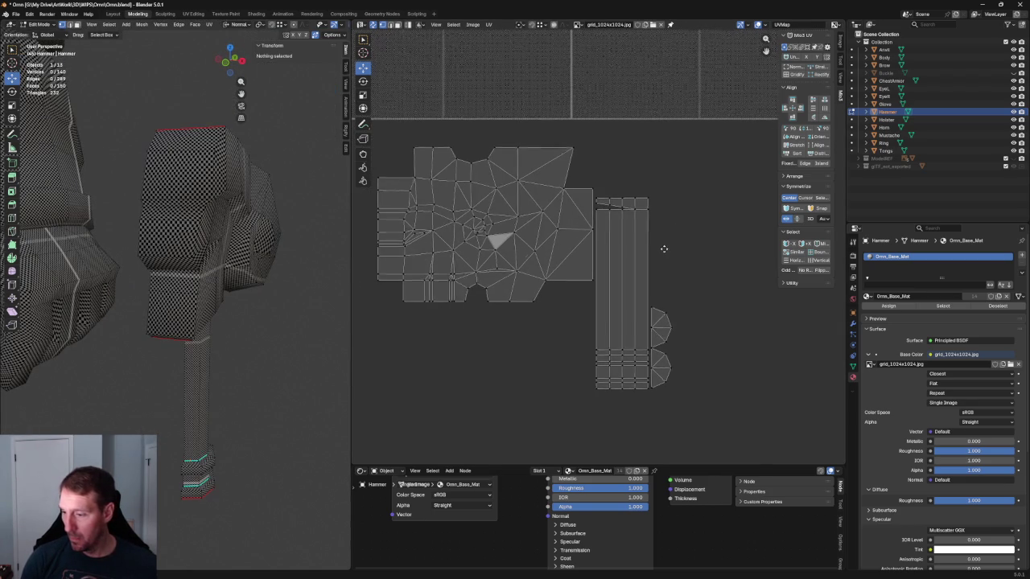
# Step: Move the handle and end-cap islands horizontally beside the grey islands
pyautogui.moveTo(708, 151); pyautogui.dragTo(596, 427)
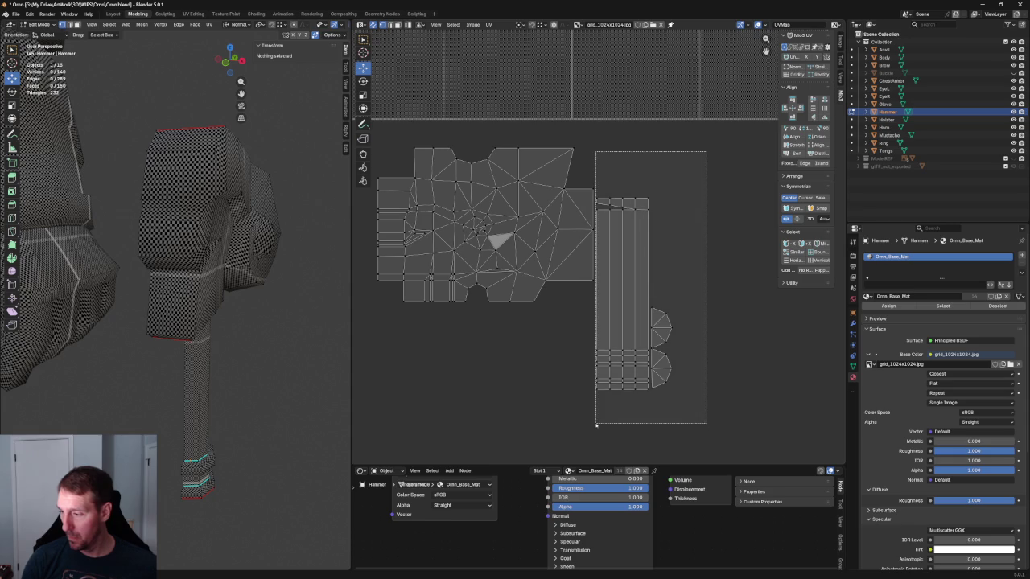
pyautogui.press('g')
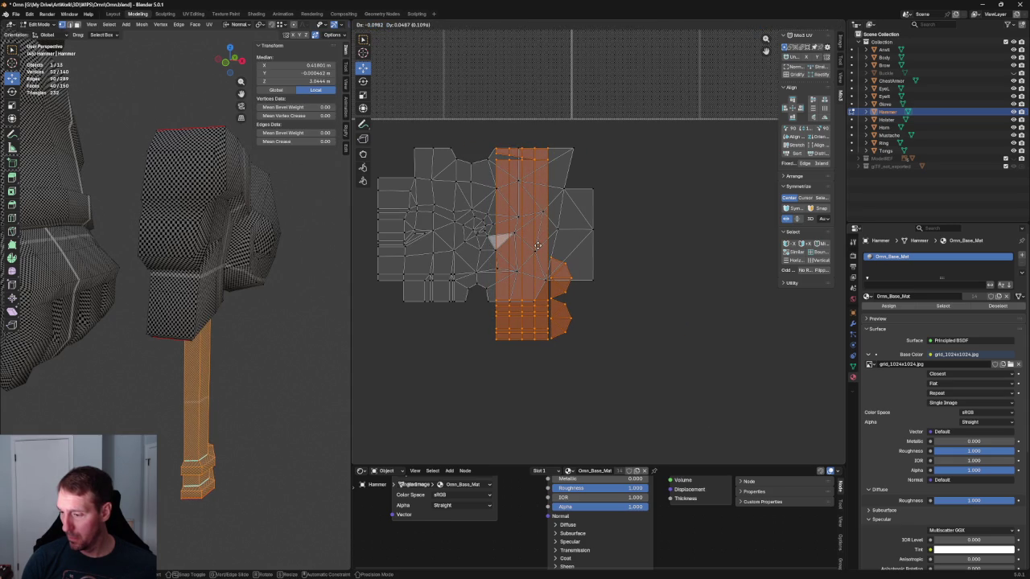
pyautogui.click(544, 246)
pyautogui.press('g')
pyautogui.press('x')
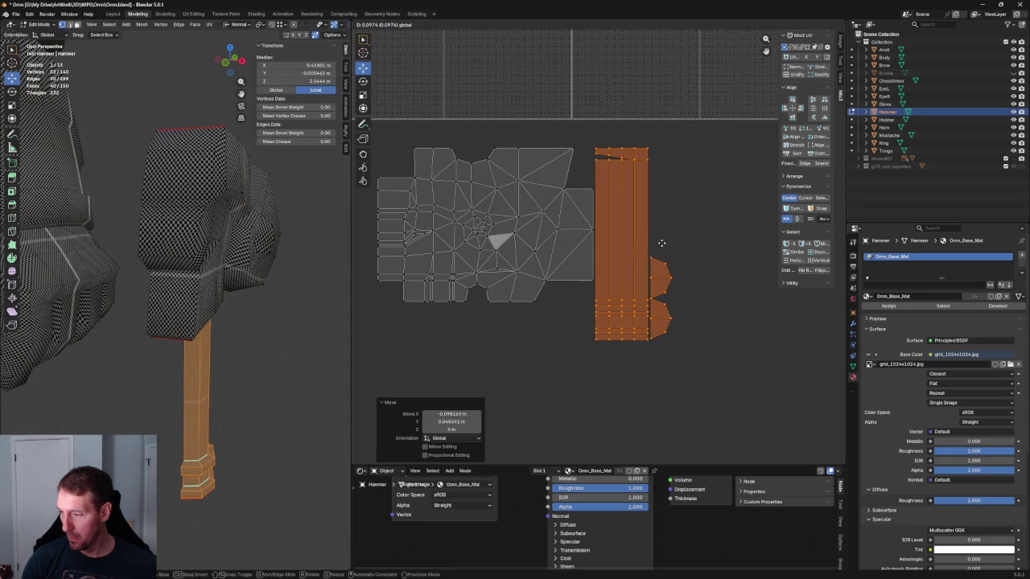
pyautogui.click(660, 241)
pyautogui.moveTo(644, 266); pyautogui.dragTo(604, 311, button='middle')
pyautogui.scroll(-3, 604, 311)
# Step: Select all hammer UV islands, move them right of the texture tile, and deselect
pyautogui.press('a')
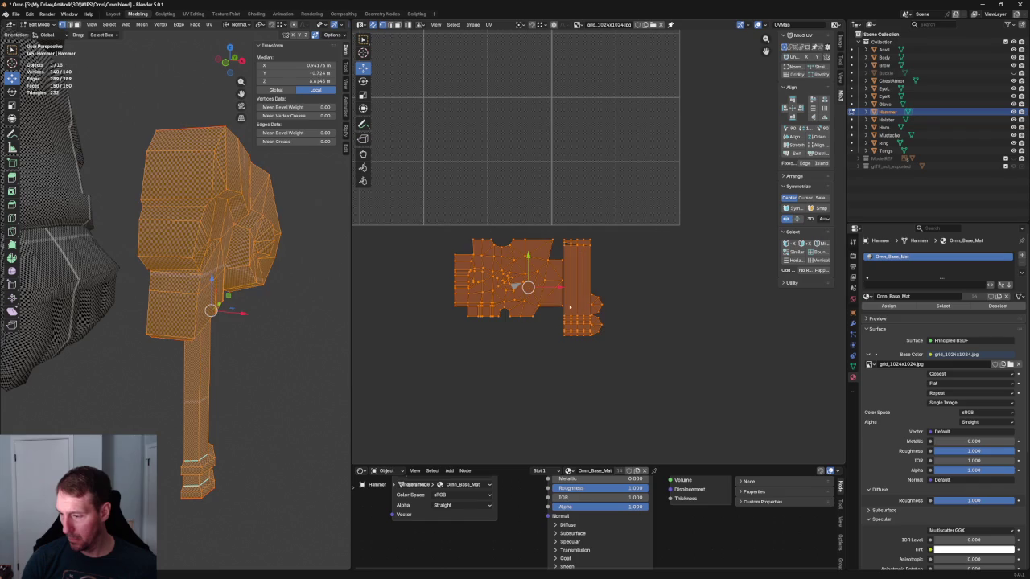
pyautogui.press('g')
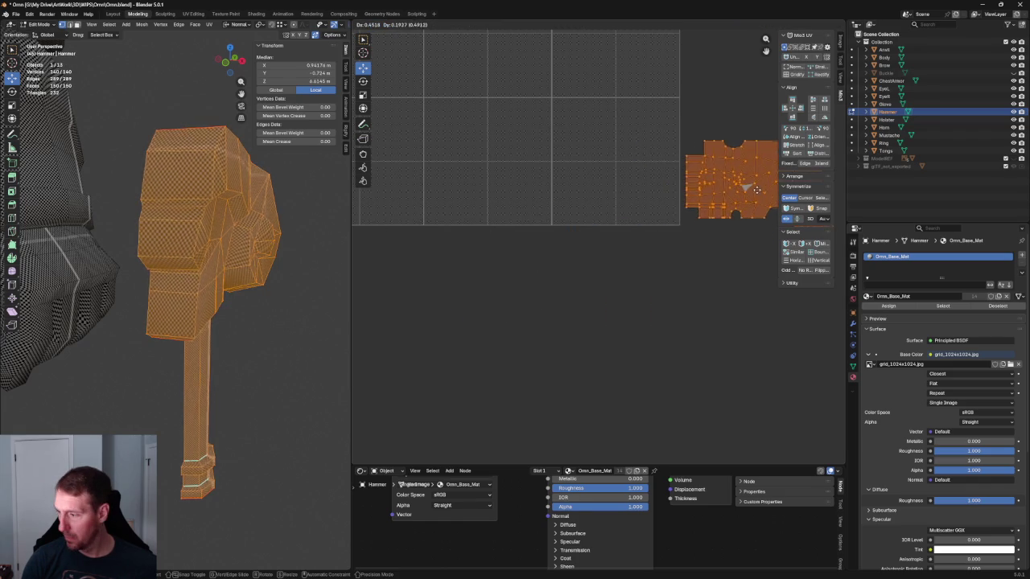
pyautogui.click(749, 205)
pyautogui.hotkey('alt', 'a')
# Step: Orbit to the character's front and return to Object Mode
pyautogui.scroll(-4, 576, 322)
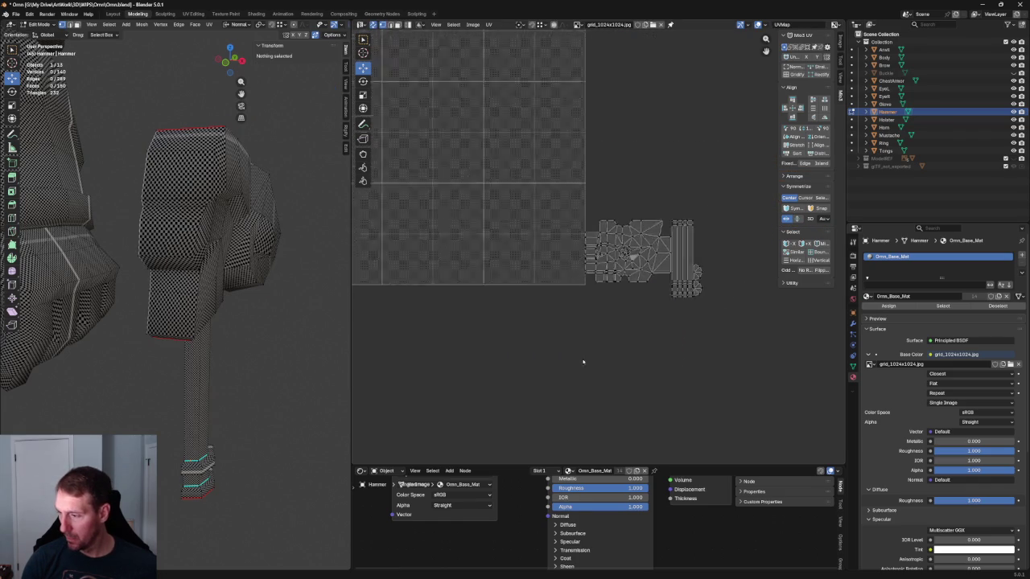
pyautogui.scroll(-5, 265, 299)
pyautogui.scroll(-4, 218, 258)
pyautogui.moveTo(218, 258)
pyautogui.mouseDown(button='middle')
pyautogui.moveTo(276, 271)
pyautogui.moveTo(222, 287)
pyautogui.moveTo(265, 296)
pyautogui.mouseUp(button='middle')
pyautogui.scroll(4, 254, 282)
pyautogui.scroll(3, 242, 283)
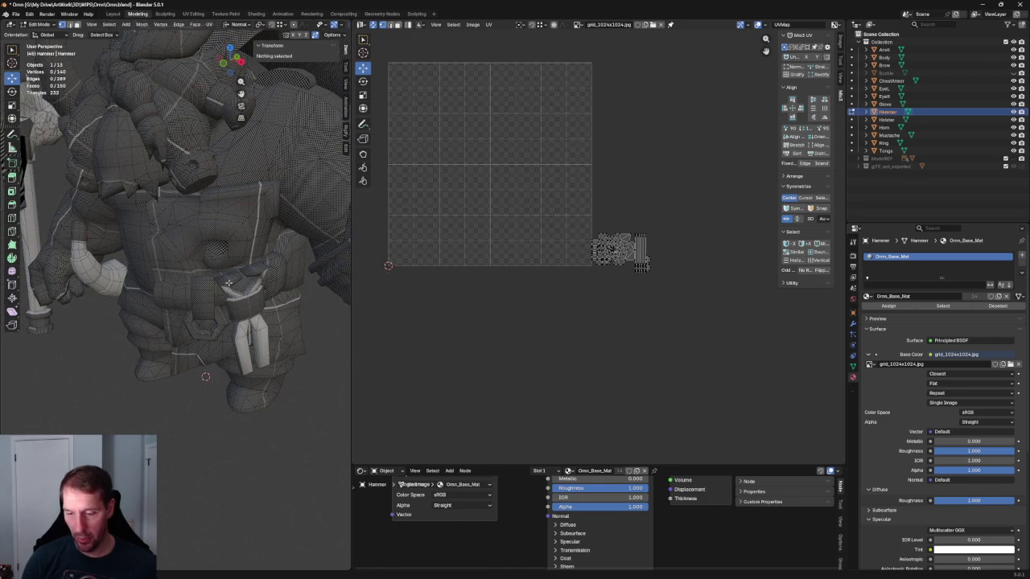
pyautogui.press('Tab')
# Step: Select the tongs, holster and hammer together to view their UV layouts
pyautogui.click(238, 277)
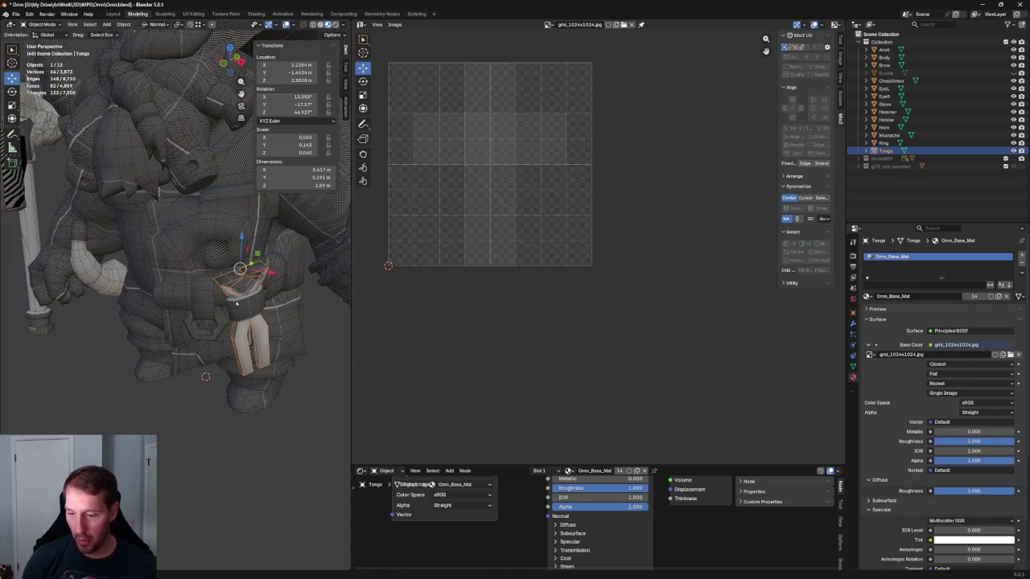
pyautogui.keyDown('shift'); pyautogui.click(236, 305); pyautogui.keyUp('shift')
pyautogui.scroll(4, 219, 305)
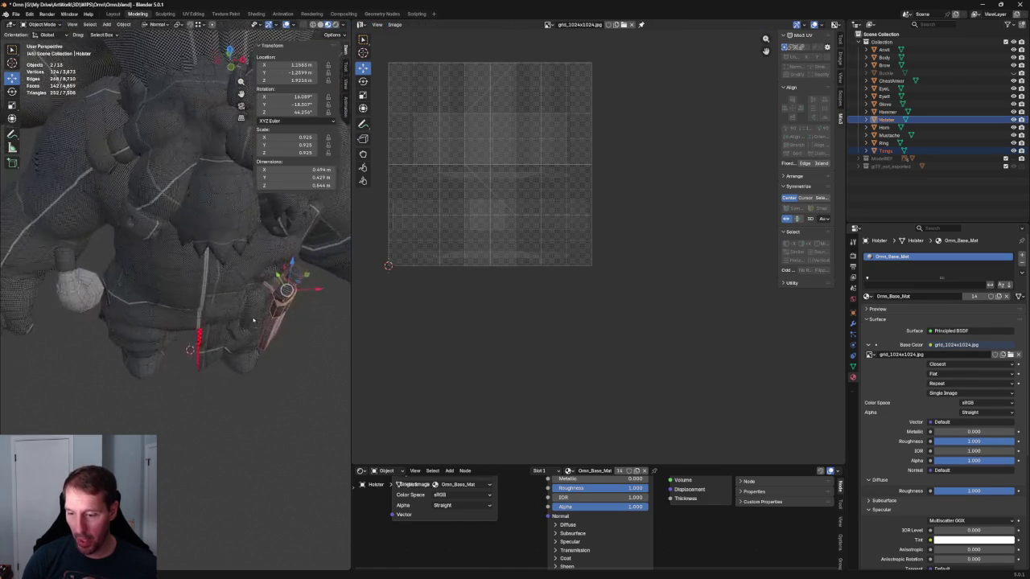
pyautogui.moveTo(241, 314); pyautogui.dragTo(272, 325, button='middle')
pyautogui.scroll(-5, 154, 323)
pyautogui.keyDown('shift'); pyautogui.click(61, 229); pyautogui.keyUp('shift')
pyautogui.moveTo(60, 230)
pyautogui.mouseDown(button='middle')
pyautogui.moveTo(171, 253)
pyautogui.moveTo(75, 260)
pyautogui.moveTo(243, 311)
pyautogui.moveTo(241, 321)
pyautogui.moveTo(193, 322)
pyautogui.moveTo(207, 318)
pyautogui.moveTo(218, 222)
pyautogui.mouseUp(button='middle')
pyautogui.scroll(3, 244, 312)
pyautogui.scroll(2, 246, 298)
# Step: Clear the object selection so nothing is selected
pyautogui.hotkey('alt', 'a')
pyautogui.moveTo(267, 247)
pyautogui.mouseDown()
pyautogui.moveTo(172, 404)
pyautogui.moveTo(227, 392)
pyautogui.mouseUp()
pyautogui.scroll(1, 645, 236)
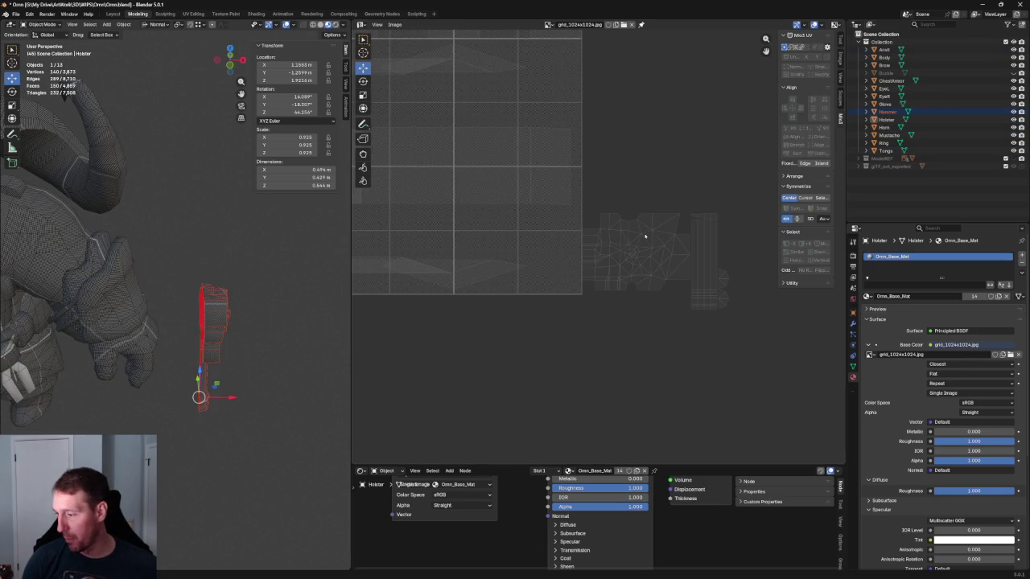
pyautogui.hotkey('alt', 'a')
pyautogui.scroll(-4, 203, 257)
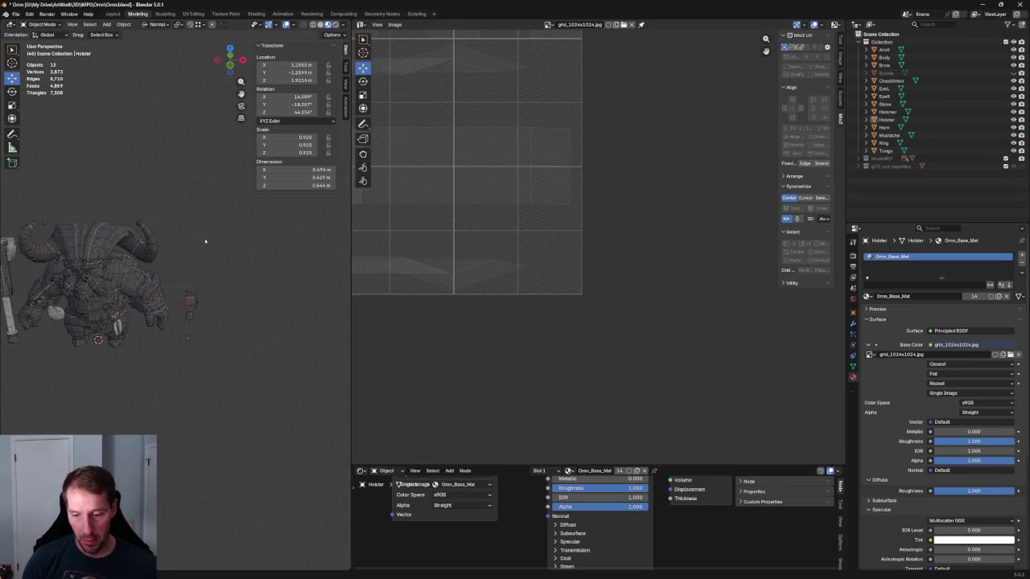
# Step: Box-select the character and hammer meshes and enter multi-object Edit Mode
pyautogui.moveTo(203, 241); pyautogui.dragTo(216, 230, button='middle')
pyautogui.moveTo(202, 191); pyautogui.dragTo(24, 346)
pyautogui.keyDown('shift'); pyautogui.moveTo(203, 192); pyautogui.dragTo(180, 359); pyautogui.keyUp('shift')
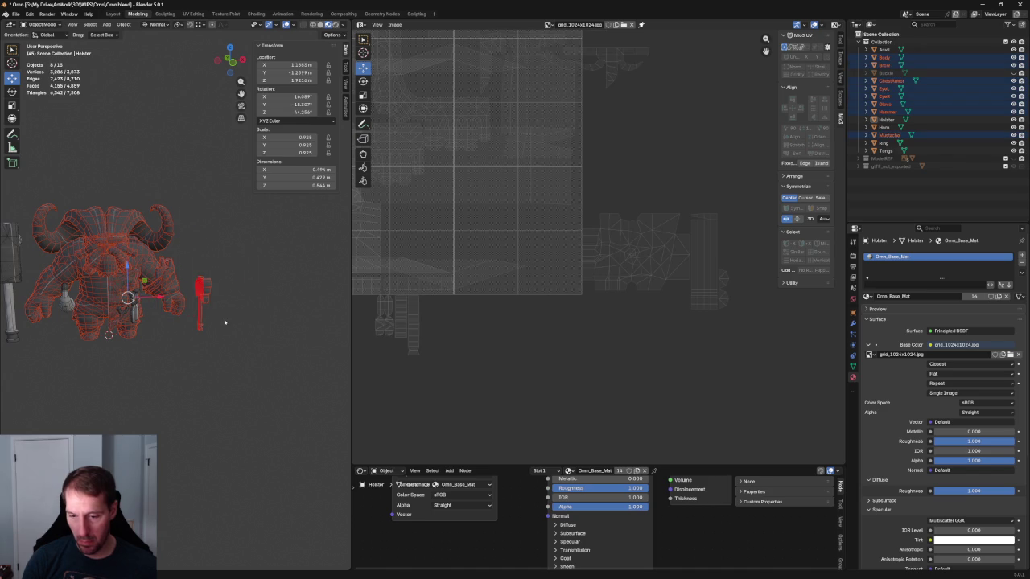
pyautogui.scroll(2, 665, 340)
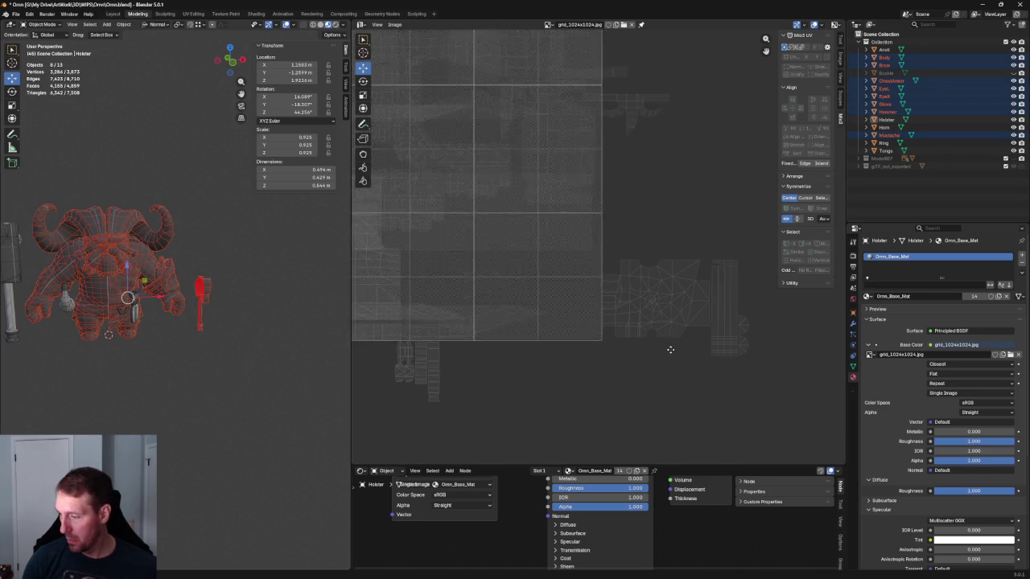
pyautogui.scroll(1, 453, 305)
pyautogui.press('Tab')
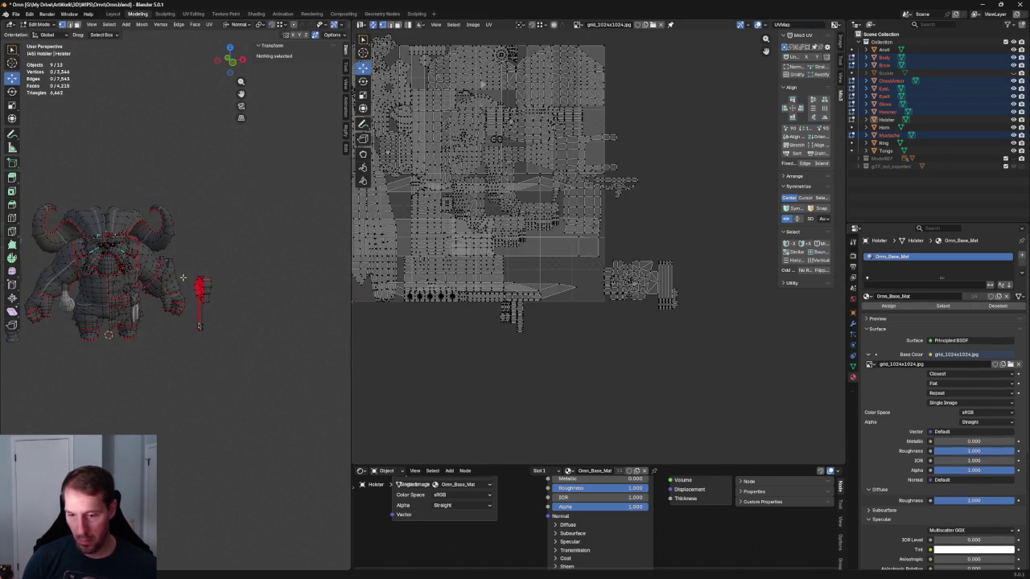
# Step: In face select mode, pick the square, triangular and bottom strip UV faces
pyautogui.scroll(3, 440, 268)
pyautogui.scroll(-2, 604, 336)
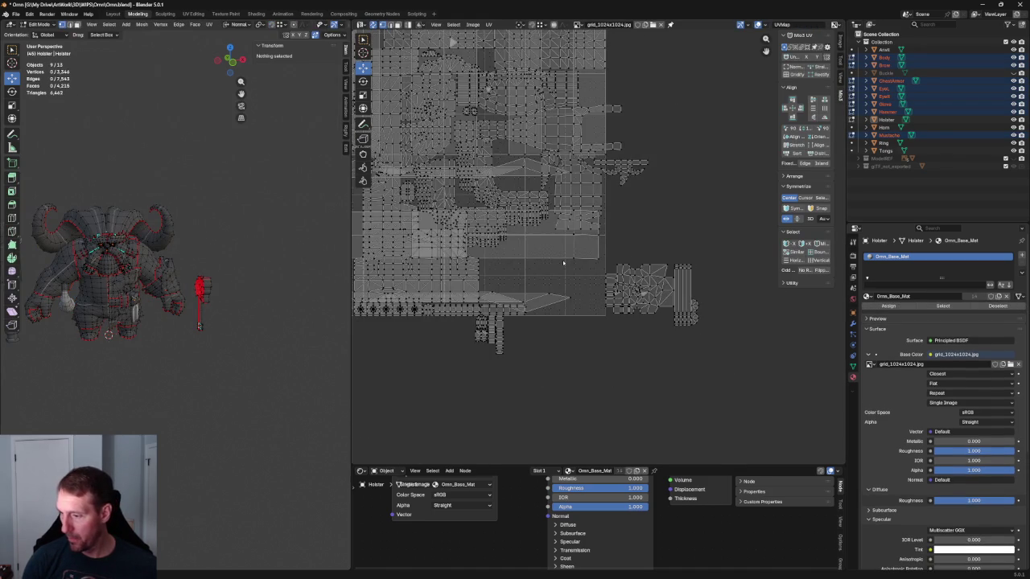
pyautogui.scroll(1, 603, 336)
pyautogui.click(612, 319)
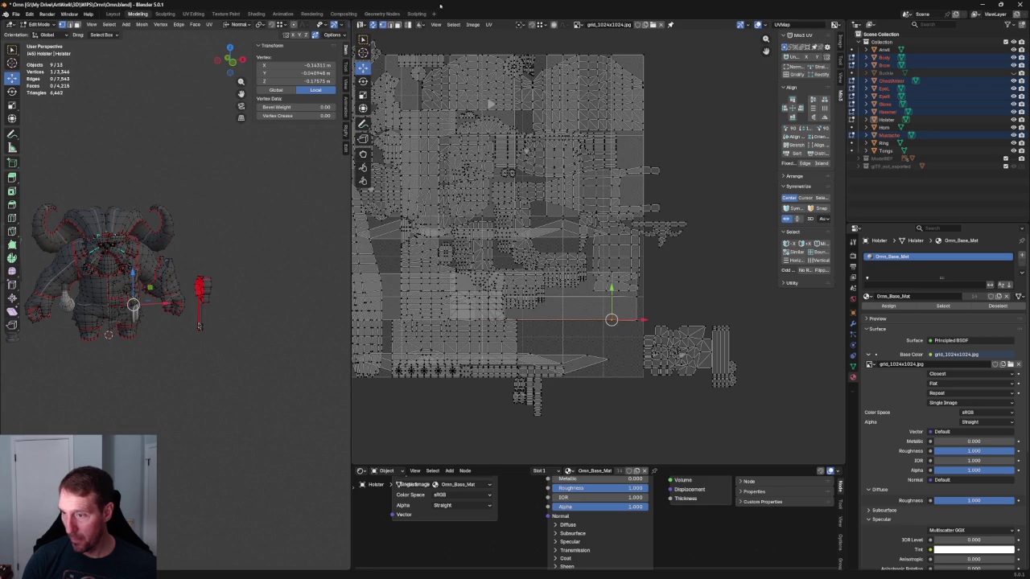
pyautogui.press('3')
pyautogui.click(624, 308)
pyautogui.keyDown('shift'); pyautogui.click(581, 366); pyautogui.keyUp('shift')
pyautogui.keyDown('alt'); pyautogui.click(583, 366); pyautogui.keyUp('alt')
pyautogui.keyDown('shift'); pyautogui.click(618, 308); pyautogui.keyUp('shift')
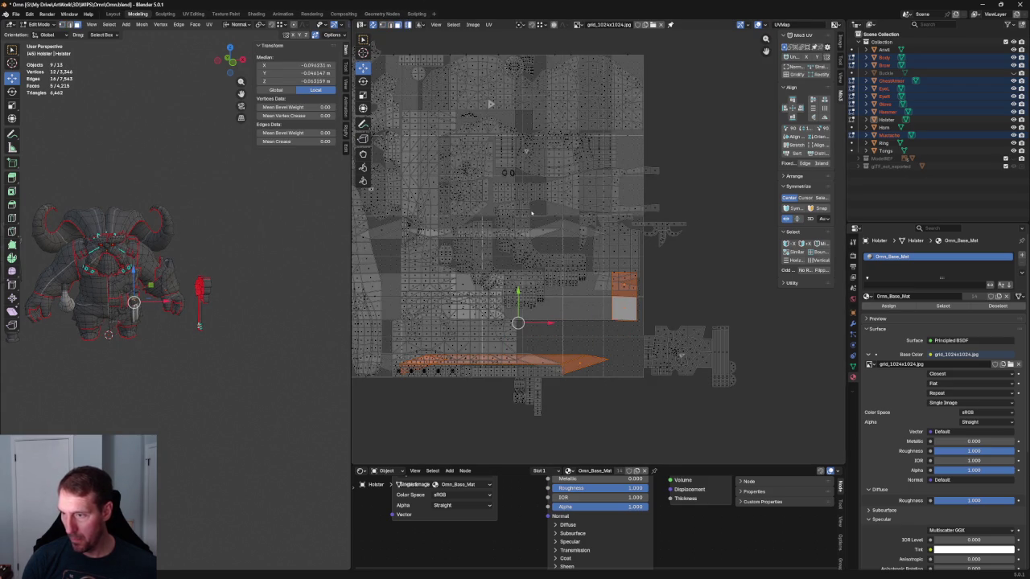
pyautogui.keyDown('shift'); pyautogui.click(625, 314); pyautogui.keyUp('shift')
pyautogui.keyDown('shift'); pyautogui.click(621, 308); pyautogui.keyUp('shift')
# Step: Start moving the selected UV faces, then cancel the move with Esc
pyautogui.scroll(-1, 621, 307)
pyautogui.scroll(-2, 621, 308)
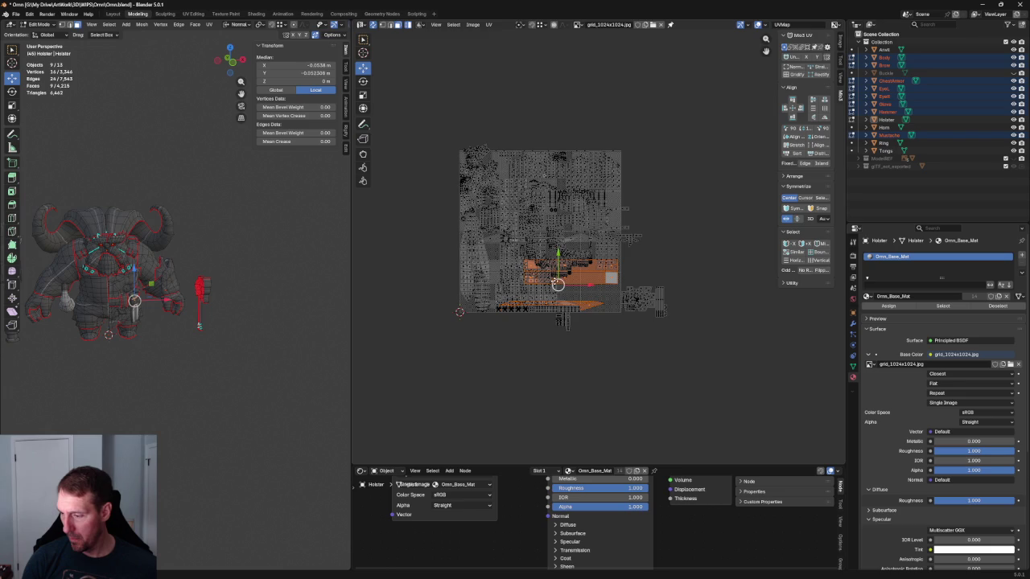
pyautogui.press('g')
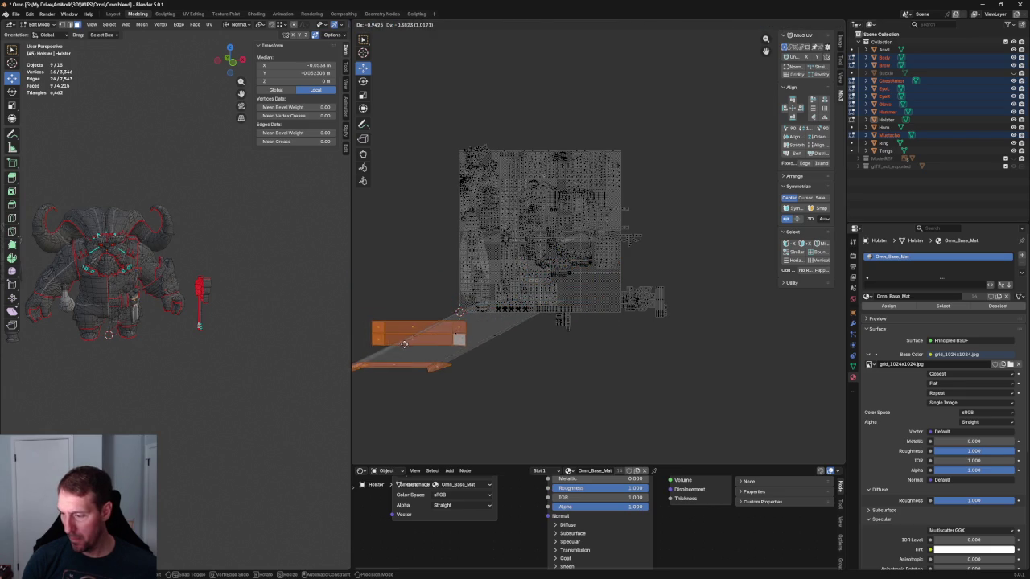
pyautogui.press('Escape')
pyautogui.scroll(3, 503, 328)
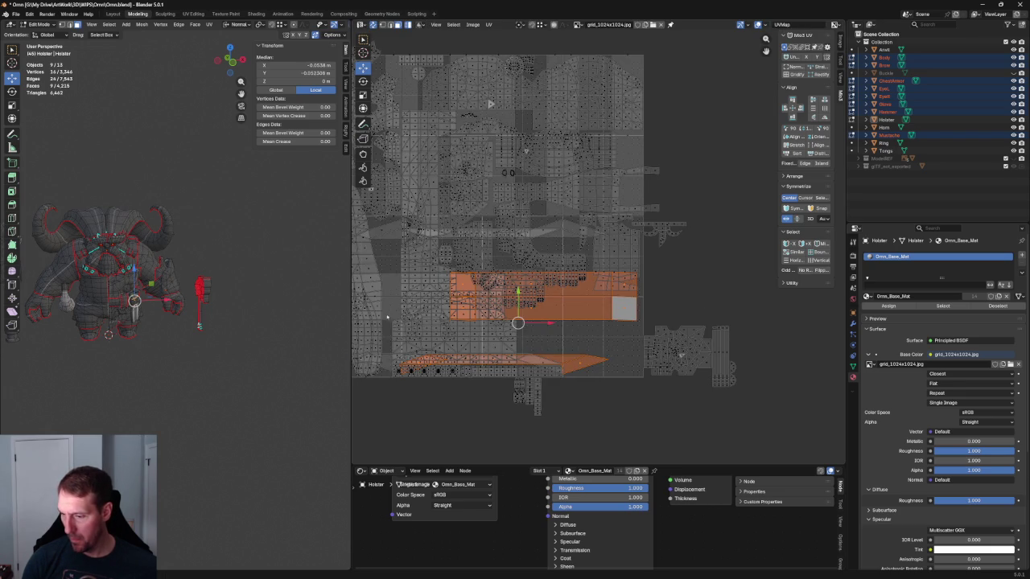
# Step: Pan the UV layout and orbit the view around to the holster area
pyautogui.moveTo(394, 305); pyautogui.dragTo(477, 330, button='middle')
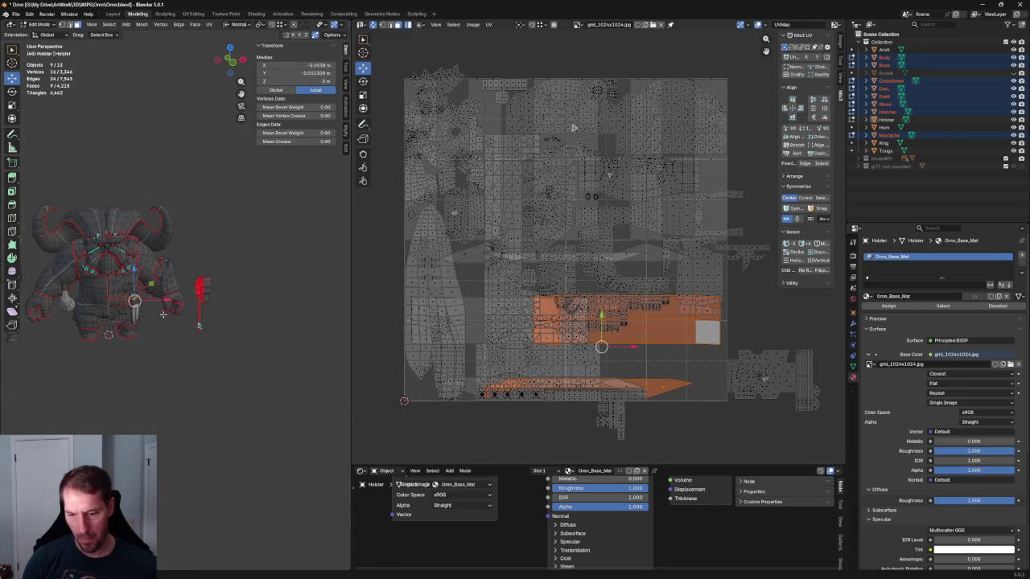
pyautogui.scroll(6, 300, 331)
pyautogui.scroll(-3, 300, 332)
pyautogui.moveTo(300, 331); pyautogui.dragTo(193, 318, button='middle')
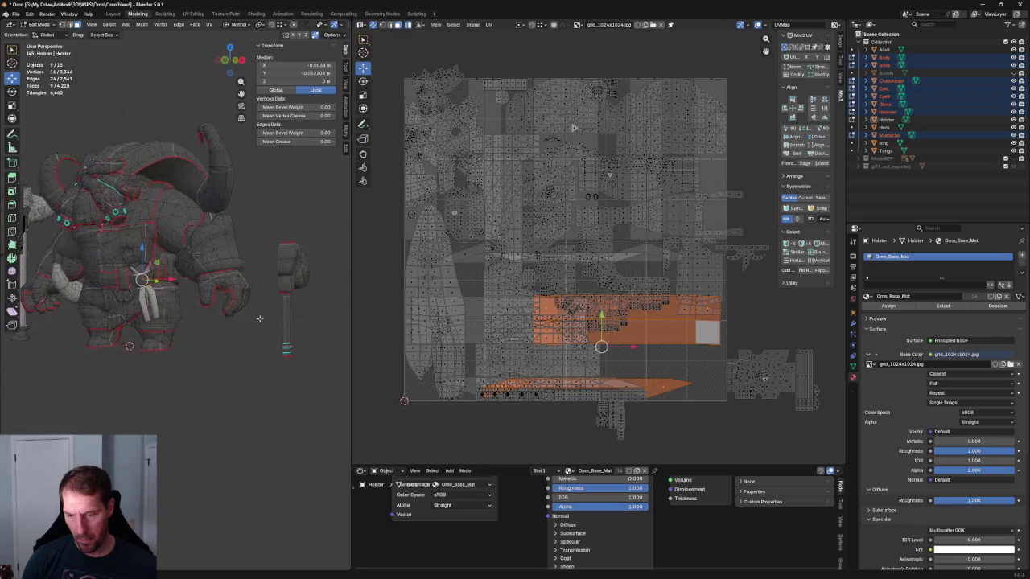
pyautogui.scroll(2, 154, 309)
pyautogui.scroll(3, 153, 308)
# Step: Clear the selection and box-select all of the hammer's UV islands
pyautogui.click(206, 377)
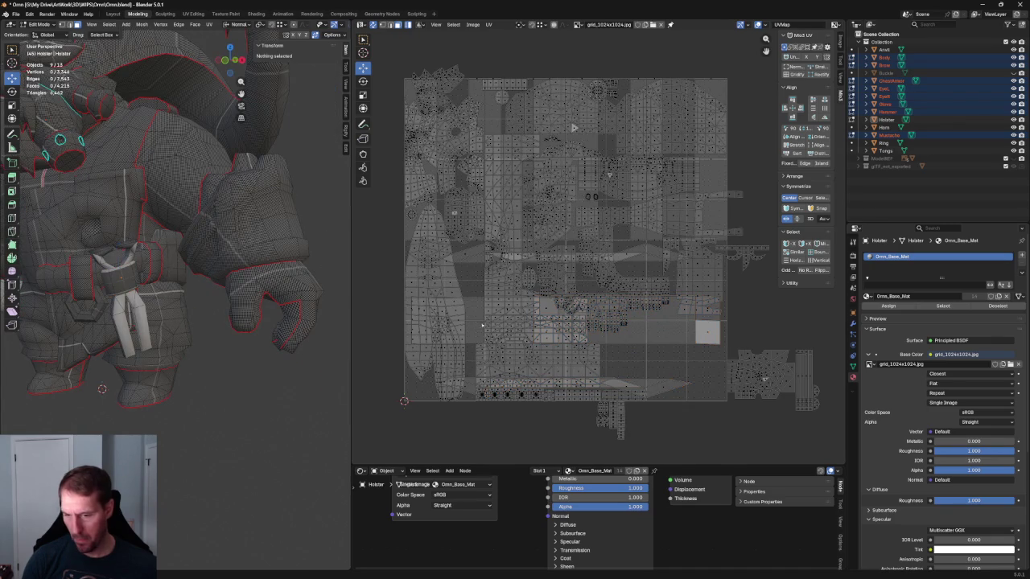
pyautogui.scroll(3, 692, 277)
pyautogui.moveTo(711, 267); pyautogui.dragTo(692, 277, button='middle')
pyautogui.moveTo(692, 276); pyautogui.dragTo(503, 404)
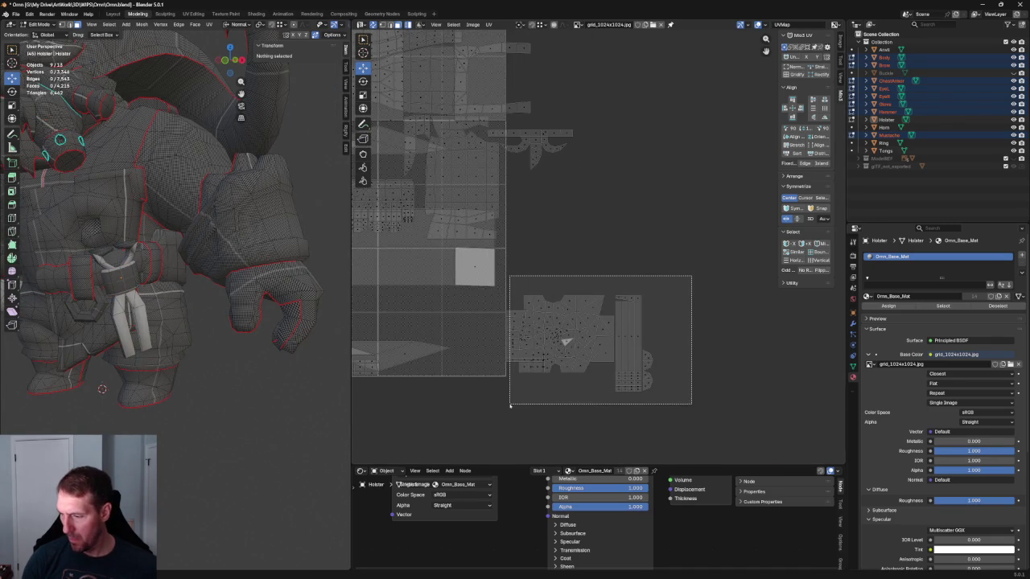
# Step: Shift the hammer islands left, then raise the long handle strip about 0.04 and deselect
pyautogui.moveTo(578, 342); pyautogui.dragTo(543, 346)
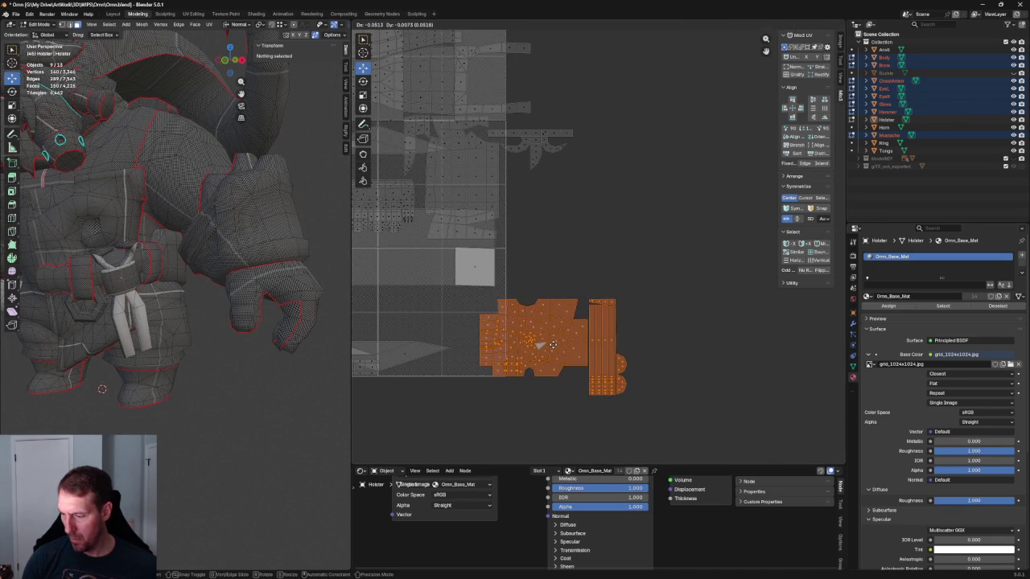
pyautogui.moveTo(543, 346); pyautogui.dragTo(559, 347)
pyautogui.moveTo(670, 276); pyautogui.dragTo(590, 410)
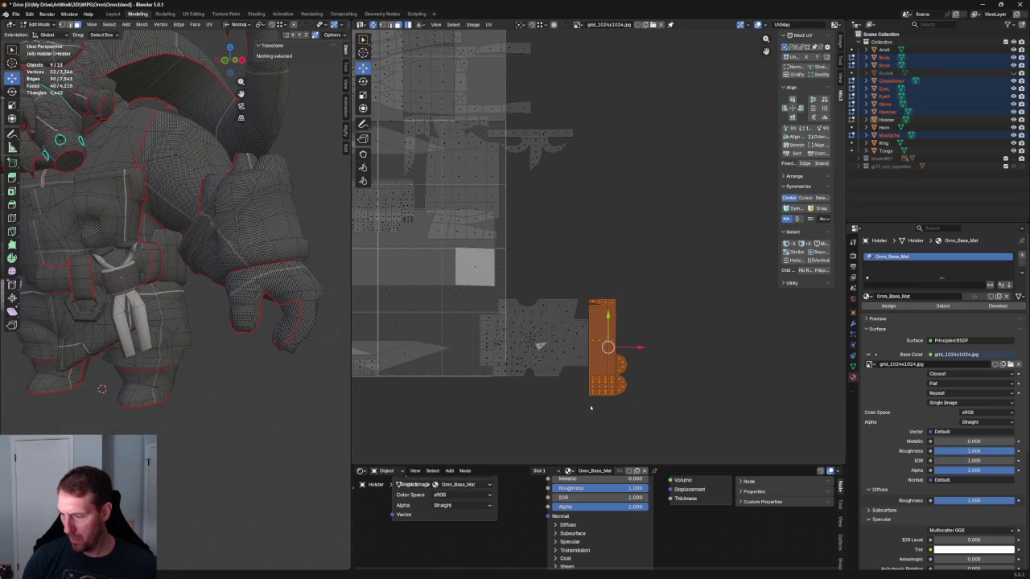
pyautogui.moveTo(609, 330); pyautogui.dragTo(615, 307)
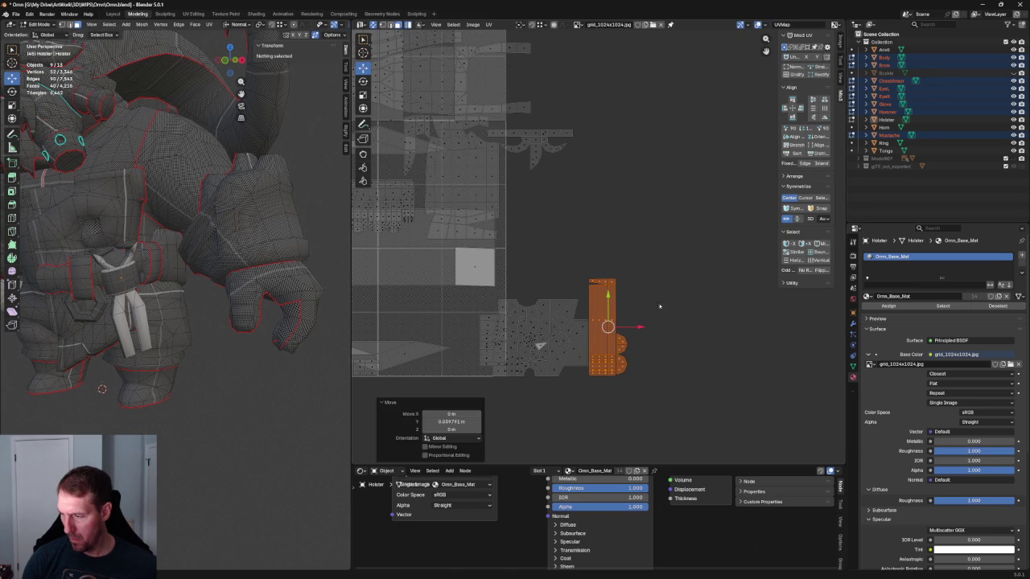
pyautogui.click(665, 303)
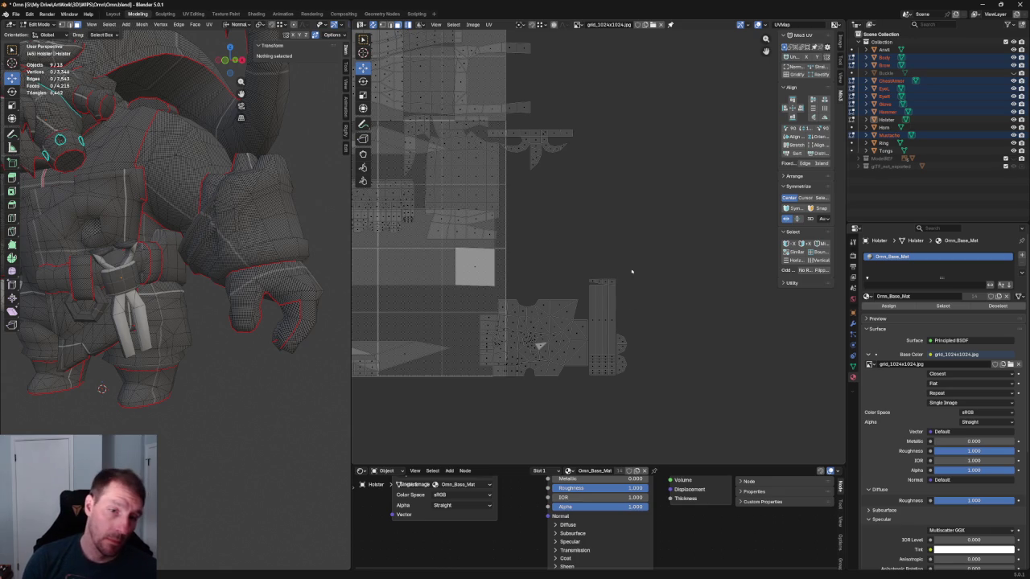
pyautogui.scroll(-4, 614, 263)
pyautogui.scroll(1, 613, 262)
pyautogui.scroll(1, 603, 250)
# Step: Frame the character in front view, widen the 3D Viewport rightward, and orbit slightly higher
pyautogui.moveTo(583, 266); pyautogui.dragTo(646, 282, button='middle')
pyautogui.press('KP_1')
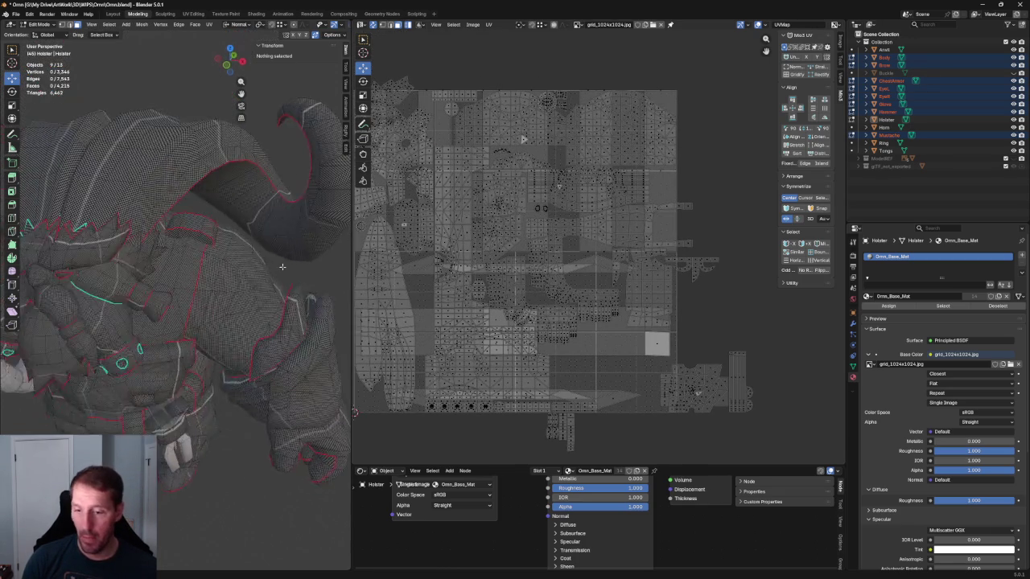
pyautogui.press('KP_Decimal')
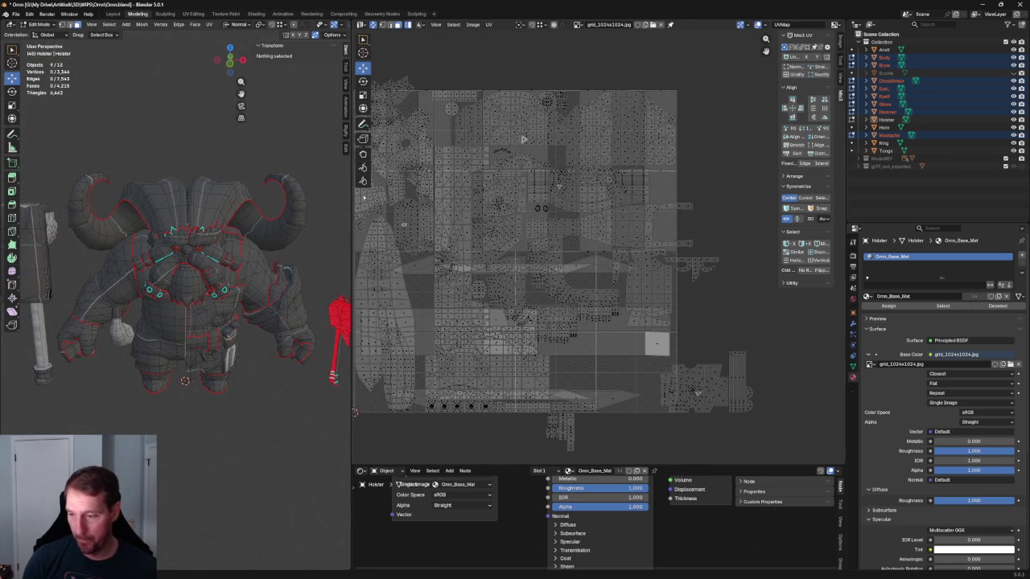
pyautogui.moveTo(351, 194); pyautogui.dragTo(518, 195)
pyautogui.moveTo(447, 201)
pyautogui.mouseDown(button='middle')
pyautogui.moveTo(432, 211)
pyautogui.moveTo(460, 189)
pyautogui.mouseUp(button='middle')
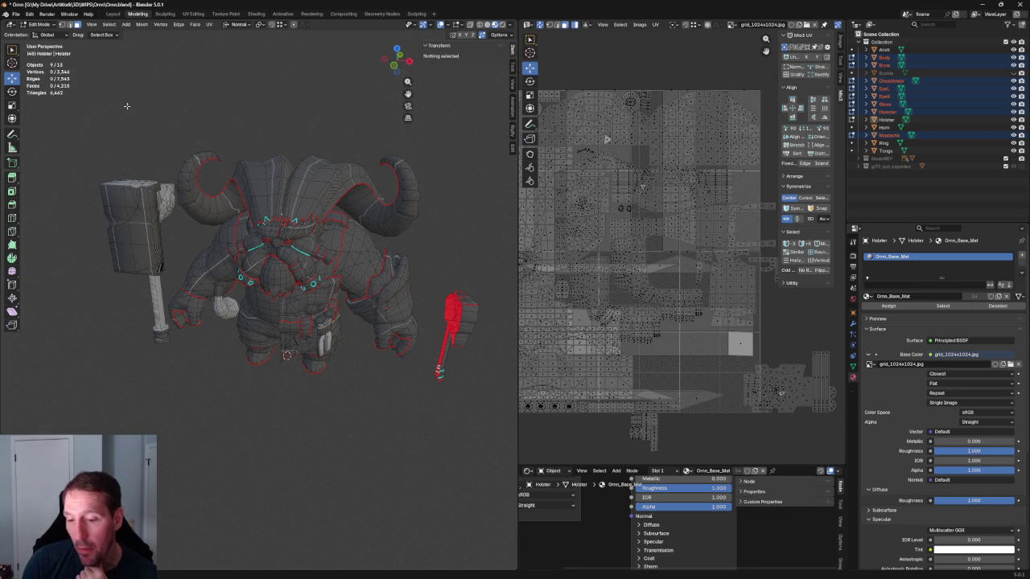
# Step: Save the Ornn character .blend file
pyautogui.click(15, 14)
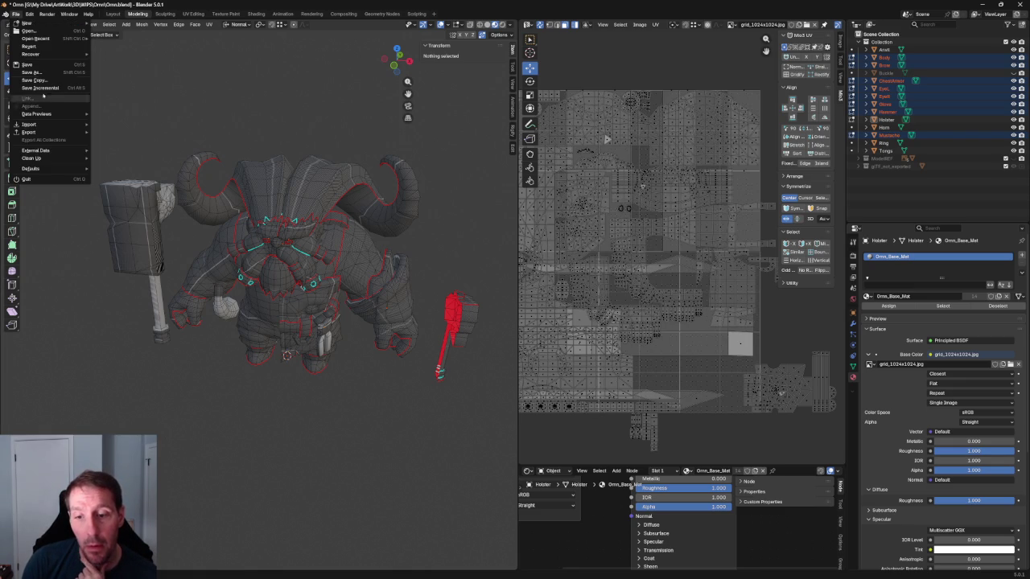
pyautogui.click(36, 66)
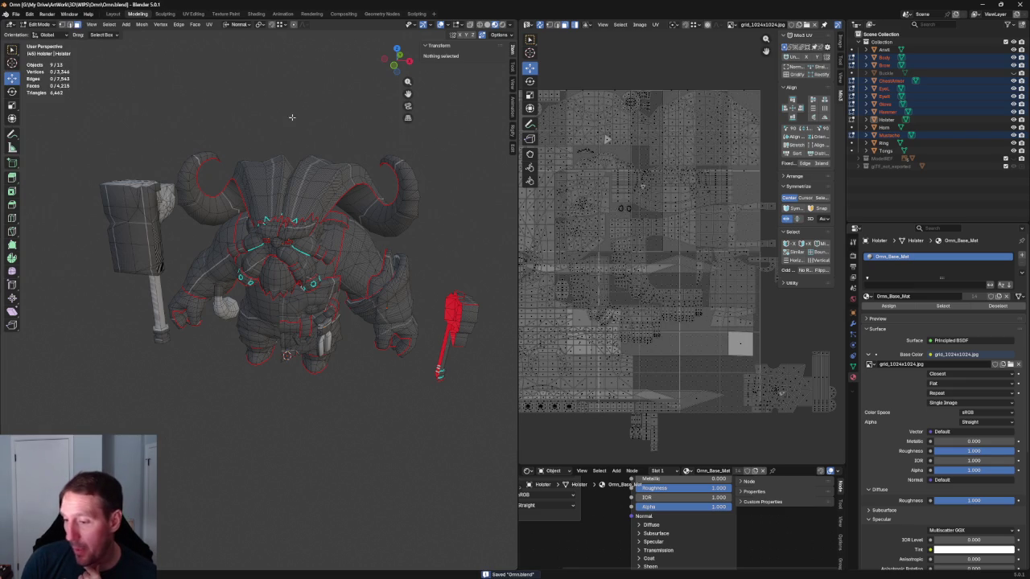
pyautogui.press('Home')
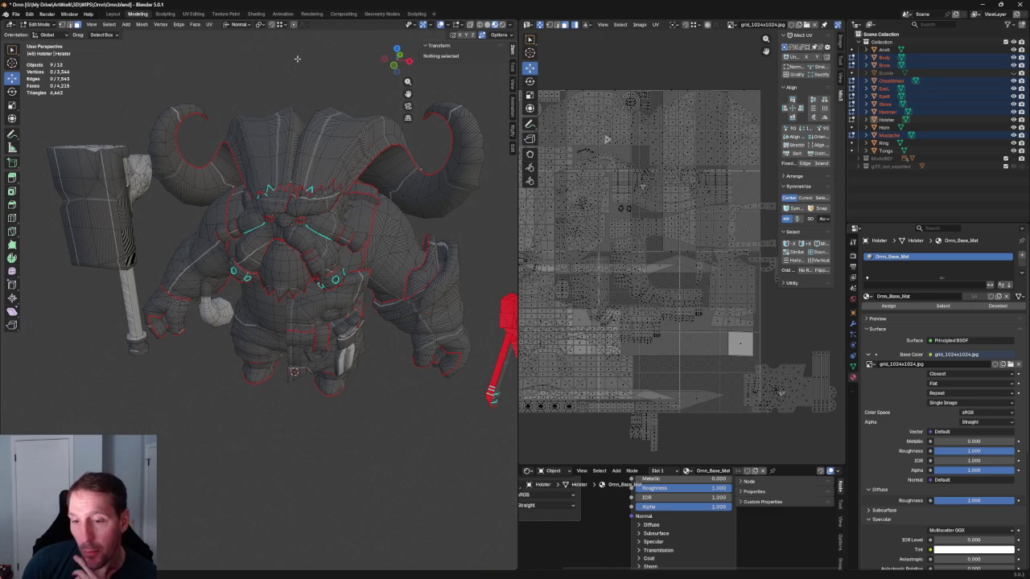
pyautogui.click(19, 15)
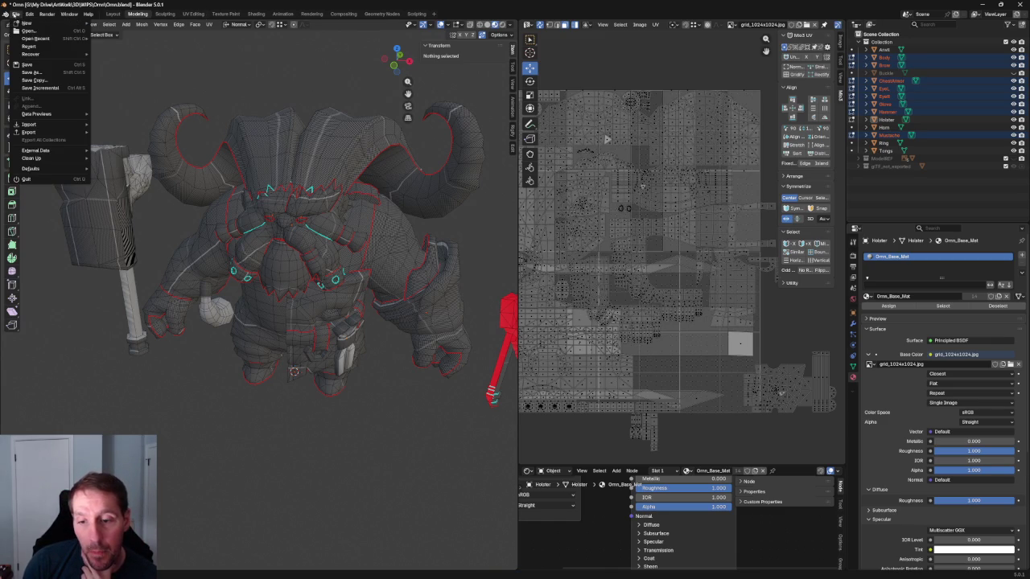
pyautogui.click(57, 65)
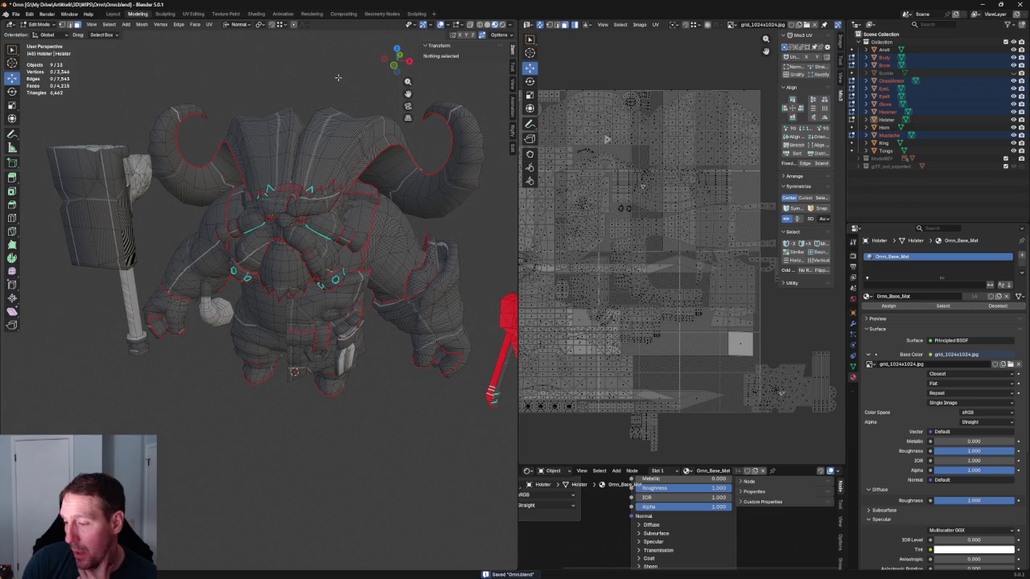
# Step: Open HumanHair_01.blend from recent files, answering the save-changes prompt
pyautogui.click(16, 14)
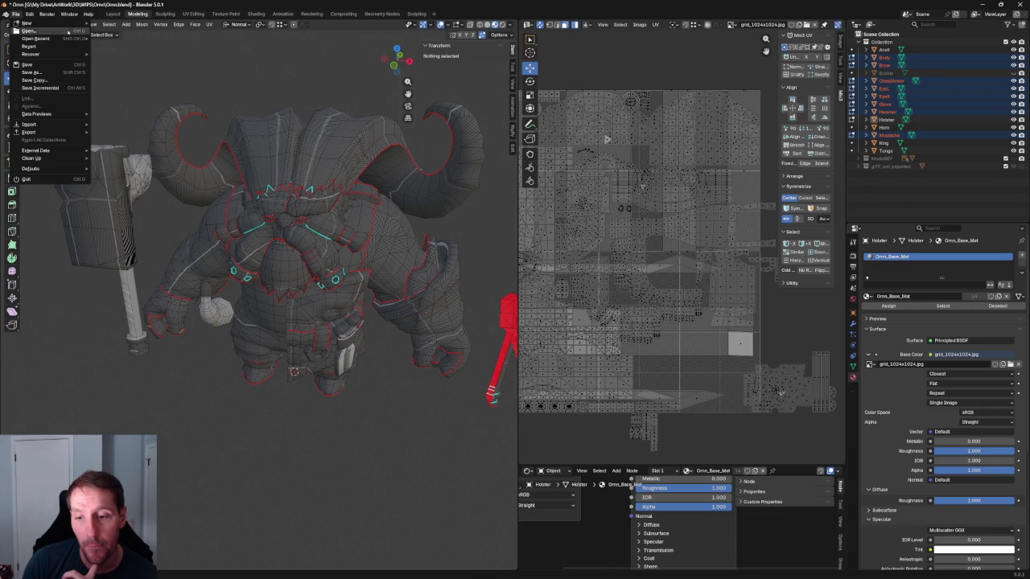
pyautogui.click(136, 47)
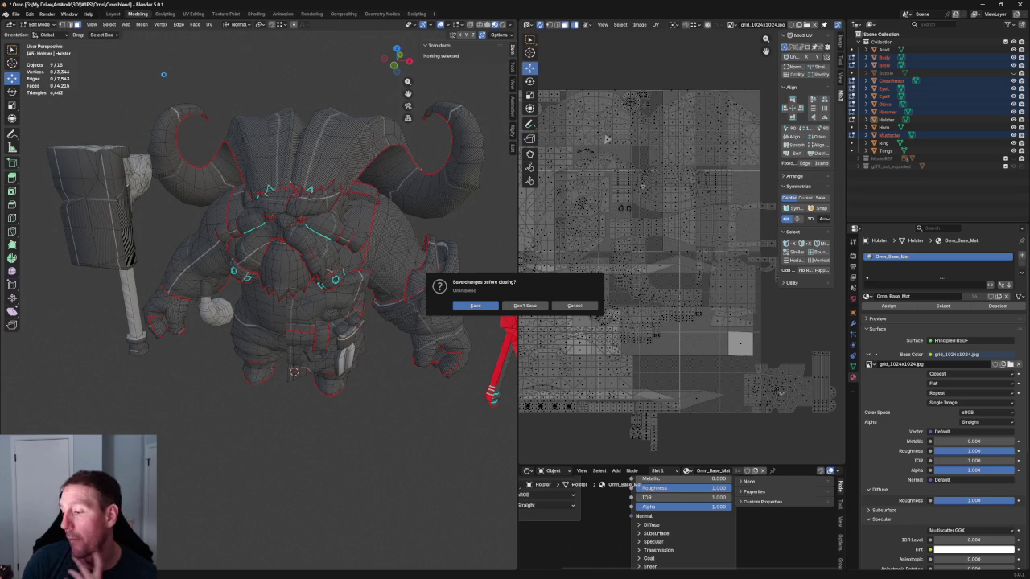
pyautogui.click(525, 305)
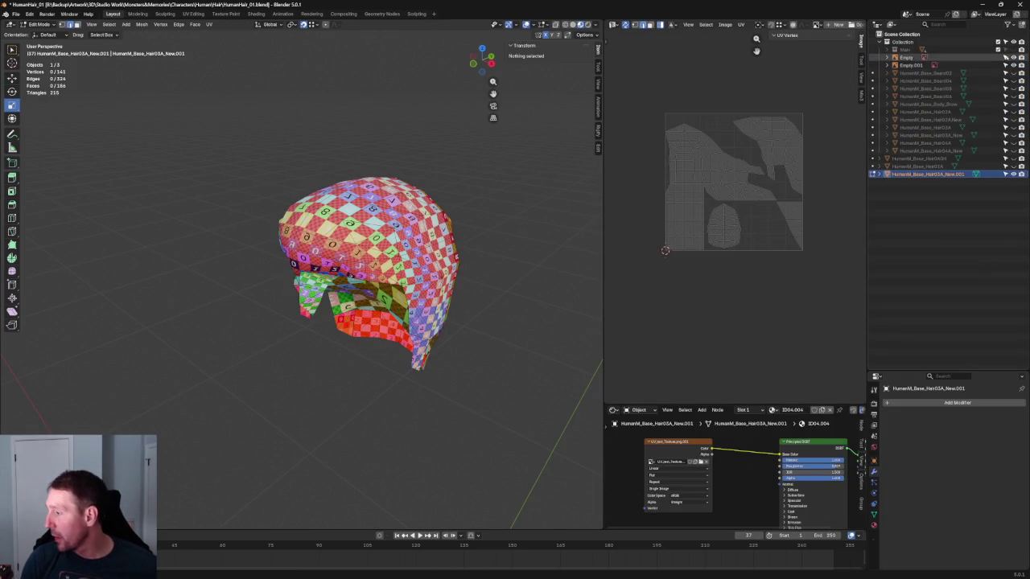
# Step: Unhide the Main collection and switch to front orthographic view
pyautogui.click(1013, 50)
pyautogui.scroll(-2, 428, 216)
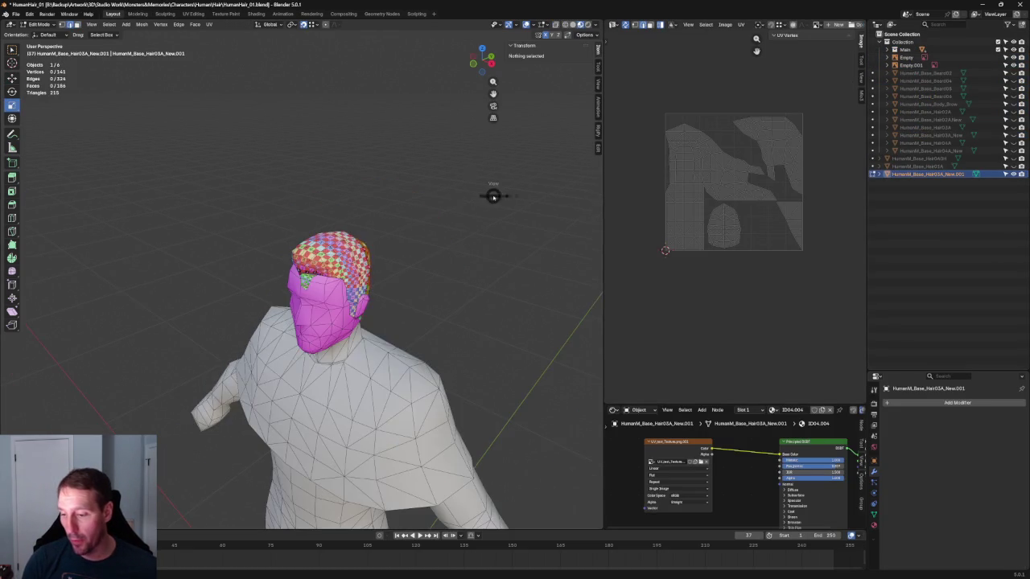
pyautogui.press('KP_1')
pyautogui.scroll(2, 424, 205)
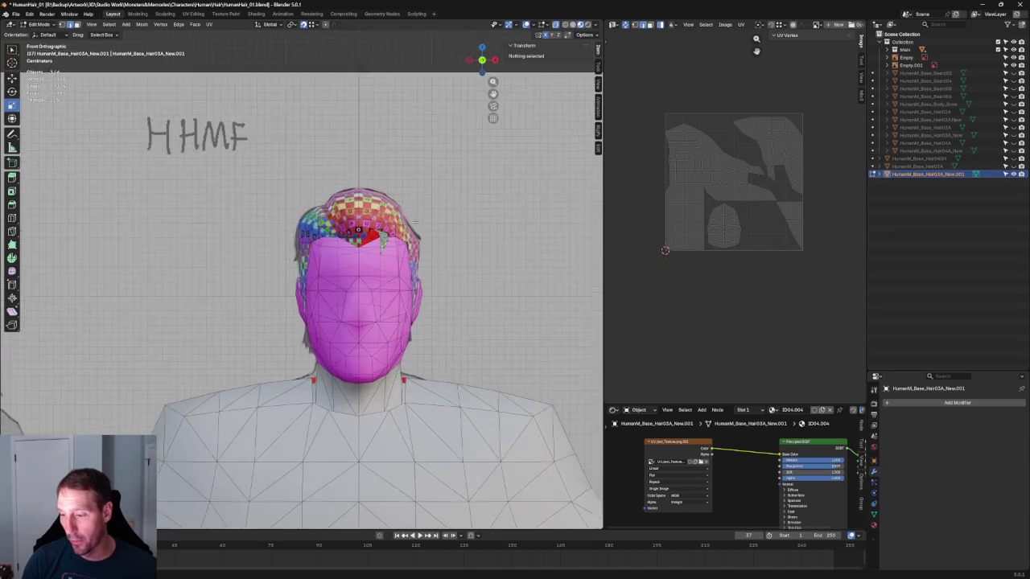
pyautogui.scroll(-3, 402, 225)
pyautogui.scroll(3, 392, 234)
pyautogui.scroll(-6, 411, 234)
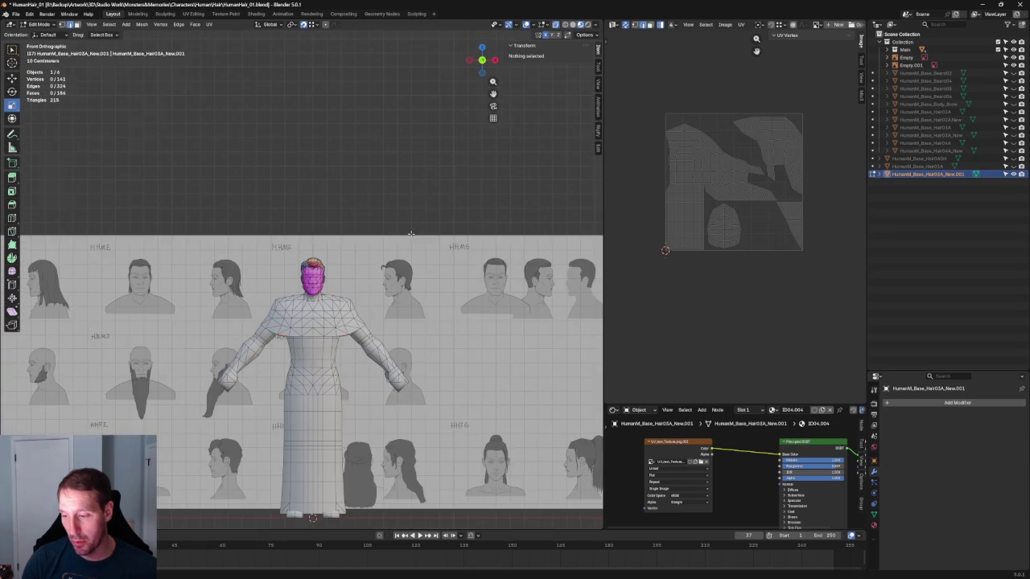
pyautogui.scroll(-1, 435, 228)
pyautogui.scroll(4, 470, 230)
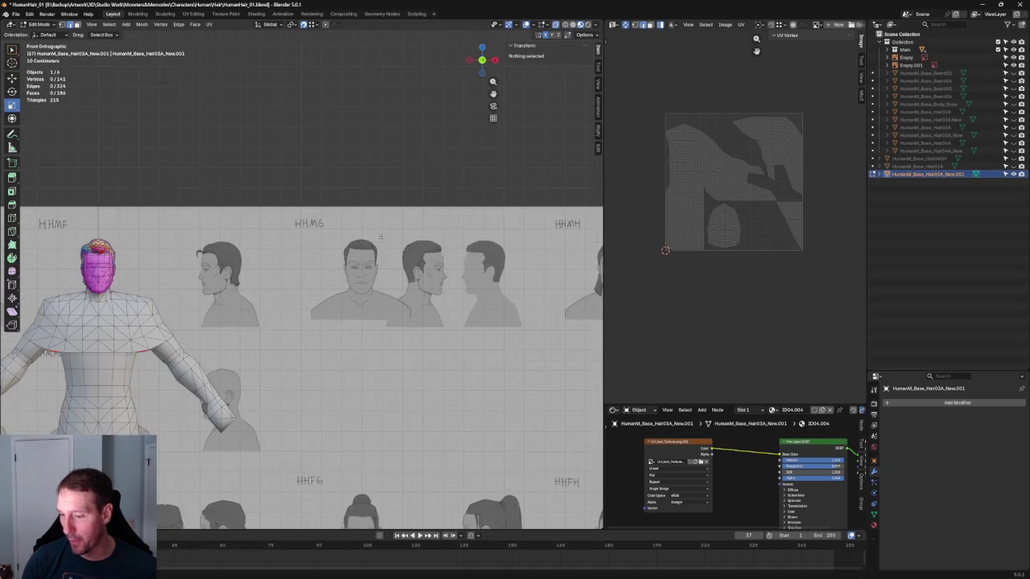
# Step: Pan and zoom across the HHMG and HHMH reference sketches to inspect them
pyautogui.keyDown('shift'); pyautogui.moveTo(451, 231); pyautogui.dragTo(252, 232, button='middle'); pyautogui.keyUp('shift')
pyautogui.scroll(1, 266, 274)
pyautogui.keyDown('ctrl'); pyautogui.scroll(-3, 282, 270); pyautogui.keyUp('ctrl')
pyautogui.keyDown('ctrl'); pyautogui.scroll(-3, 297, 265); pyautogui.keyUp('ctrl')
pyautogui.keyDown('ctrl'); pyautogui.scroll(-3, 319, 262); pyautogui.keyUp('ctrl')
pyautogui.scroll(3, 319, 262)
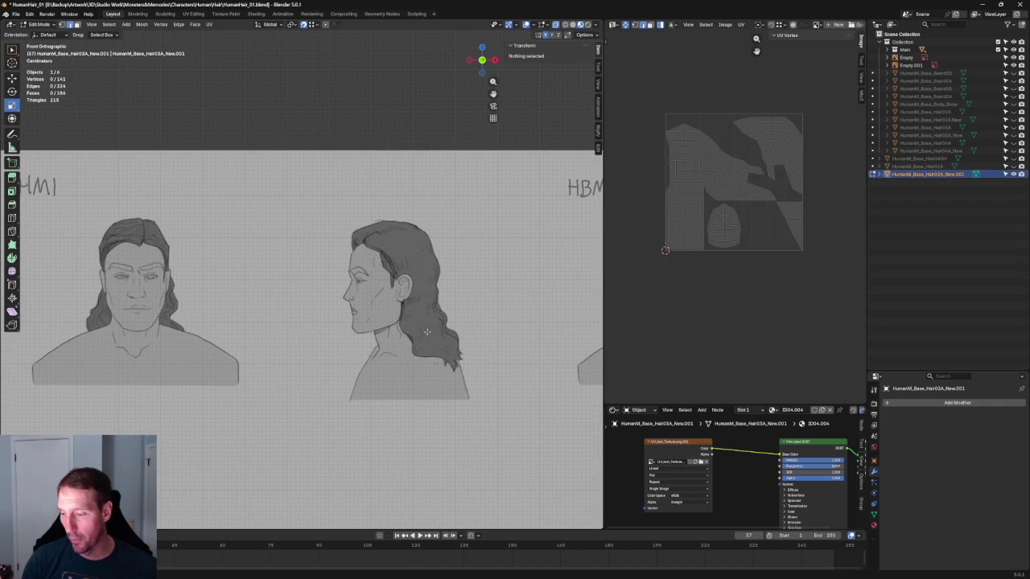
pyautogui.scroll(-3, 404, 322)
pyautogui.keyDown('ctrl'); pyautogui.scroll(3, 378, 305); pyautogui.keyUp('ctrl')
pyautogui.keyDown('ctrl'); pyautogui.scroll(3, 346, 289); pyautogui.keyUp('ctrl')
pyautogui.keyDown('ctrl'); pyautogui.scroll(3, 314, 273); pyautogui.keyUp('ctrl')
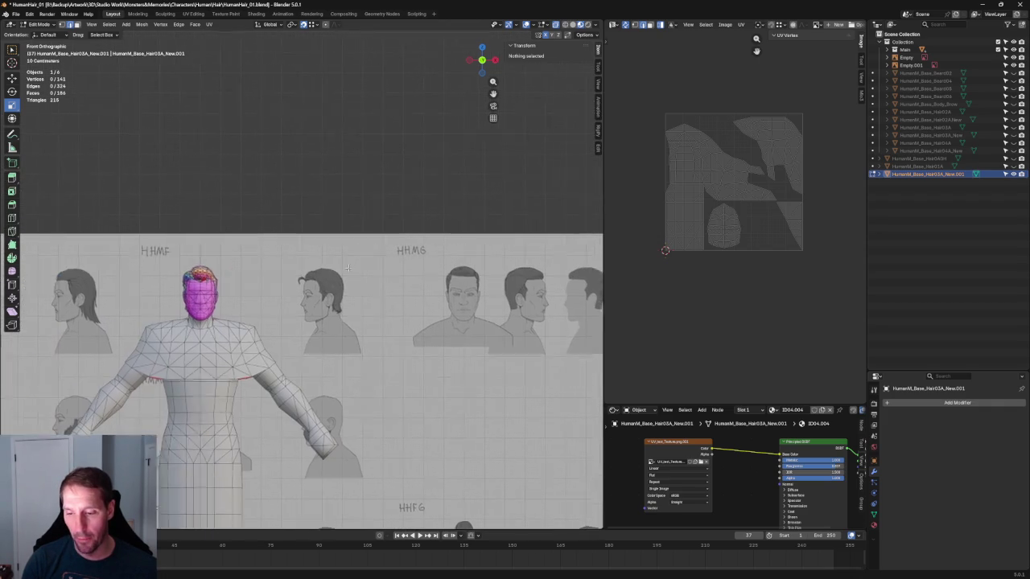
pyautogui.scroll(2, 305, 268)
pyautogui.scroll(2, 304, 258)
pyautogui.keyDown('ctrl'); pyautogui.scroll(-3, 303, 249); pyautogui.keyUp('ctrl')
pyautogui.scroll(-5, 454, 399)
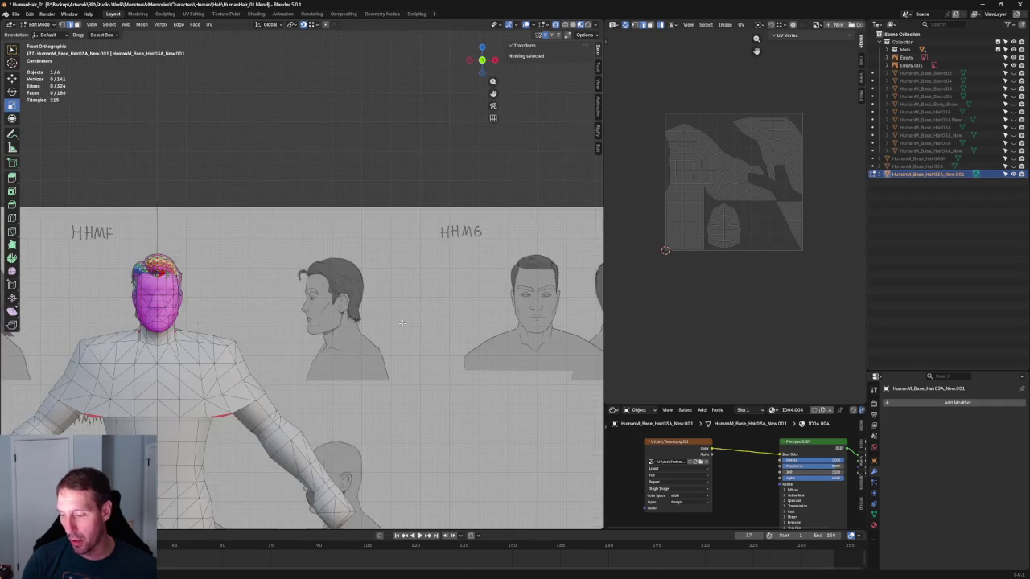
pyautogui.keyDown('ctrl'); pyautogui.scroll(3, 242, 282); pyautogui.keyUp('ctrl')
pyautogui.scroll(3, 93, 195)
pyautogui.scroll(-4, 92, 195)
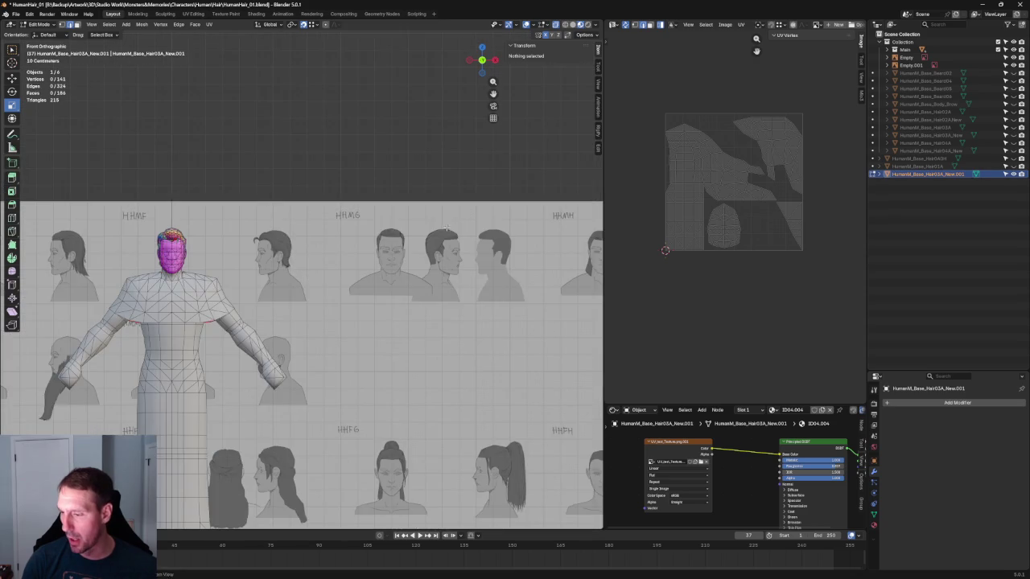
pyautogui.keyDown('ctrl'); pyautogui.scroll(3, 242, 241); pyautogui.keyUp('ctrl')
pyautogui.scroll(4, 308, 251)
pyautogui.scroll(2, 380, 264)
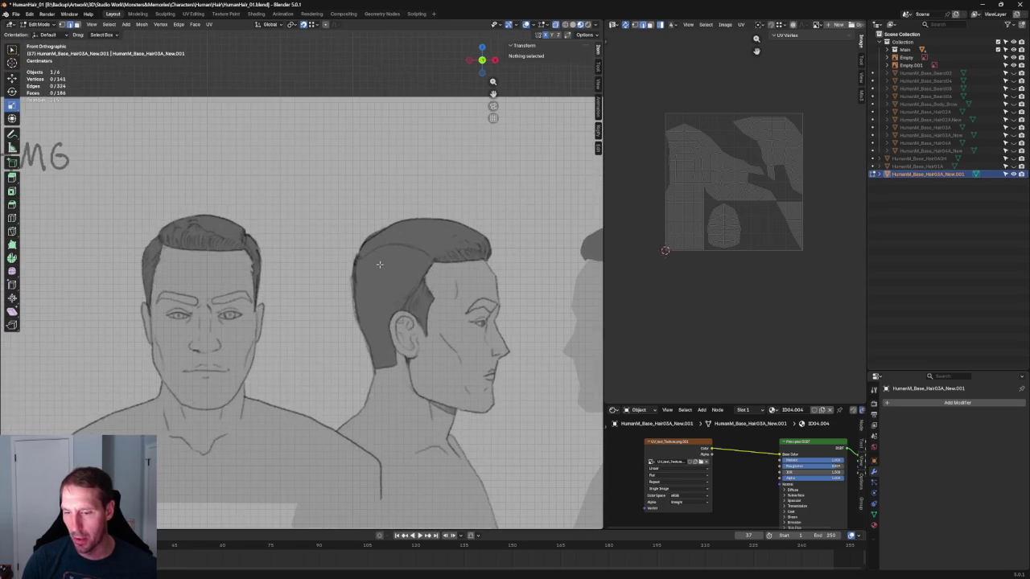
pyautogui.scroll(-4, 330, 262)
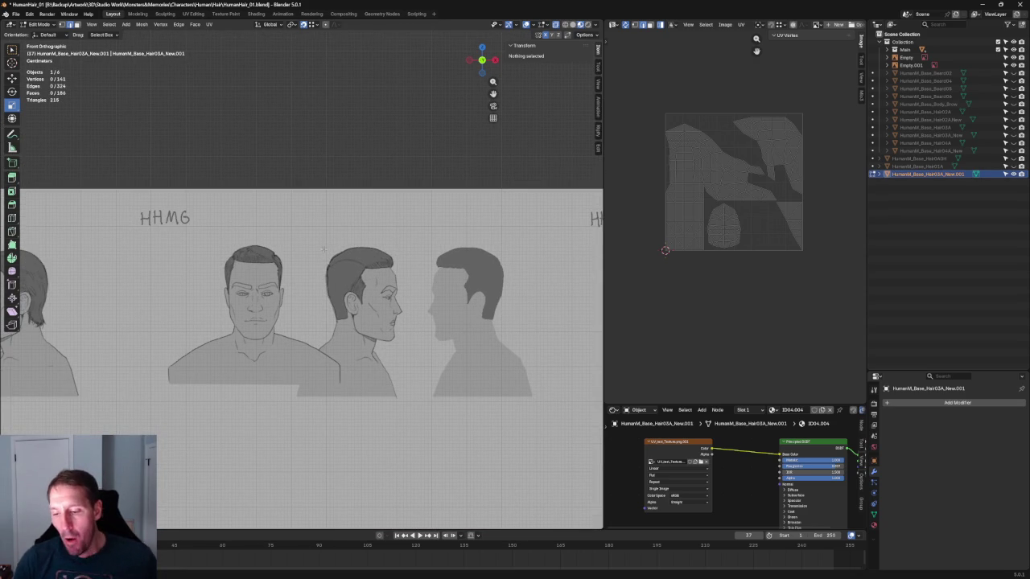
pyautogui.scroll(-4, 322, 259)
pyautogui.keyDown('ctrl'); pyautogui.scroll(3, 313, 261); pyautogui.keyUp('ctrl')
pyautogui.scroll(2, 310, 262)
pyautogui.scroll(2, 305, 263)
pyautogui.scroll(2, 305, 263)
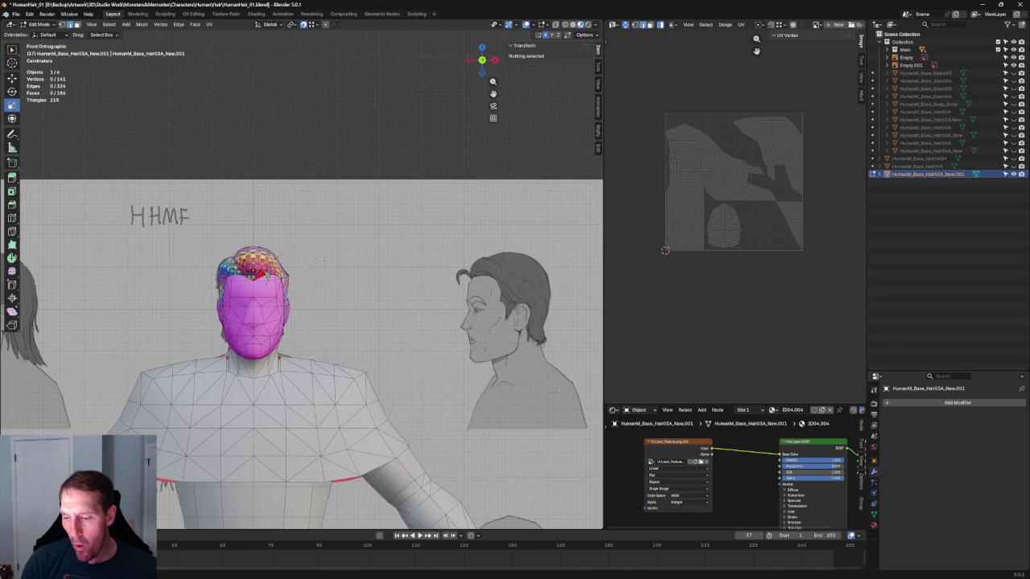
# Step: Orbit back to a perspective view of the hair mesh and select one UV island
pyautogui.scroll(1, 317, 262)
pyautogui.moveTo(322, 266); pyautogui.dragTo(355, 270, button='middle')
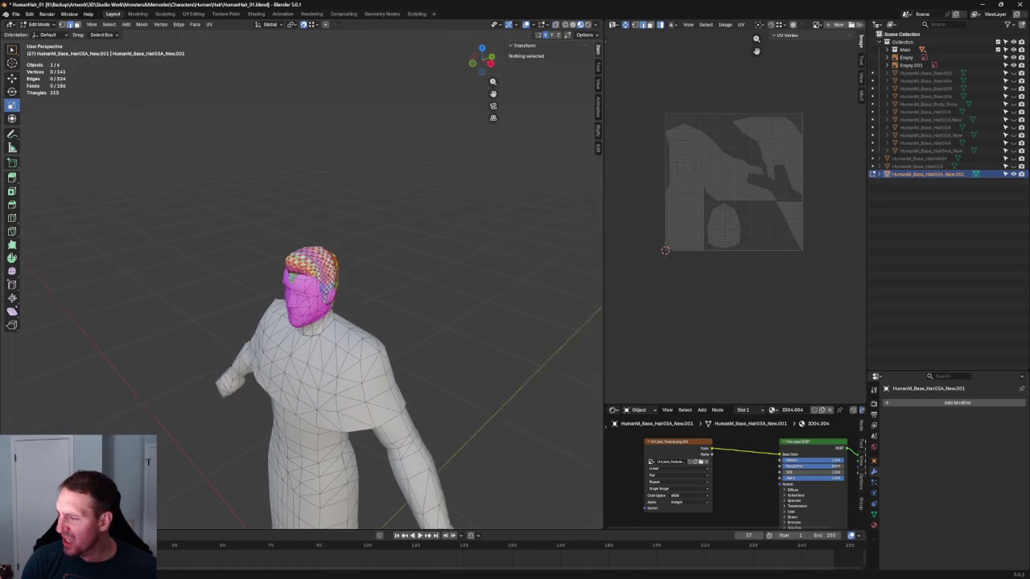
pyautogui.scroll(3, 706, 244)
pyautogui.scroll(-2, 708, 242)
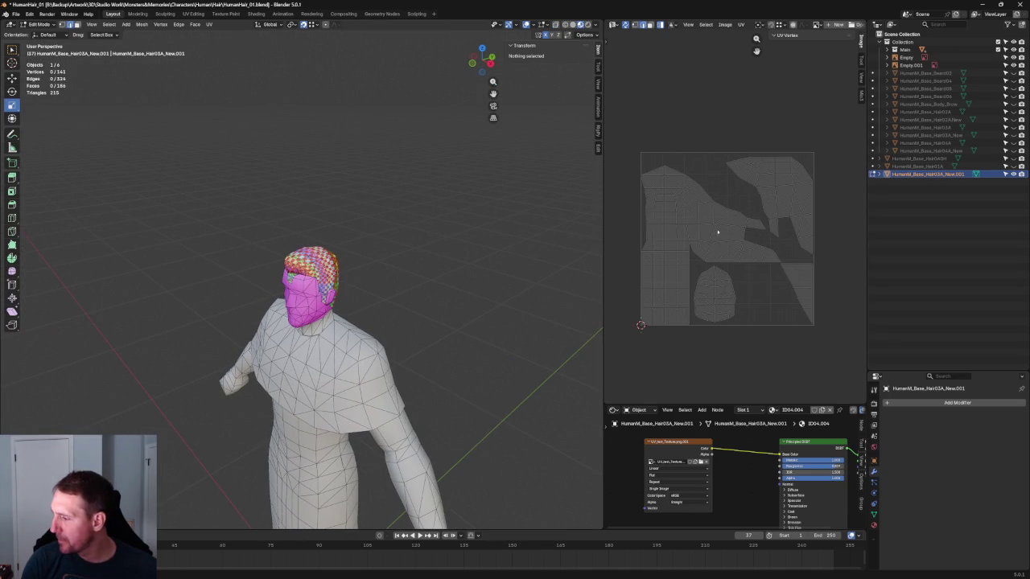
pyautogui.click(760, 189)
pyautogui.scroll(2, 451, 258)
# Step: Orbit around the head, then rotate and reposition the selected UV island
pyautogui.moveTo(379, 257)
pyautogui.mouseDown(button='middle')
pyautogui.moveTo(472, 253)
pyautogui.moveTo(471, 267)
pyautogui.mouseUp(button='middle')
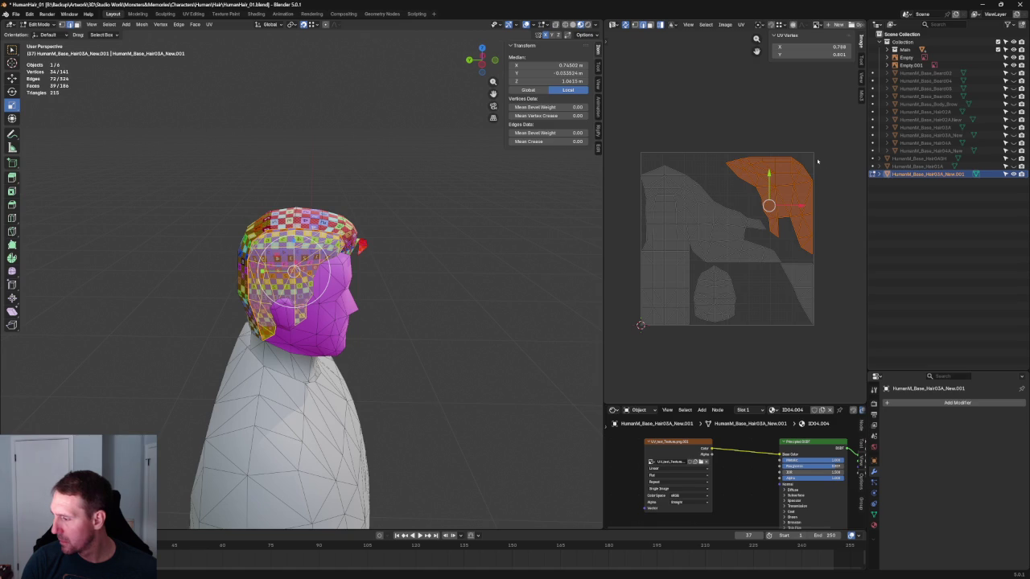
pyautogui.moveTo(378, 236); pyautogui.dragTo(483, 235, button='middle')
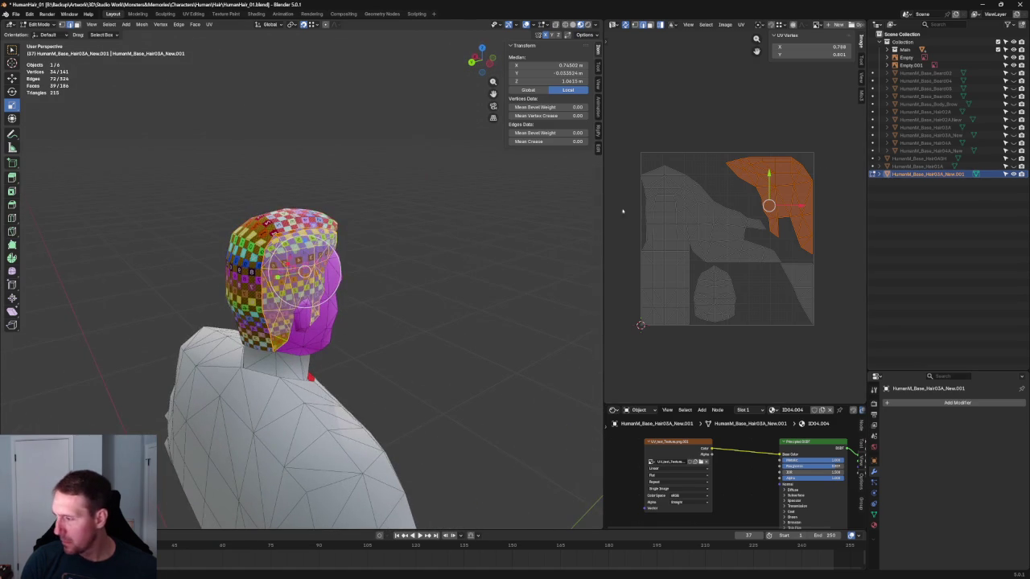
pyautogui.scroll(2, 716, 233)
pyautogui.scroll(-3, 715, 232)
pyautogui.press('r')
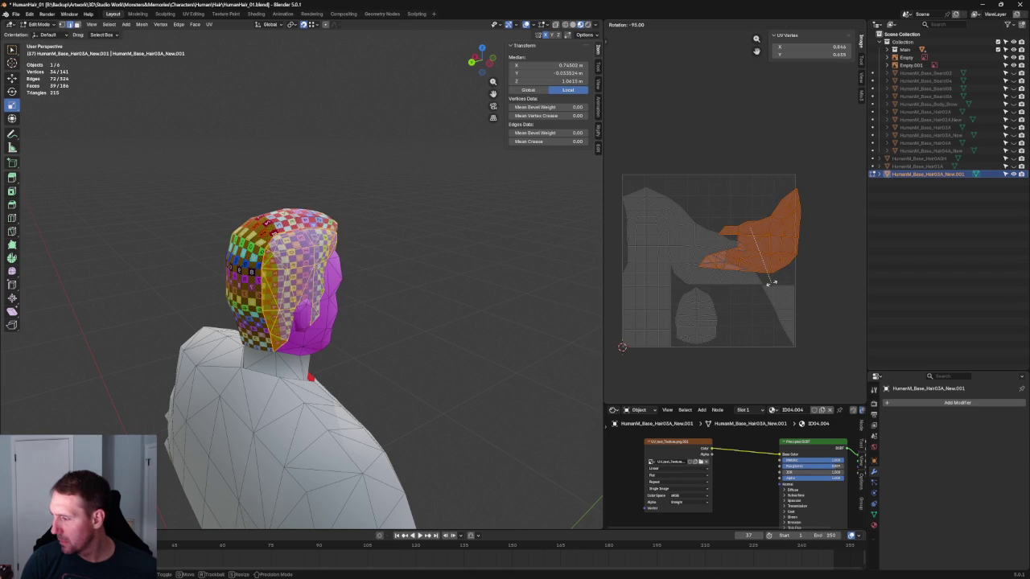
pyautogui.click(774, 275)
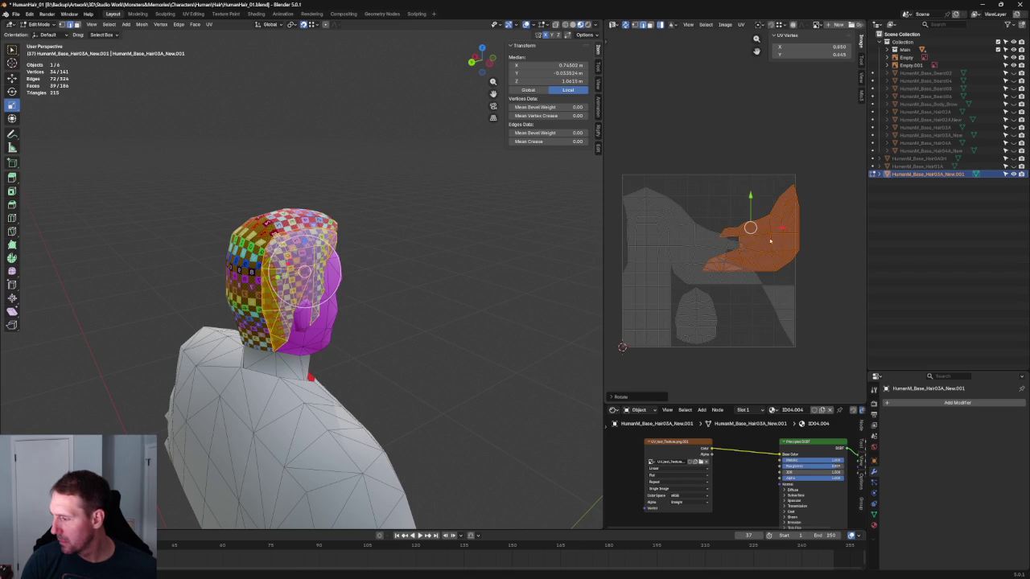
pyautogui.press('g')
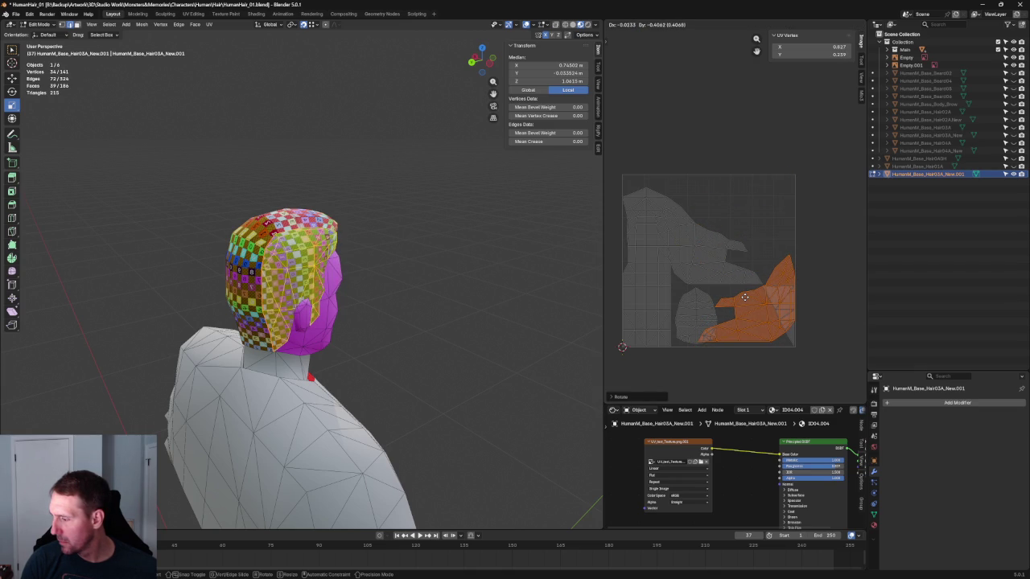
pyautogui.click(745, 297)
# Step: Mirror the island horizontally and move it into place
pyautogui.scroll(-3, 745, 295)
pyautogui.scroll(2, 745, 292)
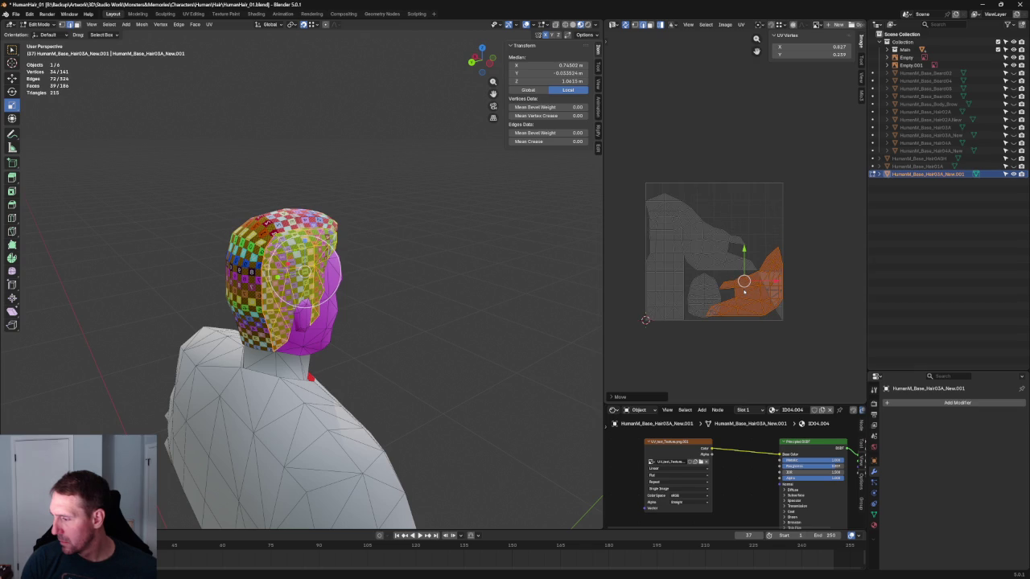
pyautogui.press('u')
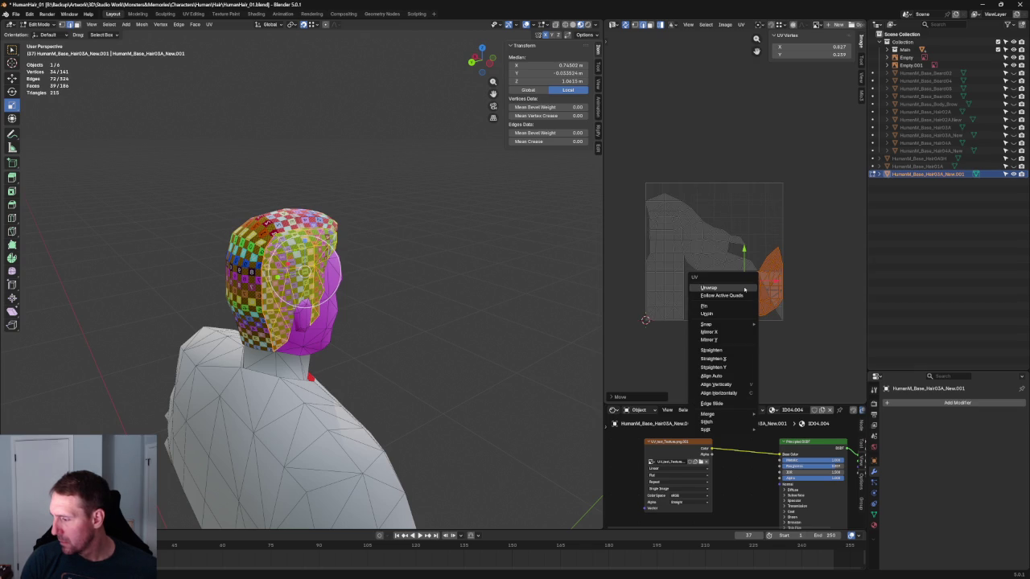
pyautogui.click(732, 332)
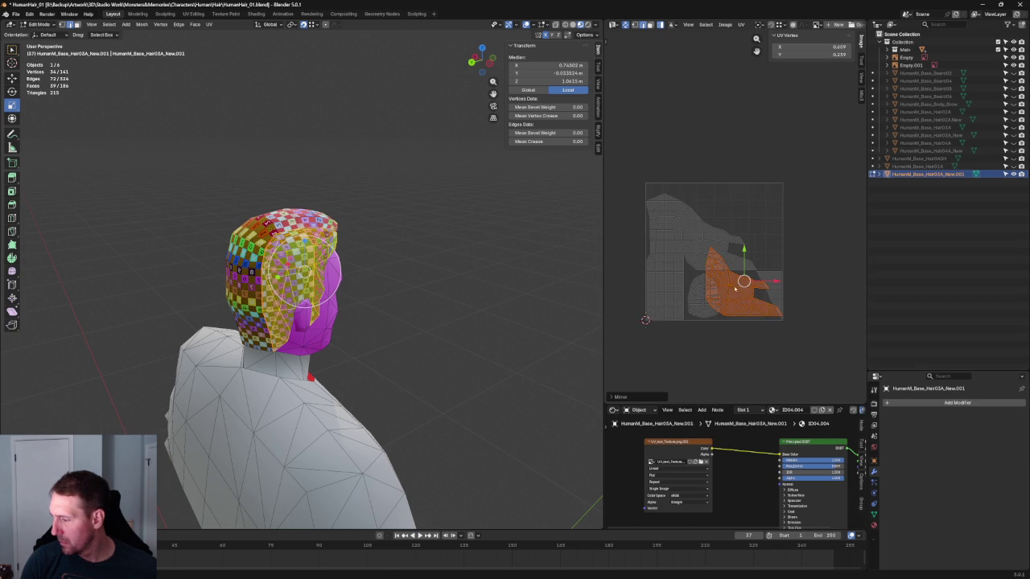
pyautogui.press('g')
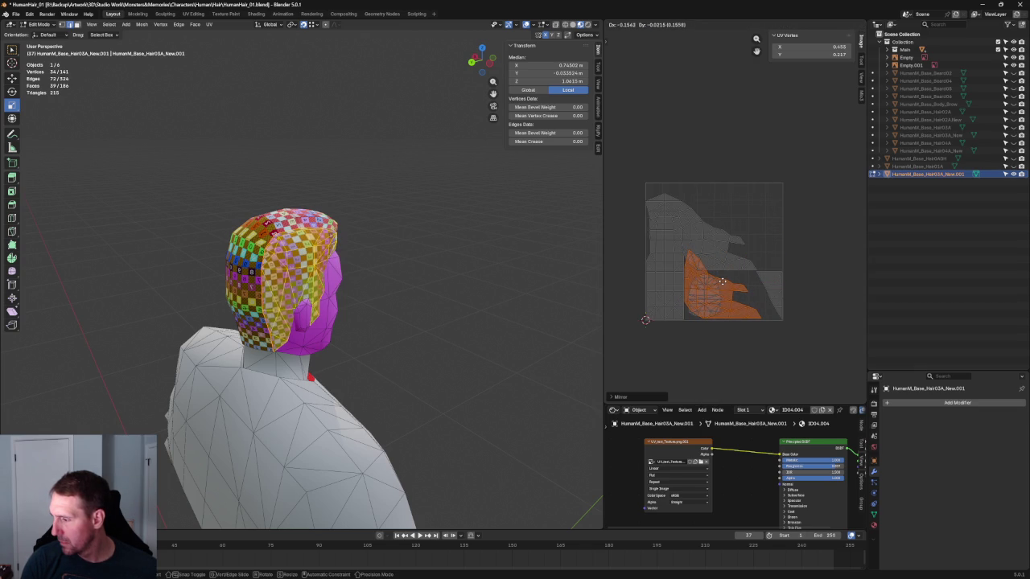
pyautogui.click(721, 281)
# Step: Select the larger connected UV island and move it to a new position
pyautogui.hotkey('ctrl', 'l')
pyautogui.scroll(3, 741, 241)
pyautogui.scroll(1, 754, 219)
pyautogui.scroll(2, 755, 219)
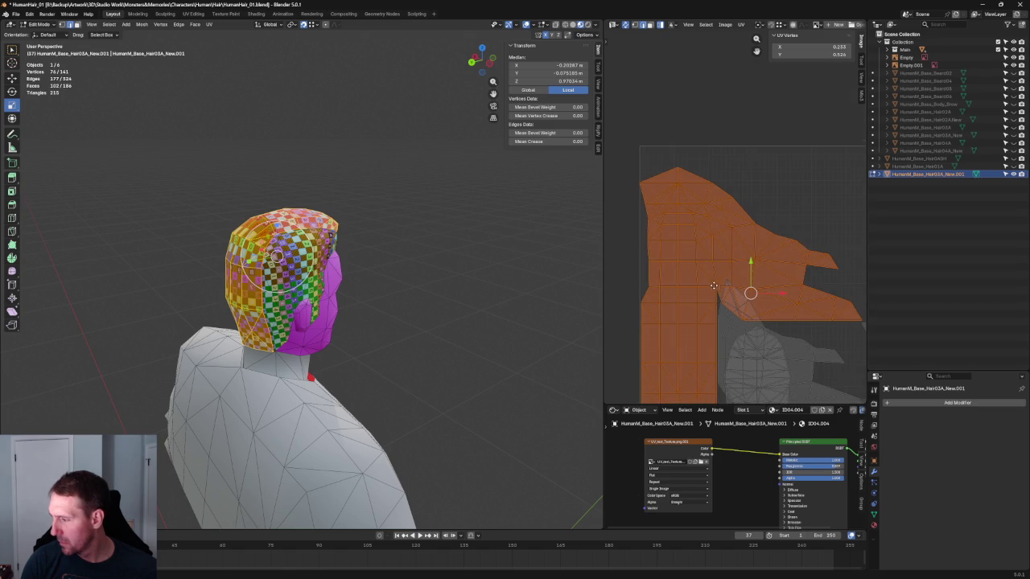
pyautogui.press('g')
pyautogui.click(753, 242)
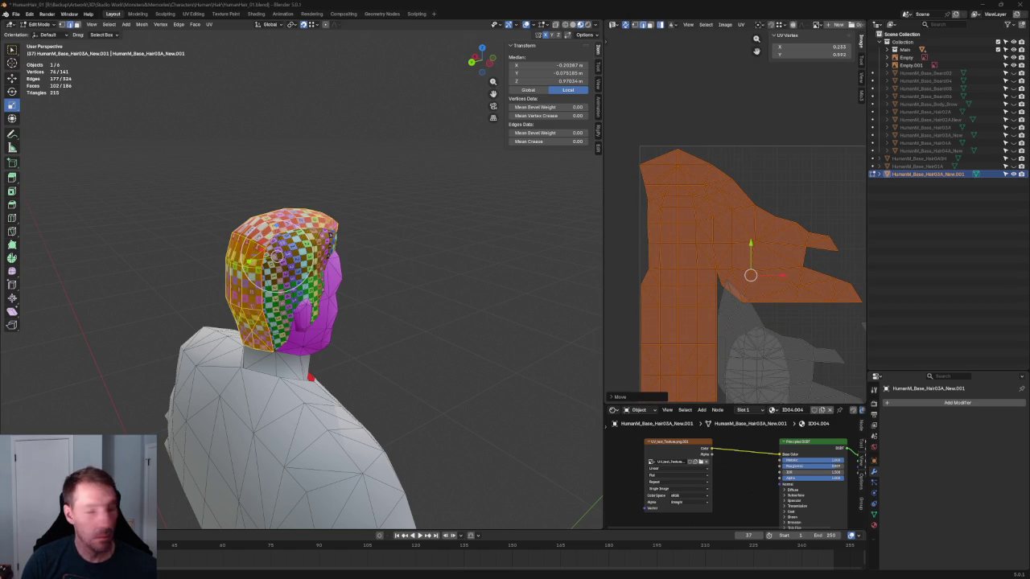
# Step: Place the small head-shaped UV island at the top right of the tile
pyautogui.moveTo(770, 243); pyautogui.dragTo(651, 187, button='middle')
pyautogui.scroll(-1, 651, 188)
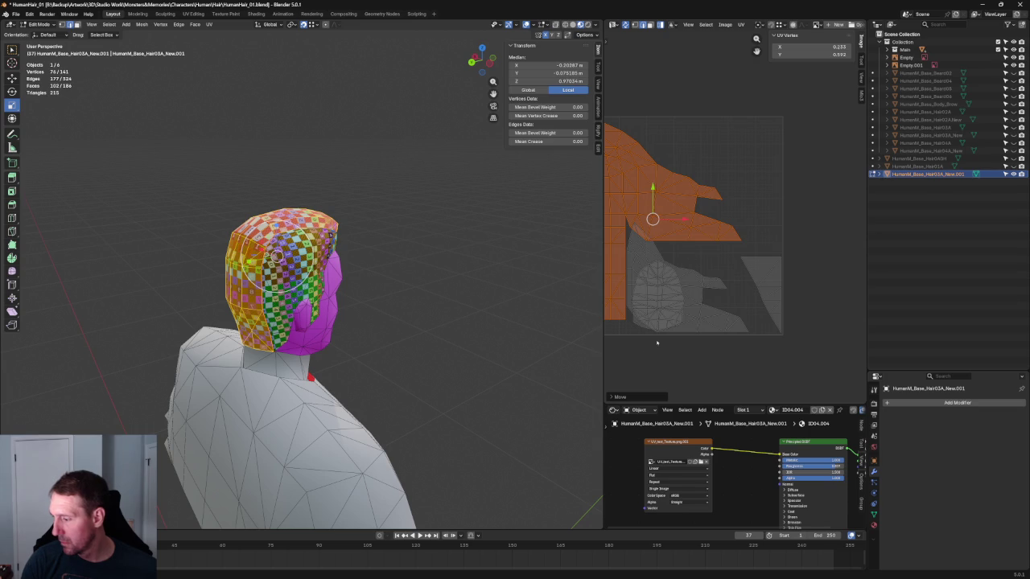
pyautogui.click(656, 293)
pyautogui.press('g')
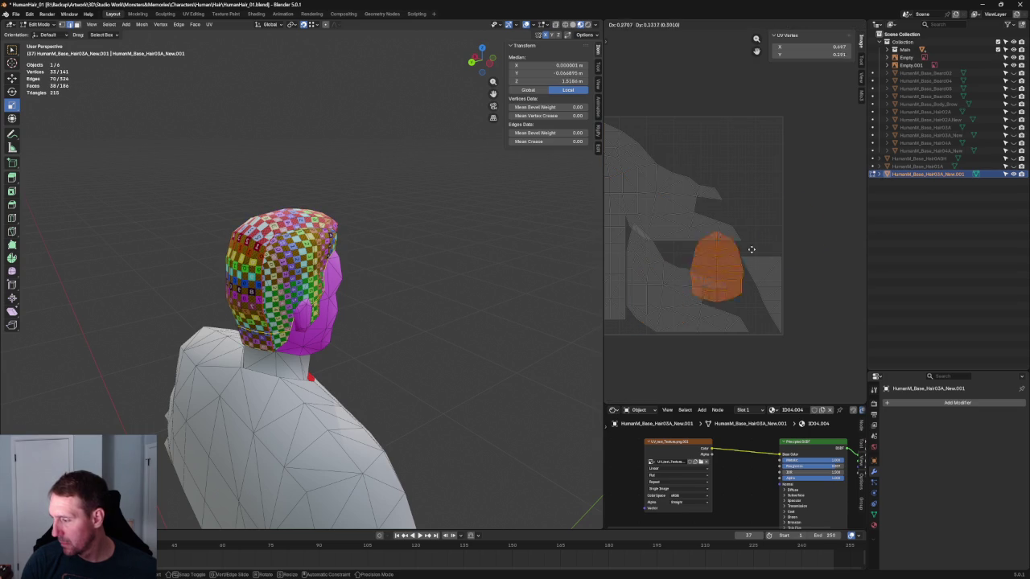
pyautogui.click(750, 177)
pyautogui.click(803, 239)
# Step: Move the lower-middle UV island to a new position
pyautogui.scroll(-1, 743, 228)
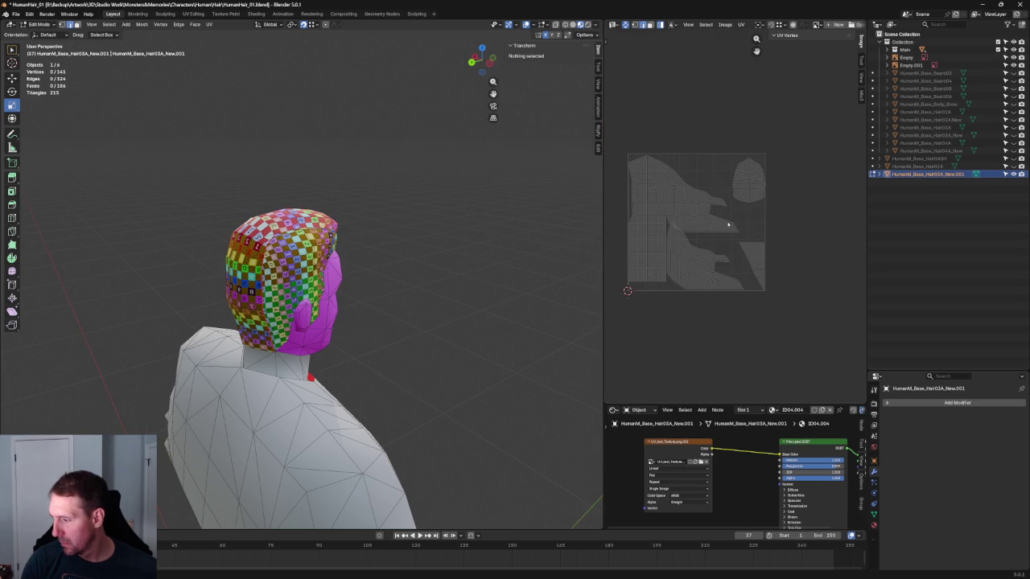
pyautogui.scroll(3, 709, 238)
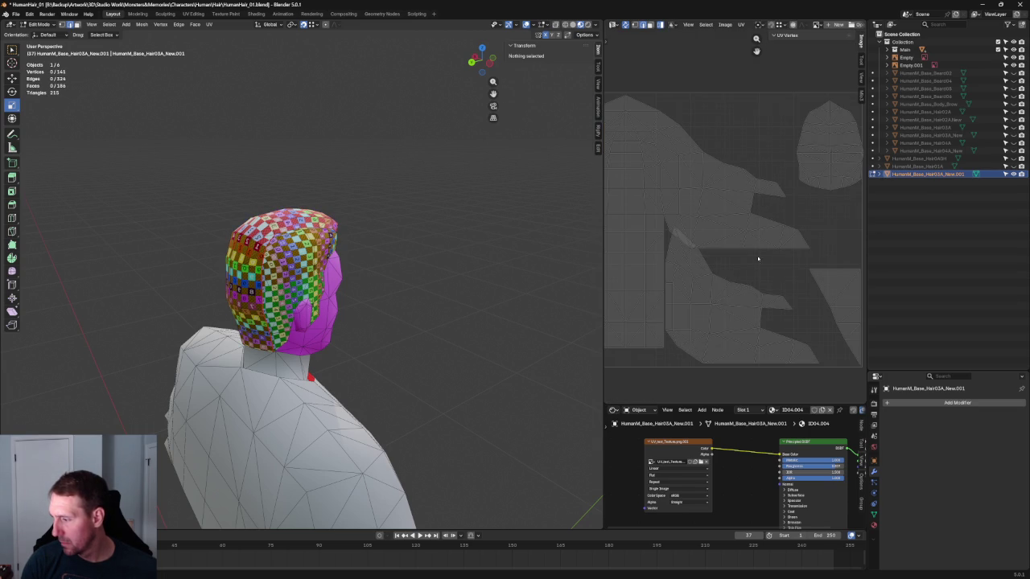
pyautogui.click(741, 293)
pyautogui.press('g')
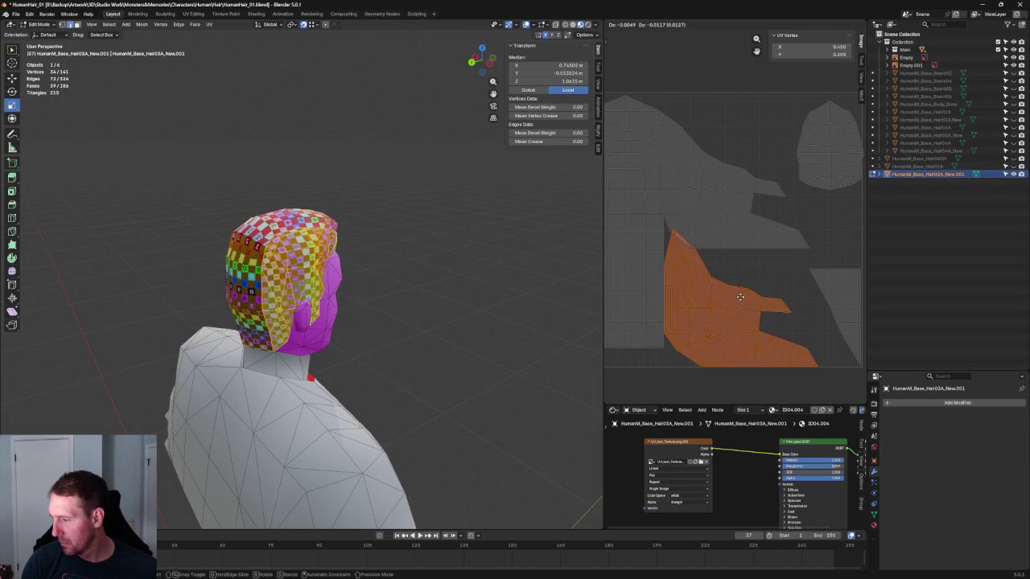
pyautogui.click(751, 274)
# Step: Reselect the large hair island and nudge it twice into its final position
pyautogui.scroll(-1, 751, 275)
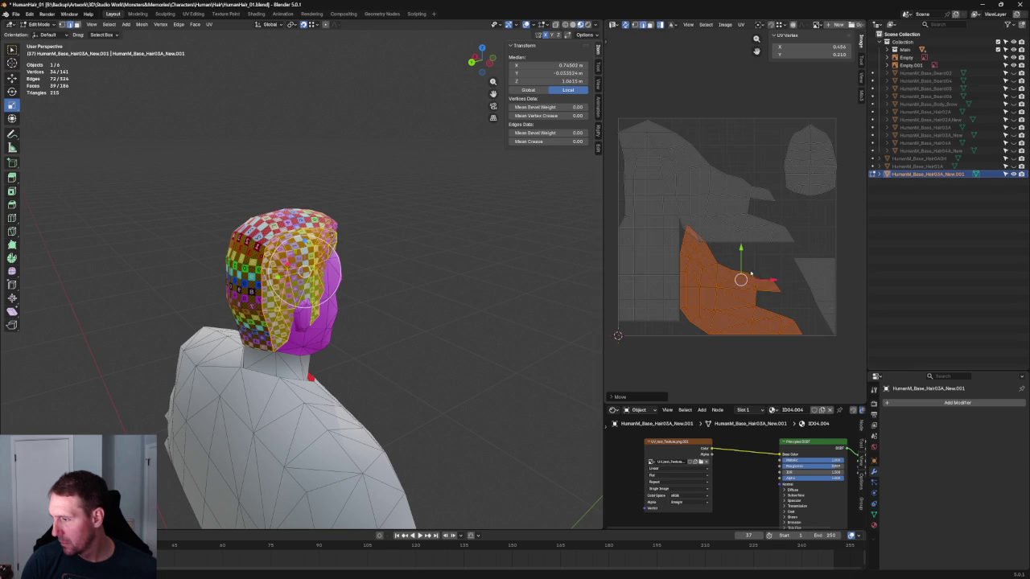
pyautogui.click(729, 175)
pyautogui.scroll(3, 716, 209)
pyautogui.scroll(2, 699, 232)
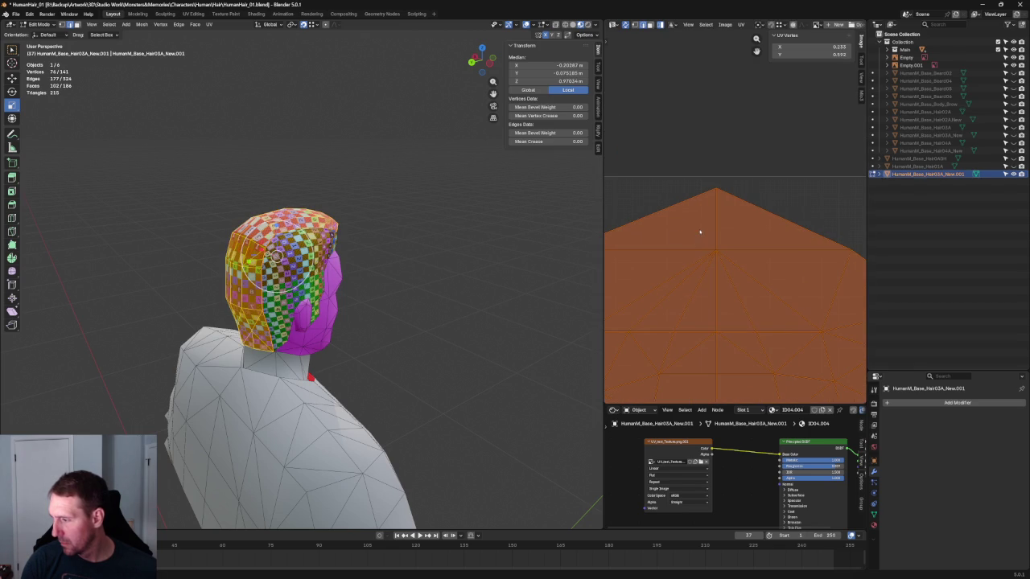
pyautogui.scroll(-3, 712, 236)
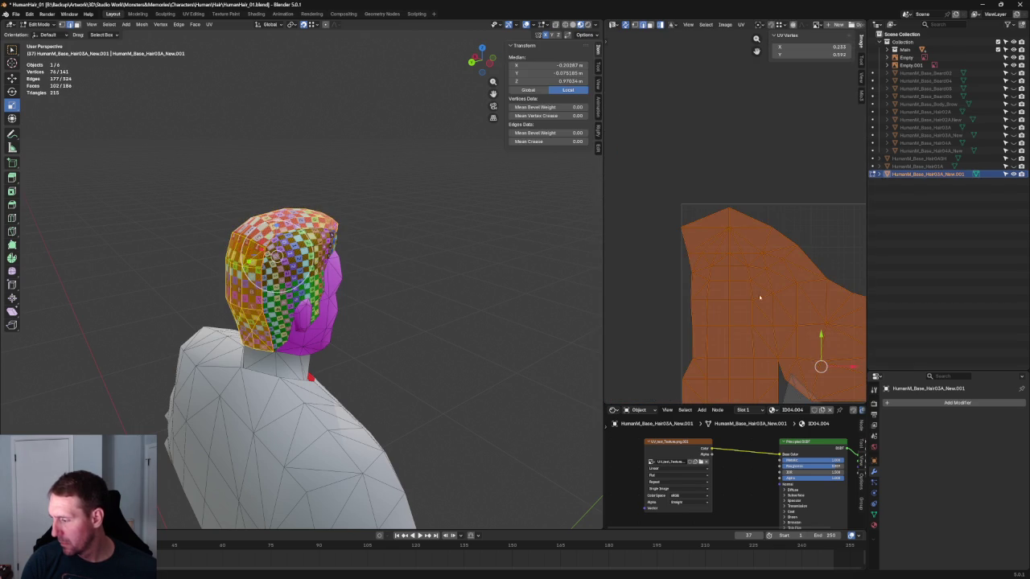
pyautogui.press('g')
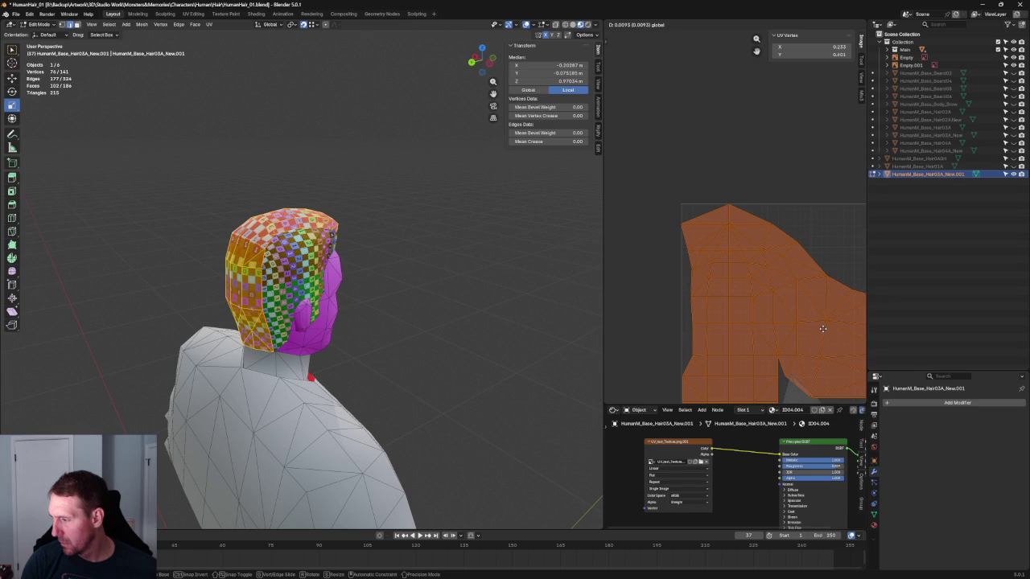
pyautogui.click(823, 328)
pyautogui.scroll(2, 808, 330)
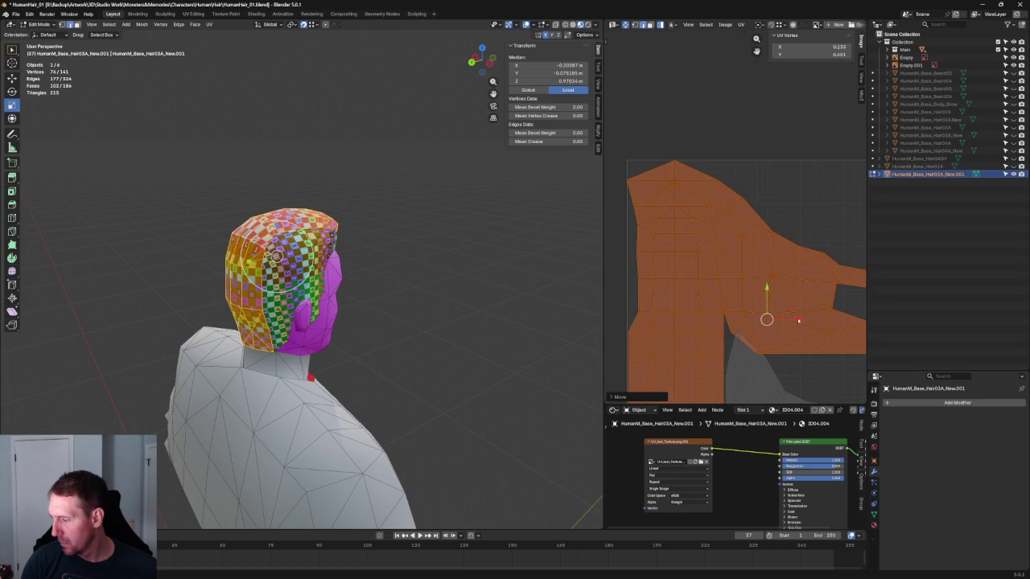
pyautogui.press('g')
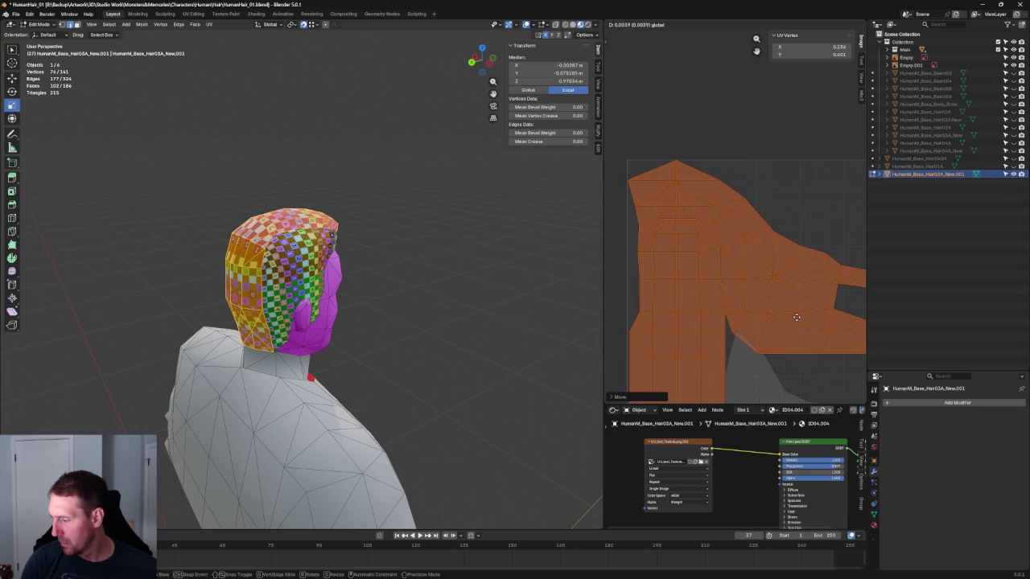
pyautogui.click(793, 317)
pyautogui.scroll(-3, 803, 314)
pyautogui.scroll(4, 803, 314)
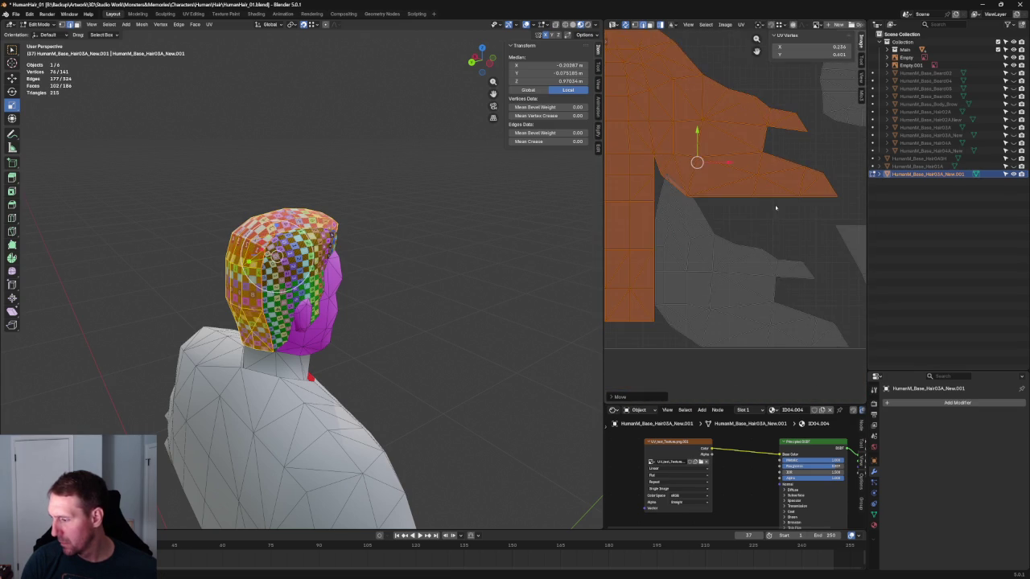
# Step: Select the lower flap island with L
pyautogui.press('l')
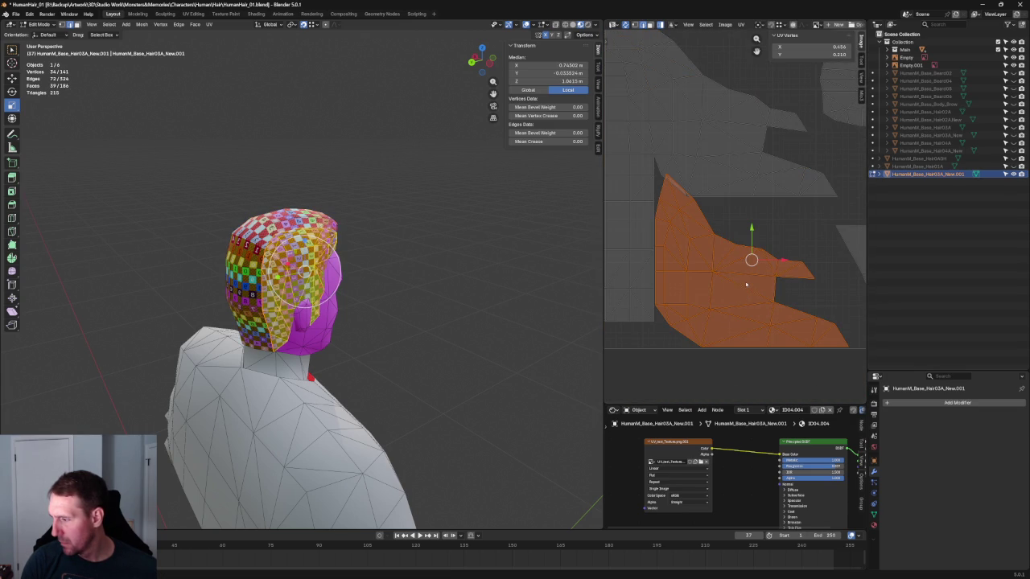
pyautogui.scroll(-4, 746, 284)
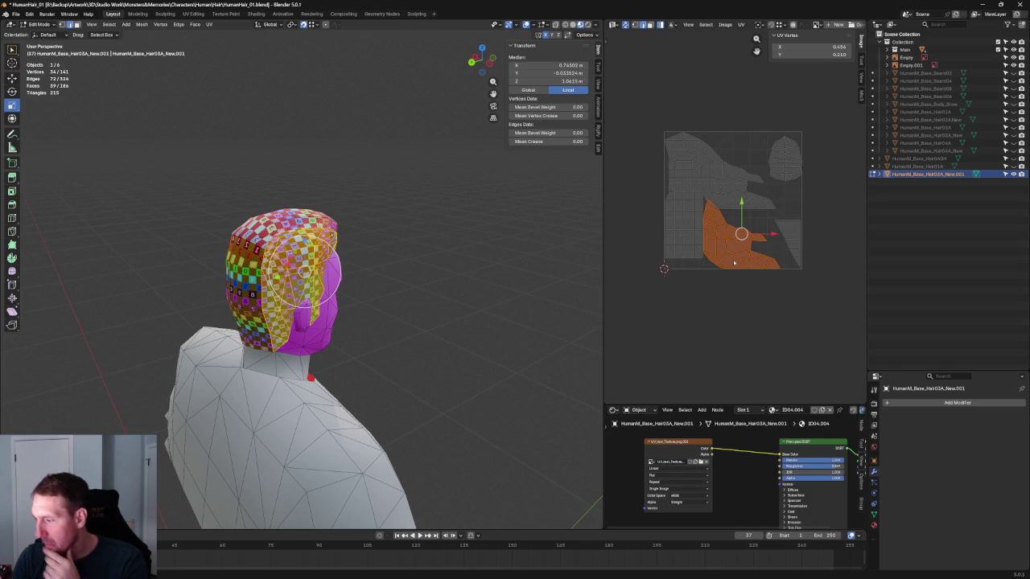
pyautogui.scroll(2, 742, 230)
# Step: Lower one edge on the slanted UV island border slightly
pyautogui.scroll(2, 749, 203)
pyautogui.scroll(1, 749, 203)
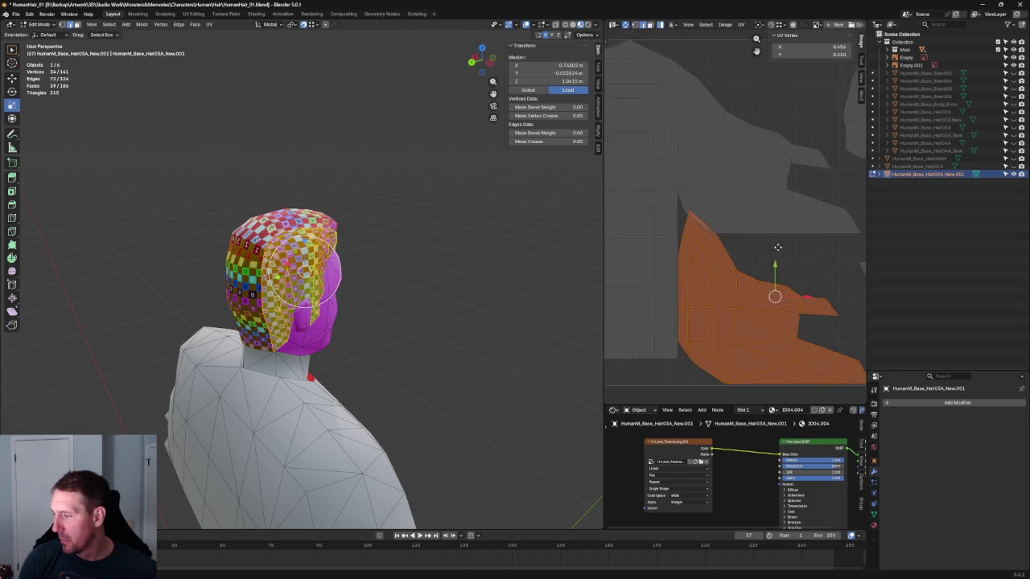
pyautogui.scroll(3, 697, 232)
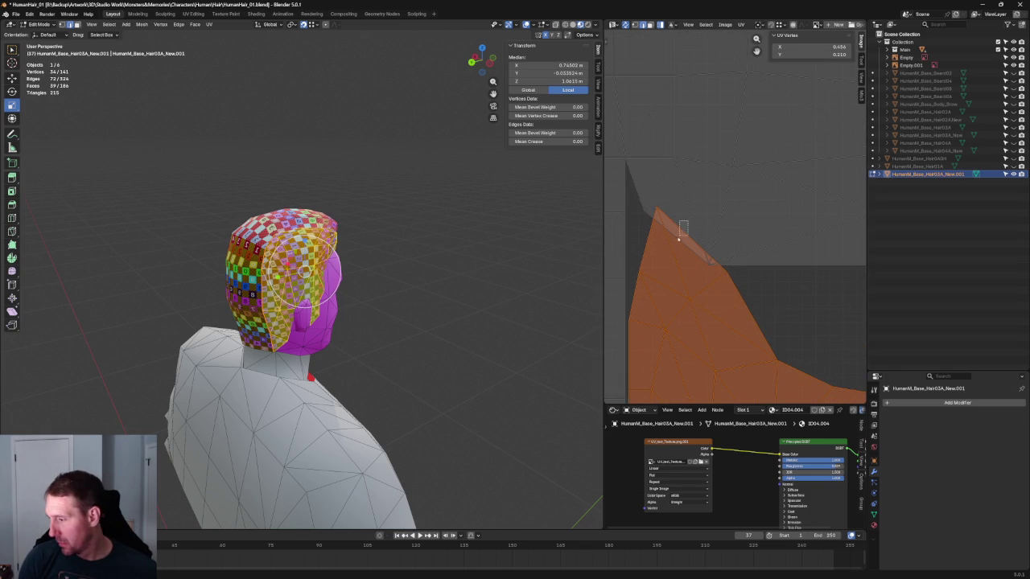
pyautogui.press('a')
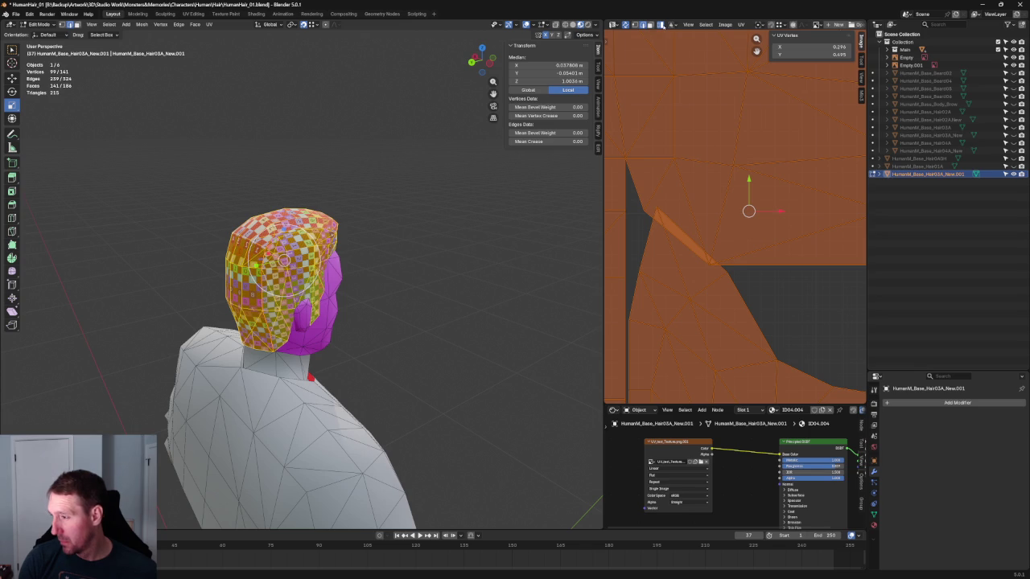
pyautogui.click(676, 231)
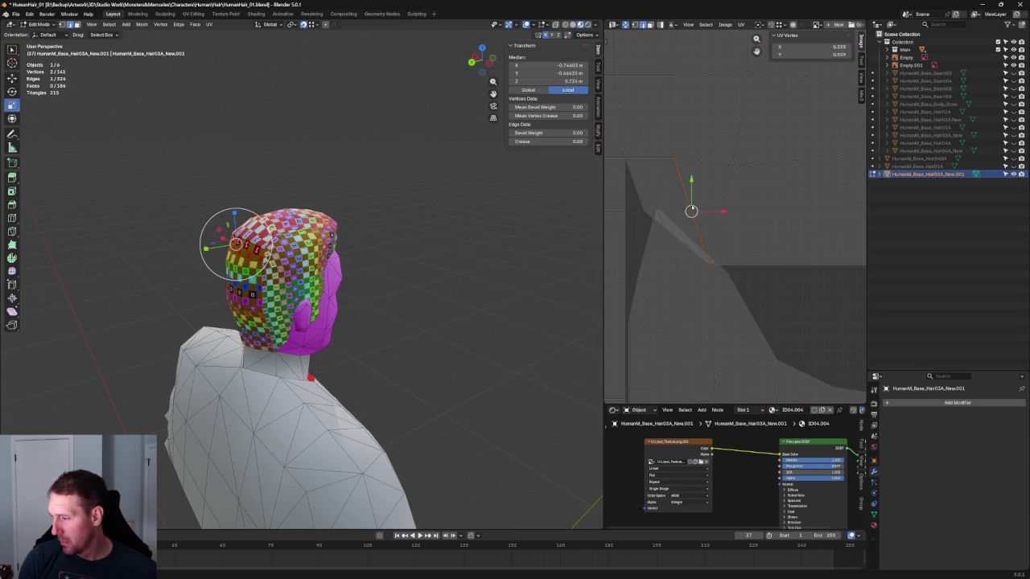
pyautogui.press('g')
pyautogui.click(680, 222)
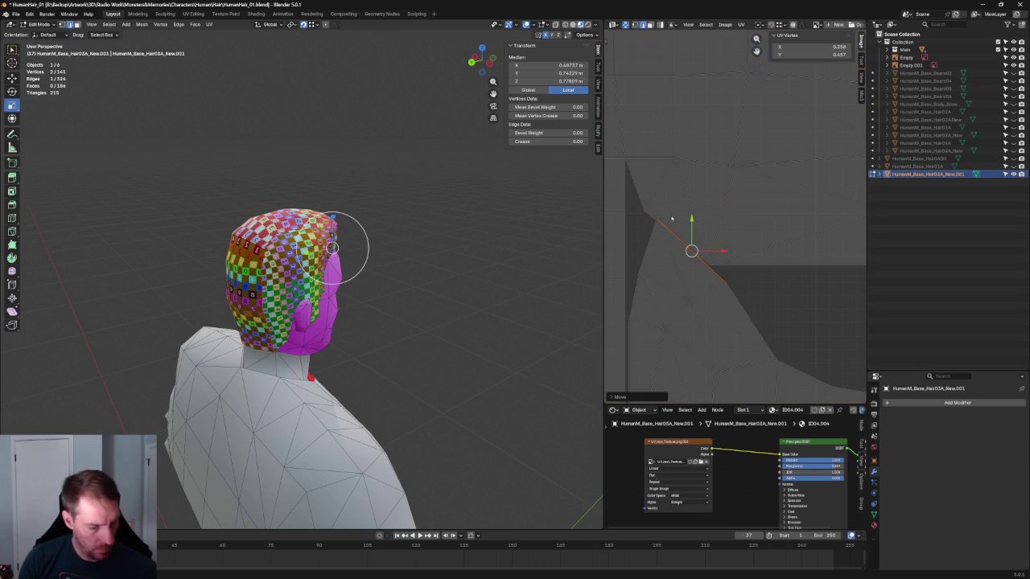
# Step: Reposition a single UV vertex further down, then clear the UV selection
pyautogui.click(648, 217)
pyautogui.press('g')
pyautogui.click(673, 216)
pyautogui.press('g')
pyautogui.click(651, 272)
pyautogui.press('g')
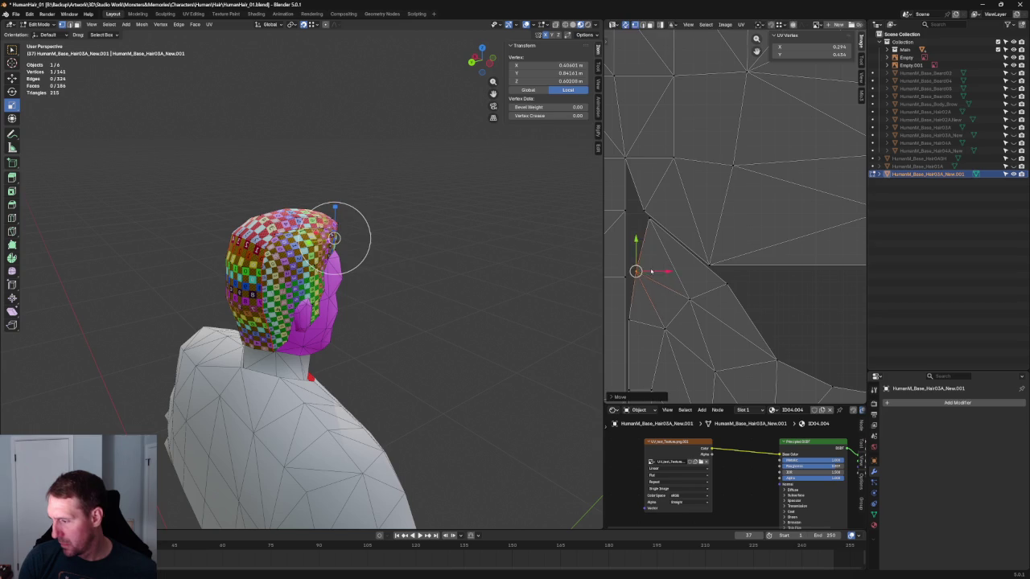
pyautogui.click(651, 272)
pyautogui.hotkey('alt', 'a')
pyautogui.scroll(-4, 777, 279)
pyautogui.scroll(4, 765, 201)
pyautogui.scroll(-2, 765, 206)
pyautogui.scroll(2, 724, 161)
pyautogui.scroll(-2, 684, 137)
# Step: Pick three neighbouring vertices along the upper island's edge, staying in vertex select mode
pyautogui.click(629, 101)
pyautogui.click(660, 126)
pyautogui.click(609, 78)
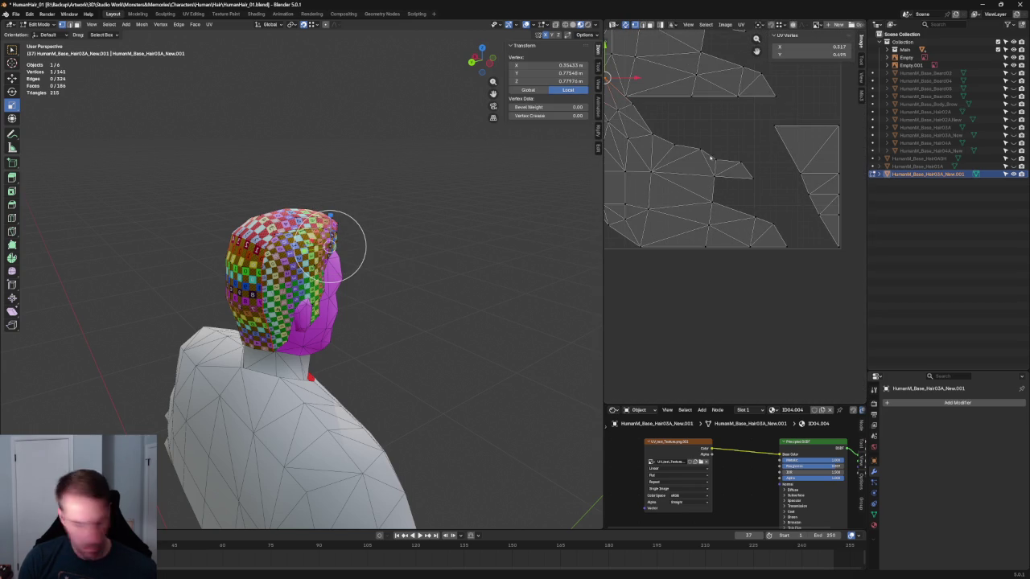
pyautogui.click(652, 25)
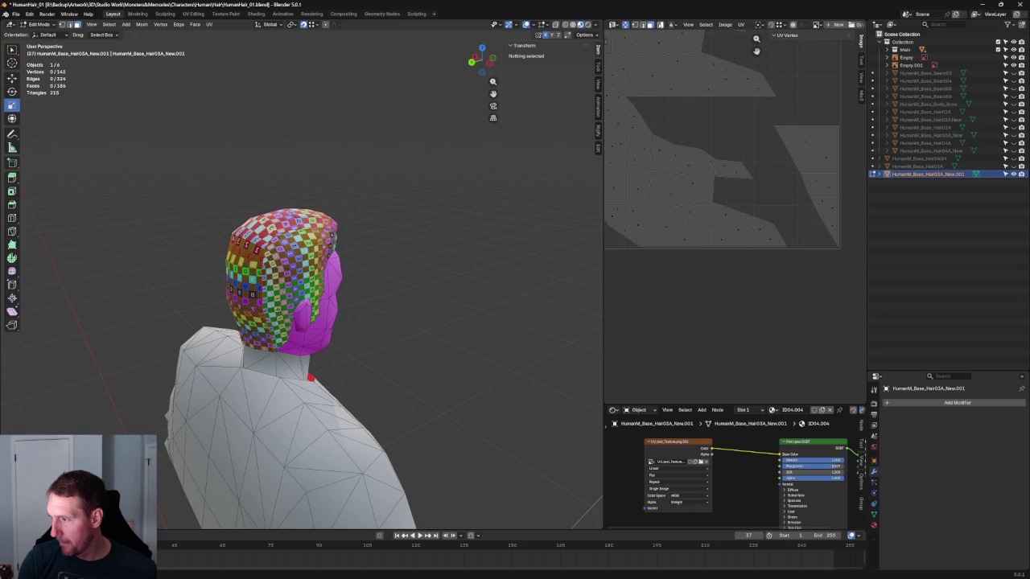
pyautogui.click(634, 25)
# Step: Shift the whole lower flap island slightly down, constrained vertically
pyautogui.scroll(2, 709, 161)
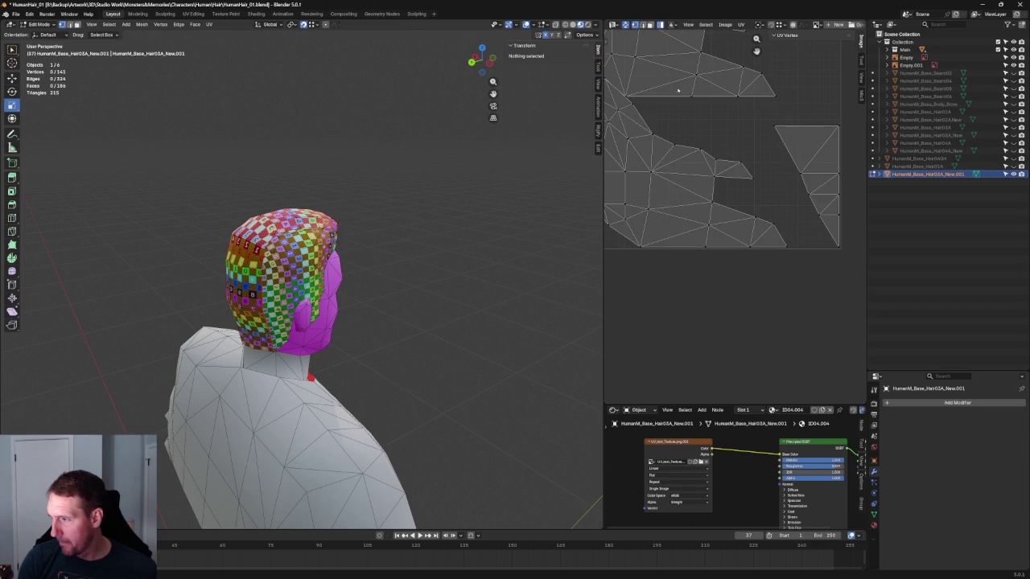
pyautogui.press('l')
pyautogui.scroll(3, 725, 177)
pyautogui.moveTo(733, 189); pyautogui.dragTo(677, 263, button='middle')
pyautogui.press('g')
pyautogui.press('y')
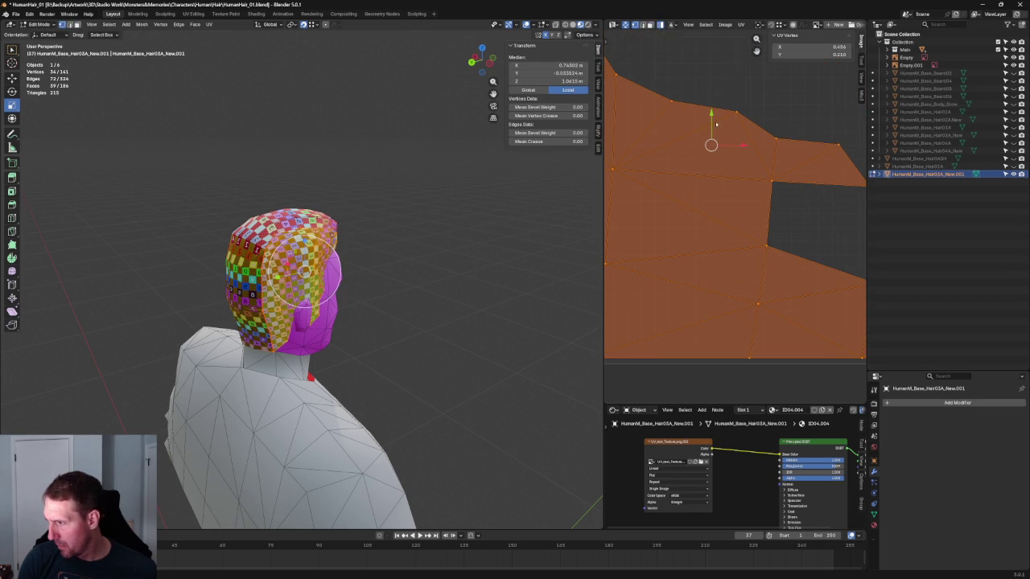
pyautogui.click(714, 127)
pyautogui.scroll(-3, 714, 127)
pyautogui.moveTo(714, 127); pyautogui.dragTo(759, 191, button='middle')
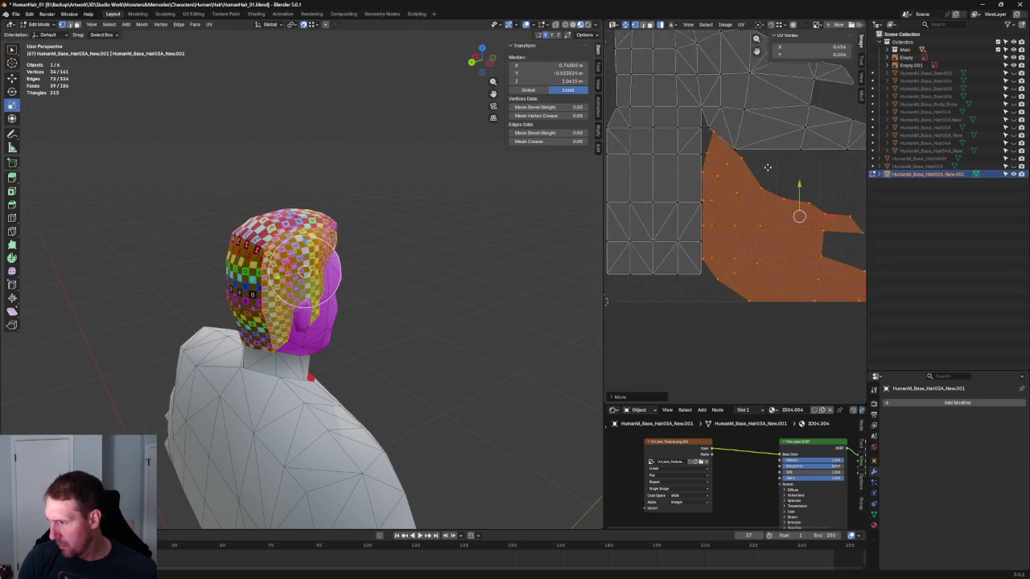
# Step: Pick a vertex on the island edge, then deselect all UVs and zoom out
pyautogui.scroll(2, 758, 191)
pyautogui.scroll(2, 757, 190)
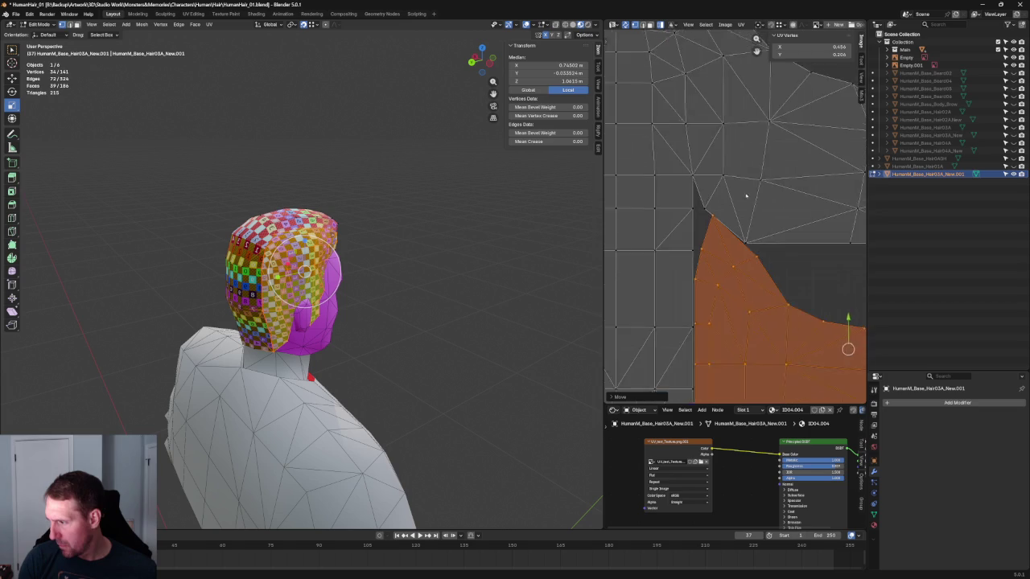
pyautogui.scroll(1, 701, 202)
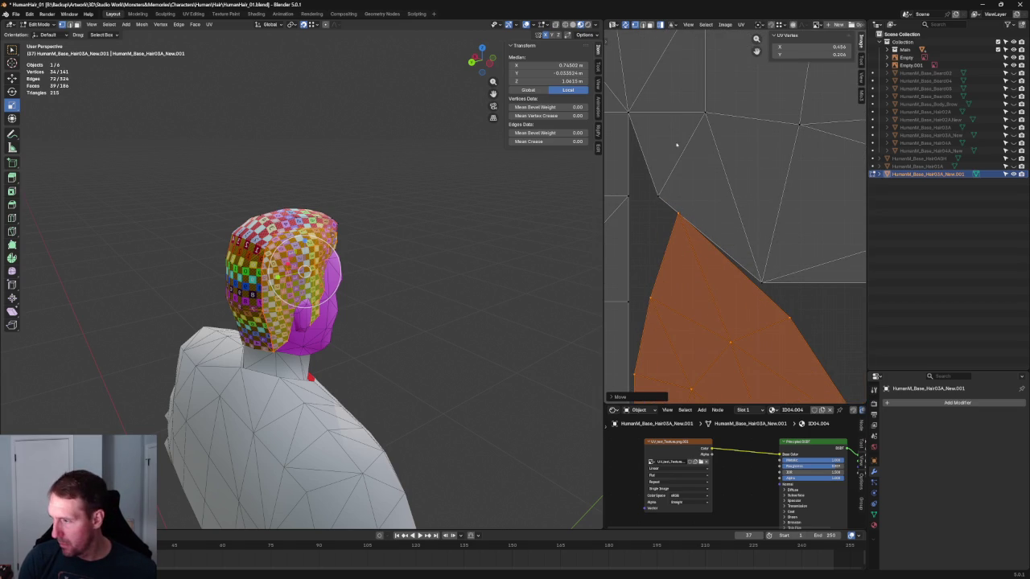
pyautogui.click(673, 214)
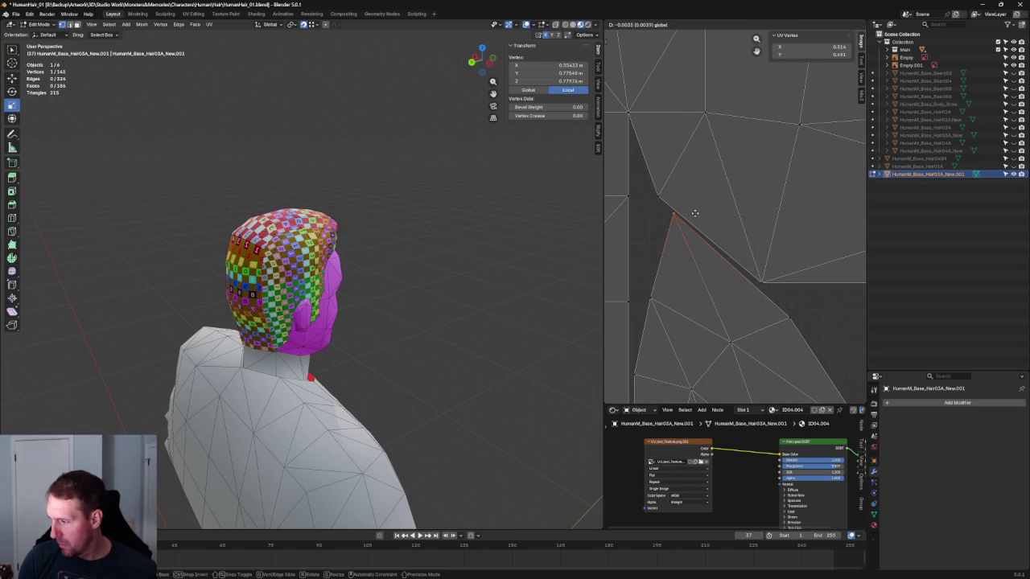
pyautogui.scroll(-4, 697, 216)
pyautogui.hotkey('alt', 'a')
pyautogui.scroll(-3, 741, 217)
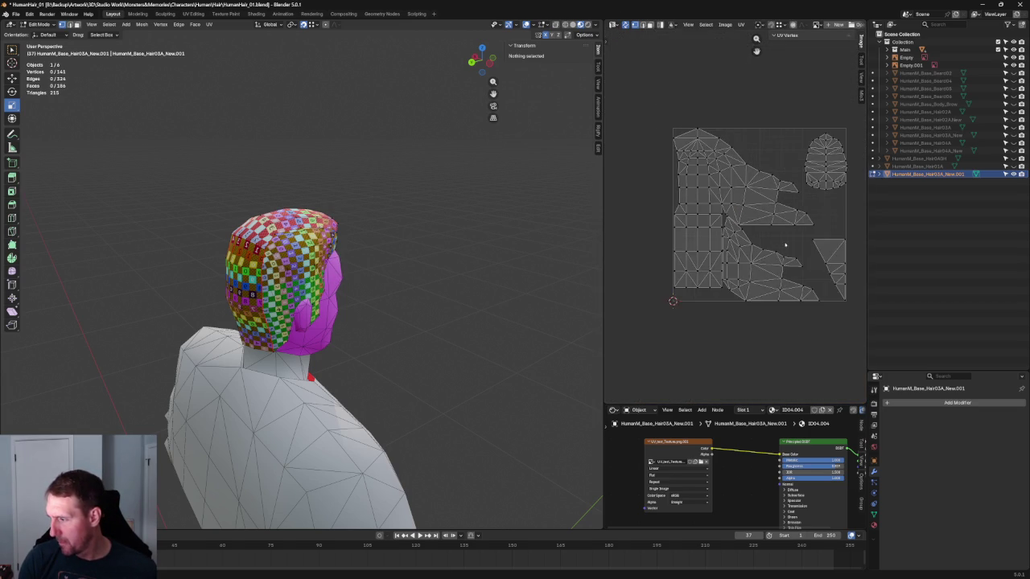
pyautogui.scroll(-1, 742, 217)
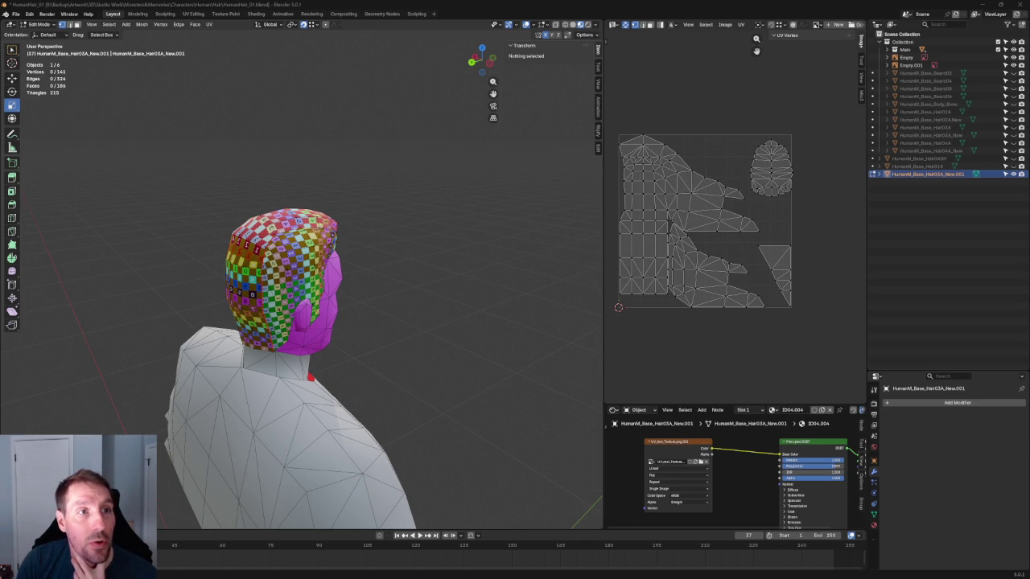
pyautogui.moveTo(406, 296); pyautogui.dragTo(476, 39)
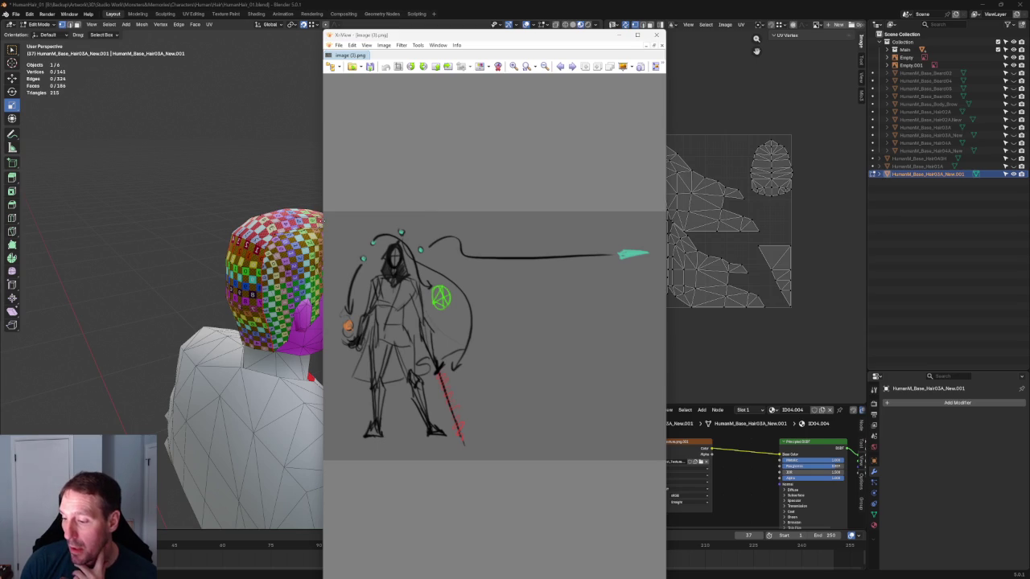
# Step: Enlarge the caped-character sketch window for reference, then close the image viewer
pyautogui.moveTo(323, 220); pyautogui.dragTo(234, 217)
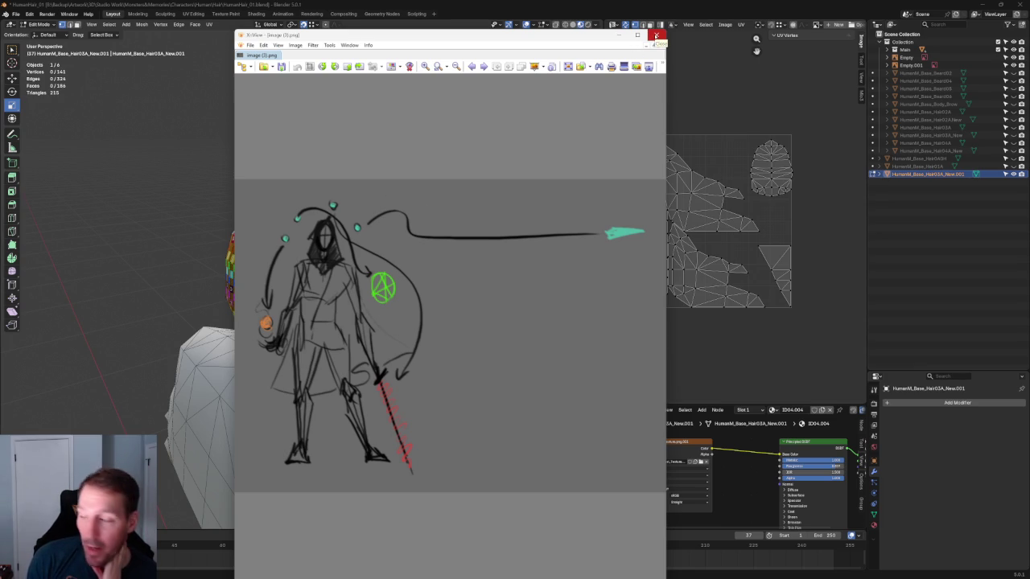
pyautogui.click(656, 36)
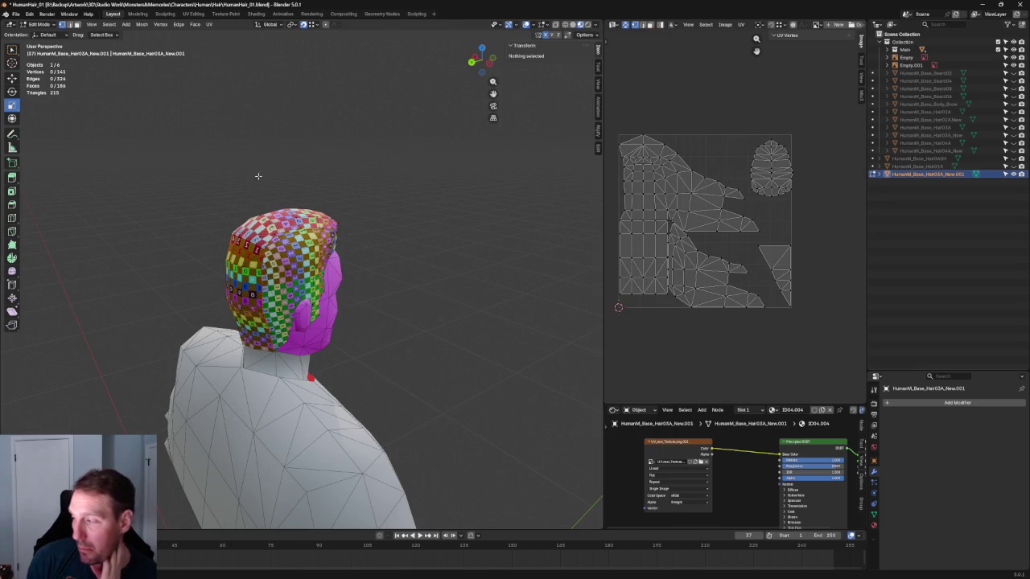
# Step: Select the oval crown UV island and move it slightly upward
pyautogui.scroll(1, 660, 144)
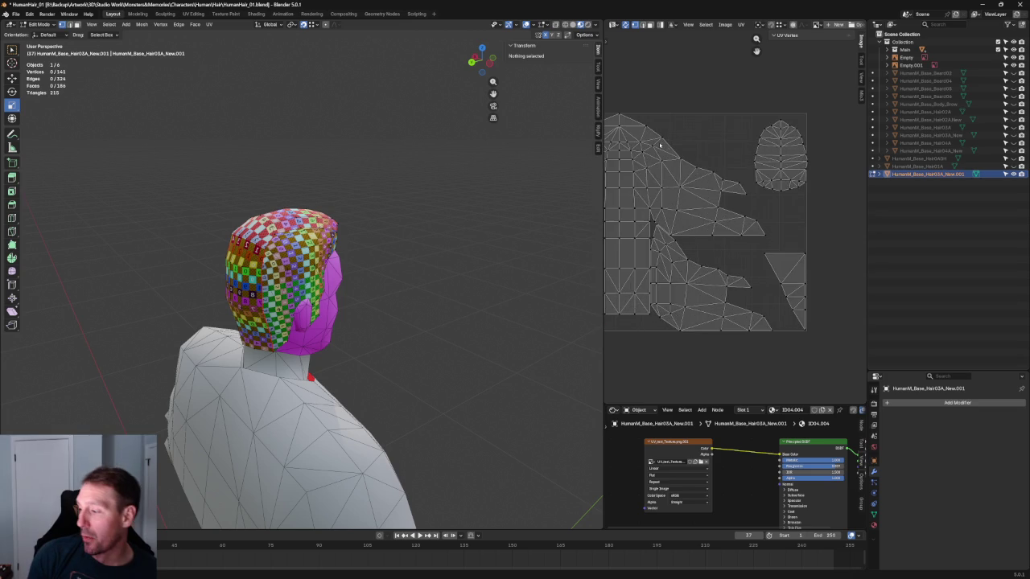
pyautogui.scroll(2, 652, 149)
pyautogui.scroll(1, 713, 184)
pyautogui.scroll(1, 708, 170)
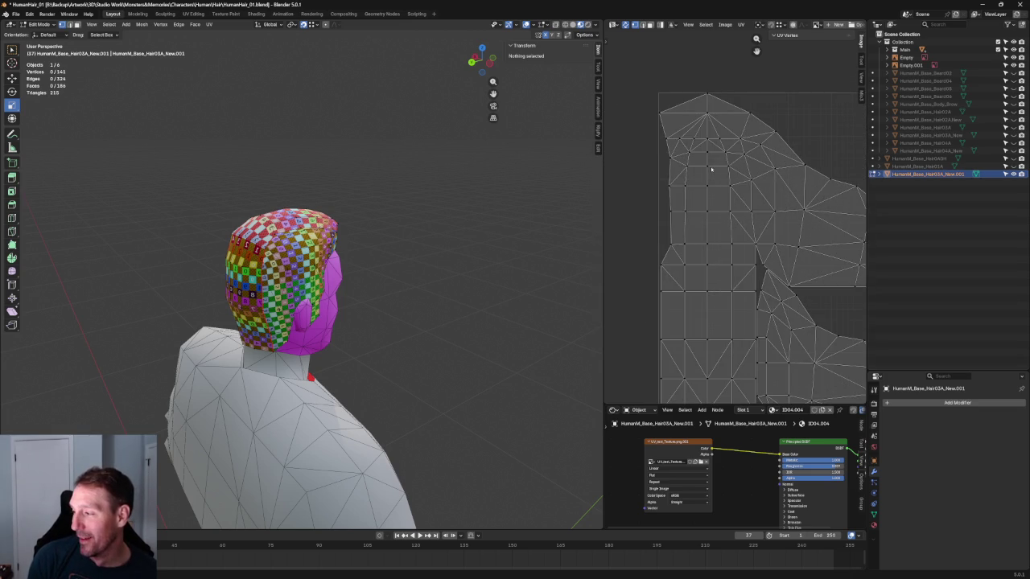
pyautogui.scroll(-6, 709, 156)
pyautogui.scroll(3, 708, 156)
pyautogui.click(729, 217)
pyautogui.moveTo(776, 78); pyautogui.dragTo(818, 163)
pyautogui.hotkey('ctrl', 'l')
pyautogui.press('g')
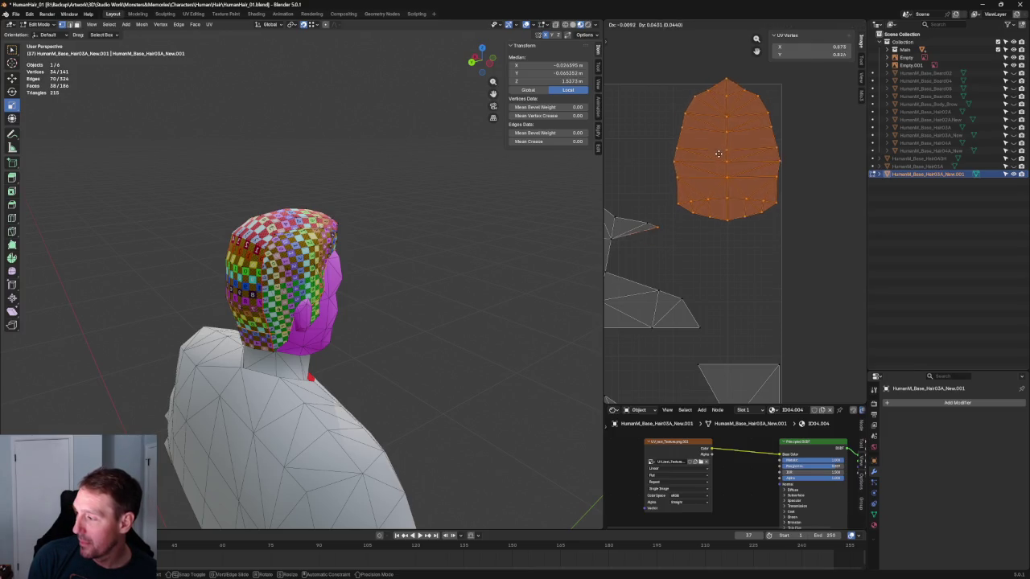
pyautogui.click(630, 266)
pyautogui.press('g')
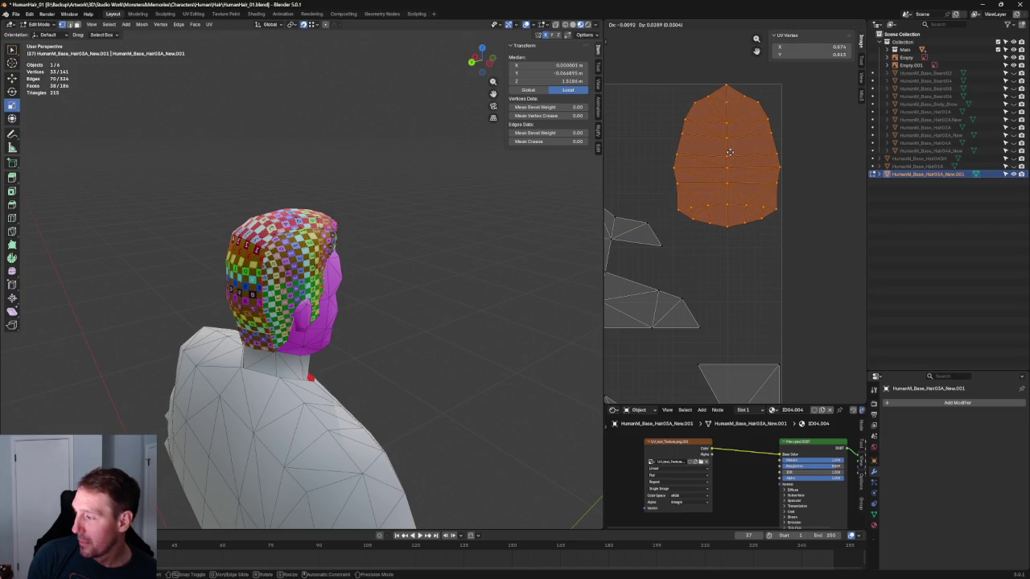
pyautogui.click(730, 154)
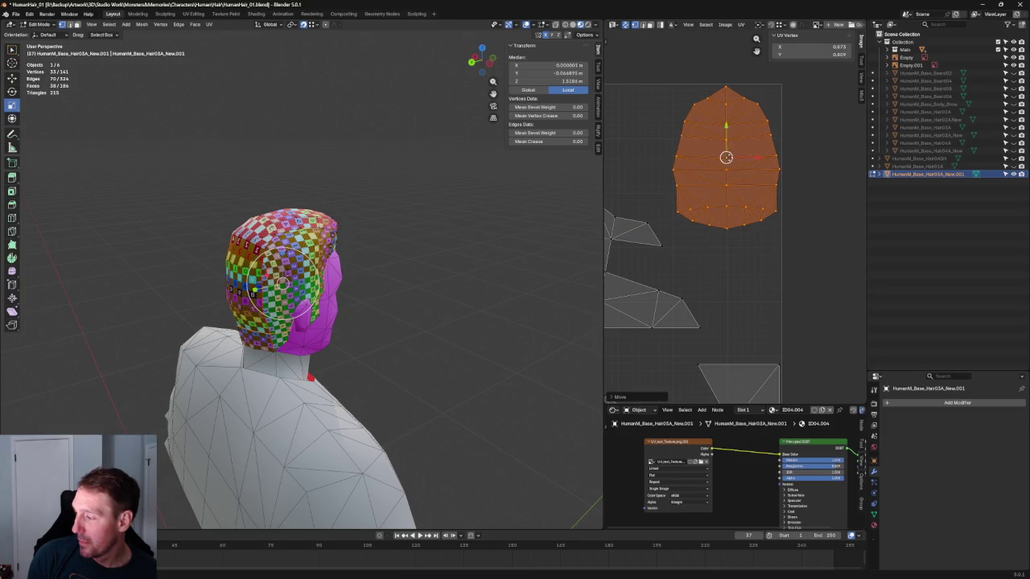
# Step: Select the strip of UV triangles plus the top-left triangle
pyautogui.scroll(-5, 727, 173)
pyautogui.scroll(5, 697, 199)
pyautogui.scroll(2, 697, 199)
pyautogui.scroll(-3, 697, 199)
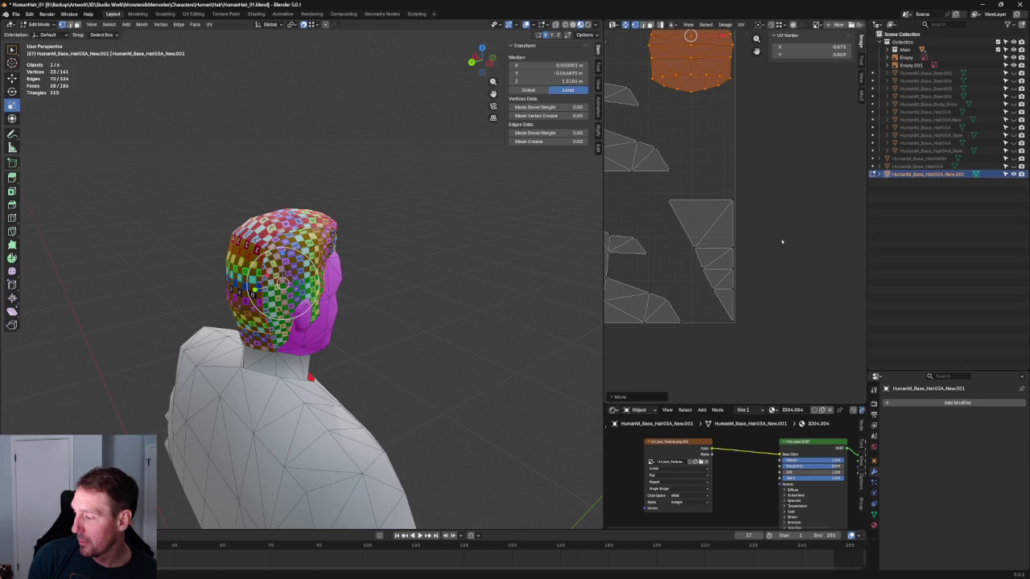
pyautogui.click(781, 239)
pyautogui.moveTo(779, 191); pyautogui.dragTo(682, 328)
pyautogui.keyDown('shift'); pyautogui.click(671, 201); pyautogui.keyUp('shift')
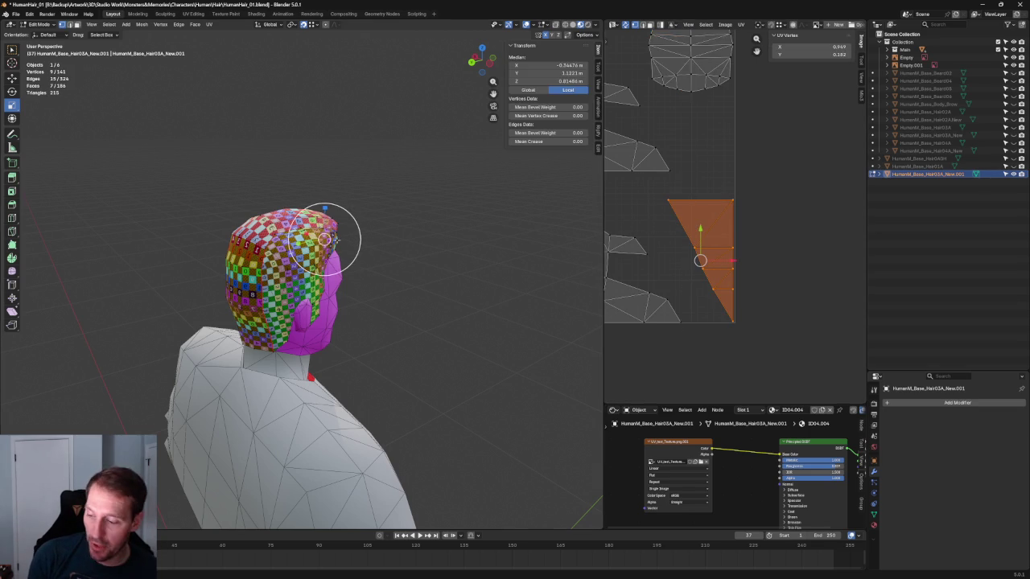
# Step: Orbit around the head to check the hair, then return to Object Mode
pyautogui.moveTo(346, 321); pyautogui.dragTo(354, 346, button='middle')
pyautogui.scroll(2, 354, 346)
pyautogui.scroll(2, 354, 346)
pyautogui.moveTo(338, 257)
pyautogui.mouseDown(button='middle')
pyautogui.moveTo(268, 143)
pyautogui.moveTo(242, 338)
pyautogui.moveTo(318, 321)
pyautogui.mouseUp(button='middle')
pyautogui.moveTo(407, 201)
pyautogui.mouseDown(button='middle')
pyautogui.moveTo(370, 179)
pyautogui.moveTo(334, 294)
pyautogui.mouseUp(button='middle')
pyautogui.scroll(-3, 334, 293)
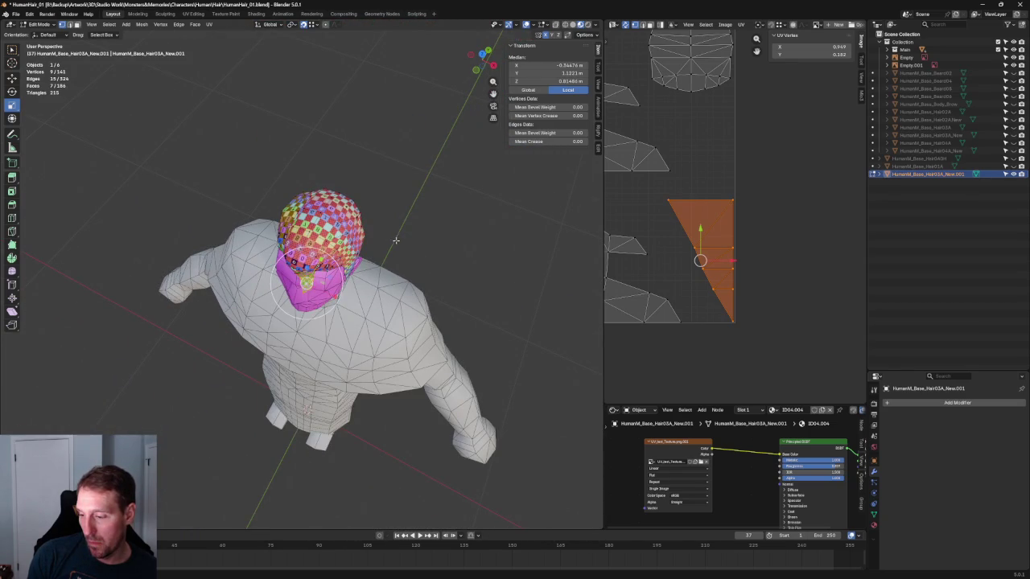
pyautogui.press('Tab')
# Step: Deselect the hair, frame the whole UV square, and view the checker hair from behind
pyautogui.scroll(1, 395, 242)
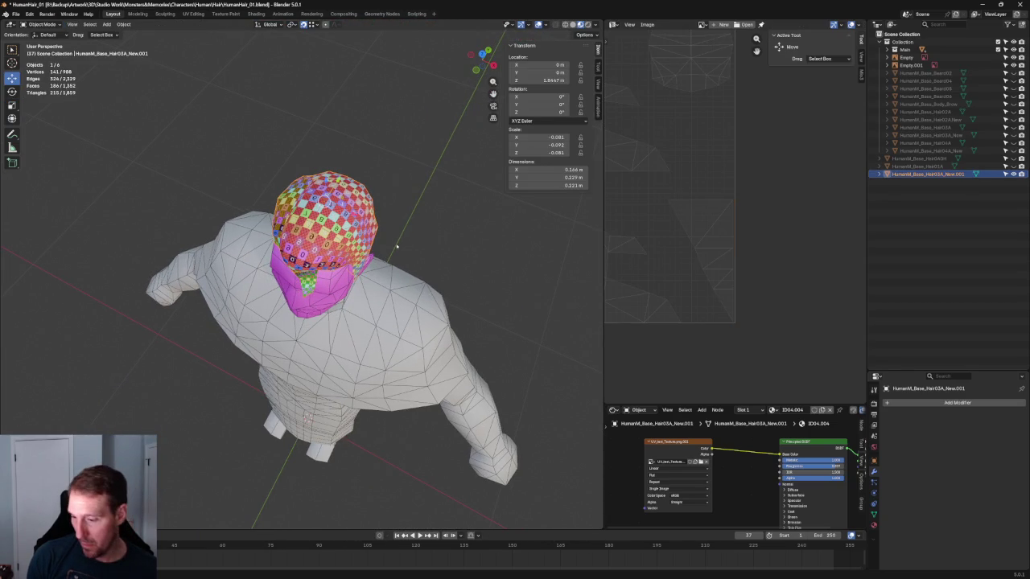
pyautogui.click(411, 228)
pyautogui.moveTo(411, 228)
pyautogui.mouseDown(button='middle')
pyautogui.moveTo(395, 231)
pyautogui.moveTo(400, 180)
pyautogui.moveTo(391, 241)
pyautogui.moveTo(465, 236)
pyautogui.moveTo(469, 255)
pyautogui.moveTo(247, 290)
pyautogui.moveTo(97, 260)
pyautogui.moveTo(339, 274)
pyautogui.mouseUp(button='middle')
pyautogui.scroll(5, 388, 245)
pyautogui.scroll(-2, 466, 255)
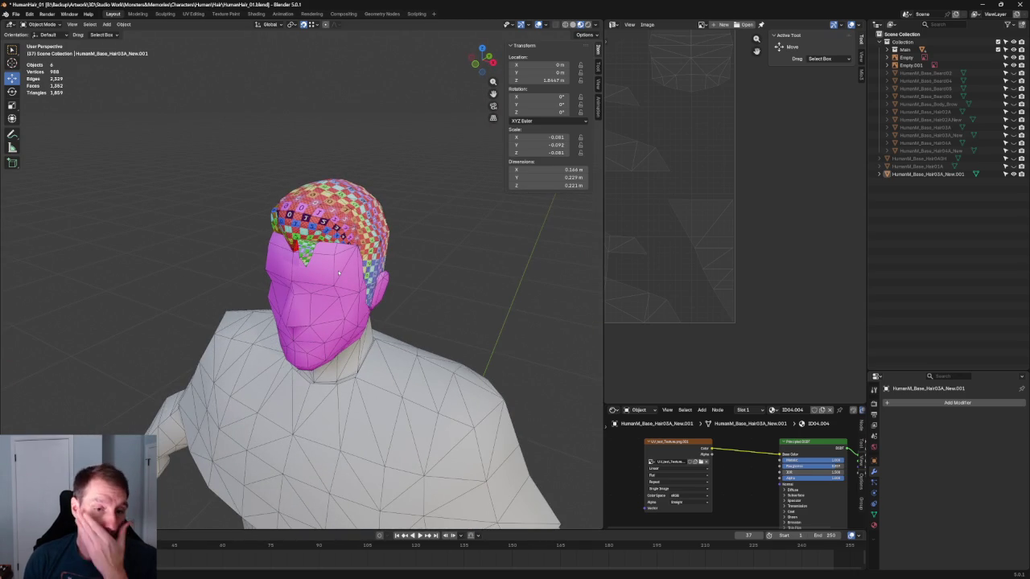
pyautogui.scroll(-3, 709, 242)
pyautogui.scroll(1, 710, 242)
pyautogui.scroll(1, 722, 308)
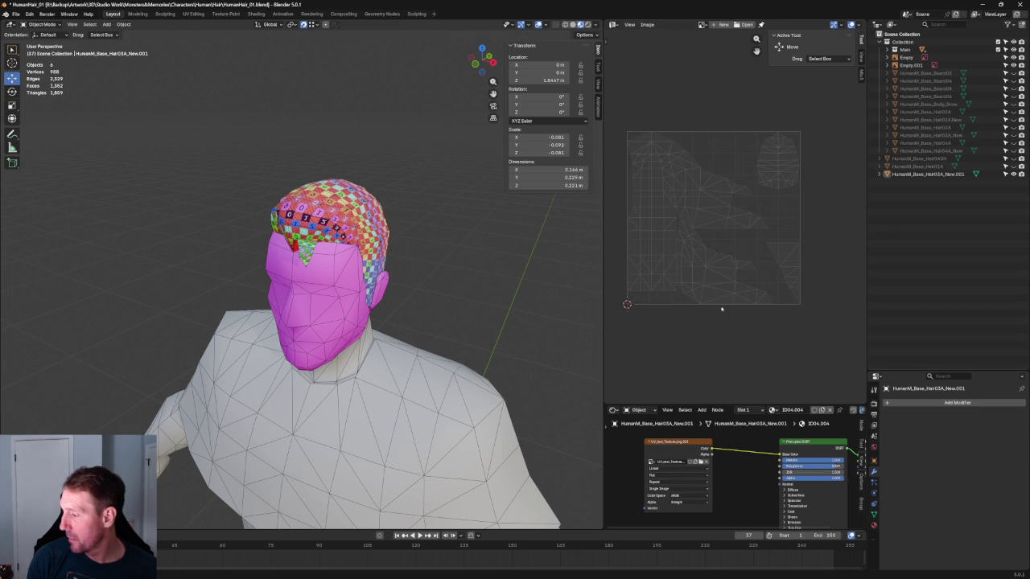
pyautogui.scroll(3, 680, 266)
pyautogui.moveTo(663, 237); pyautogui.dragTo(722, 219, button='middle')
pyautogui.press('Home')
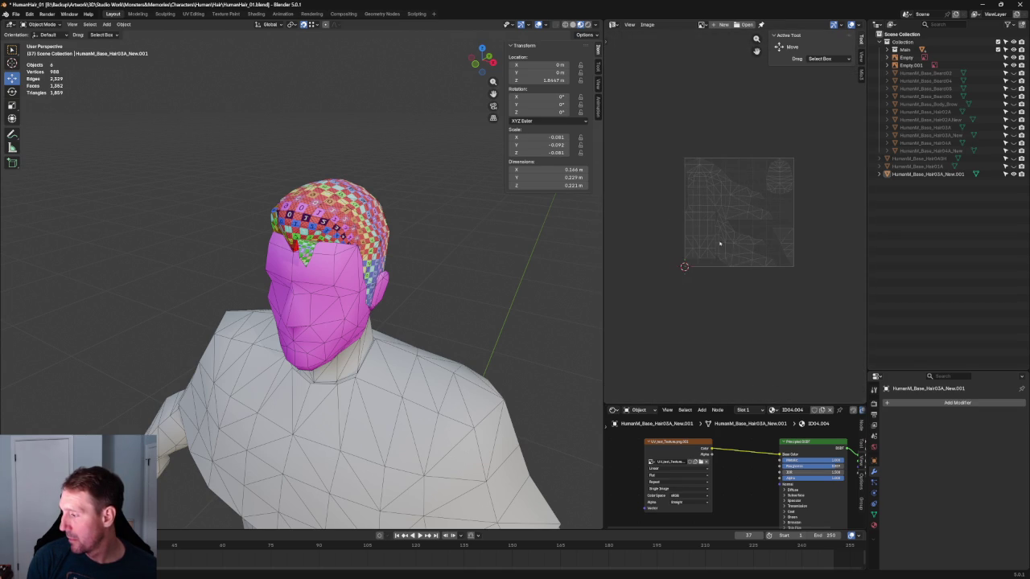
pyautogui.moveTo(362, 322); pyautogui.dragTo(515, 322, button='middle')
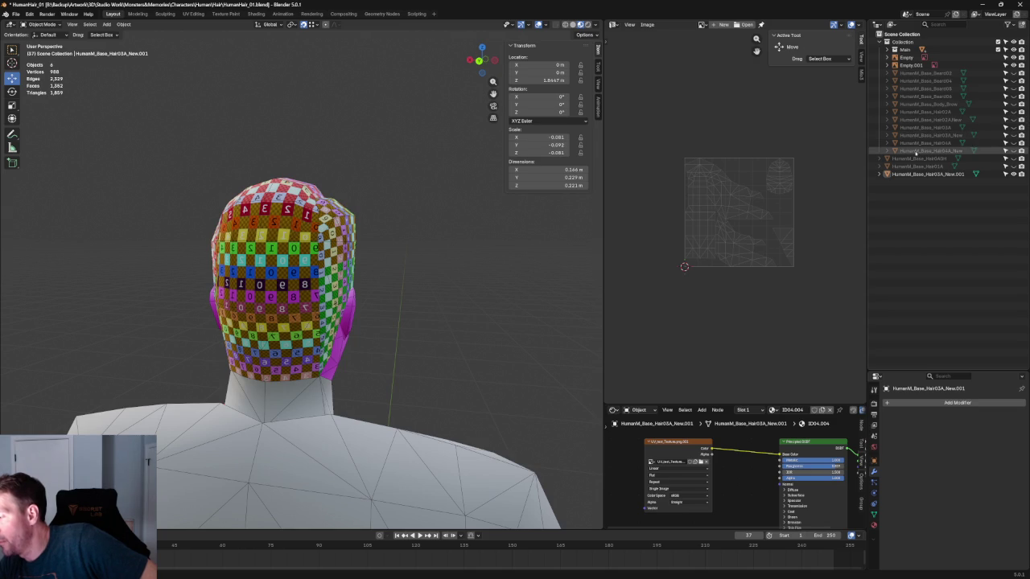
# Step: Rename HumanM_Base_Hair03A_New.001 to HumanM_Base_Hair03A_New by removing the .001 suffix
pyautogui.click(928, 175)
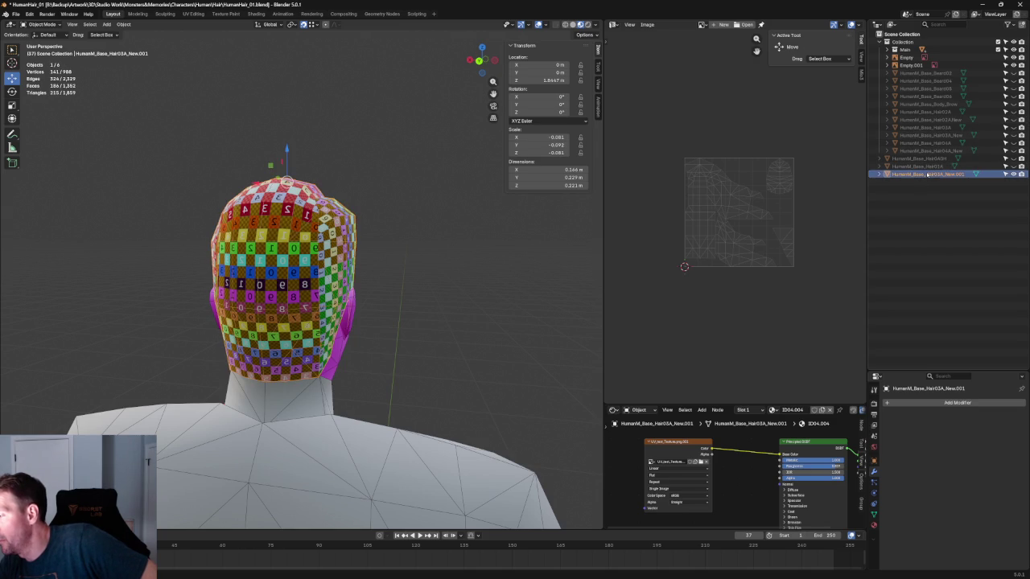
pyautogui.doubleClick(940, 175)
pyautogui.press('Return')
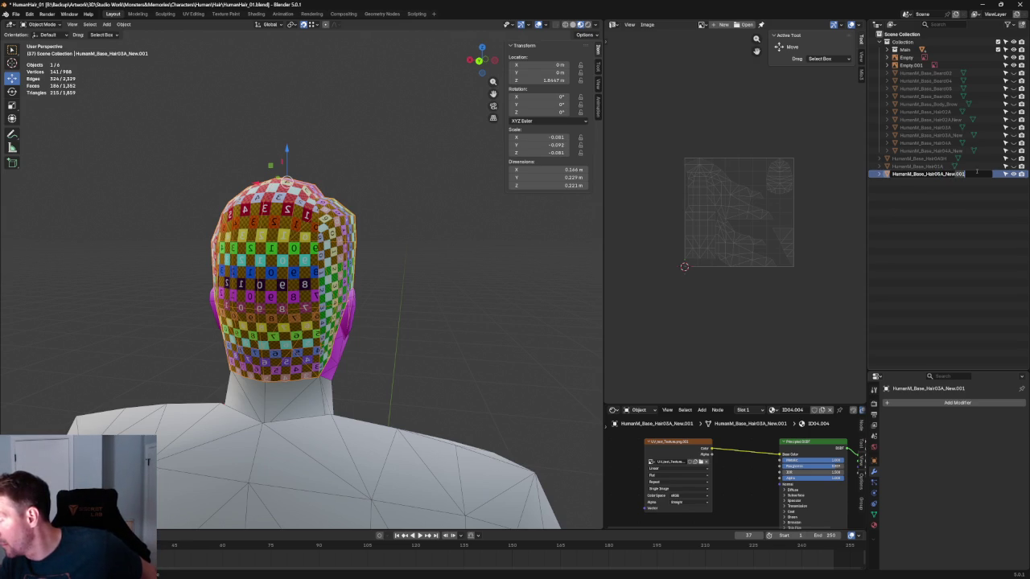
pyautogui.press('BackSpace')
pyautogui.press('BackSpace')
pyautogui.press('BackSpace')
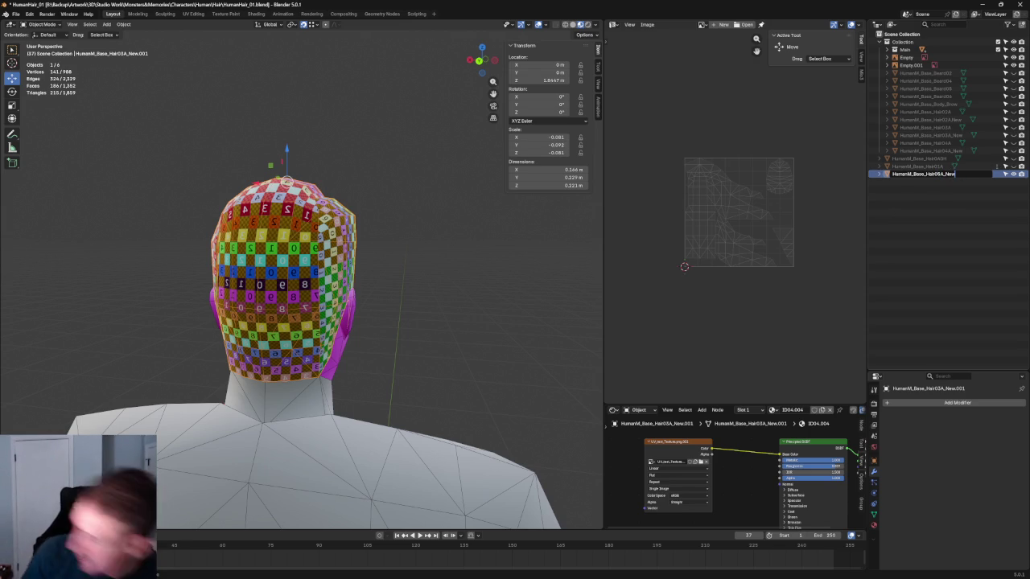
pyautogui.press('Return')
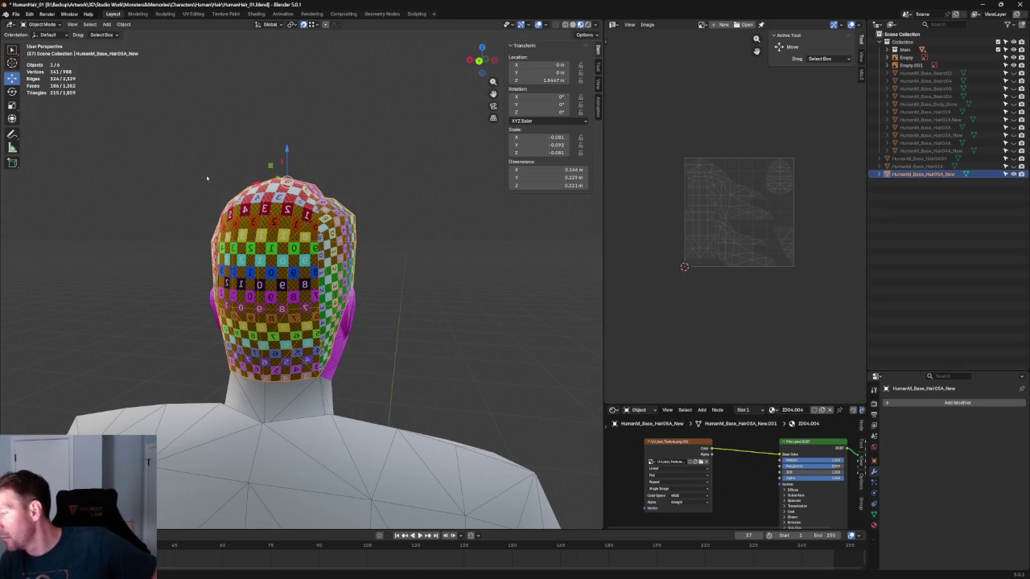
# Step: Unhide the HumanM_Base_Hair0AGH hair object in the Outliner
pyautogui.click(395, 215)
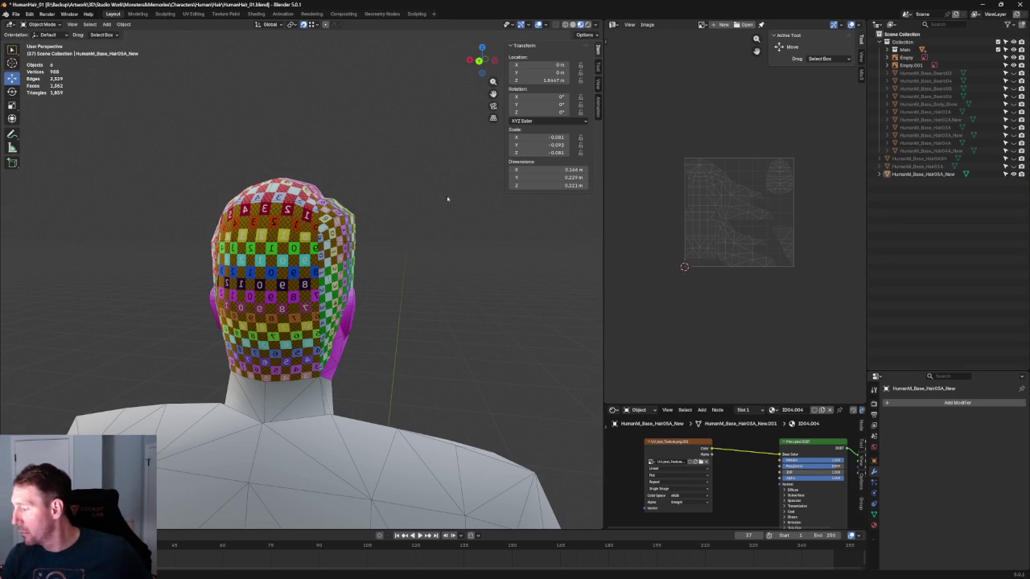
pyautogui.click(942, 160)
pyautogui.click(1013, 158)
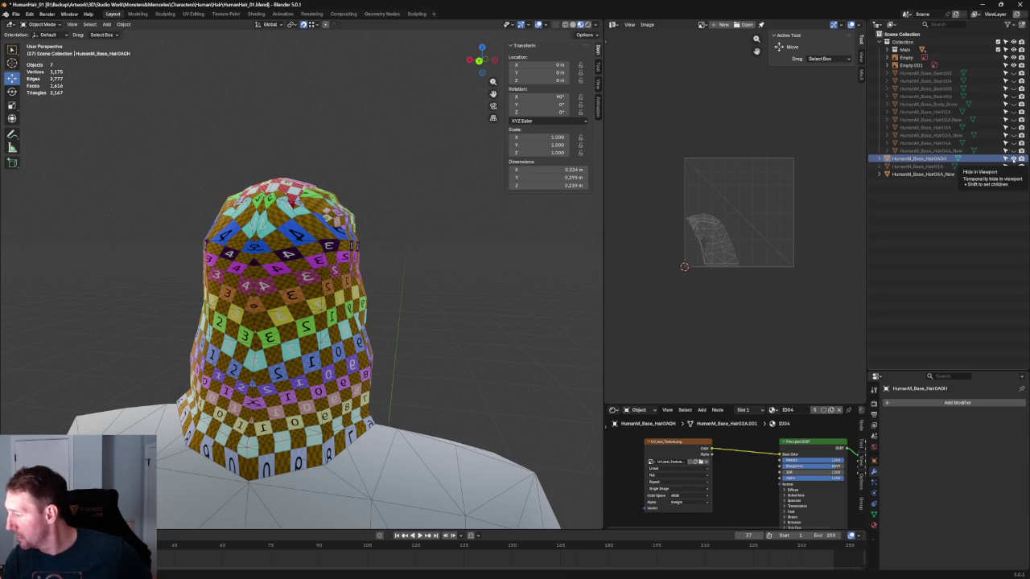
# Step: Switch the viewport to a straight front orthographic view of the body
pyautogui.scroll(-5, 491, 218)
pyautogui.scroll(2, 497, 211)
pyautogui.press('`')
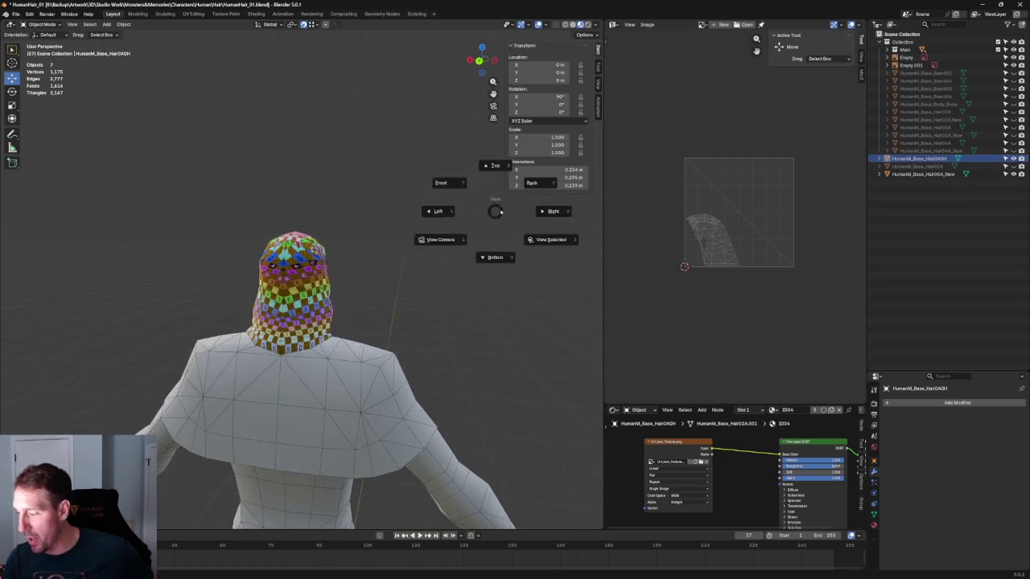
pyautogui.click(441, 183)
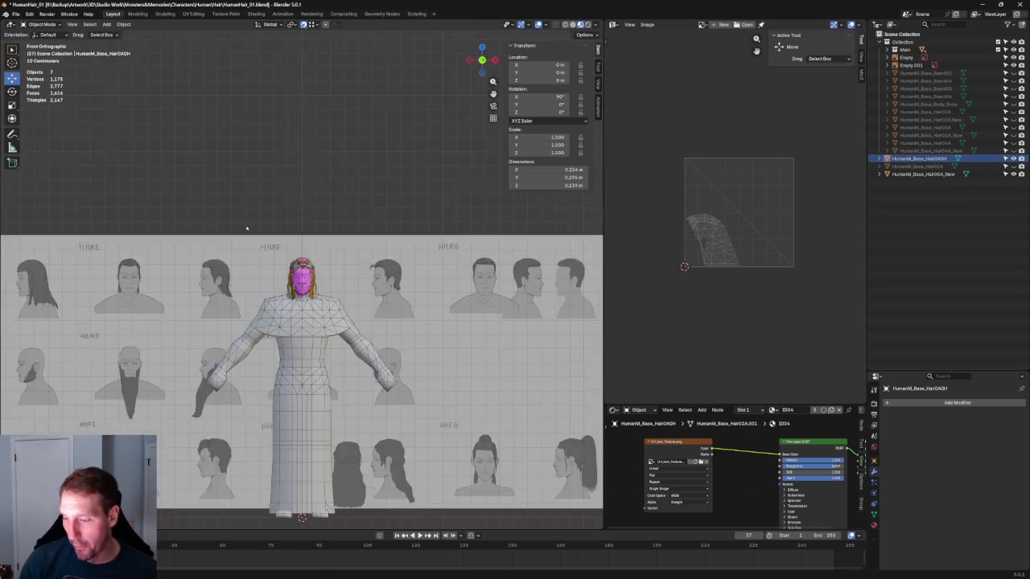
pyautogui.scroll(-3, 246, 229)
pyautogui.keyDown('ctrl'); pyautogui.scroll(5, 181, 259); pyautogui.keyUp('ctrl')
pyautogui.keyDown('ctrl'); pyautogui.scroll(1, 181, 258); pyautogui.keyUp('ctrl')
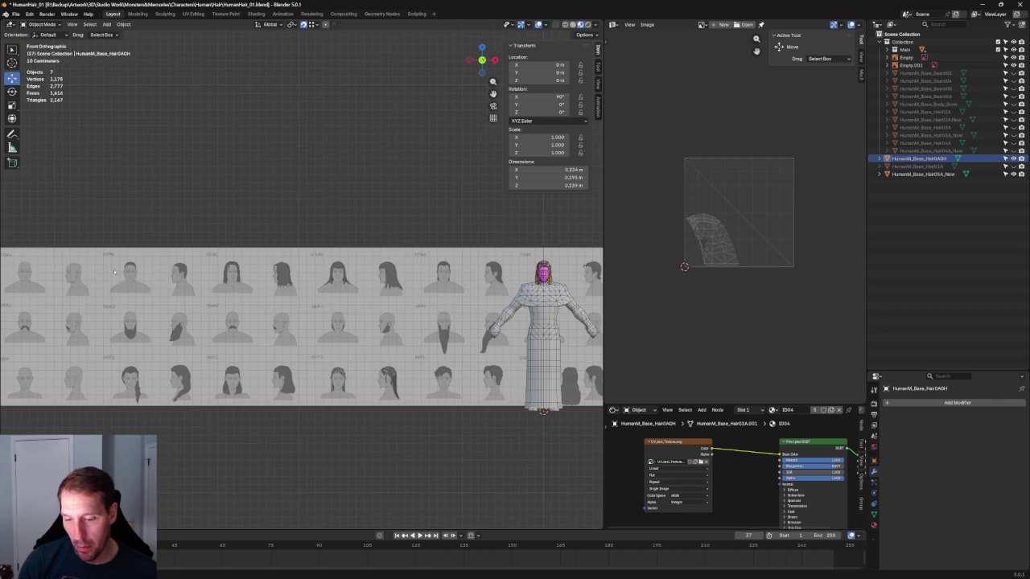
pyautogui.keyDown('ctrl'); pyautogui.scroll(-3, 178, 266); pyautogui.keyUp('ctrl')
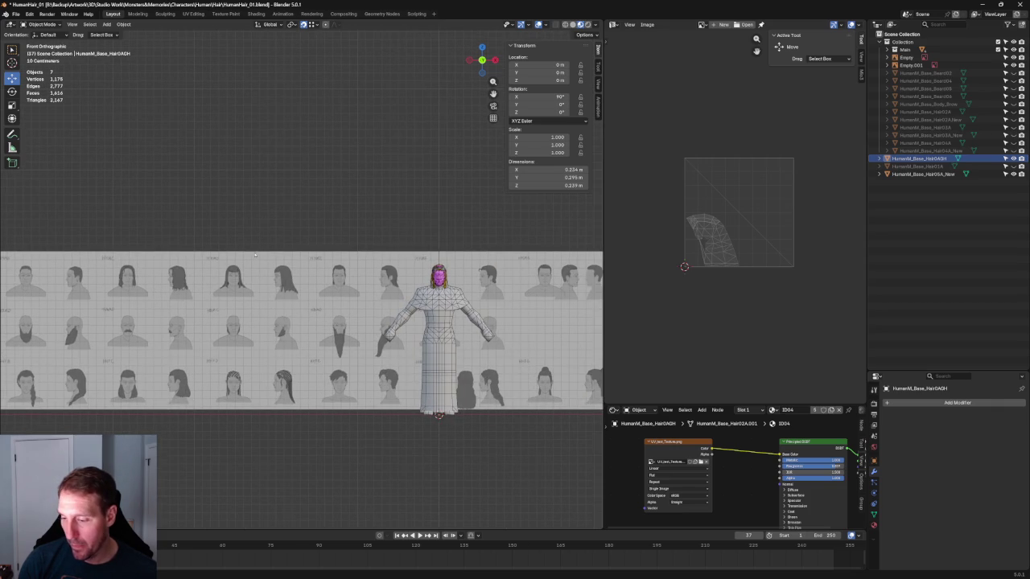
pyautogui.keyDown('ctrl'); pyautogui.scroll(-1, 234, 322); pyautogui.keyUp('ctrl')
pyautogui.scroll(1, 233, 322)
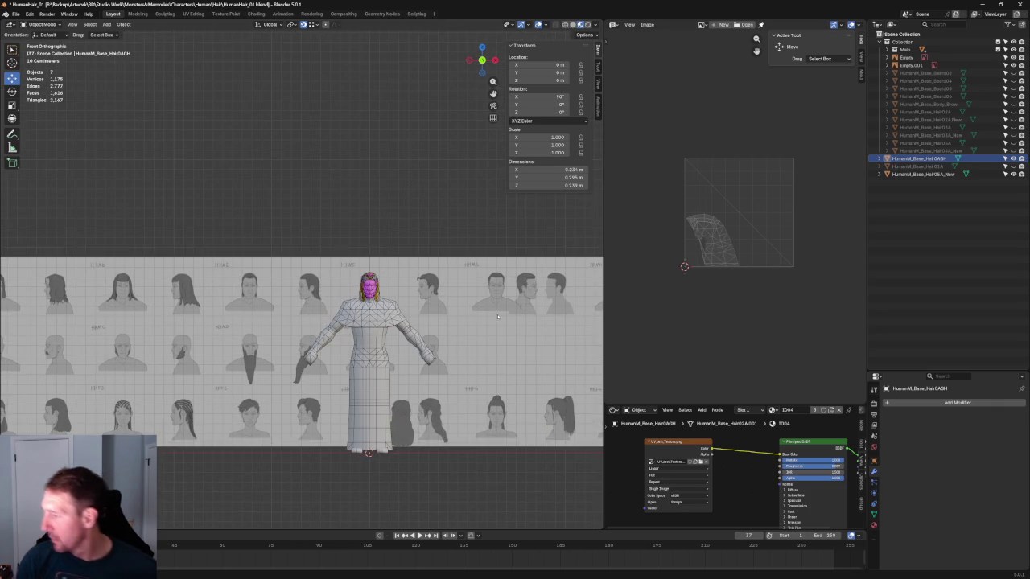
# Step: Rename the Hair04GH object and the next hair object, naming one HumanM_Base_Hair05A_New
pyautogui.click(938, 159)
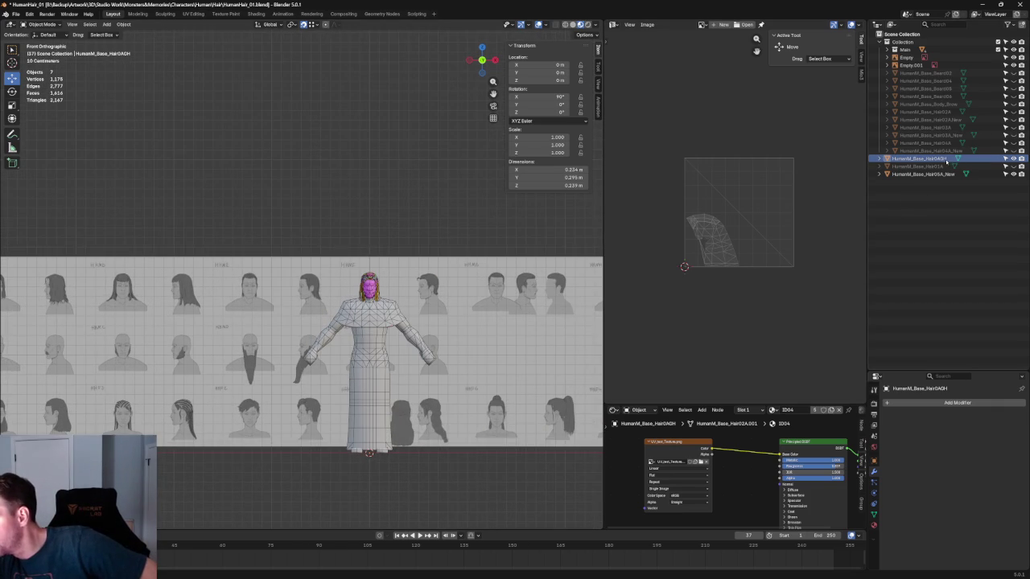
pyautogui.doubleClick(941, 160)
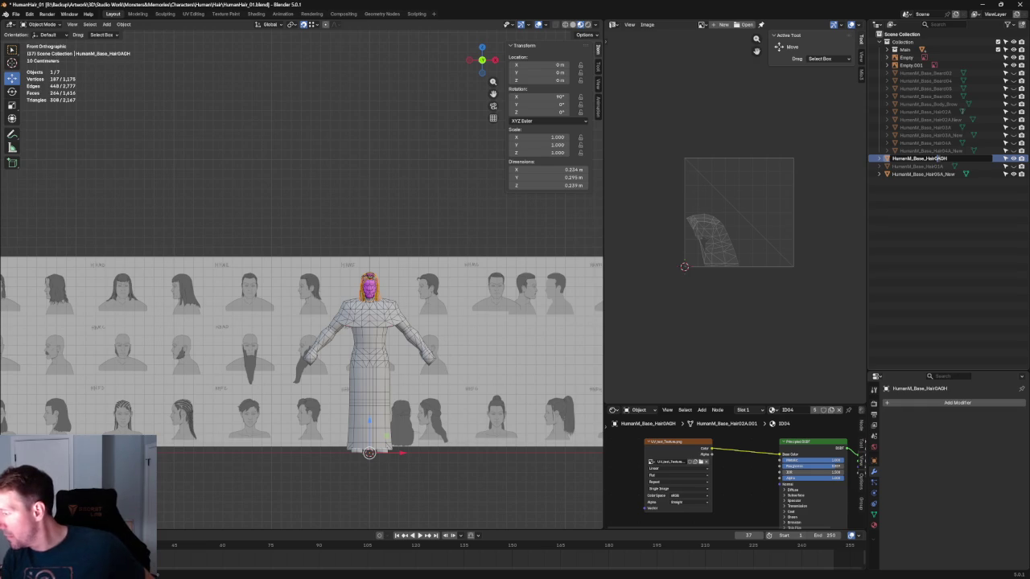
pyautogui.doubleClick(938, 174)
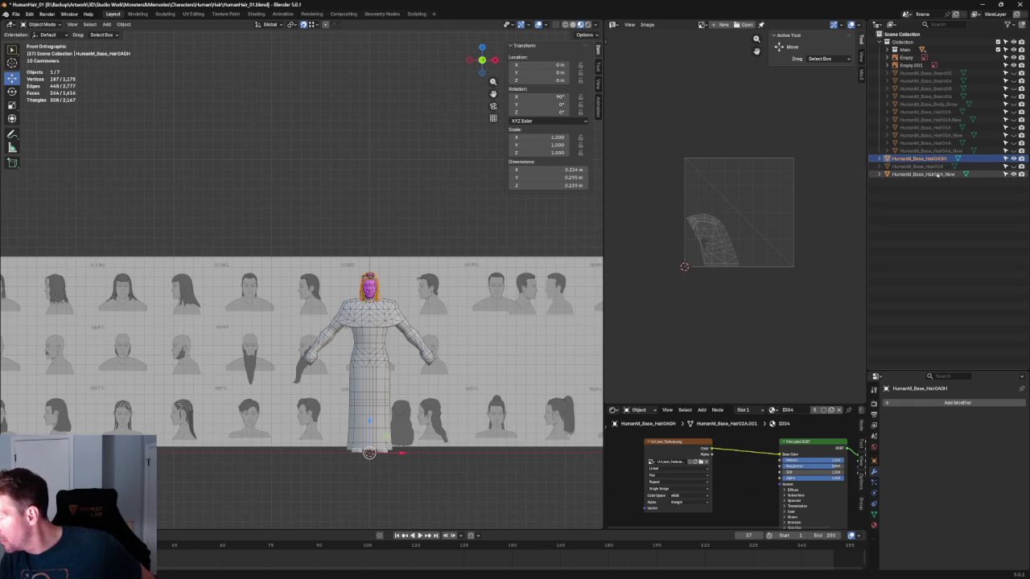
pyautogui.press('Return')
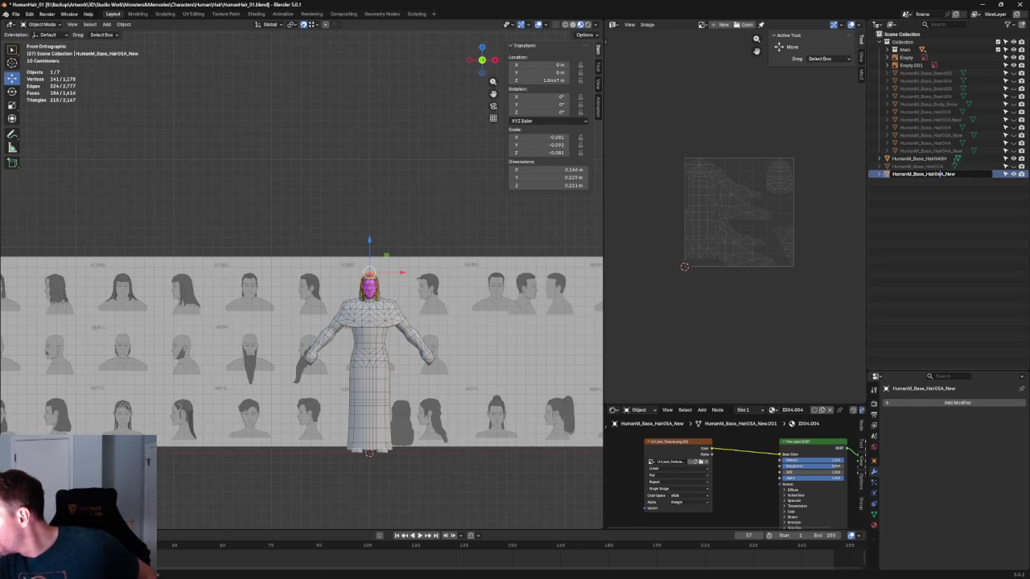
pyautogui.press('Return')
# Step: Edit the GH hair object's name to HumanM_Base_Hair05A_New, then select HumanM_Base_Hair02A_New
pyautogui.doubleClick(946, 159)
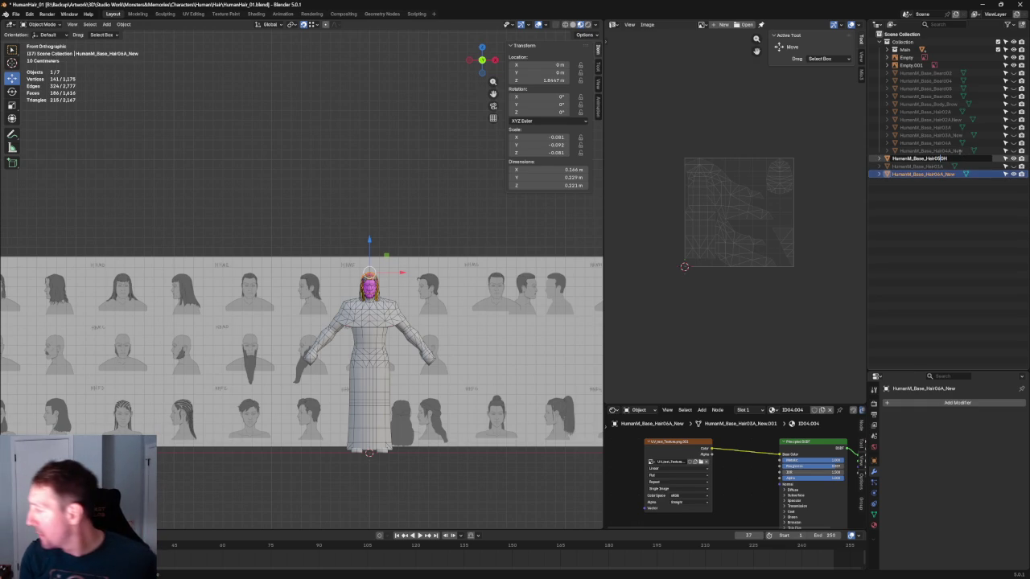
pyautogui.write('A_HGH')
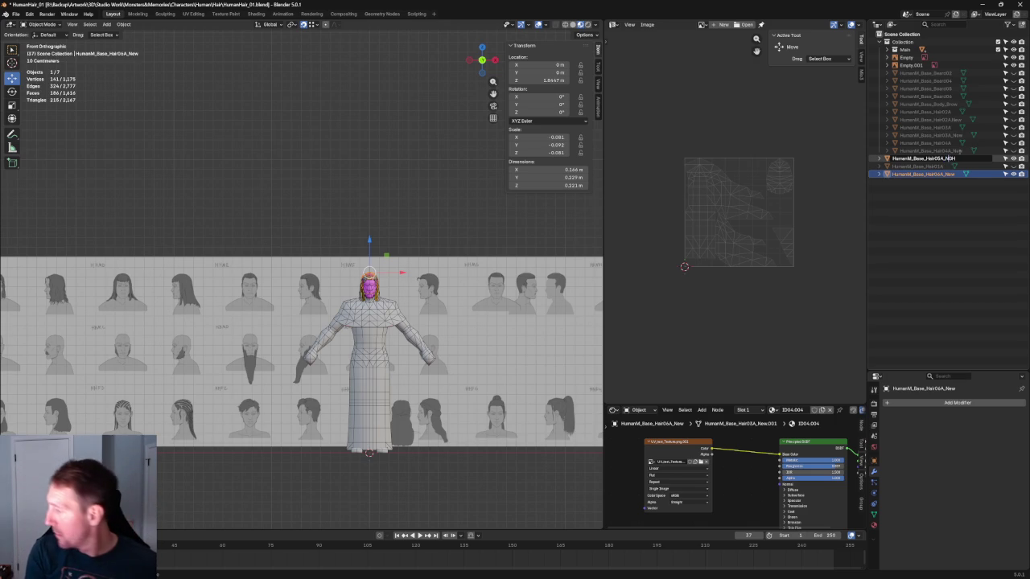
pyautogui.press('Return')
pyautogui.click(966, 166)
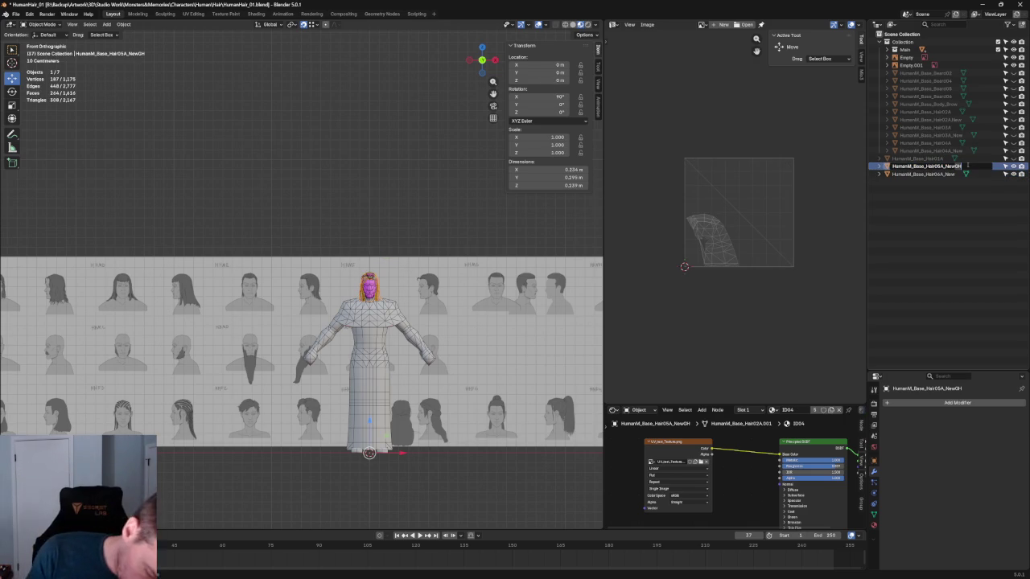
pyautogui.press('BackSpace')
pyautogui.press('BackSpace')
pyautogui.press('Return')
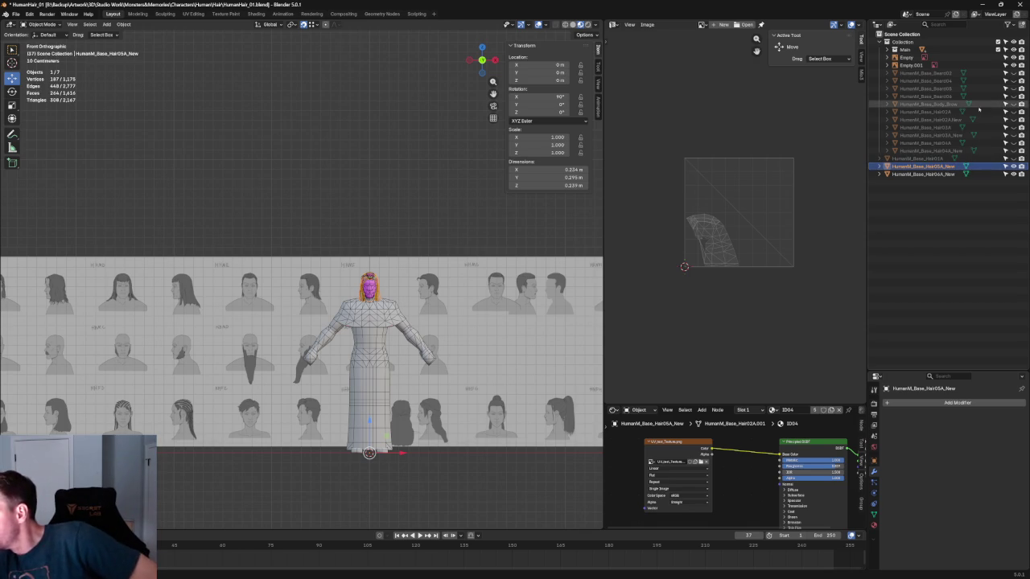
pyautogui.click(934, 119)
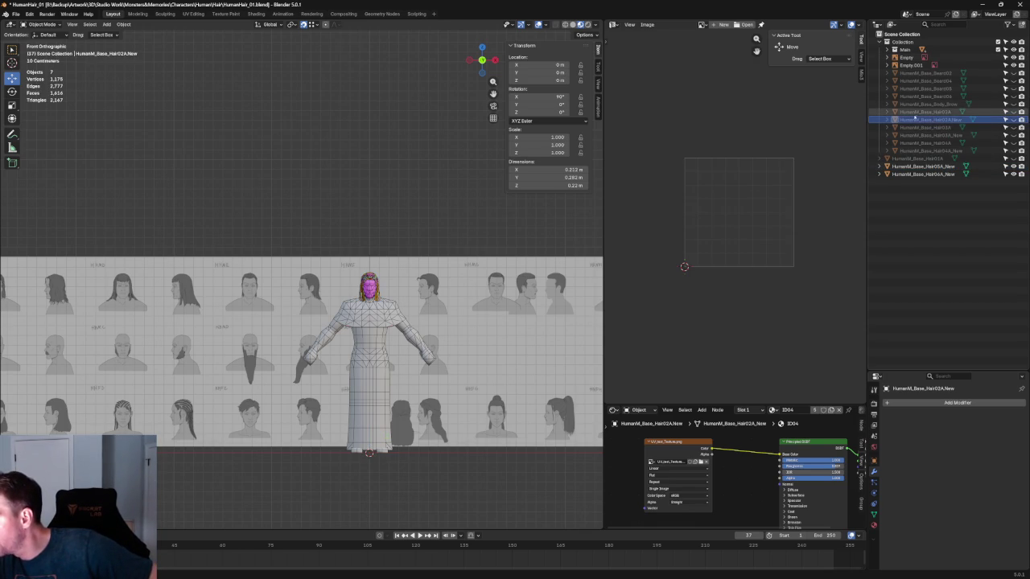
# Step: Create a new collection from Hair02A_New and name it 'New Hair'
pyautogui.rightClick(923, 119)
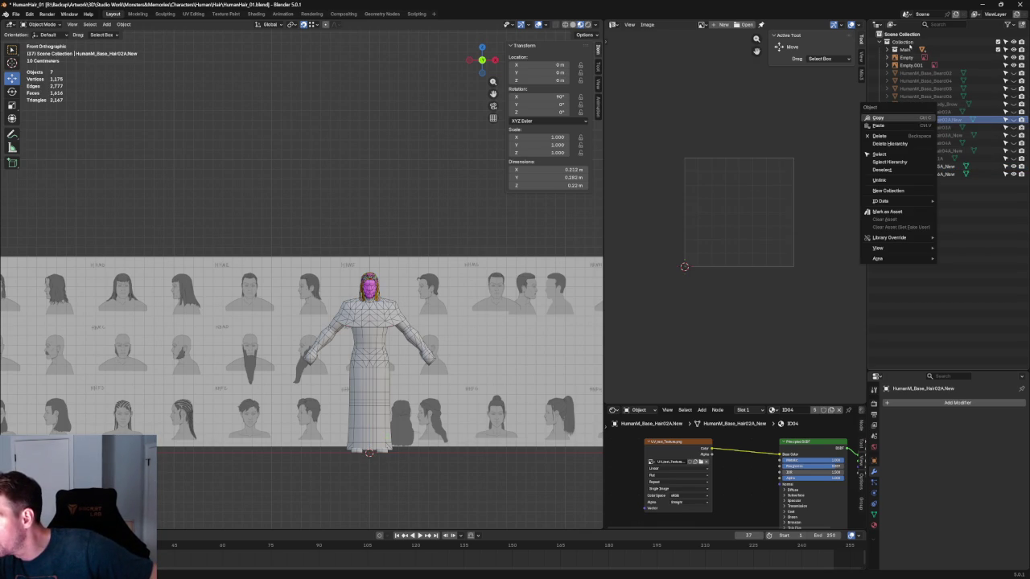
pyautogui.click(889, 191)
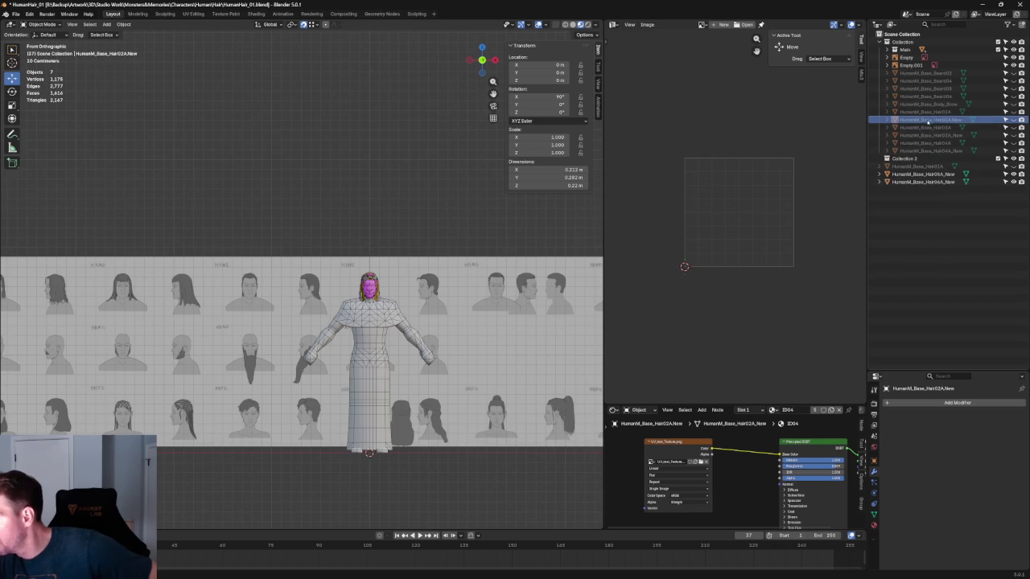
pyautogui.doubleClick(905, 159)
pyautogui.write('New Hair')
pyautogui.press('Return')
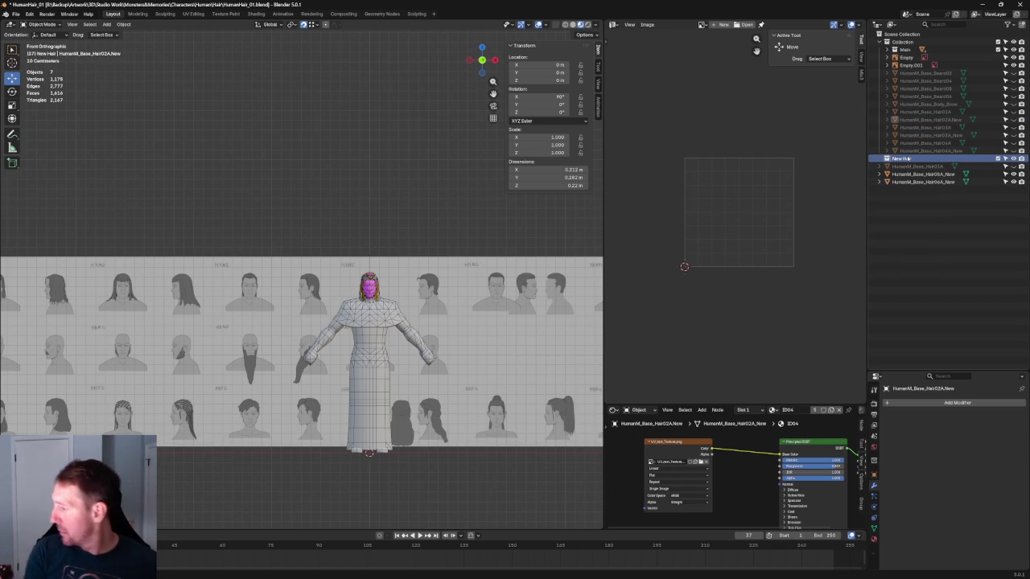
# Step: Move Hair04A_New into New Hair, hide the collection, and zoom to the head
pyautogui.moveTo(926, 150)
pyautogui.mouseDown()
pyautogui.moveTo(914, 158)
pyautogui.moveTo(909, 136)
pyautogui.mouseUp()
pyautogui.click(887, 127)
pyautogui.press('KP_Decimal')
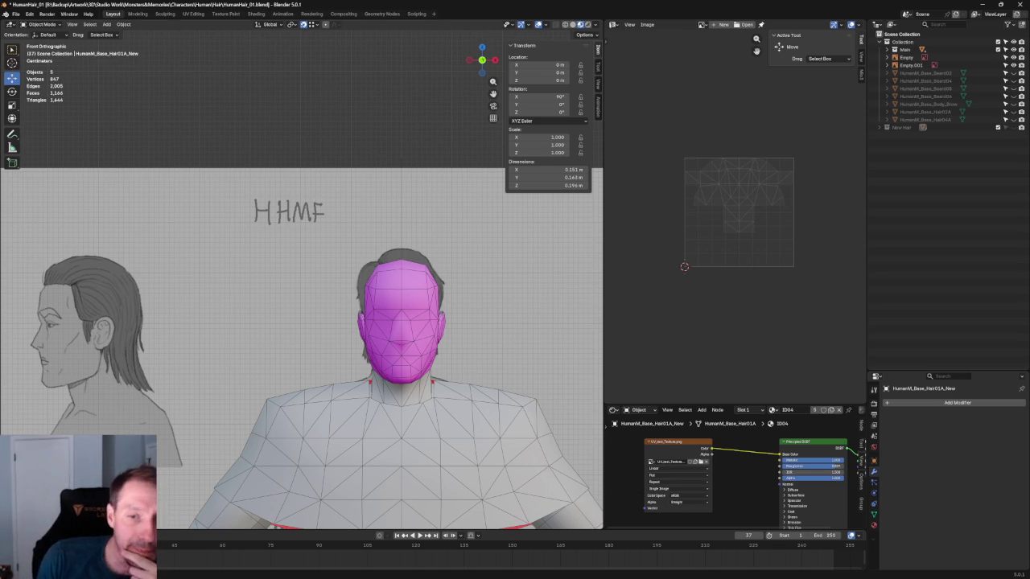
# Step: Save the .blend file and expand New Hair to list its hair objects
pyautogui.hotkey('ctrl', 's')
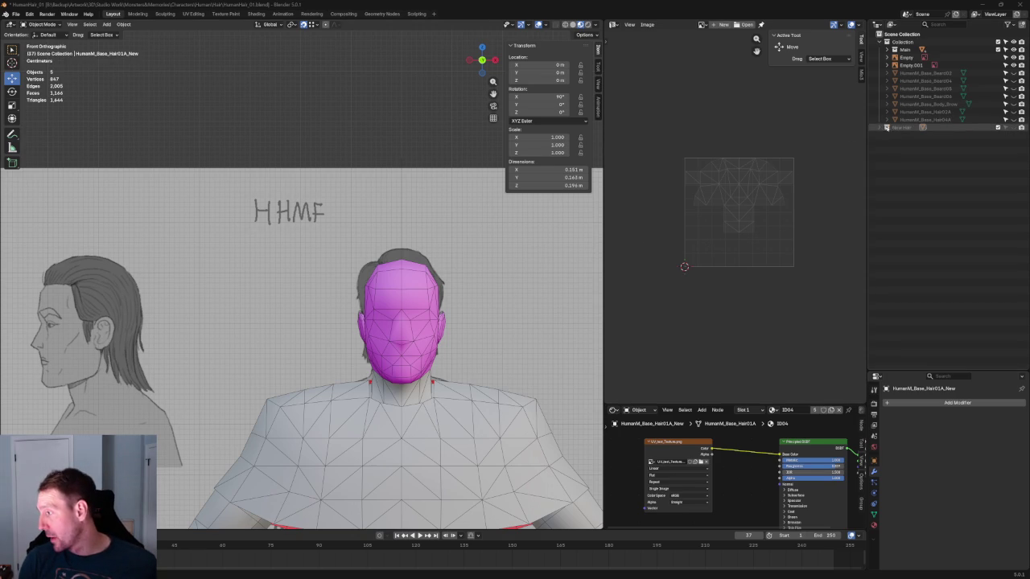
pyautogui.click(883, 127)
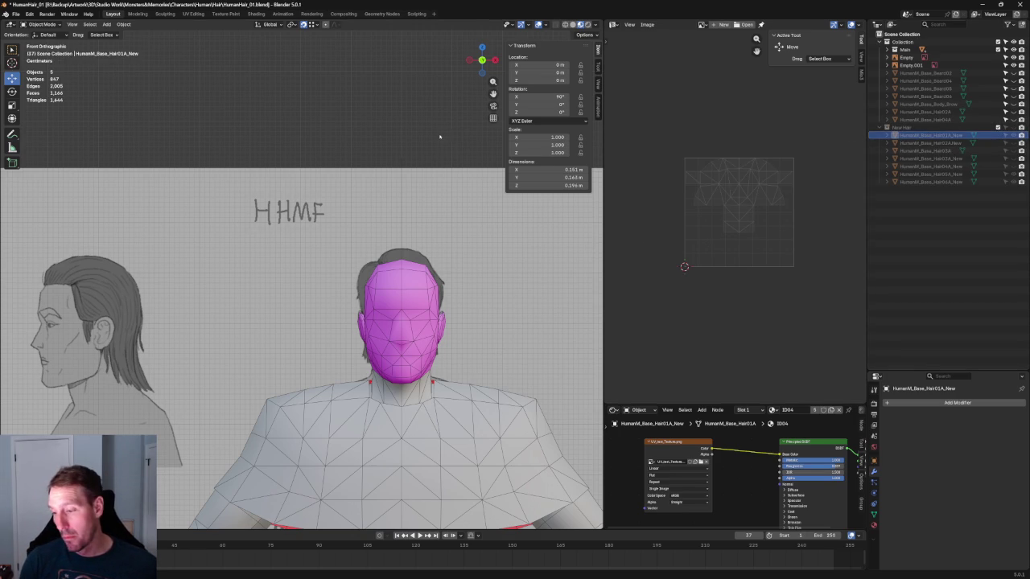
# Step: Show the New Hair meshes again, keeping the Hair06A_New side strands hidden
pyautogui.click(1005, 127)
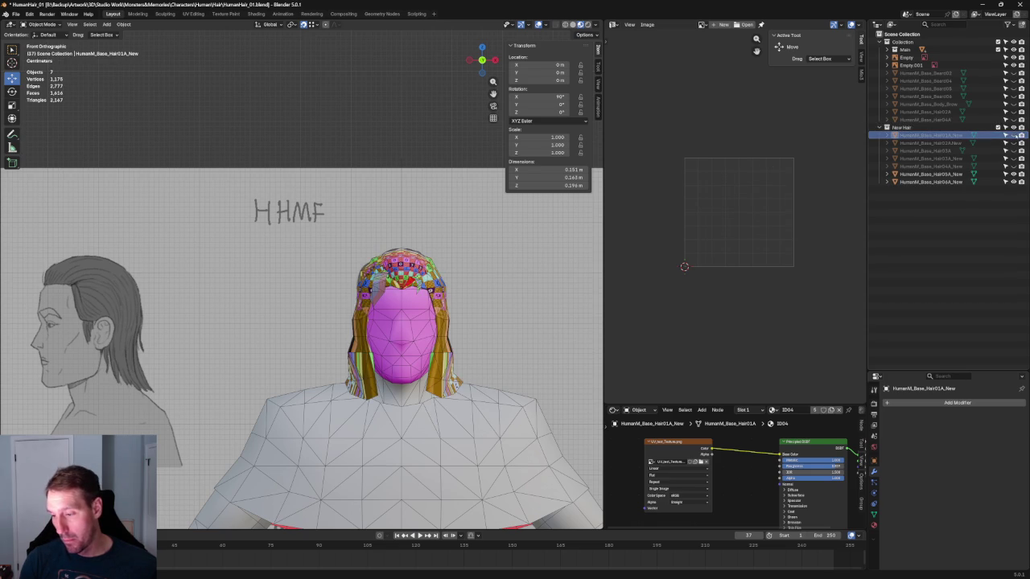
pyautogui.click(1013, 182)
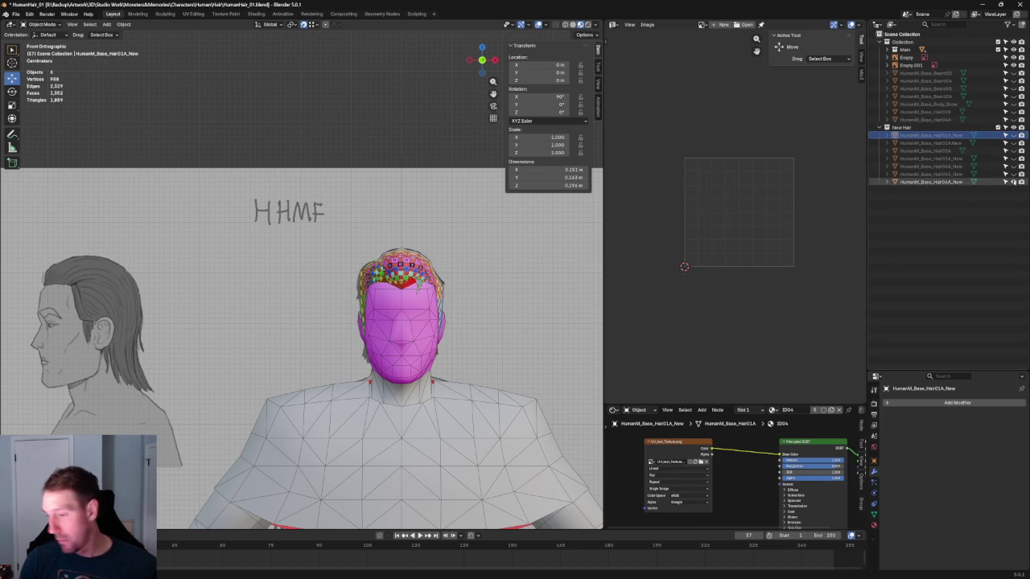
pyautogui.click(1013, 174)
pyautogui.scroll(-1, 420, 202)
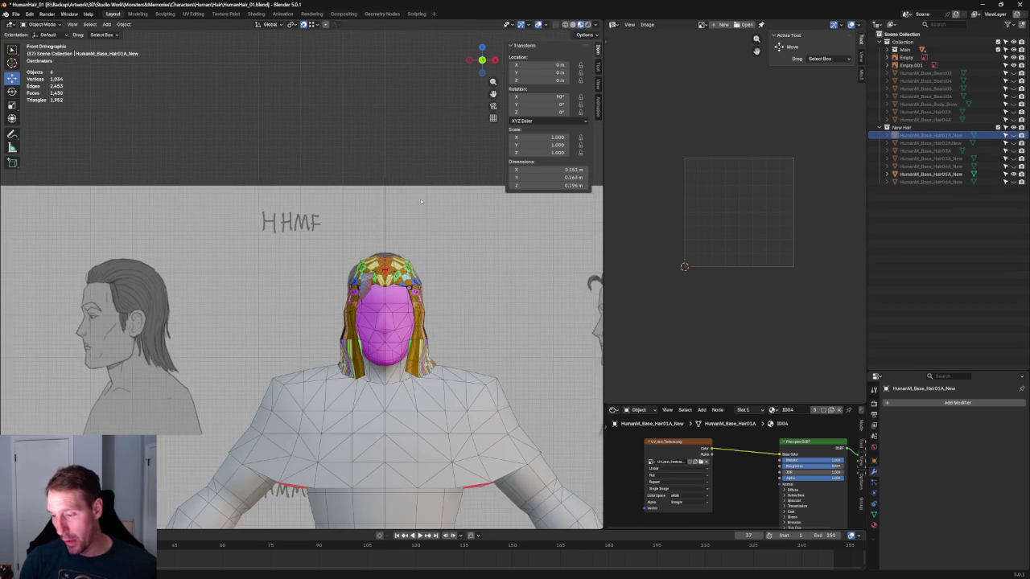
pyautogui.scroll(-2, 420, 202)
pyautogui.scroll(-3, 394, 242)
pyautogui.keyDown('ctrl'); pyautogui.scroll(5, 394, 242); pyautogui.keyUp('ctrl')
pyautogui.scroll(3, 472, 223)
pyautogui.keyDown('ctrl'); pyautogui.scroll(1, 322, 233); pyautogui.keyUp('ctrl')
pyautogui.scroll(3, 265, 231)
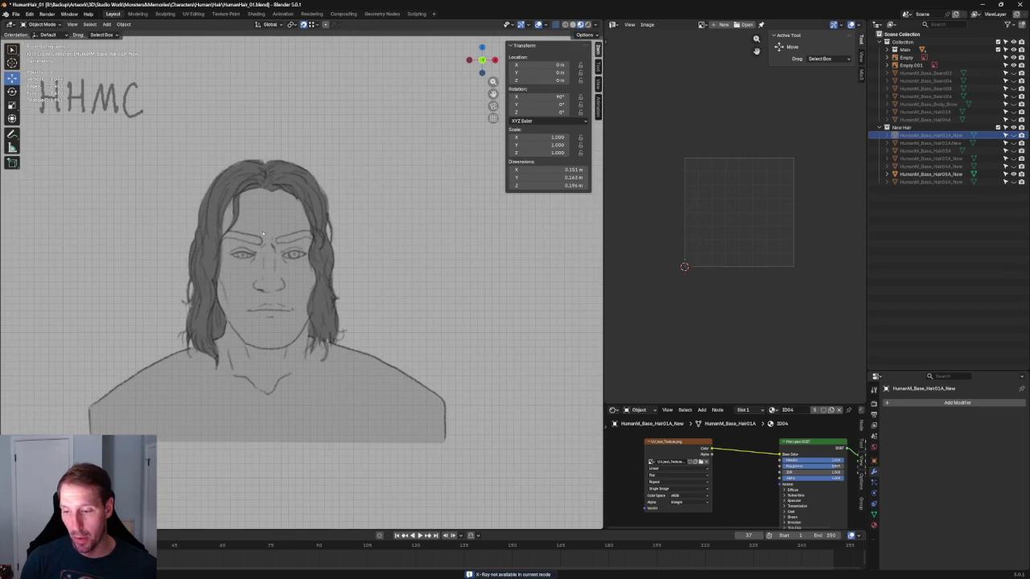
pyautogui.scroll(-3, 256, 174)
pyautogui.keyDown('ctrl'); pyautogui.scroll(-3, 421, 191); pyautogui.keyUp('ctrl')
pyautogui.keyDown('ctrl'); pyautogui.scroll(-3, 201, 223); pyautogui.keyUp('ctrl')
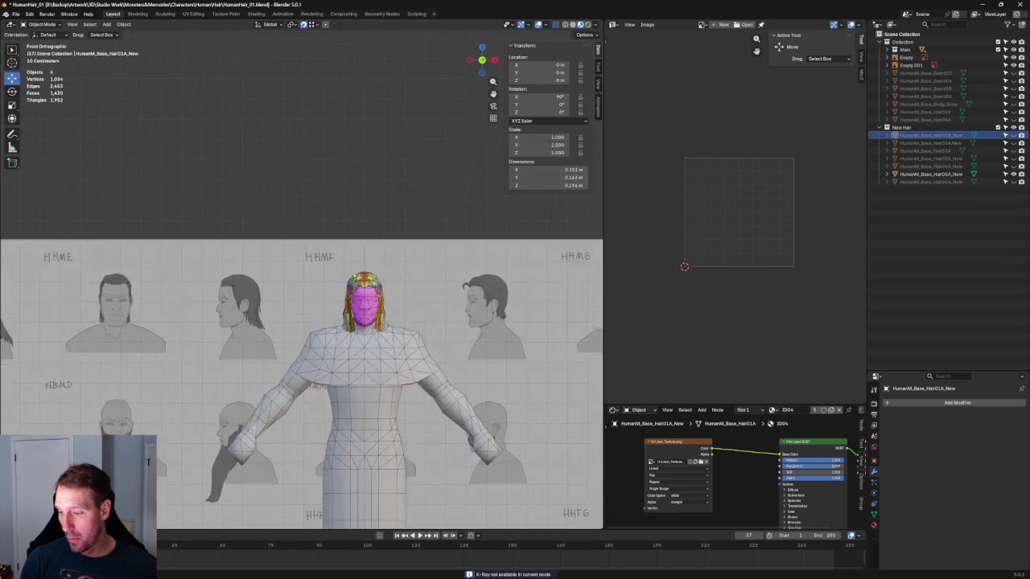
pyautogui.scroll(3, 288, 272)
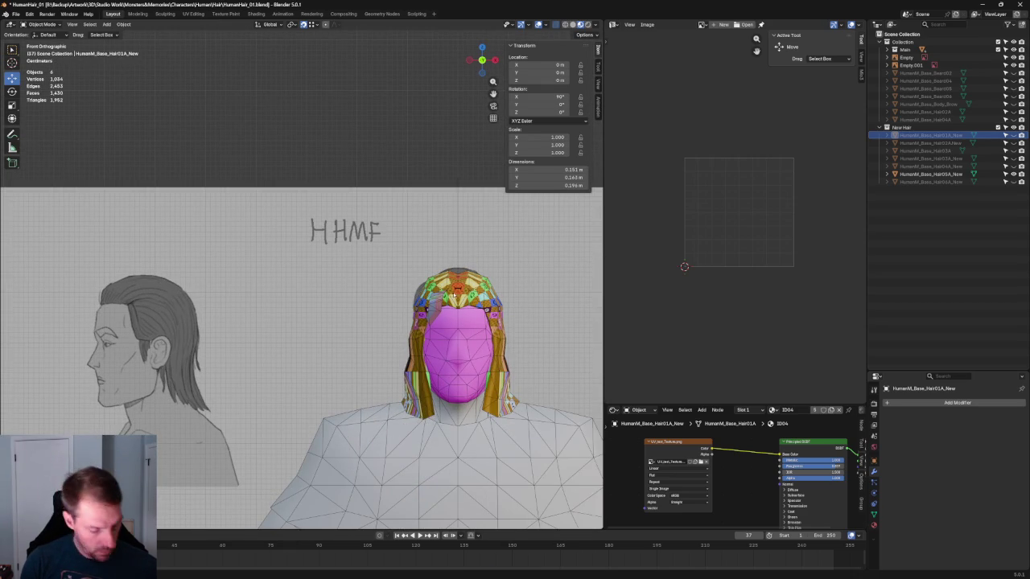
# Step: Select HumanM_Base_Hair05A_New and return to the front orthographic view
pyautogui.click(910, 58)
pyautogui.click(931, 173)
pyautogui.moveTo(363, 338)
pyautogui.mouseDown(button='middle')
pyautogui.moveTo(464, 283)
pyautogui.moveTo(416, 272)
pyautogui.moveTo(430, 264)
pyautogui.moveTo(349, 180)
pyautogui.moveTo(340, 207)
pyautogui.moveTo(354, 241)
pyautogui.moveTo(306, 249)
pyautogui.moveTo(344, 269)
pyautogui.mouseUp(button='middle')
pyautogui.press('KP_1')
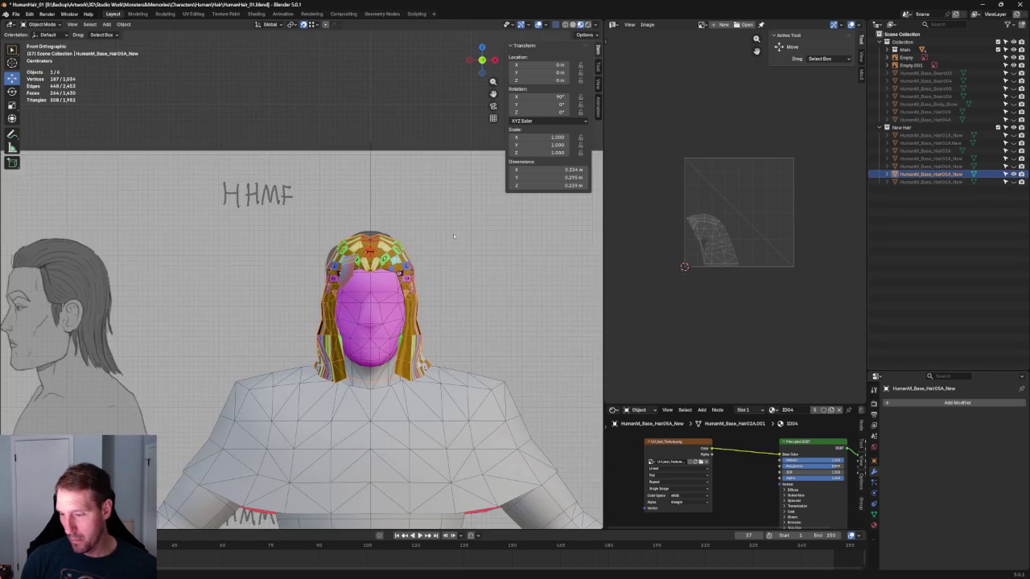
pyautogui.scroll(3, 399, 262)
pyautogui.scroll(-3, 396, 253)
pyautogui.scroll(-3, 397, 252)
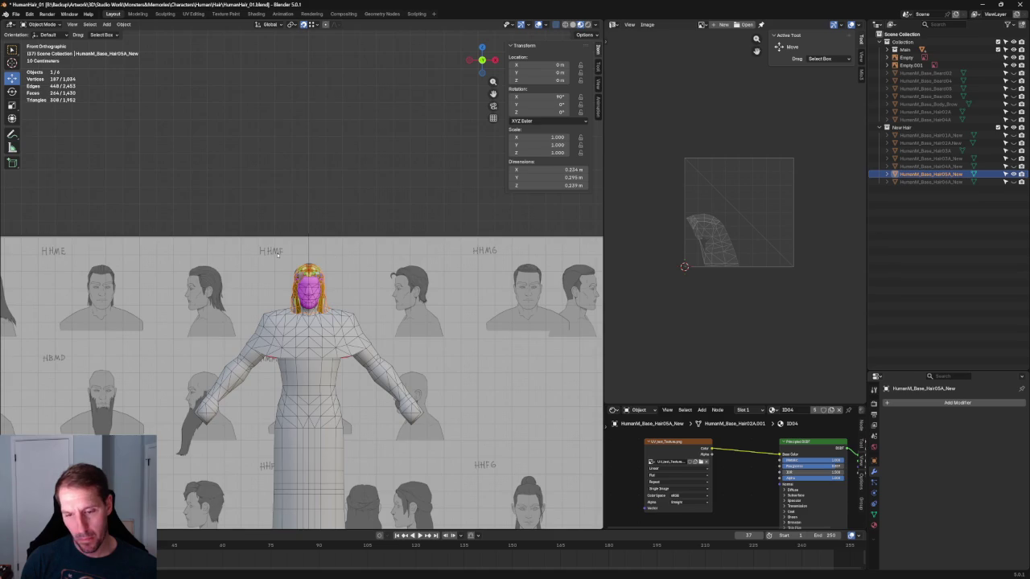
pyautogui.keyDown('ctrl'); pyautogui.hscroll(-4, 411, 252); pyautogui.keyUp('ctrl')
pyautogui.keyDown('ctrl'); pyautogui.hscroll(-4, 419, 252); pyautogui.keyUp('ctrl')
pyautogui.keyDown('shift'); pyautogui.scroll(-1, 428, 251); pyautogui.keyUp('shift')
pyautogui.scroll(5, 368, 256)
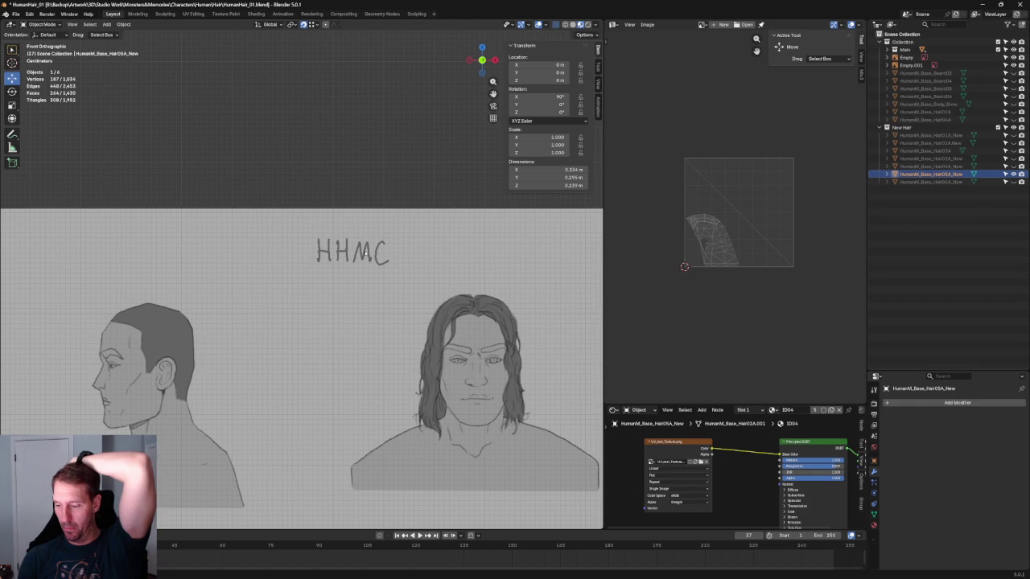
pyautogui.scroll(-5, 393, 263)
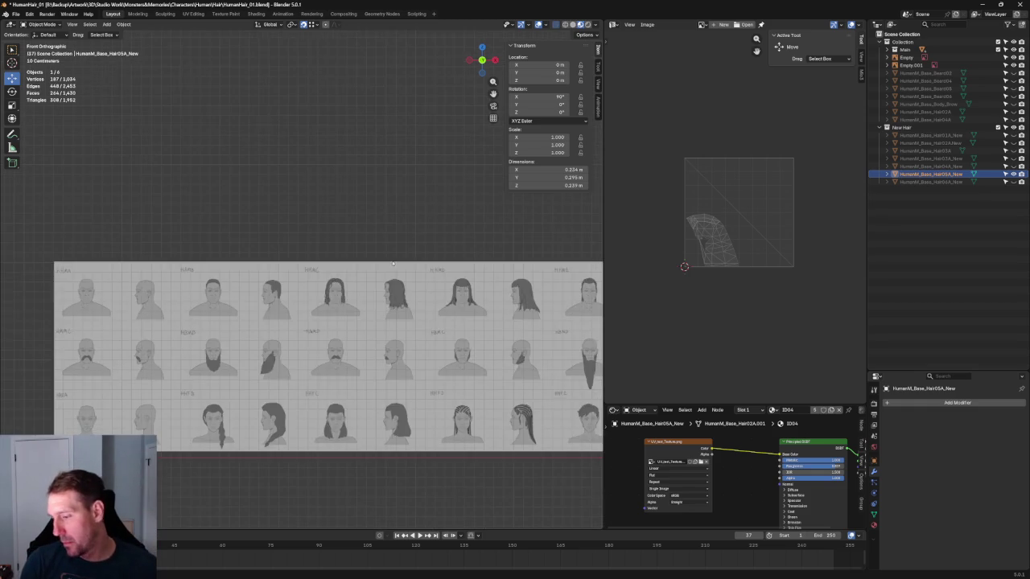
pyautogui.scroll(4, 278, 278)
pyautogui.scroll(3, 277, 277)
pyautogui.scroll(1, 277, 276)
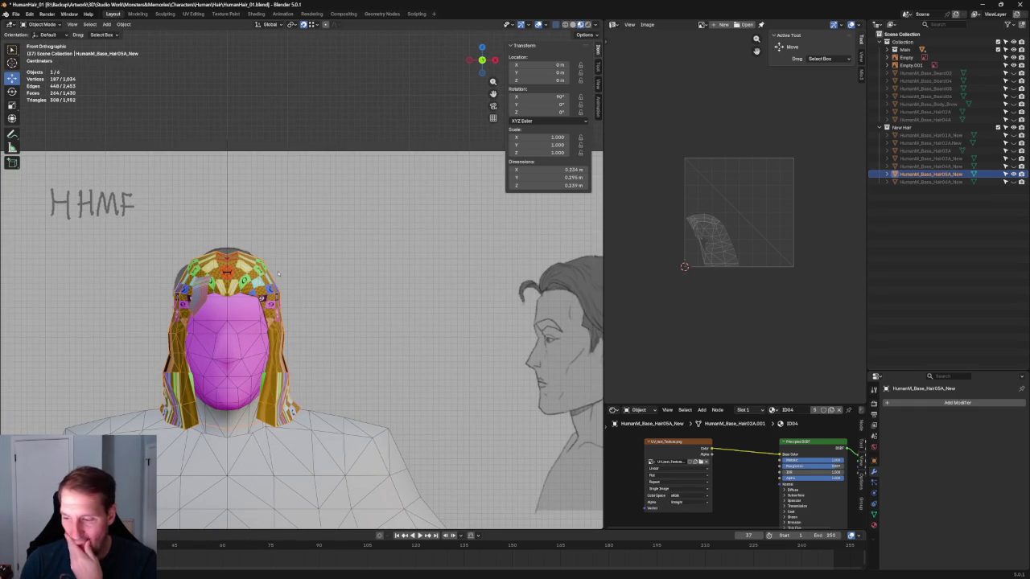
pyautogui.scroll(-1, 278, 274)
pyautogui.scroll(2, 730, 226)
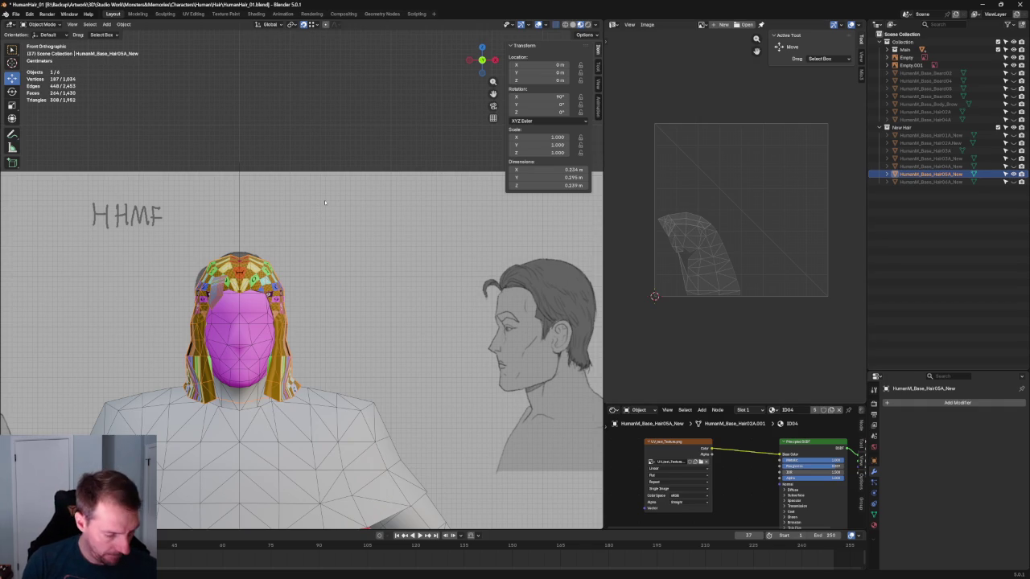
# Step: Enter Edit Mode, select all and unwrap the whole hair mesh
pyautogui.press('Tab')
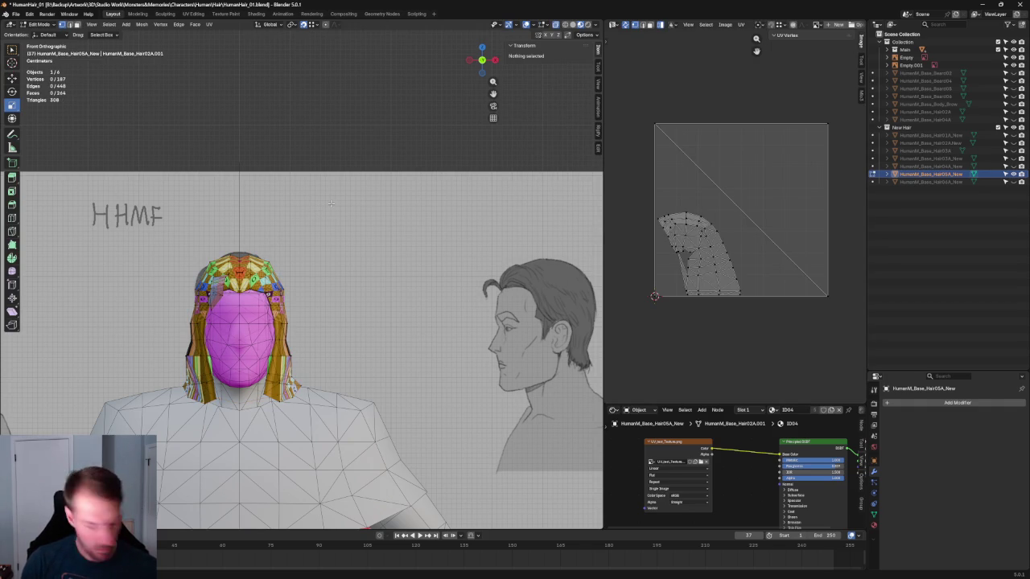
pyautogui.press('a')
pyautogui.press('u')
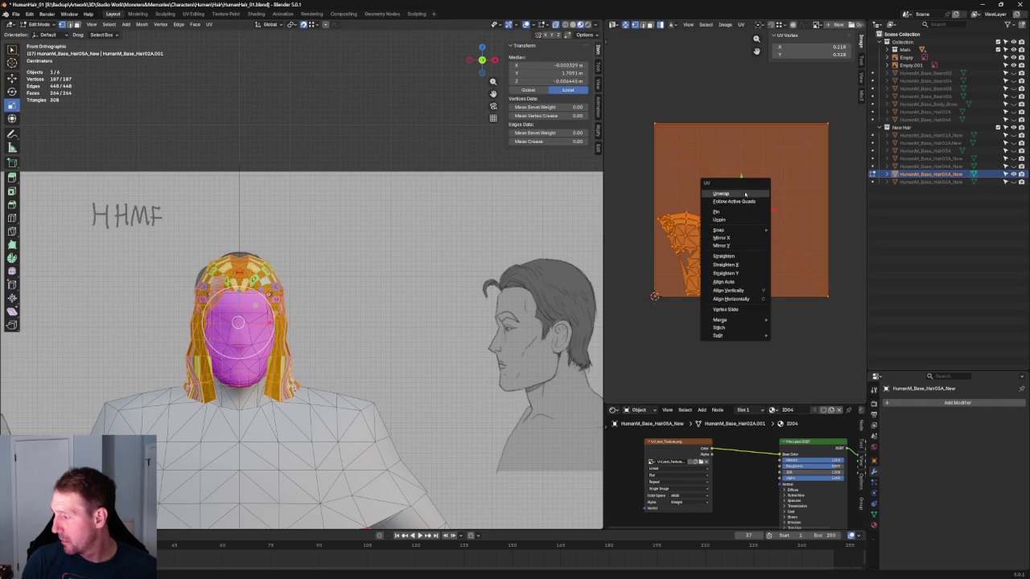
pyautogui.click(746, 194)
# Step: Enlarge and rotate the small UV patch, then move it to the lower right
pyautogui.click(738, 283)
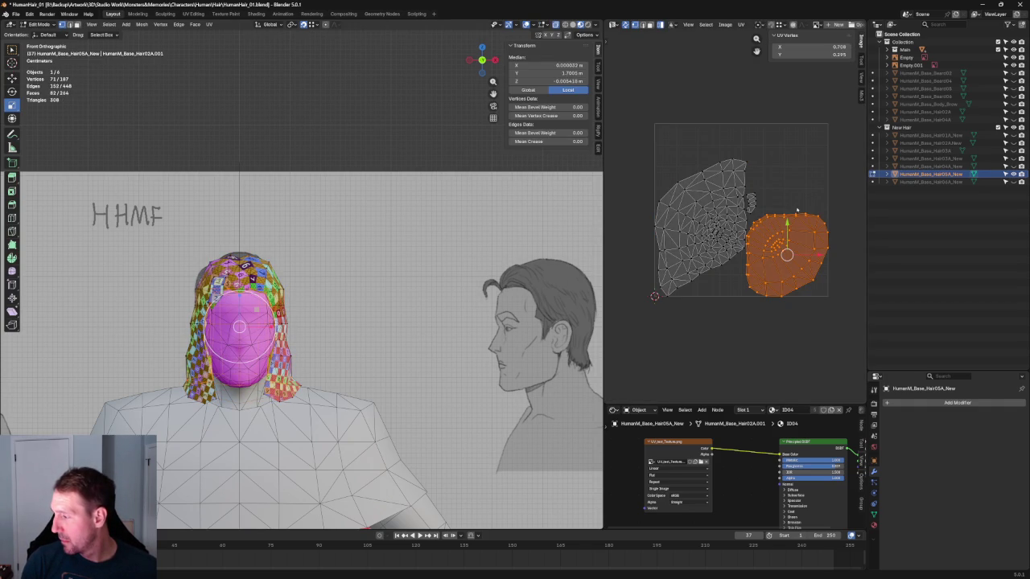
pyautogui.scroll(2, 797, 210)
pyautogui.scroll(2, 797, 211)
pyautogui.click(720, 226)
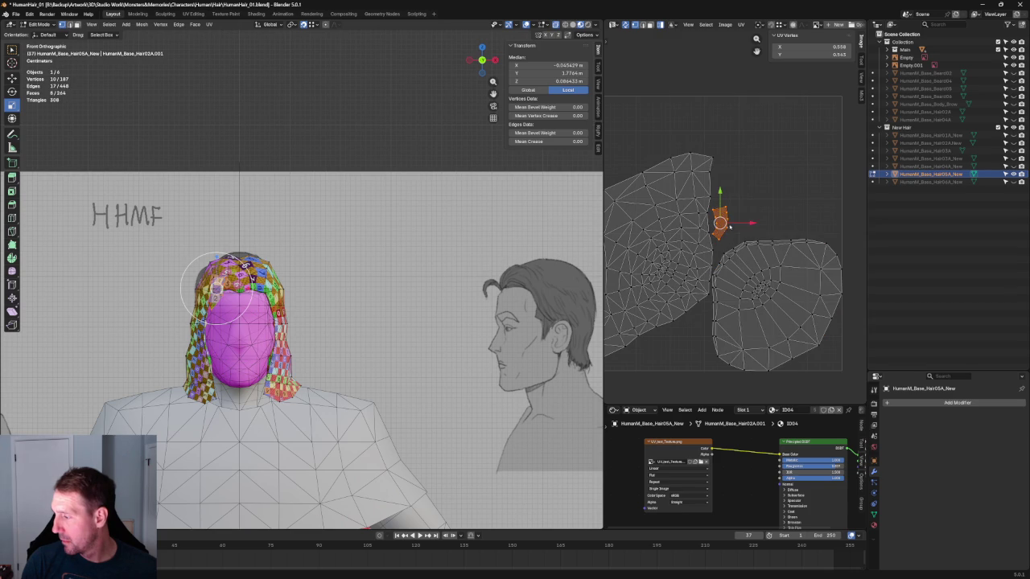
pyautogui.press('s')
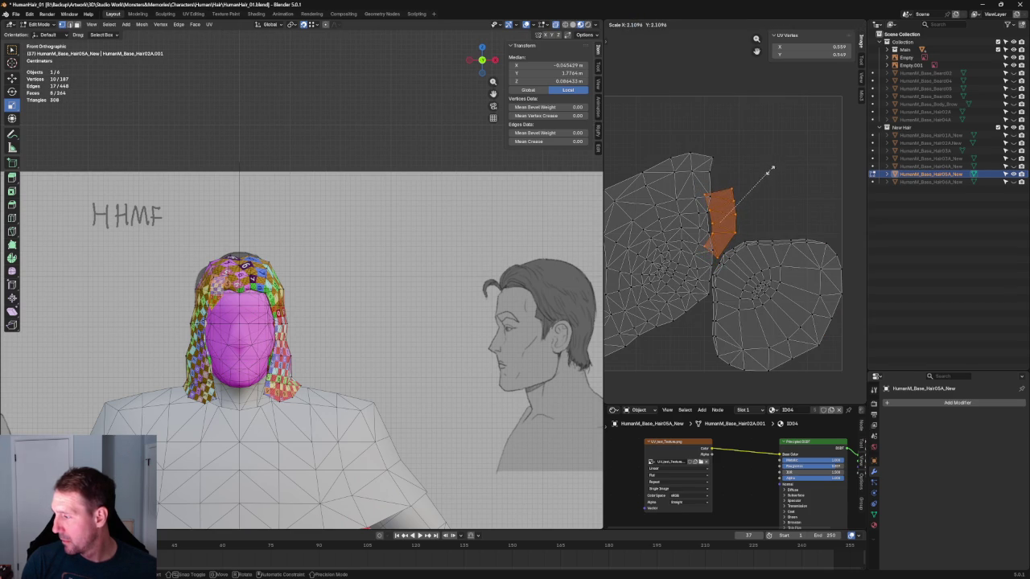
pyautogui.click(770, 170)
pyautogui.press('r')
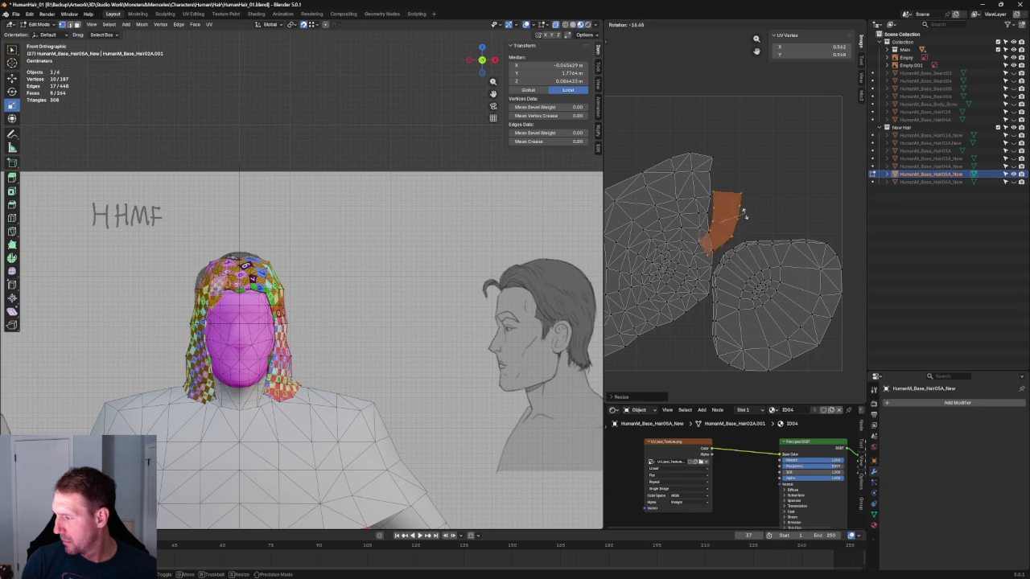
pyautogui.click(746, 215)
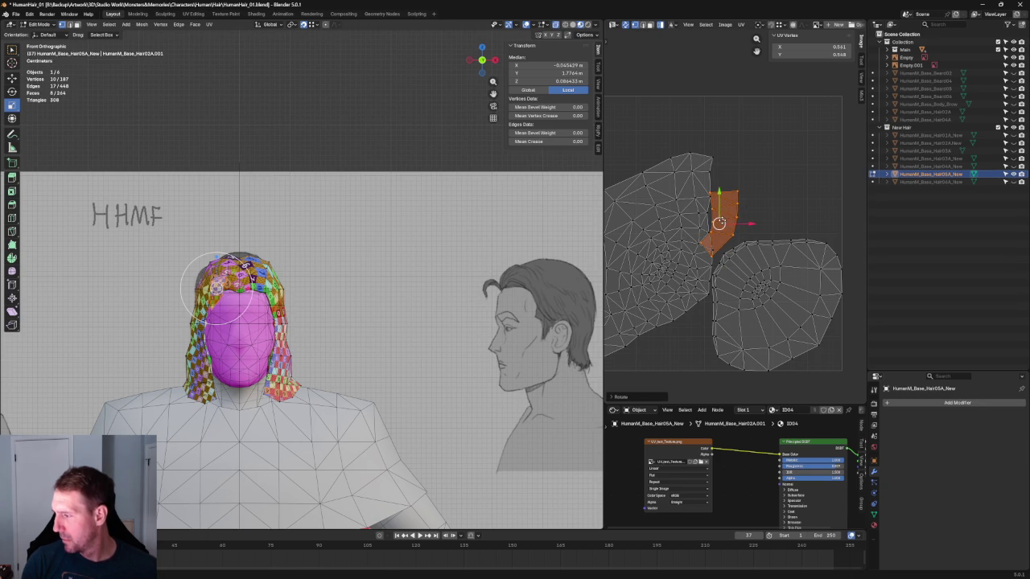
pyautogui.press('g')
pyautogui.click(875, 335)
# Step: Move the large rounded island up-right, rotate it -45 degrees and shrink it
pyautogui.scroll(-3, 768, 257)
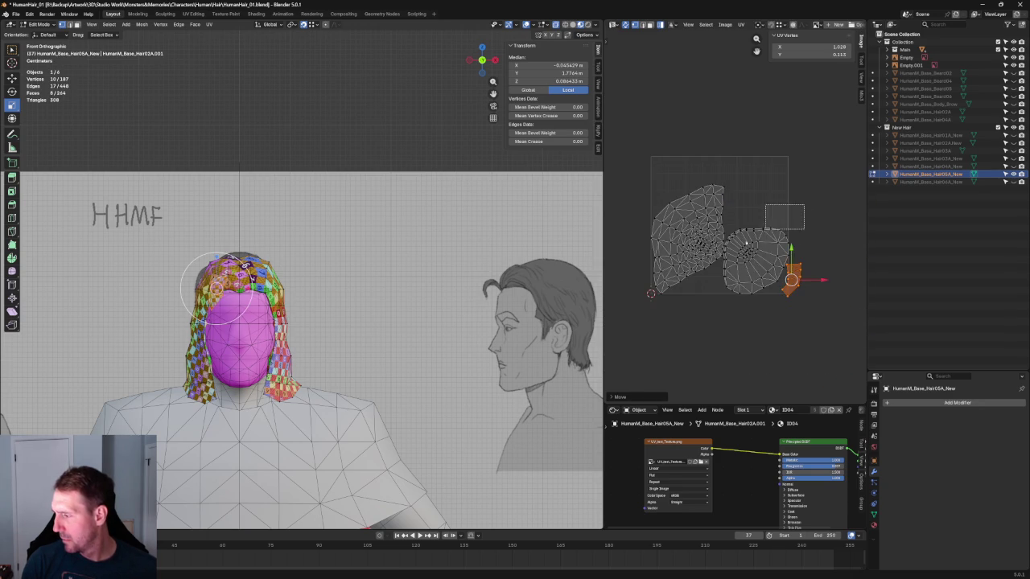
pyautogui.click(757, 260)
pyautogui.press('g')
pyautogui.click(813, 207)
pyautogui.press('r')
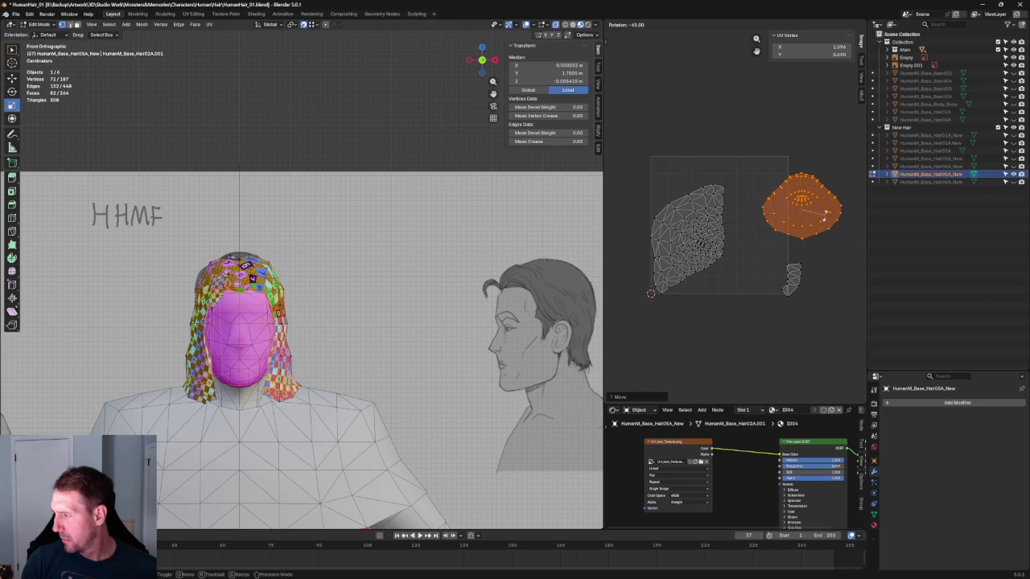
pyautogui.click(845, 200)
pyautogui.press('s')
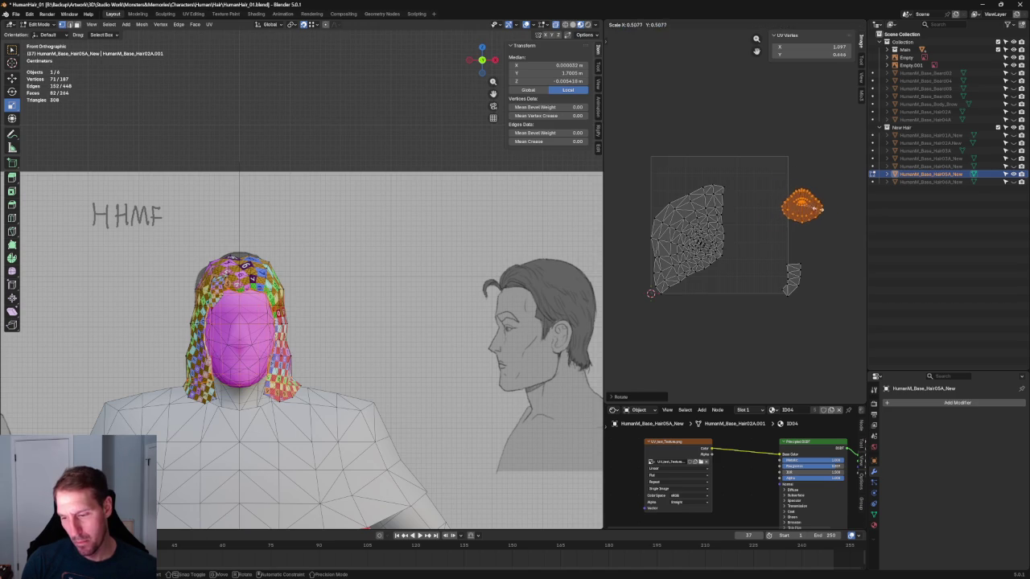
pyautogui.click(828, 203)
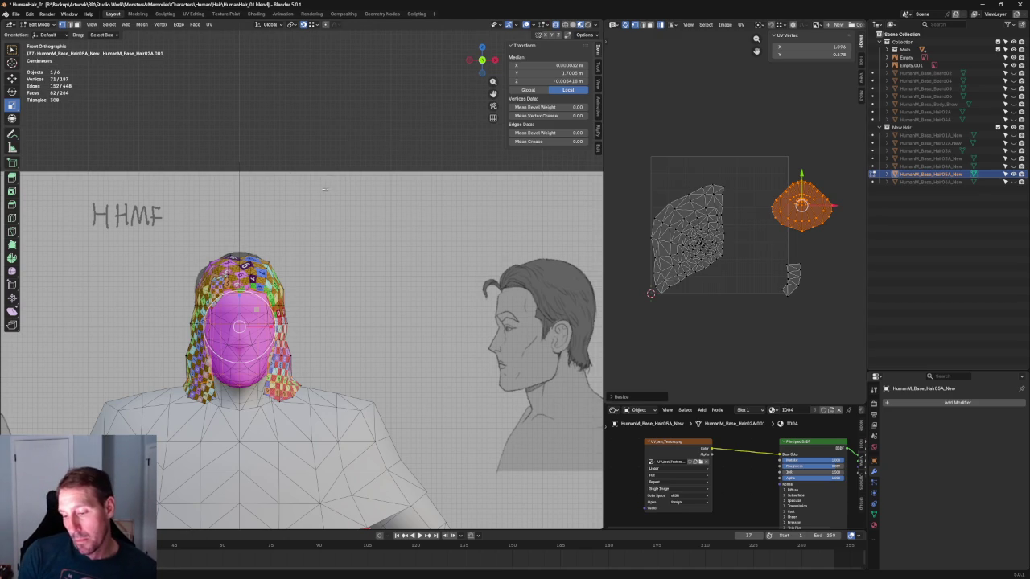
# Step: Rotate the large UV island 120 degrees so it lies wide and flat
pyautogui.scroll(-4, 330, 195)
pyautogui.scroll(5, 287, 247)
pyautogui.press('KP_Decimal')
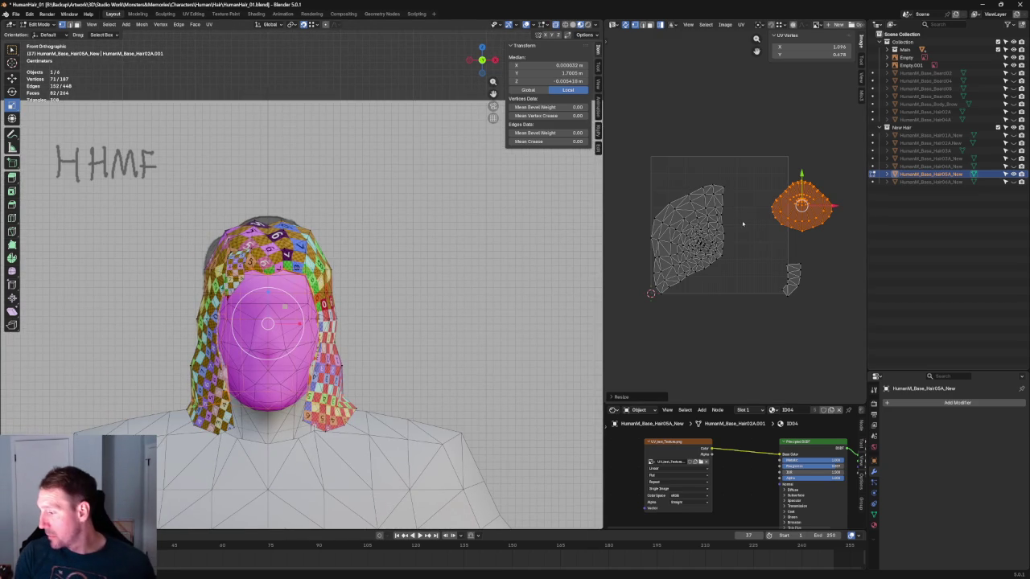
pyautogui.moveTo(758, 151); pyautogui.dragTo(632, 323)
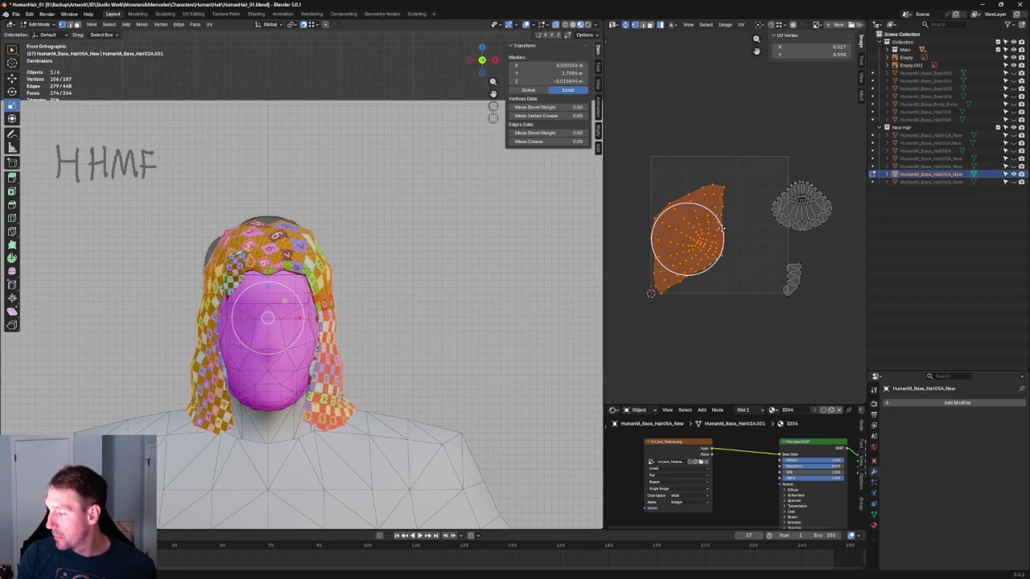
pyautogui.press('r')
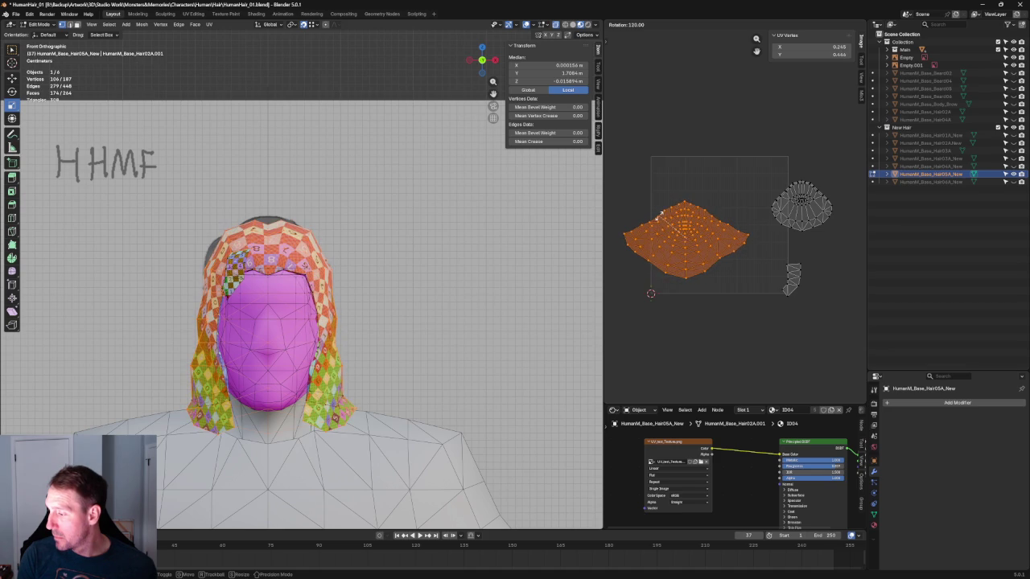
pyautogui.click(662, 215)
pyautogui.press('KP_Decimal')
# Step: Scale up the large island to span nearly the full tile width
pyautogui.press('g')
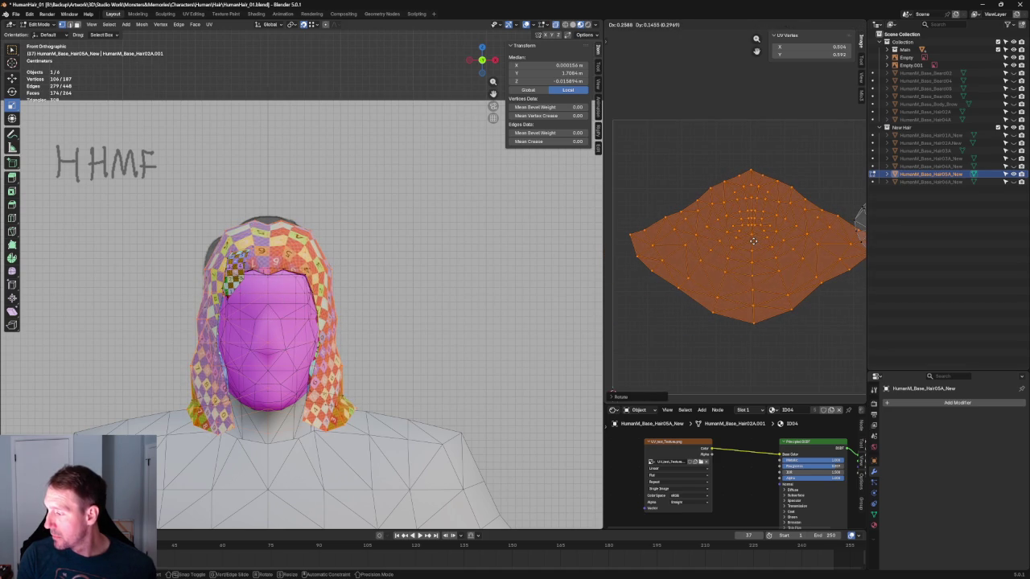
pyautogui.rightClick(753, 239)
pyautogui.click(743, 239)
pyautogui.hotkey('ctrl', 'z')
pyautogui.press('c')
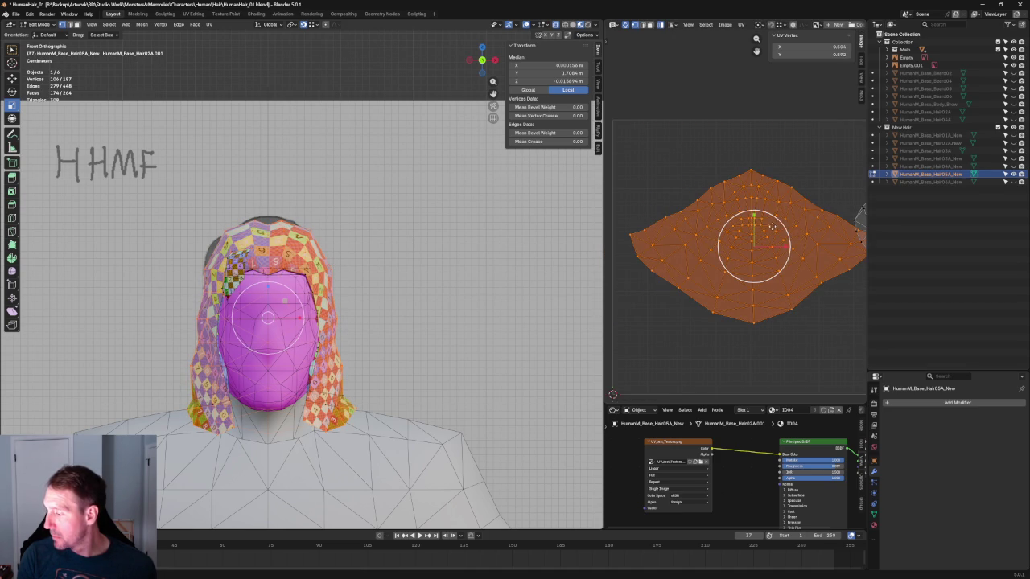
pyautogui.press('s')
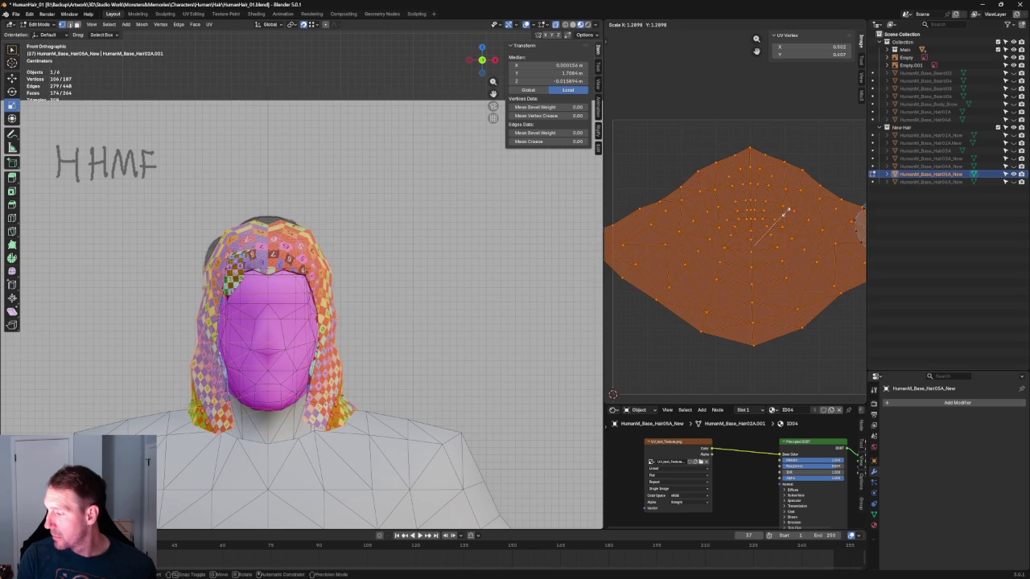
pyautogui.click(797, 206)
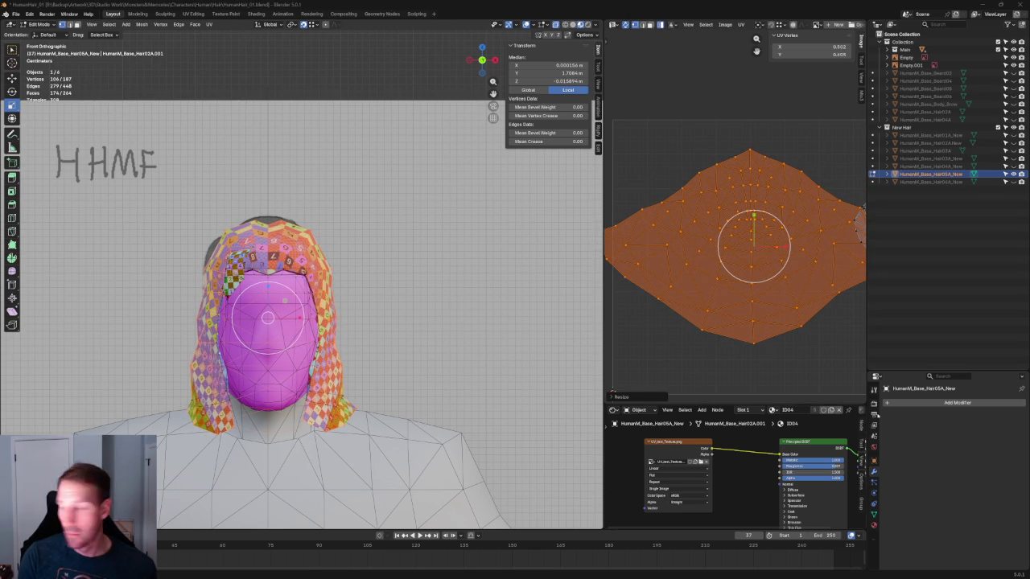
# Step: Move the small round island further up-right
pyautogui.scroll(-1, 788, 216)
pyautogui.scroll(-1, 787, 215)
pyautogui.scroll(-1, 788, 215)
pyautogui.scroll(-1, 788, 216)
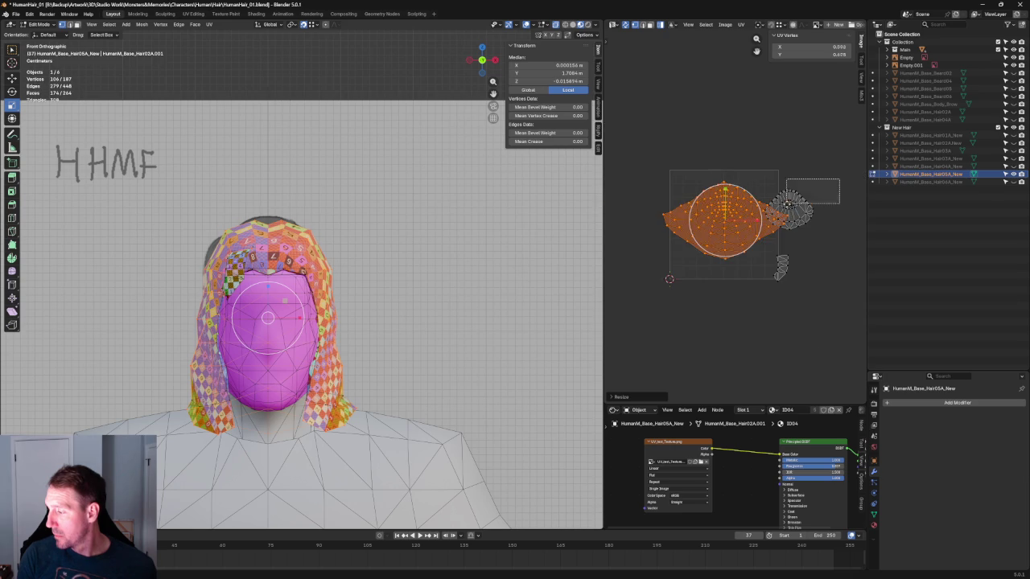
pyautogui.click(790, 211)
pyautogui.press('g')
pyautogui.click(802, 167)
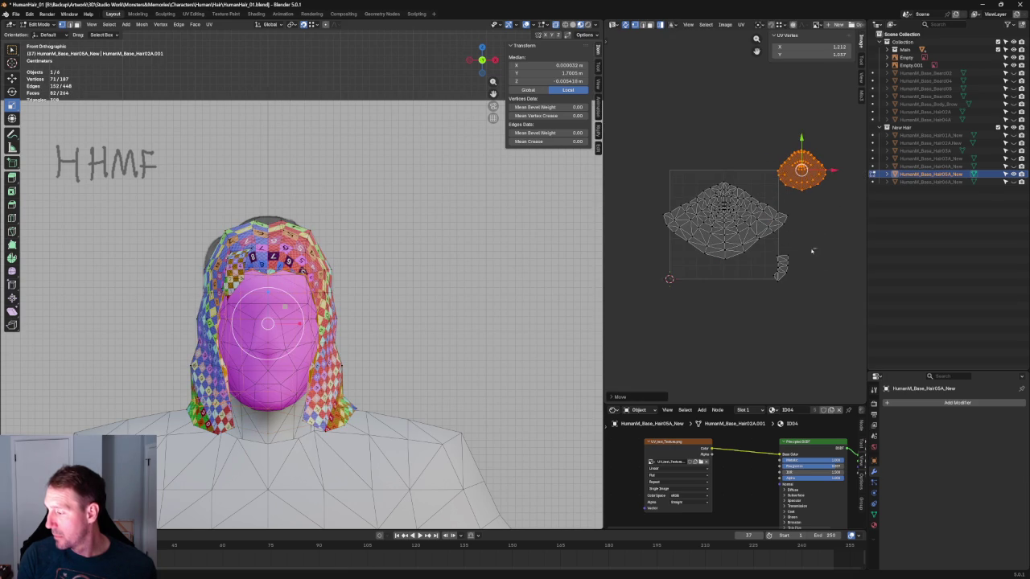
# Step: Reposition the strip-shaped UV island slightly to the left
pyautogui.click(781, 267)
pyautogui.scroll(5, 783, 258)
pyautogui.press('g')
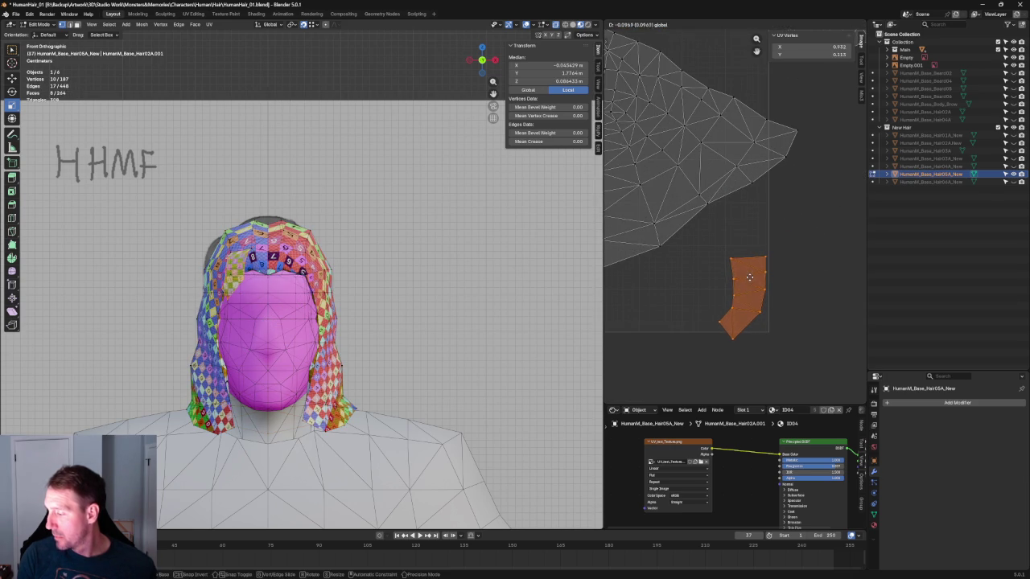
pyautogui.click(742, 274)
pyautogui.press('g')
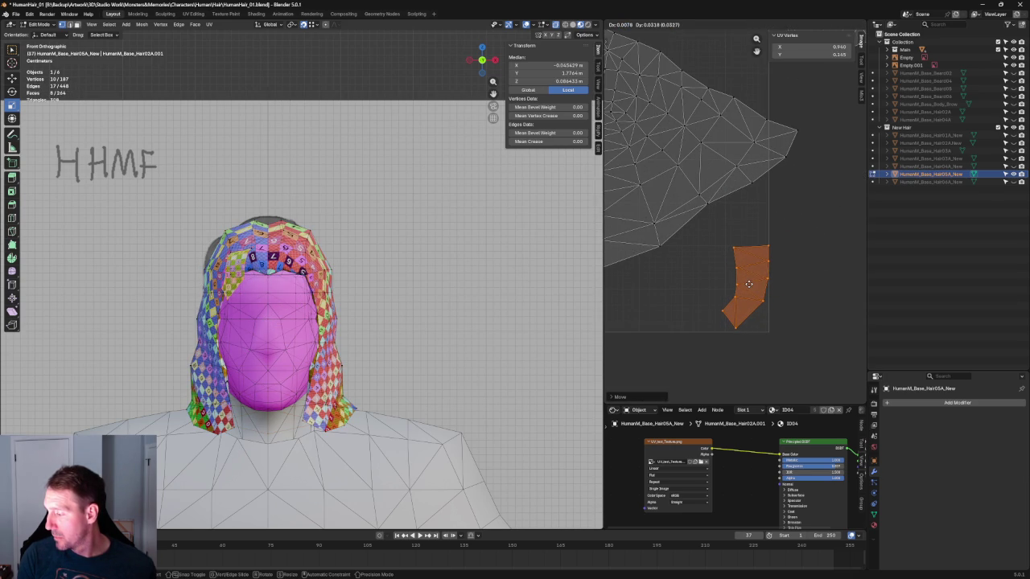
pyautogui.click(749, 284)
pyautogui.scroll(3, 772, 271)
pyautogui.scroll(-2, 773, 271)
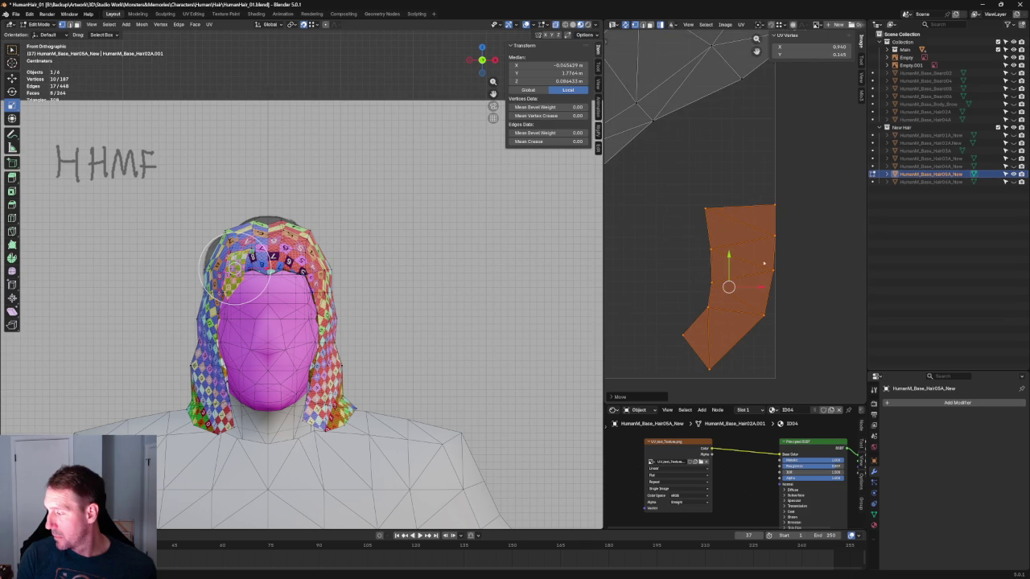
# Step: Align the strip's top edge horizontally, then select its next horizontal edge
pyautogui.click(830, 169)
pyautogui.click(729, 218)
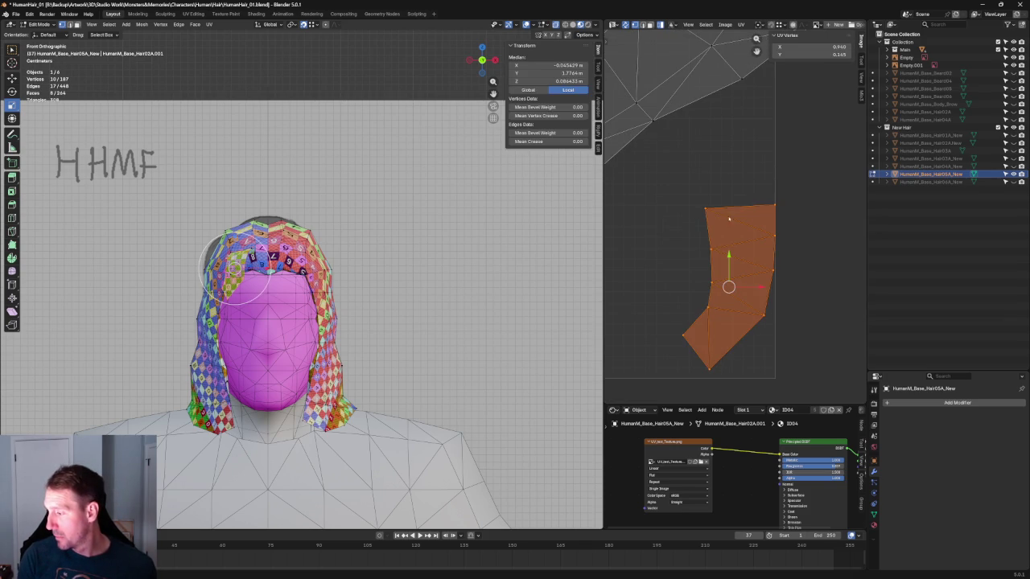
pyautogui.moveTo(634, 176); pyautogui.dragTo(816, 216)
pyautogui.hotkey('shift', 'w')
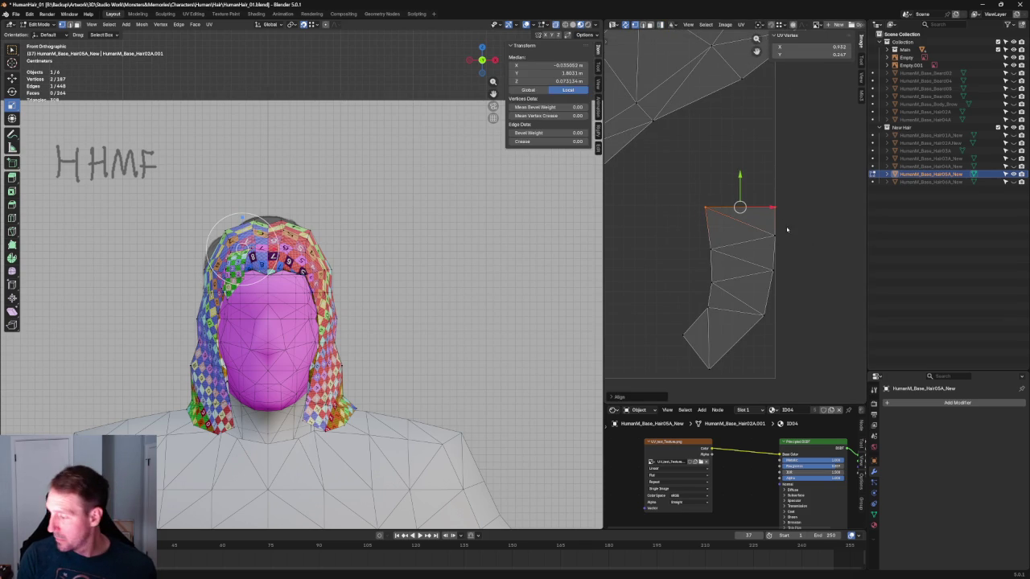
pyautogui.click(708, 363)
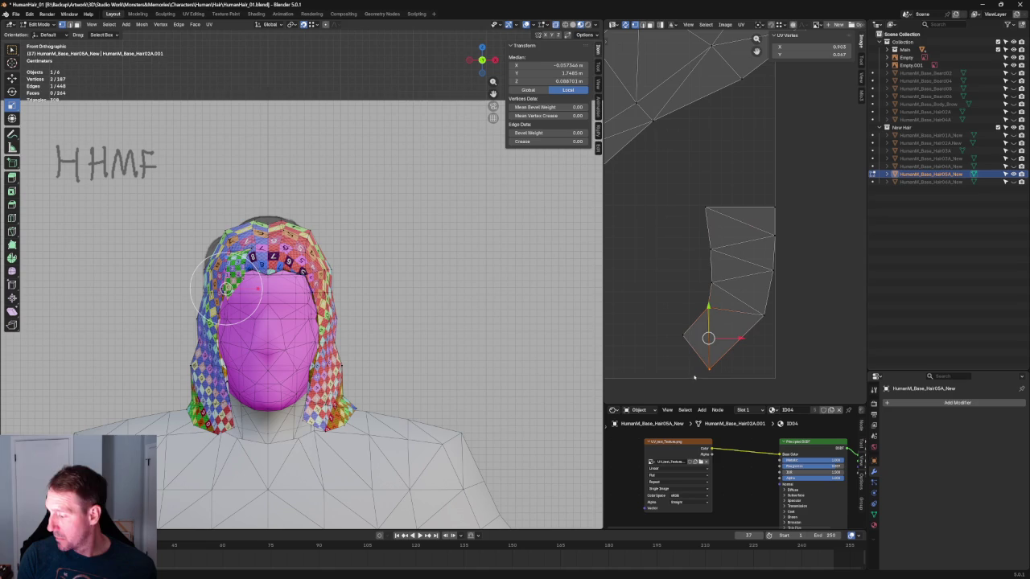
pyautogui.moveTo(724, 186)
pyautogui.mouseDown()
pyautogui.moveTo(701, 333)
pyautogui.moveTo(713, 355)
pyautogui.mouseUp()
pyautogui.moveTo(786, 260); pyautogui.dragTo(689, 292)
pyautogui.moveTo(788, 229)
pyautogui.mouseDown()
pyautogui.moveTo(686, 256)
pyautogui.moveTo(711, 252)
pyautogui.mouseUp()
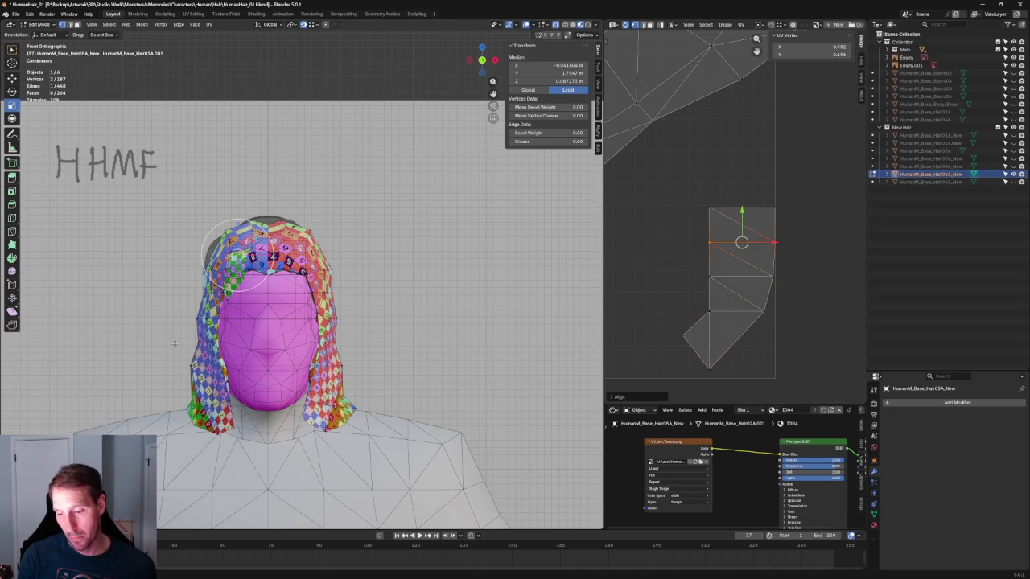
pyautogui.scroll(5, 181, 338)
pyautogui.moveTo(181, 338); pyautogui.dragTo(412, 331, button='middle')
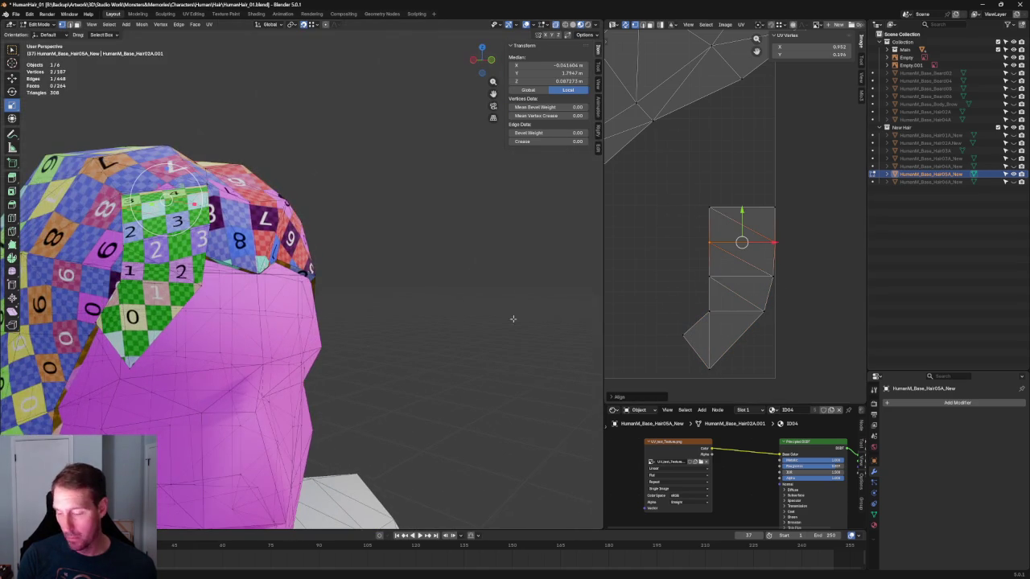
pyautogui.click(685, 336)
pyautogui.press('u')
pyautogui.click(685, 343)
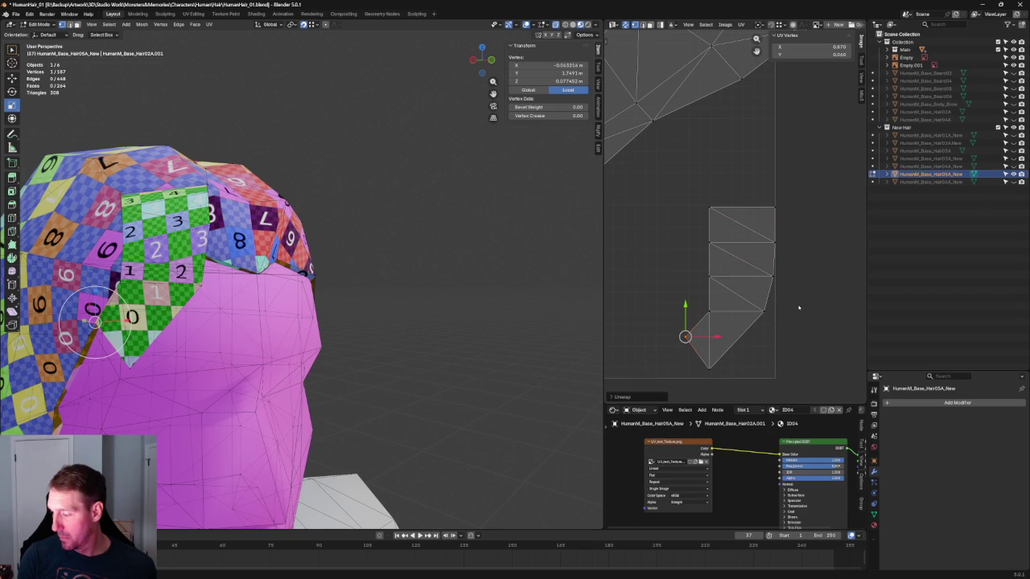
pyautogui.click(793, 303)
pyautogui.moveTo(322, 306)
pyautogui.mouseDown(button='middle')
pyautogui.moveTo(350, 315)
pyautogui.moveTo(404, 280)
pyautogui.moveTo(319, 299)
pyautogui.moveTo(357, 292)
pyautogui.moveTo(379, 342)
pyautogui.moveTo(420, 350)
pyautogui.mouseUp(button='middle')
pyautogui.scroll(4, 350, 315)
pyautogui.scroll(-4, 406, 280)
pyautogui.scroll(-3, 433, 282)
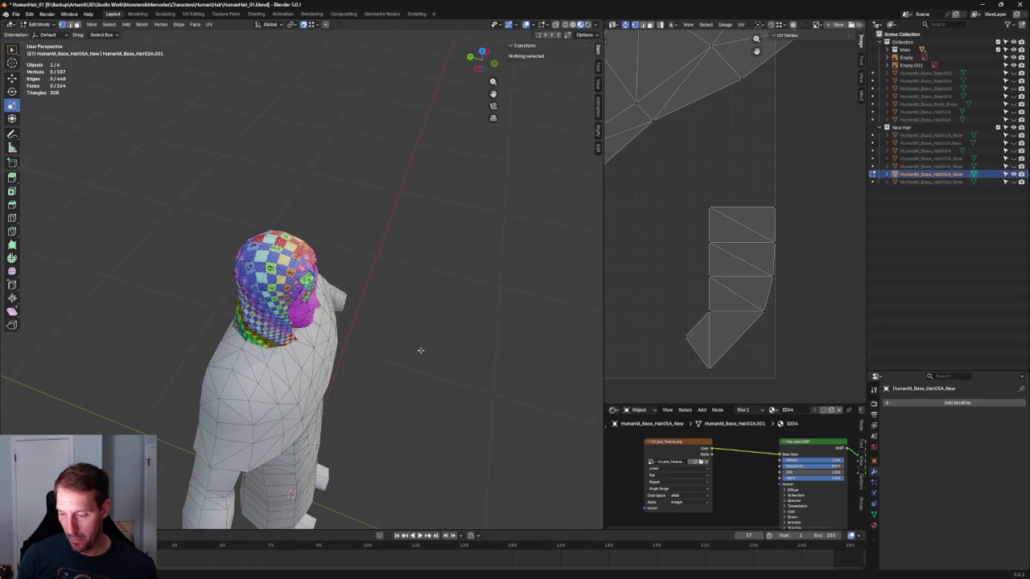
pyautogui.scroll(2, 424, 349)
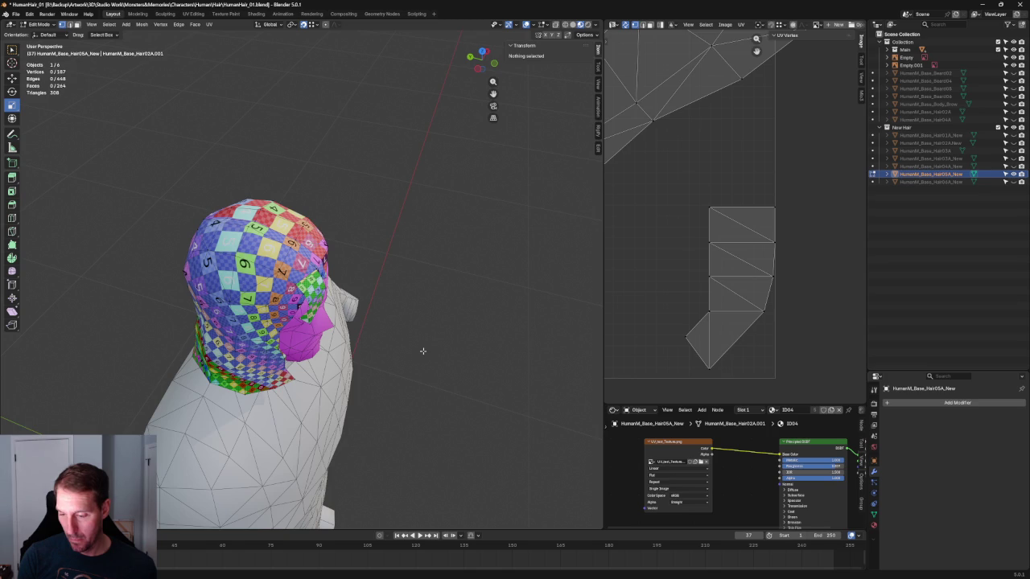
pyautogui.moveTo(443, 351); pyautogui.dragTo(459, 288, button='middle')
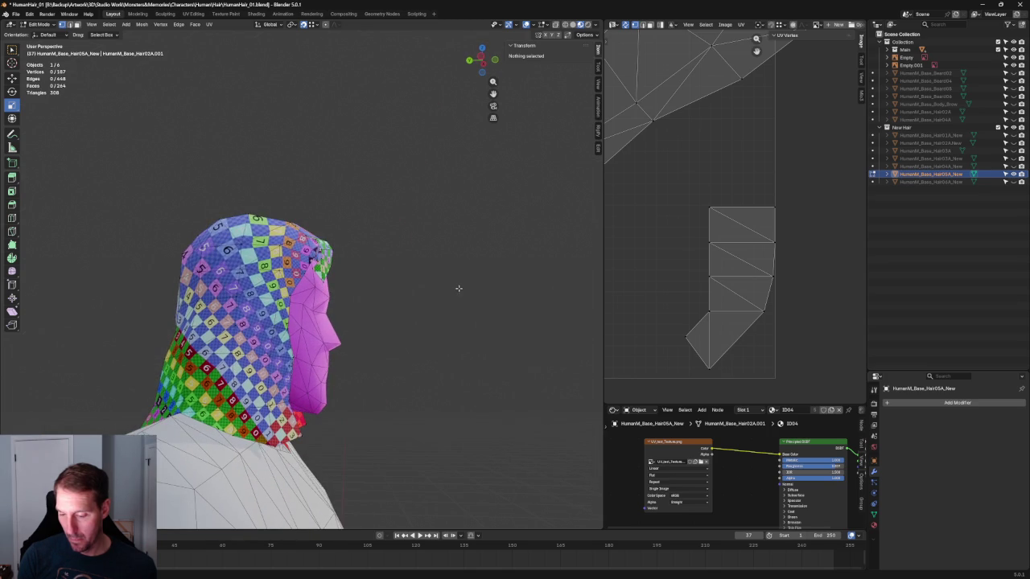
pyautogui.scroll(-3, 713, 287)
pyautogui.moveTo(713, 287); pyautogui.dragTo(787, 350, button='middle')
pyautogui.scroll(-1, 750, 368)
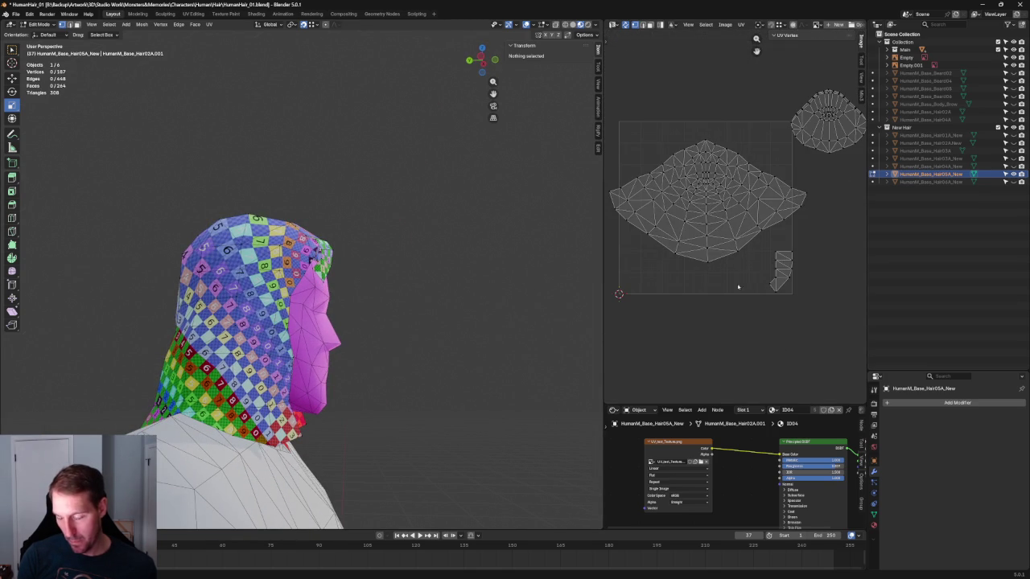
pyautogui.moveTo(736, 255); pyautogui.dragTo(747, 304, button='middle')
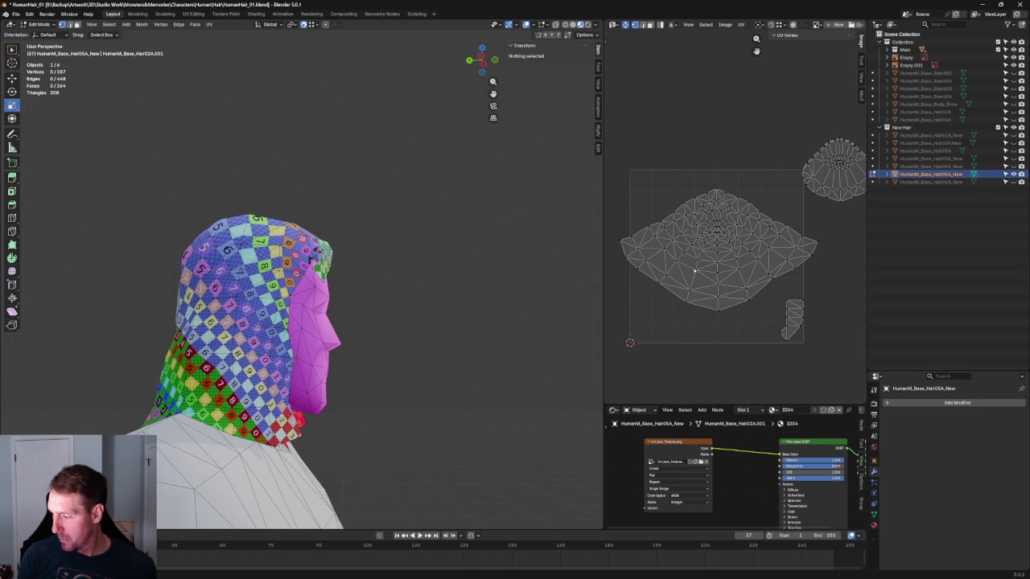
pyautogui.moveTo(384, 231); pyautogui.dragTo(546, 245, button='middle')
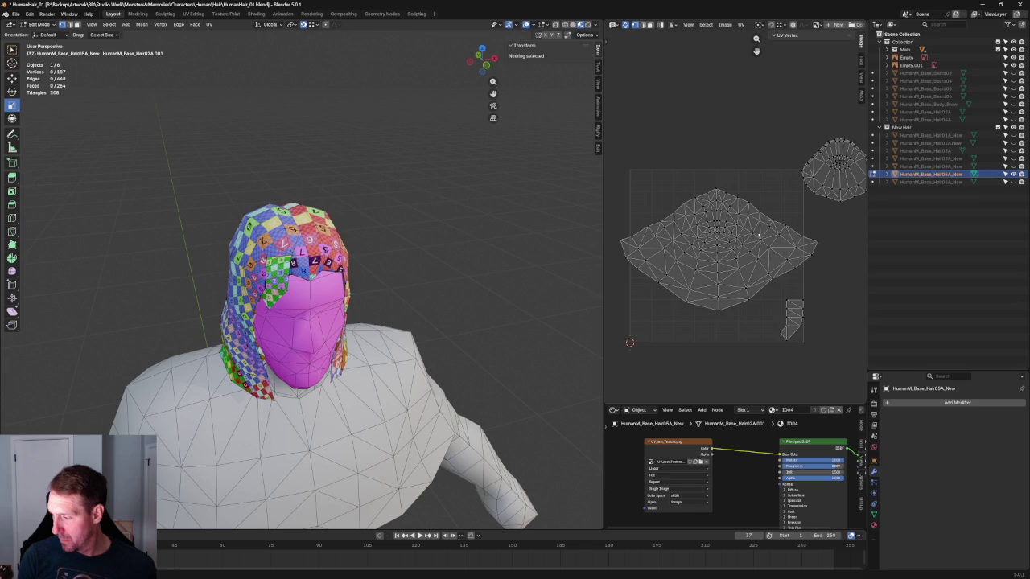
pyautogui.moveTo(386, 265)
pyautogui.mouseDown(button='middle')
pyautogui.moveTo(473, 261)
pyautogui.moveTo(478, 318)
pyautogui.moveTo(483, 281)
pyautogui.mouseUp(button='middle')
pyautogui.scroll(1, 473, 260)
pyautogui.scroll(1, 463, 252)
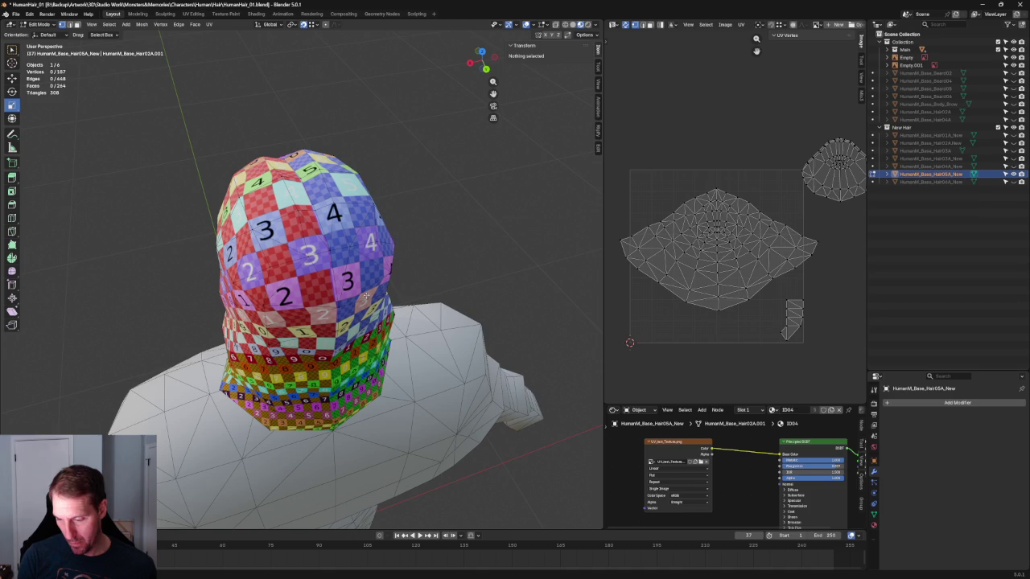
pyautogui.press('c')
pyautogui.click(265, 314)
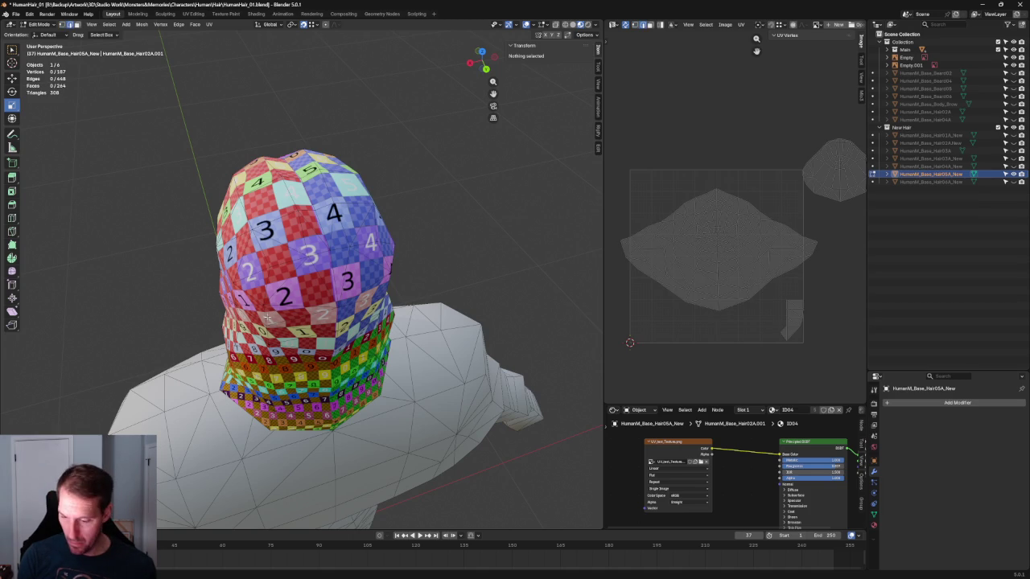
# Step: Select the back-centre edges down the hair and clear their seam
pyautogui.moveTo(267, 314); pyautogui.dragTo(270, 371)
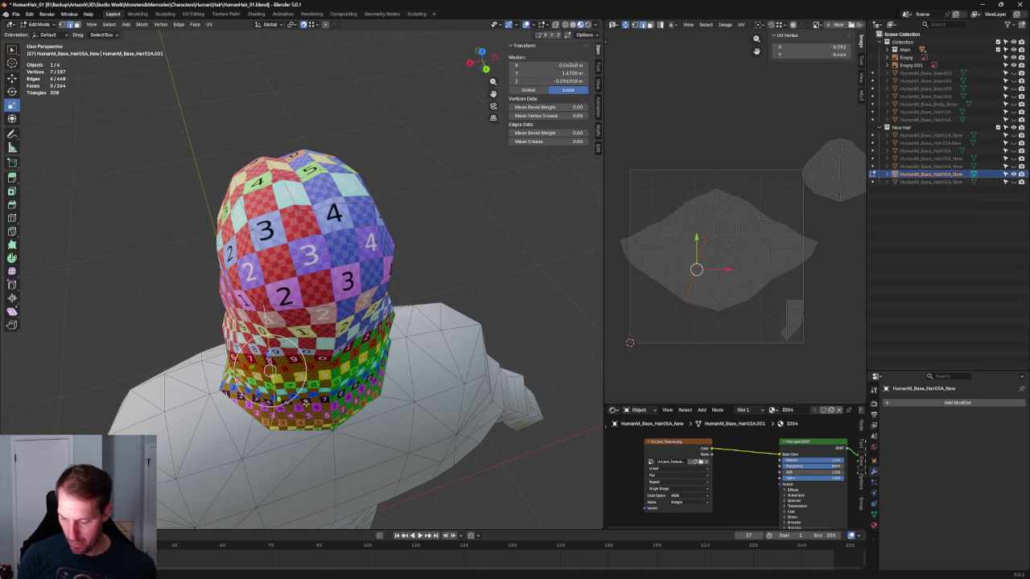
pyautogui.moveTo(277, 415); pyautogui.dragTo(383, 371, button='middle')
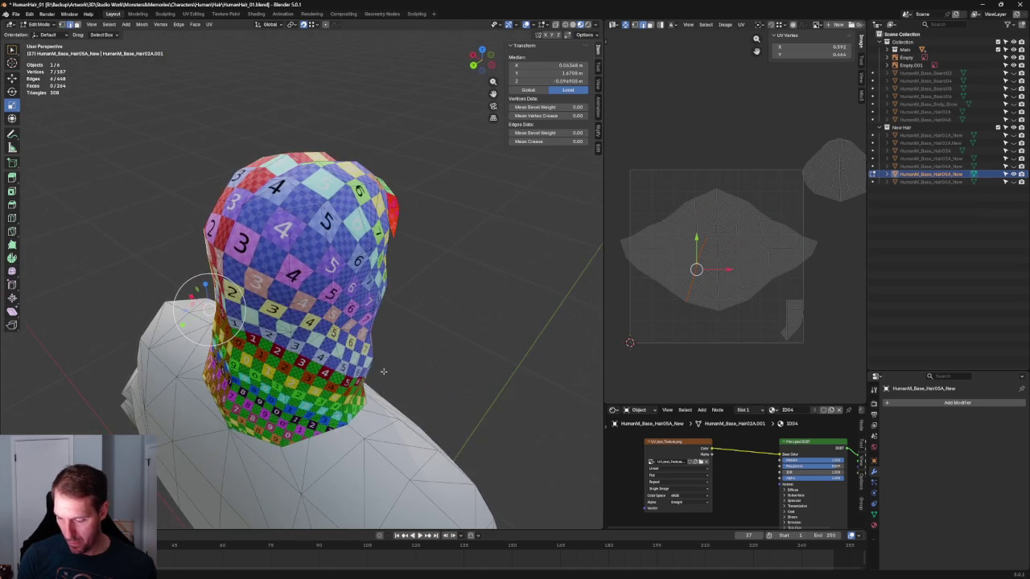
pyautogui.moveTo(207, 310)
pyautogui.mouseDown()
pyautogui.moveTo(233, 340)
pyautogui.moveTo(247, 329)
pyautogui.mouseUp()
pyautogui.moveTo(282, 254)
pyautogui.mouseDown(button='middle')
pyautogui.moveTo(342, 235)
pyautogui.moveTo(375, 178)
pyautogui.moveTo(358, 213)
pyautogui.moveTo(371, 226)
pyautogui.moveTo(362, 287)
pyautogui.mouseUp(button='middle')
pyautogui.hotkey('ctrl', 'z')
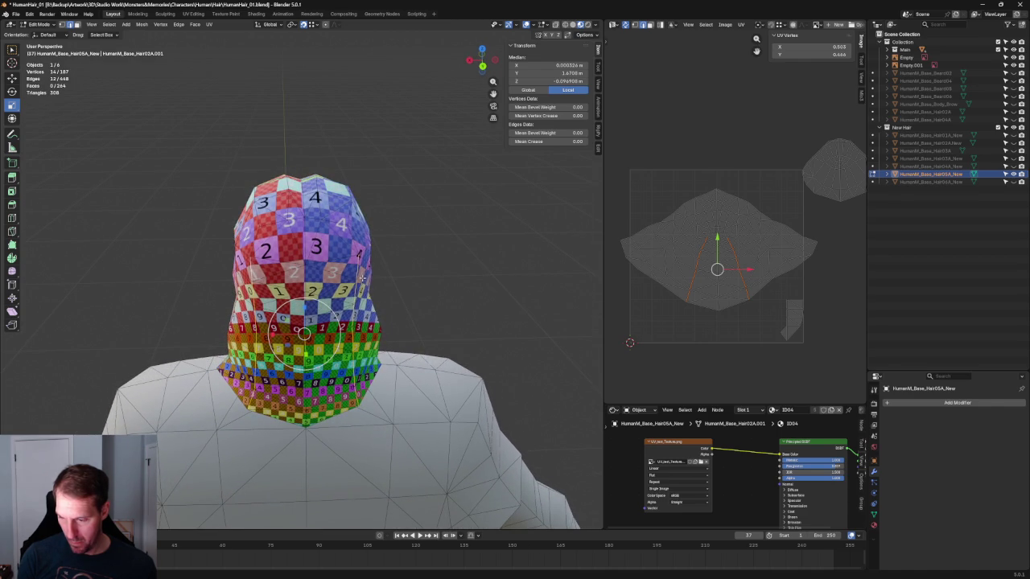
pyautogui.rightClick(708, 248)
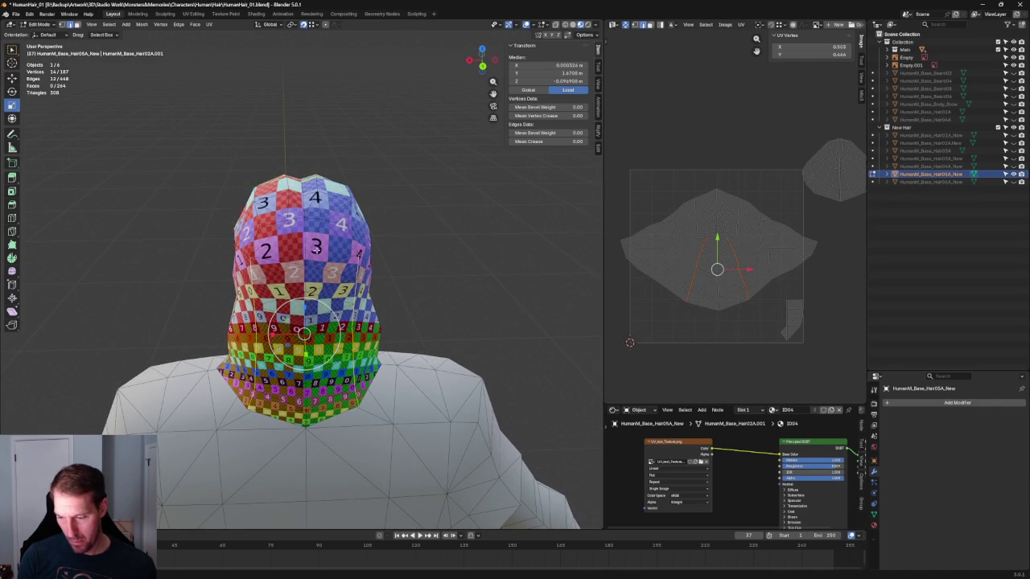
pyautogui.rightClick(318, 245)
pyautogui.click(292, 411)
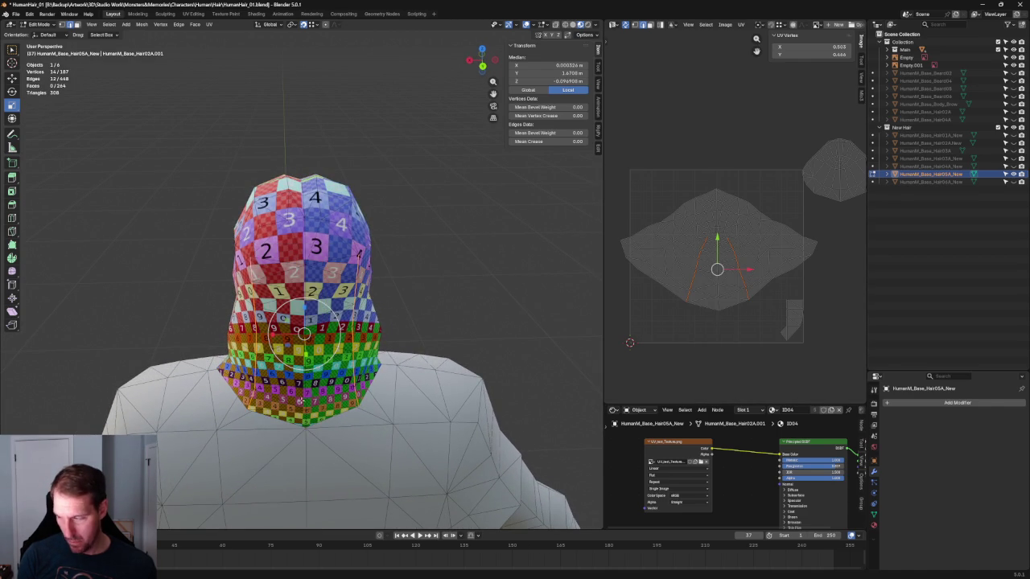
pyautogui.scroll(-1, 713, 243)
# Step: With UV sync on, unwrap the whole hair, rotate the island 90 degrees and reposition it
pyautogui.click(625, 24)
pyautogui.press('a')
pyautogui.press('u')
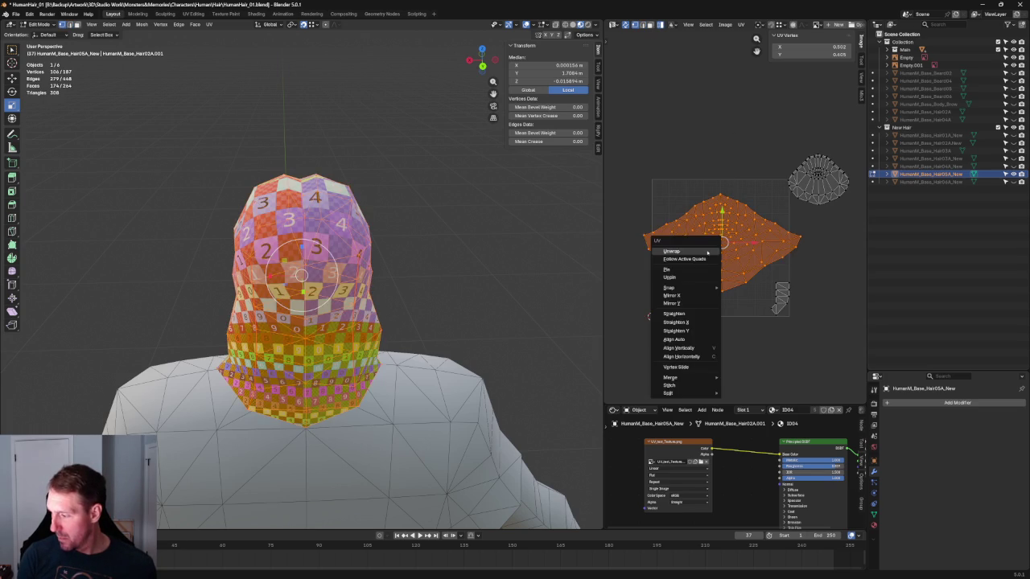
pyautogui.click(706, 252)
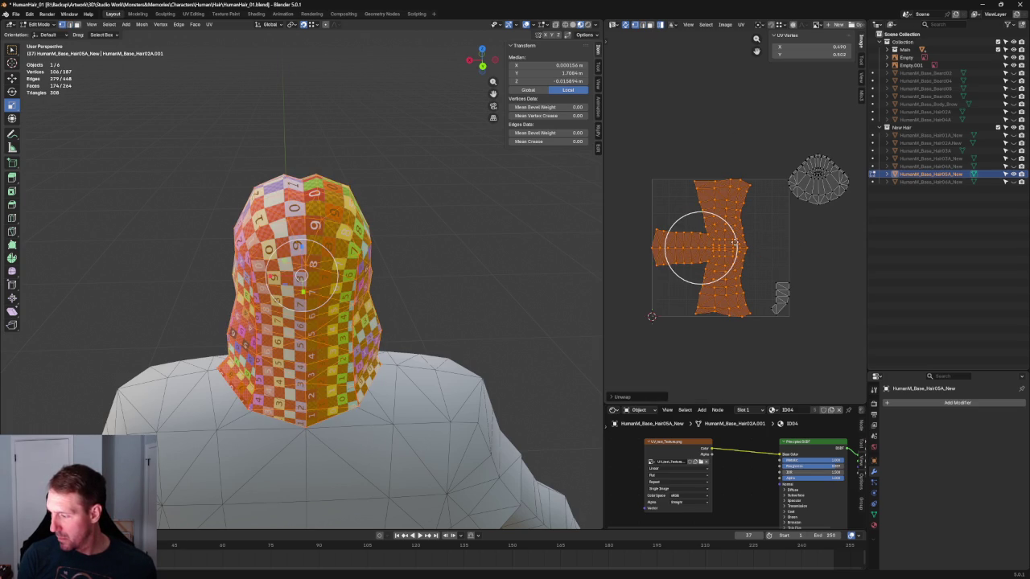
pyautogui.press('r')
pyautogui.press('9')
pyautogui.press('0')
pyautogui.press('Return')
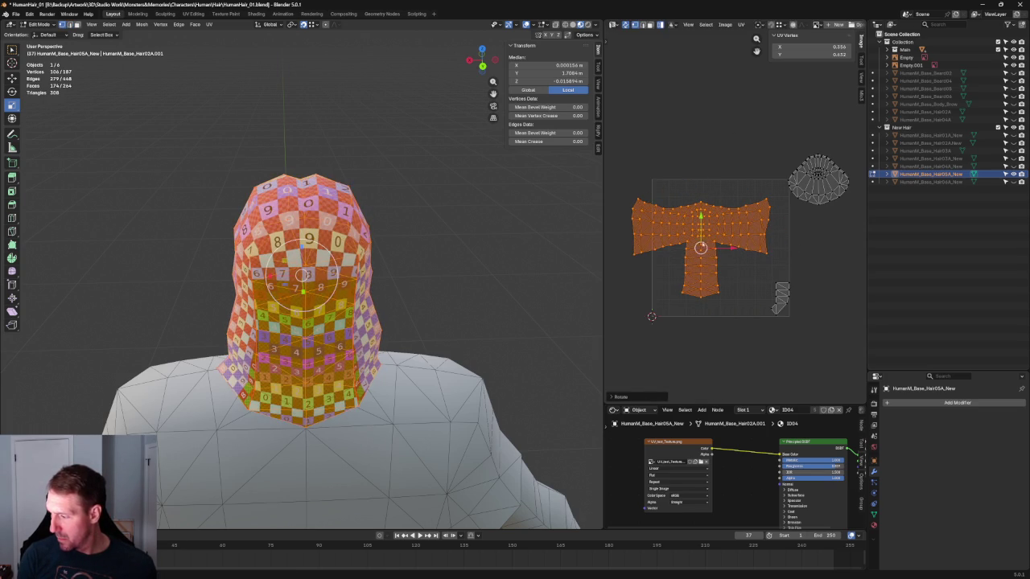
pyautogui.press('g')
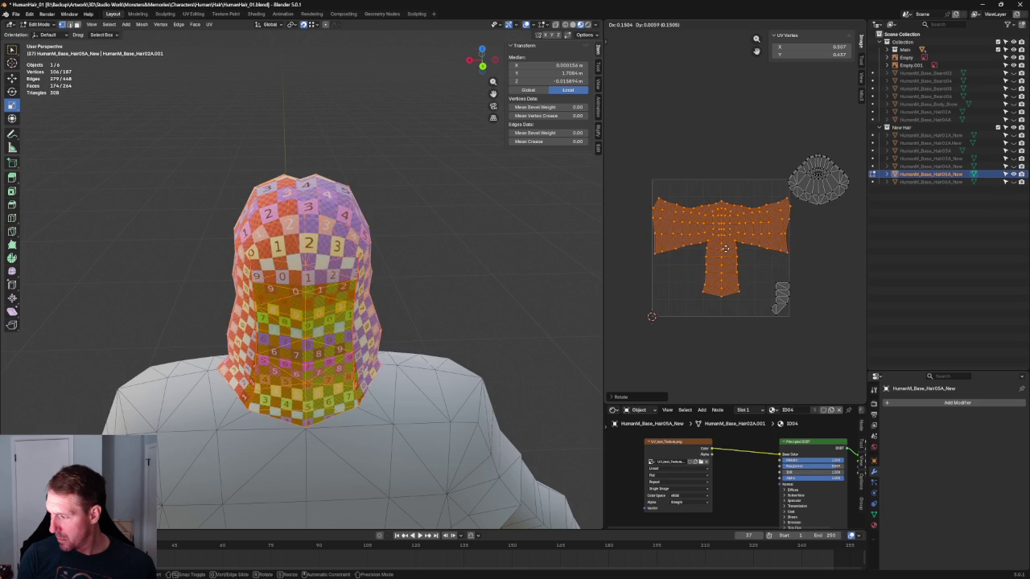
pyautogui.click(725, 248)
# Step: Straighten the slanted UV edge below the T's arm to vertical
pyautogui.click(493, 306)
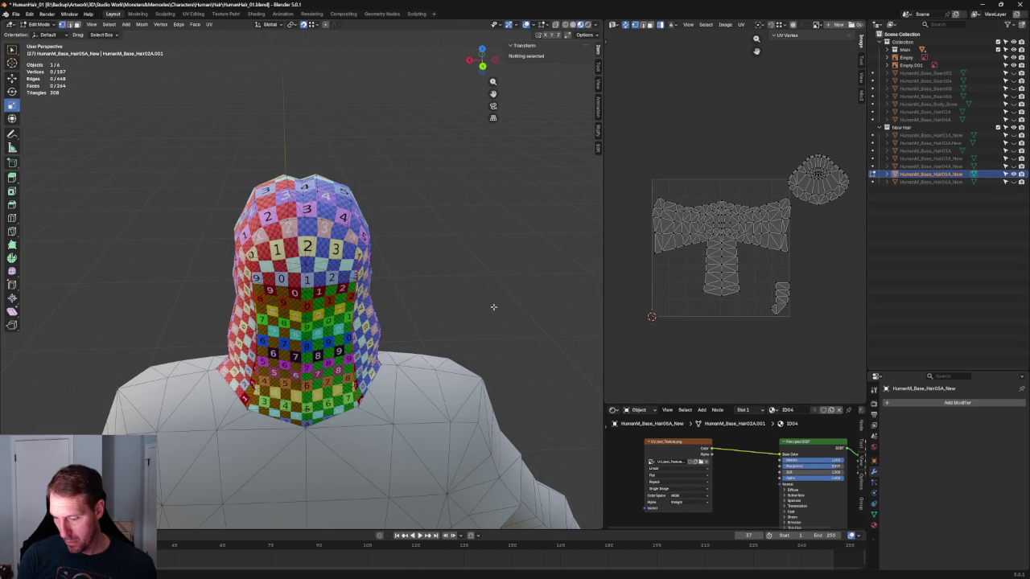
pyautogui.scroll(2, 493, 306)
pyautogui.moveTo(493, 306); pyautogui.dragTo(515, 266, button='middle')
pyautogui.scroll(1, 739, 257)
pyautogui.scroll(2, 740, 257)
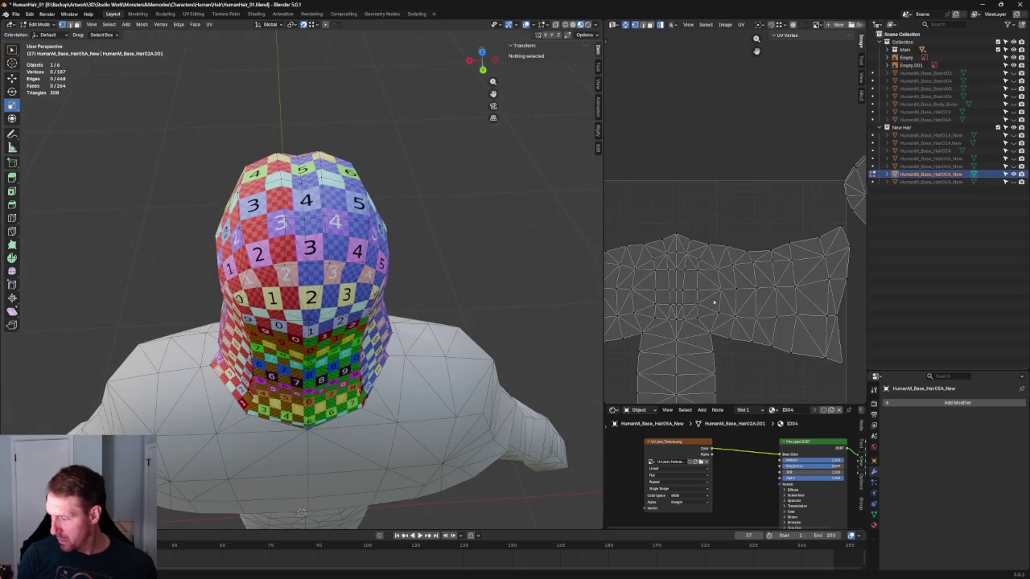
pyautogui.scroll(2, 739, 257)
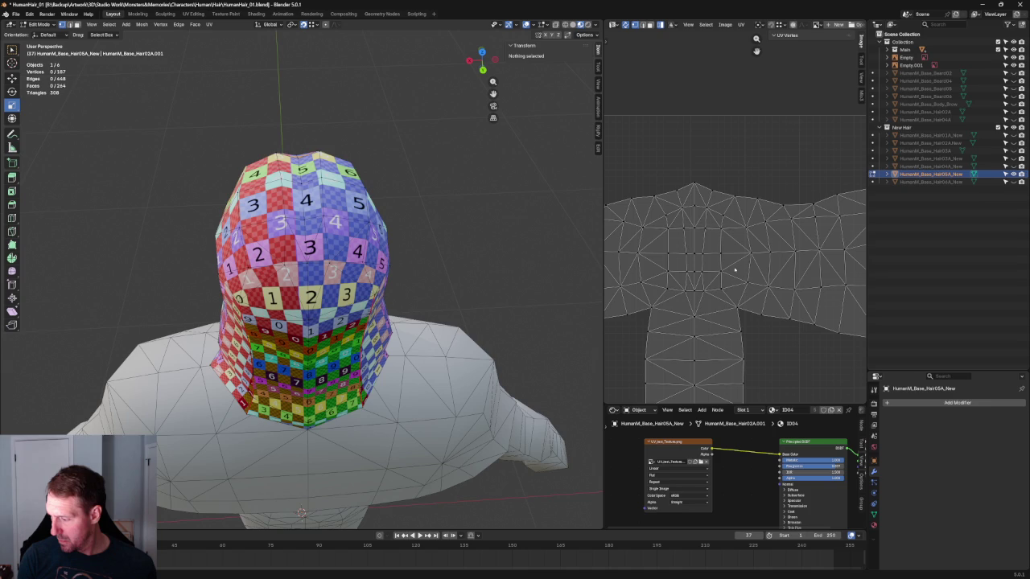
pyautogui.moveTo(460, 231)
pyautogui.mouseDown(button='middle')
pyautogui.moveTo(411, 208)
pyautogui.moveTo(322, 208)
pyautogui.mouseUp(button='middle')
pyautogui.scroll(-2, 717, 256)
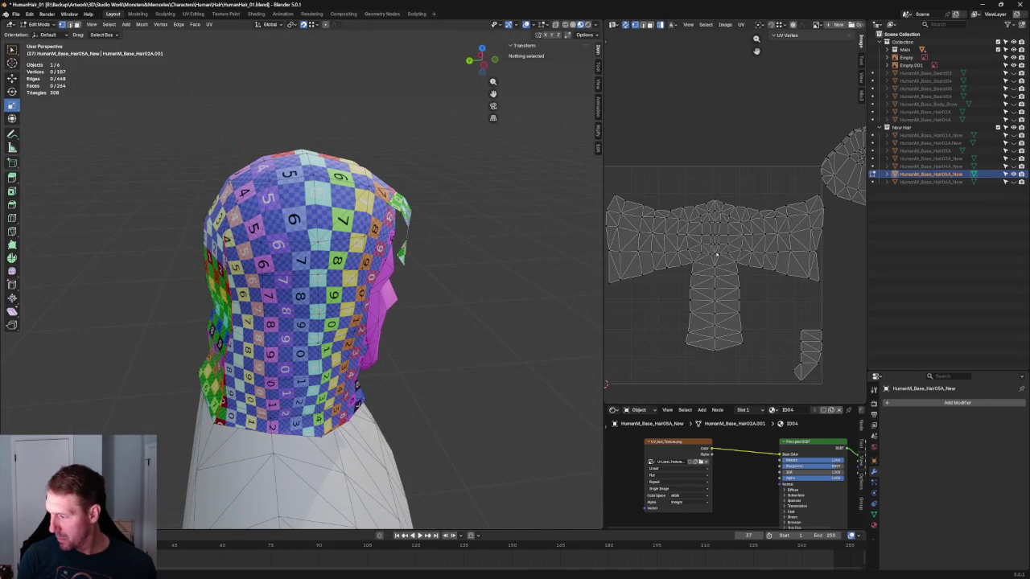
pyautogui.scroll(3, 809, 249)
pyautogui.scroll(2, 757, 241)
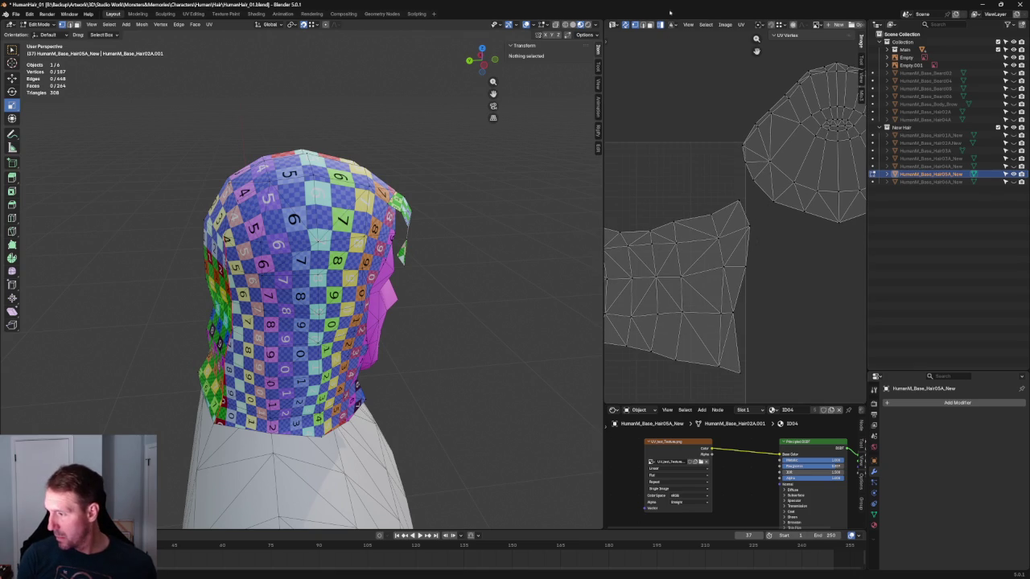
pyautogui.click(743, 216)
pyautogui.moveTo(778, 234); pyautogui.dragTo(742, 237)
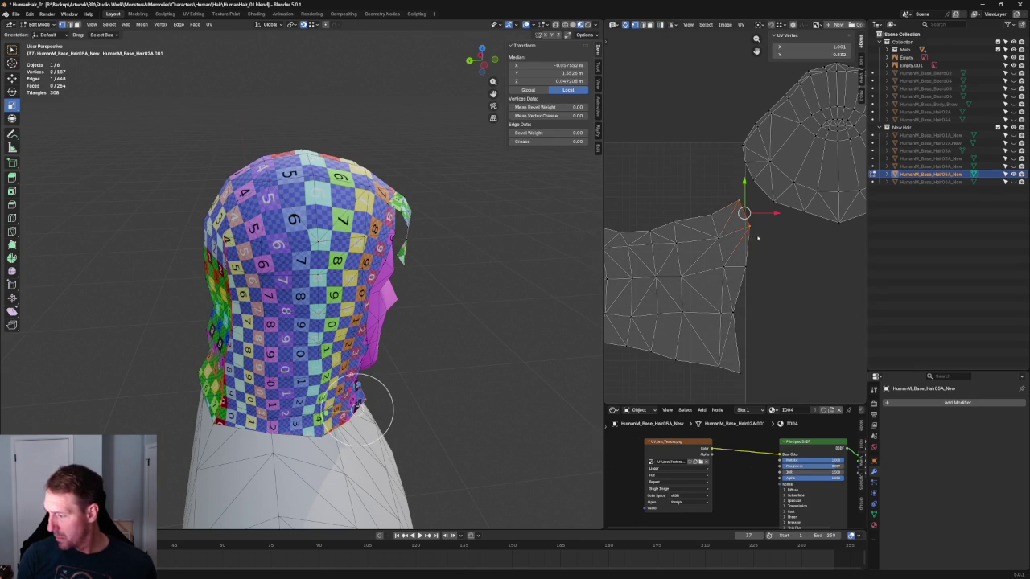
pyautogui.hotkey('shift', 'w')
# Step: Add the lower vertical edge and nudge the selected edges slightly
pyautogui.scroll(2, 749, 234)
pyautogui.scroll(2, 737, 228)
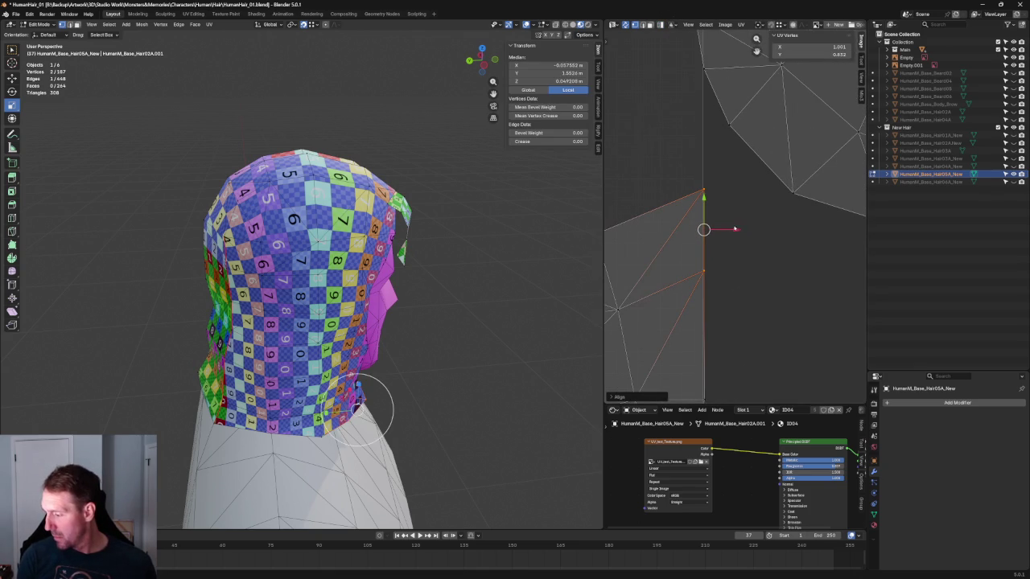
pyautogui.keyDown('shift'); pyautogui.click(705, 346); pyautogui.keyUp('shift')
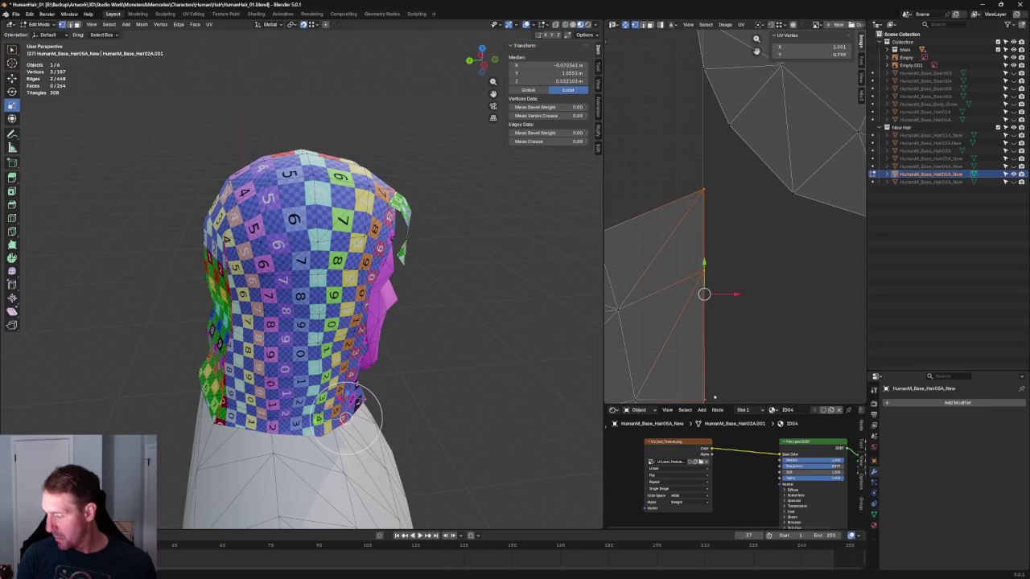
pyautogui.press('g')
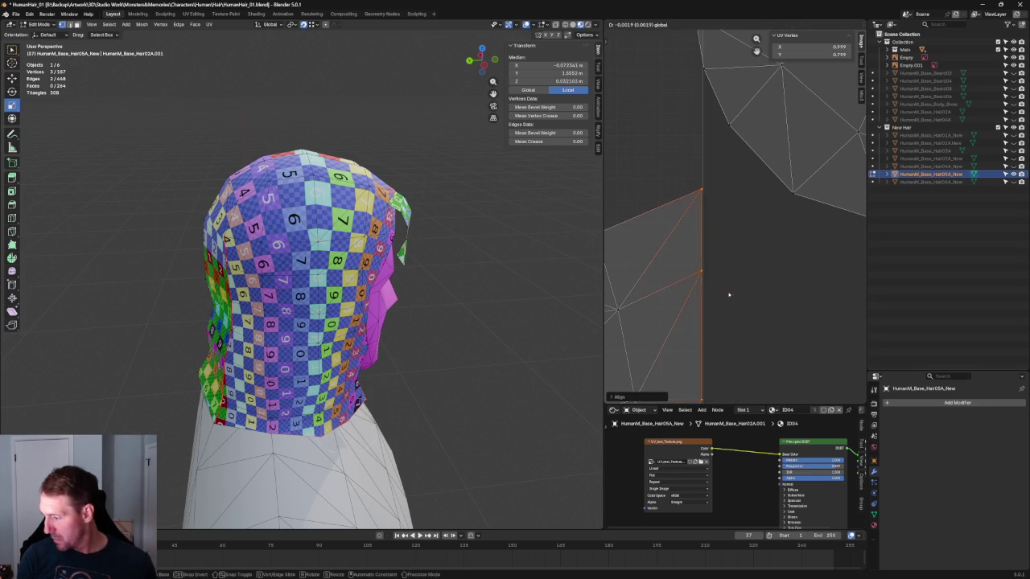
pyautogui.click(727, 293)
pyautogui.scroll(-5, 764, 274)
pyautogui.scroll(-2, 786, 281)
pyautogui.scroll(4, 520, 266)
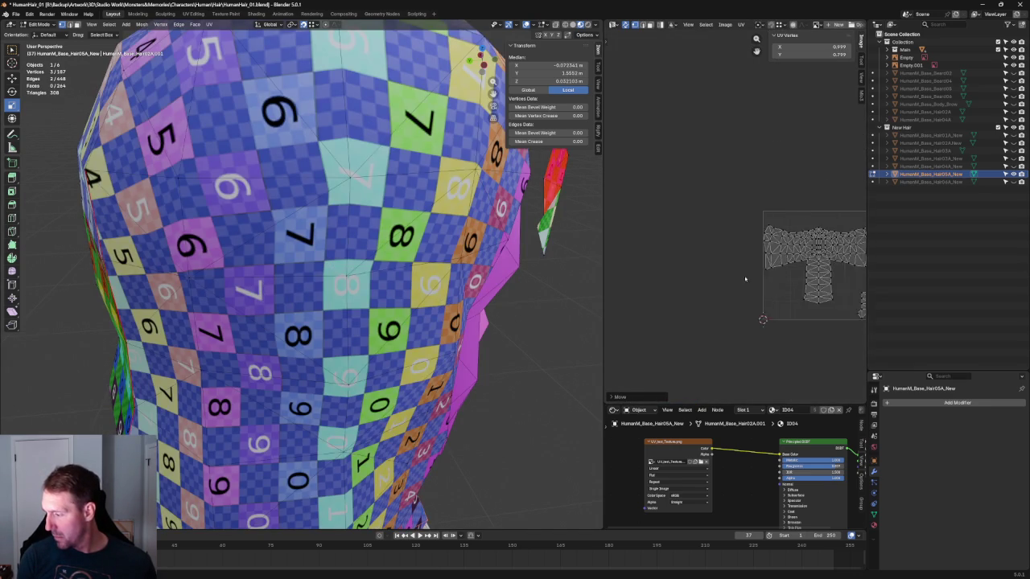
# Step: Select the T-shaped hair island and nudge it slightly left and up
pyautogui.scroll(2, 742, 279)
pyautogui.scroll(2, 742, 279)
pyautogui.scroll(-2, 686, 225)
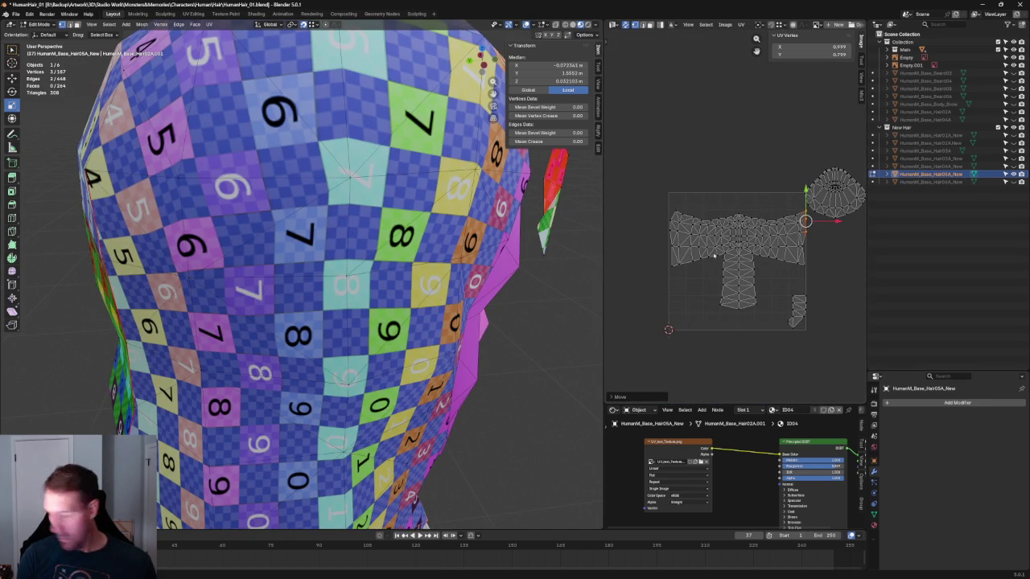
pyautogui.press('l')
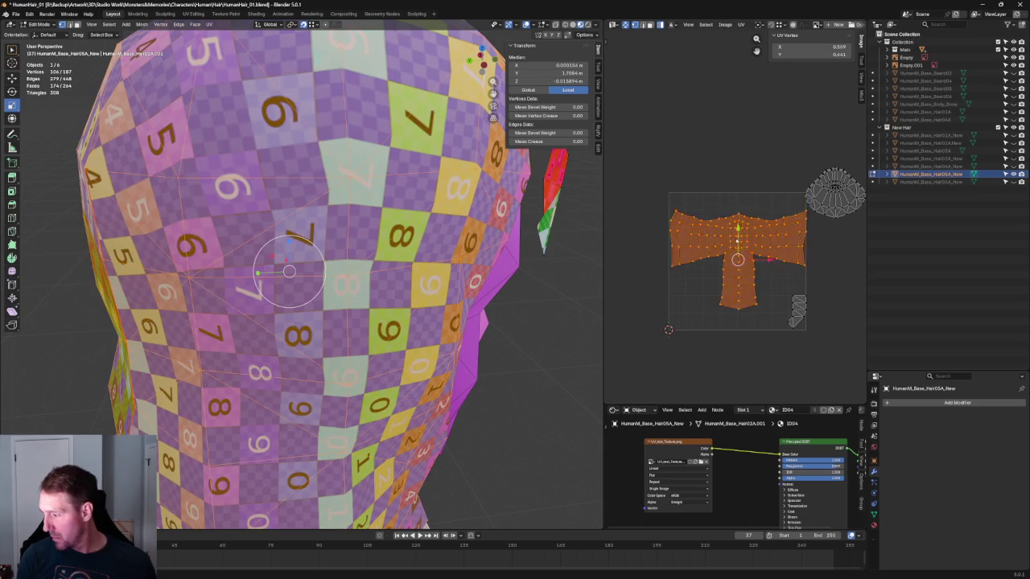
pyautogui.scroll(5, 737, 241)
pyautogui.moveTo(768, 355); pyautogui.dragTo(699, 279, button='middle')
pyautogui.press('g')
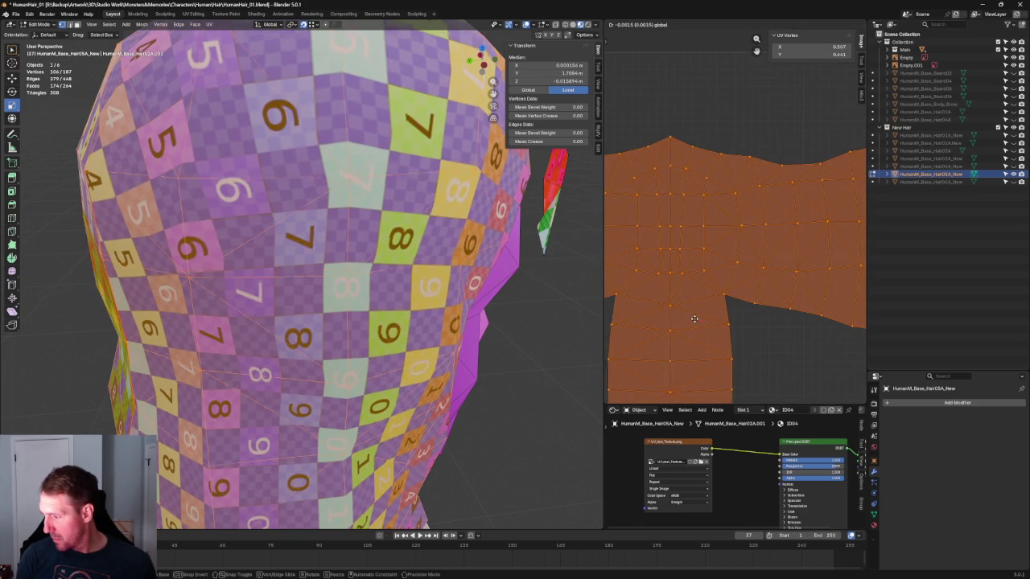
pyautogui.click(660, 280)
pyautogui.press('g')
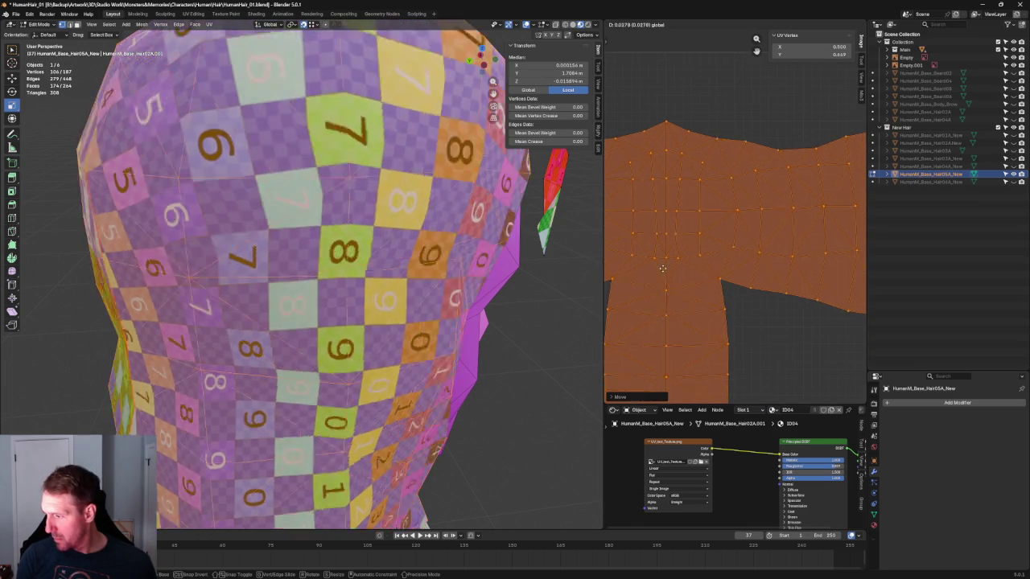
pyautogui.click(666, 223)
# Step: Move the small round island down to the UV origin corner
pyautogui.scroll(-5, 666, 223)
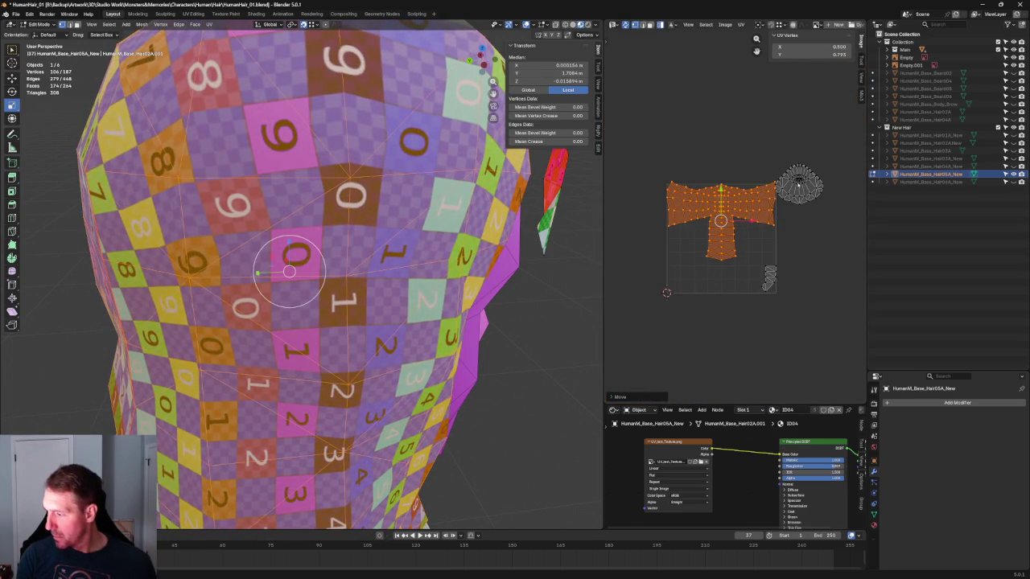
pyautogui.click(799, 184)
pyautogui.press('g')
pyautogui.click(666, 299)
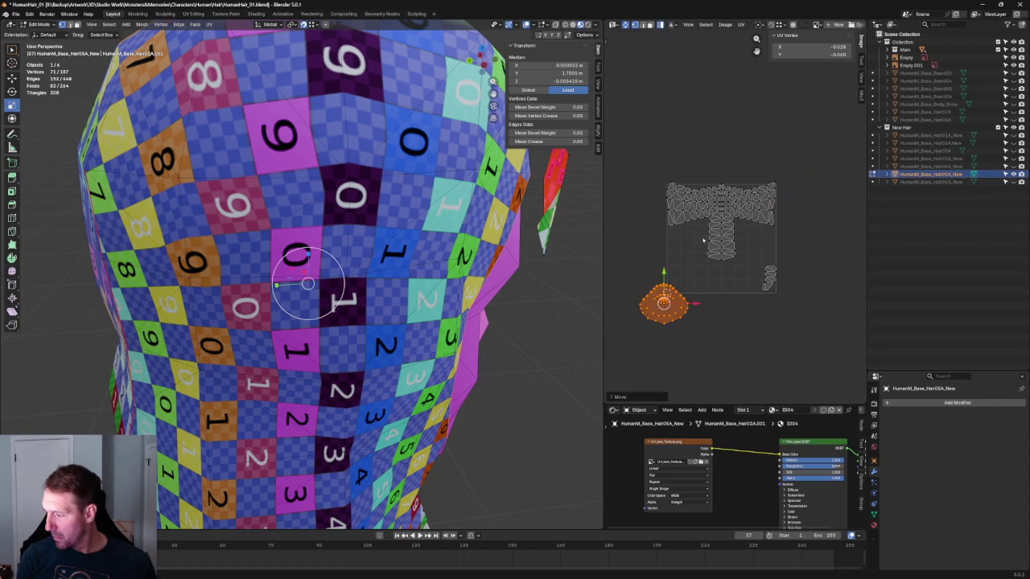
# Step: Zoom in, box-select the whole T island to check it, then clear the selection
pyautogui.scroll(4, 727, 240)
pyautogui.scroll(-1, 727, 240)
pyautogui.scroll(1, 712, 244)
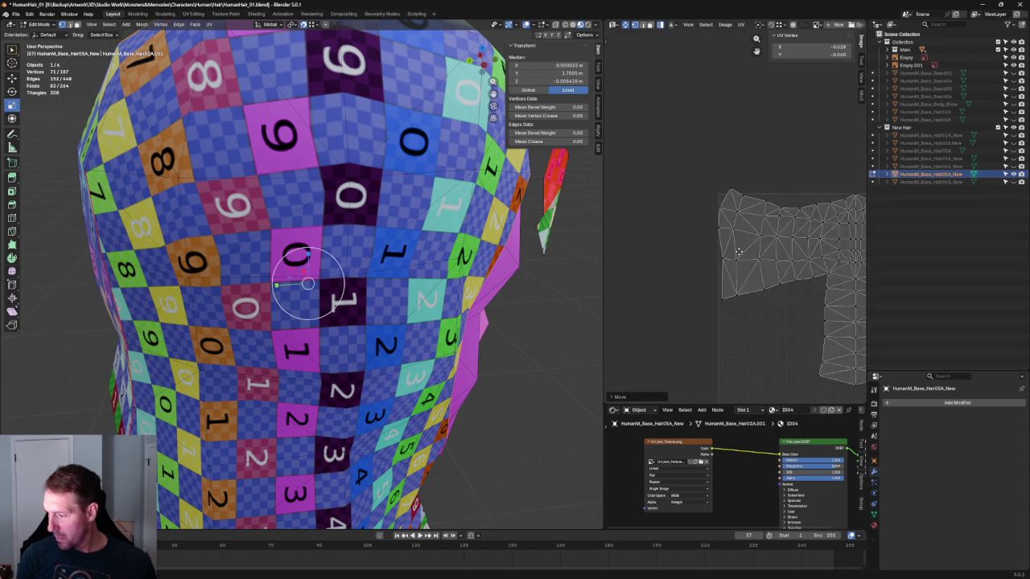
pyautogui.scroll(1, 732, 251)
pyautogui.scroll(-1, 717, 274)
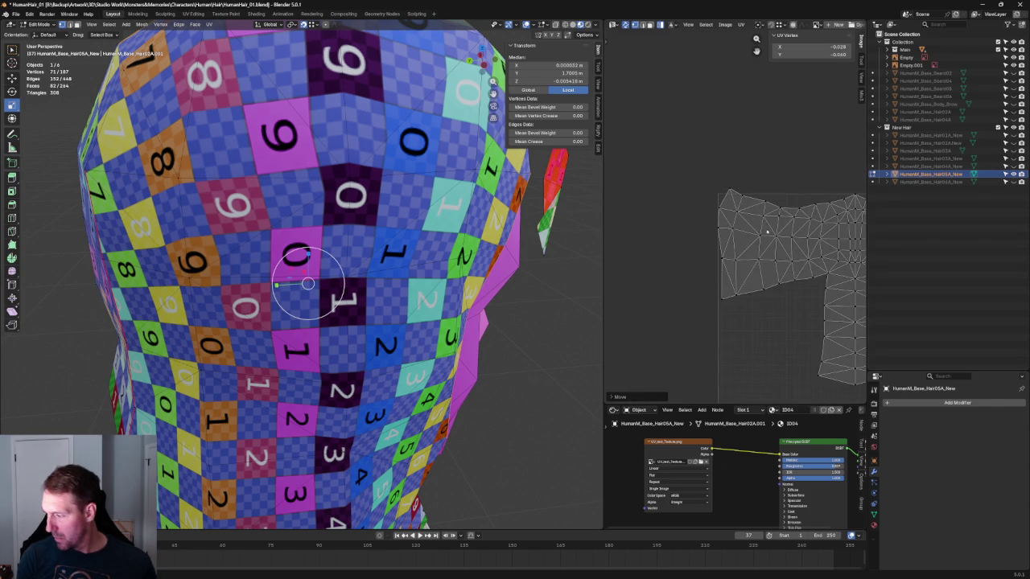
pyautogui.scroll(-1, 692, 221)
pyautogui.moveTo(671, 173); pyautogui.dragTo(739, 336)
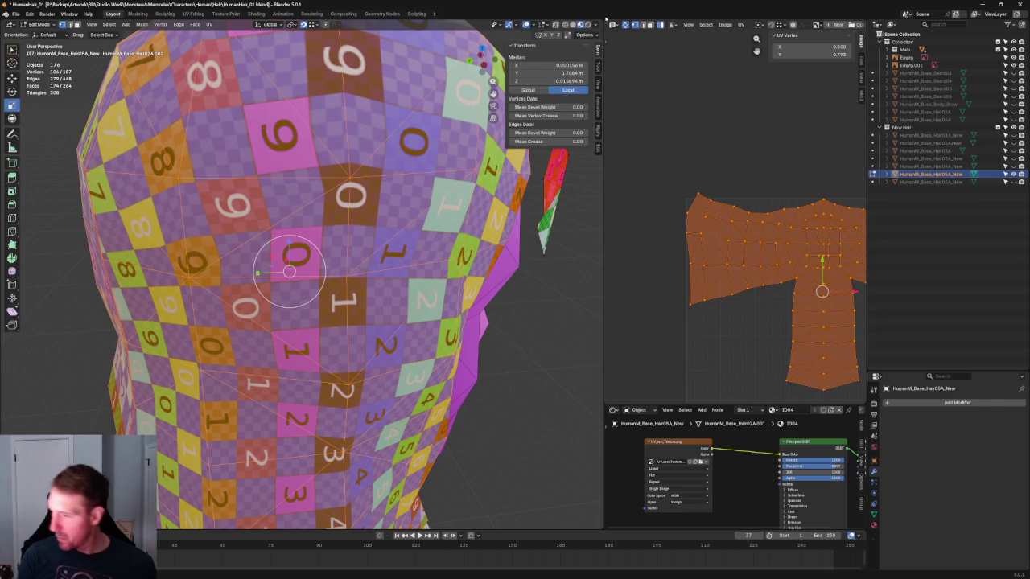
pyautogui.hotkey('alt', 'a')
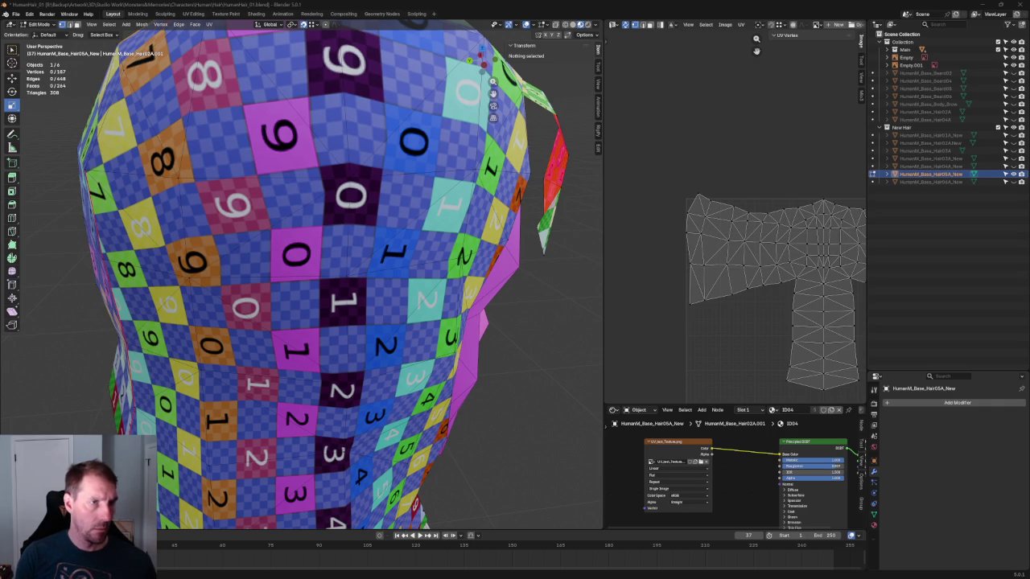
# Step: Square up the crossbar's left end by shifting its faces, leftmost column and outer edge vertices
pyautogui.scroll(-1, 748, 181)
pyautogui.scroll(1, 749, 180)
pyautogui.scroll(1, 748, 180)
pyautogui.moveTo(652, 135); pyautogui.dragTo(743, 320)
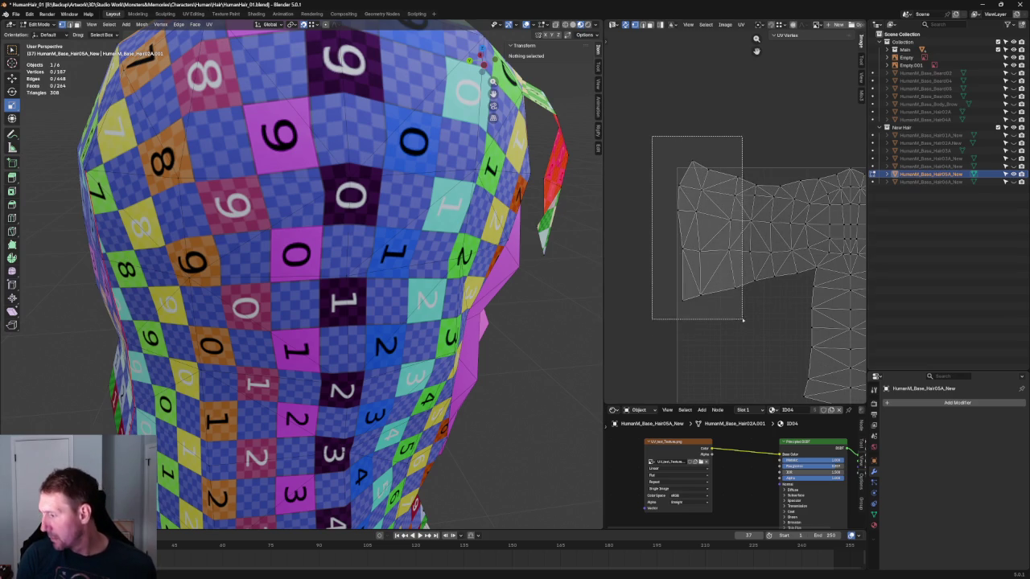
pyautogui.press('g')
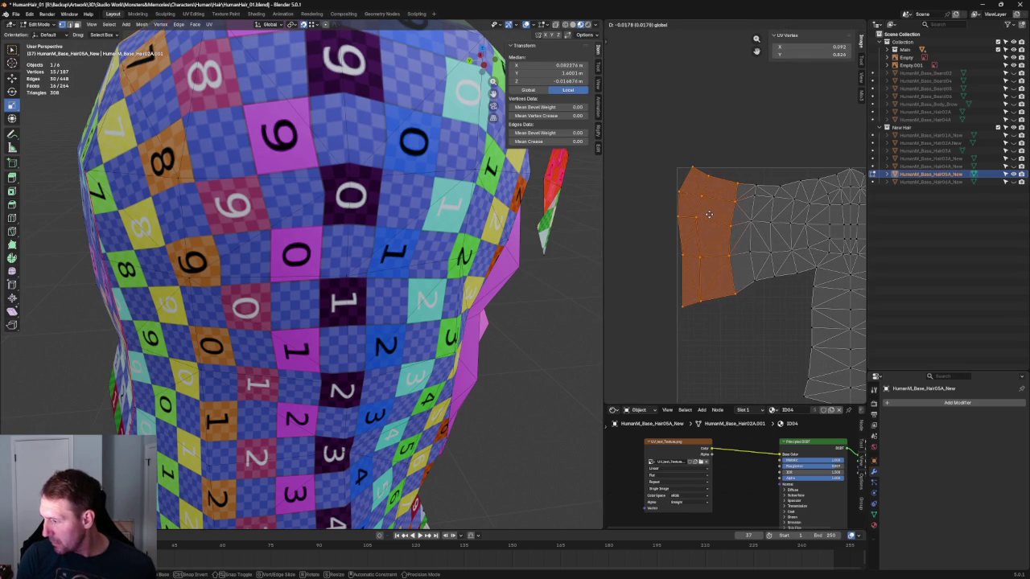
pyautogui.click(709, 213)
pyautogui.moveTo(656, 144); pyautogui.dragTo(715, 321)
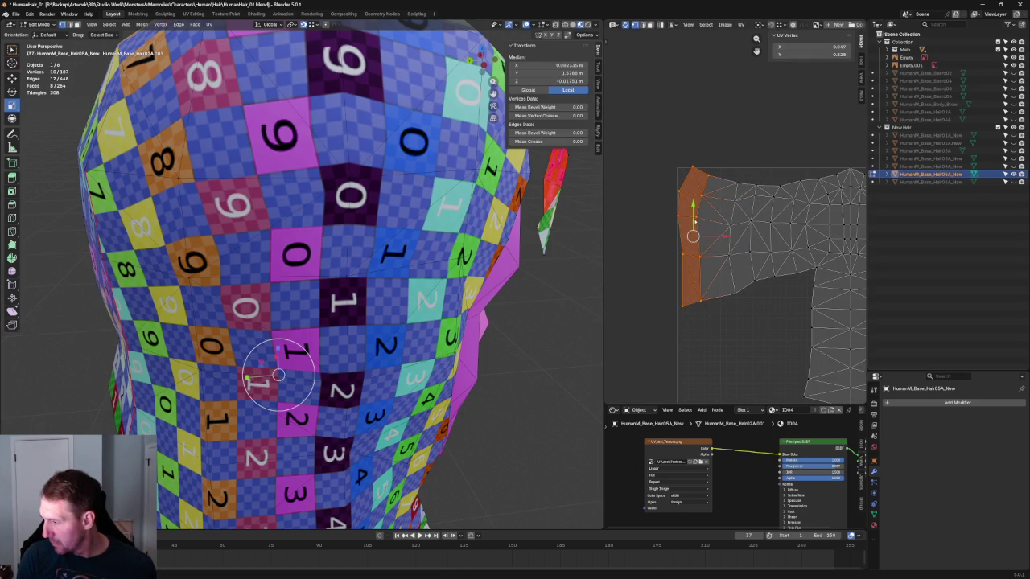
pyautogui.moveTo(693, 236); pyautogui.dragTo(693, 240)
pyautogui.moveTo(659, 140); pyautogui.dragTo(696, 342)
pyautogui.moveTo(680, 235); pyautogui.dragTo(683, 226)
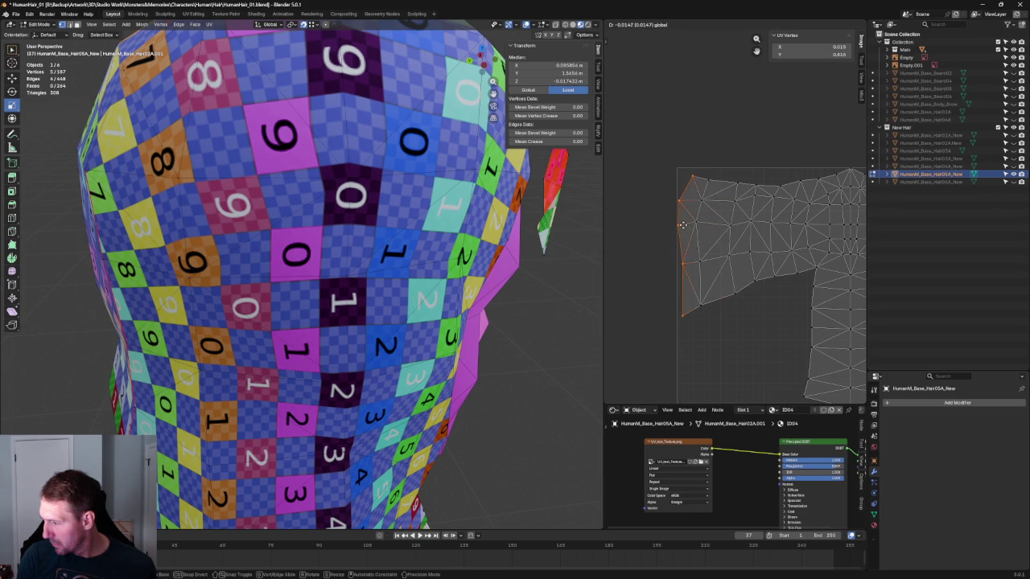
pyautogui.click(683, 226)
# Step: Shift the faces at the crossbar's right end
pyautogui.scroll(-3, 774, 125)
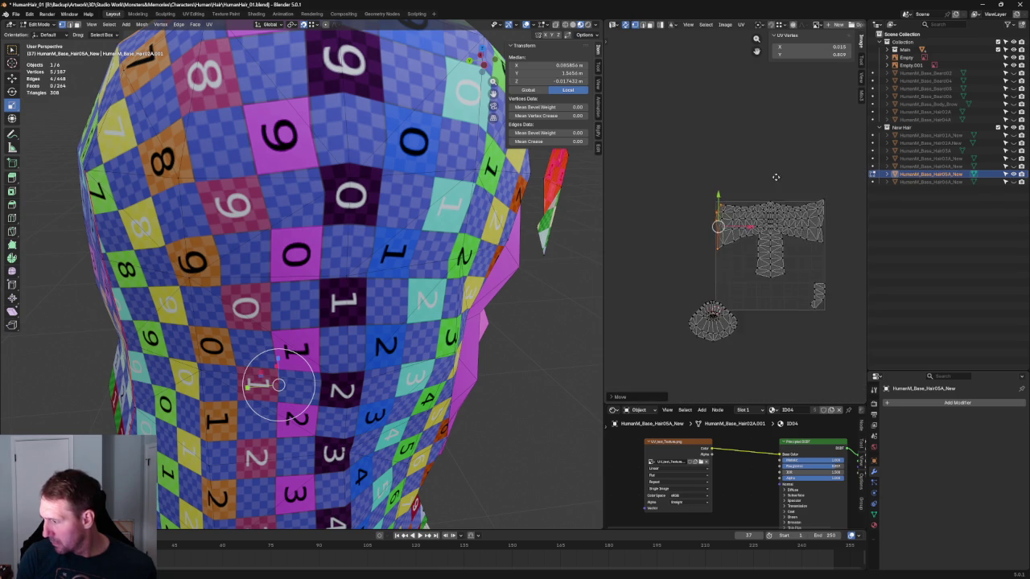
pyautogui.scroll(2, 775, 125)
pyautogui.scroll(2, 774, 125)
pyautogui.moveTo(774, 120); pyautogui.dragTo(662, 312)
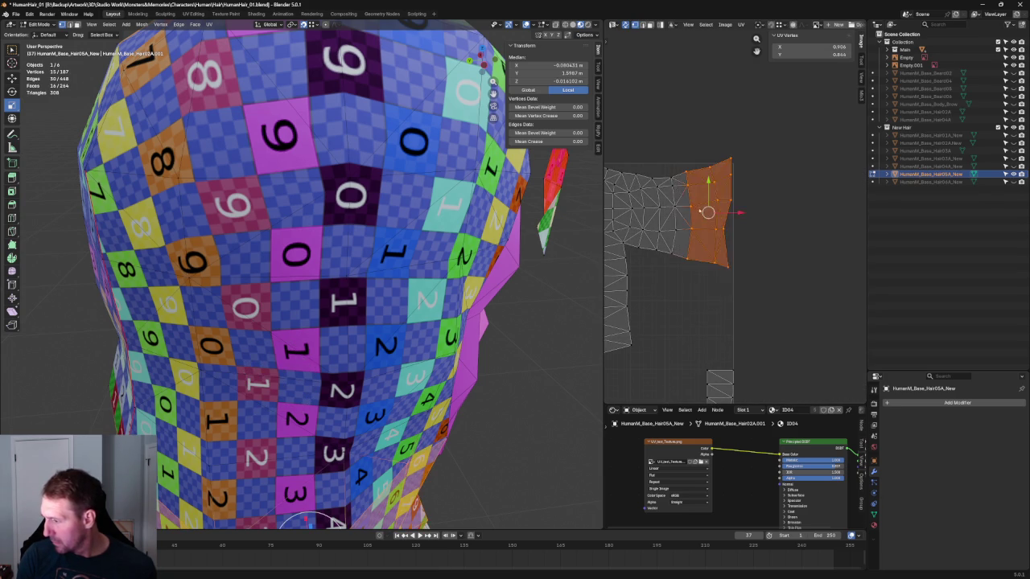
pyautogui.press('g')
pyautogui.click(702, 193)
# Step: Reposition the rightmost column and right edge vertices, then orbit the head to check the checkers
pyautogui.moveTo(776, 107); pyautogui.dragTo(697, 316)
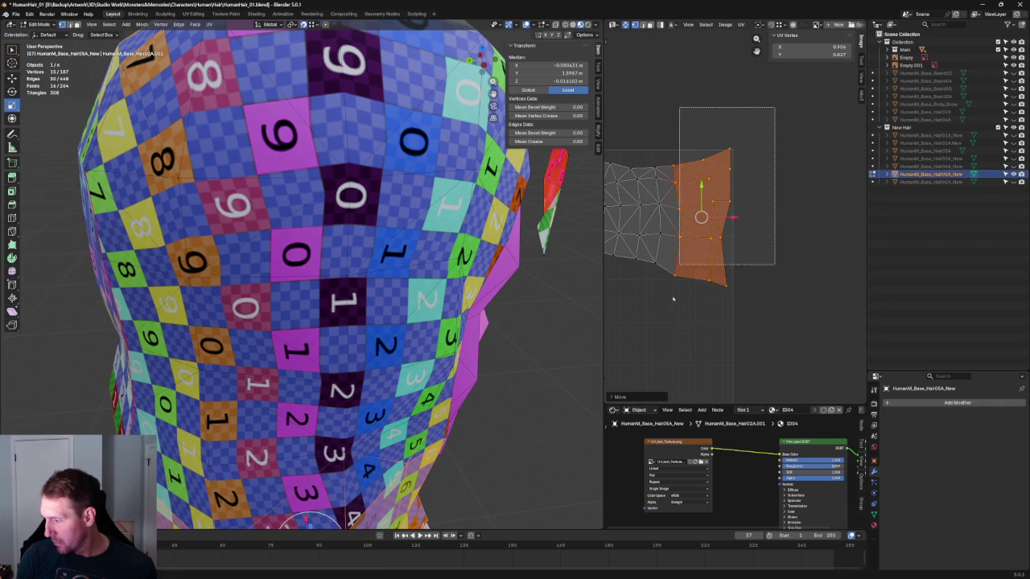
pyautogui.press('g')
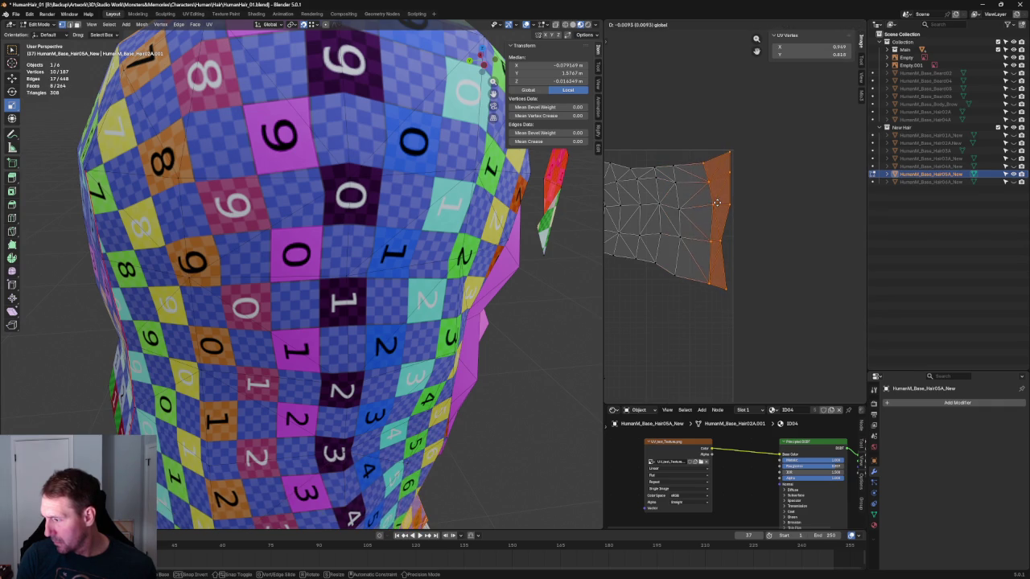
pyautogui.click(717, 203)
pyautogui.moveTo(774, 115); pyautogui.dragTo(715, 306)
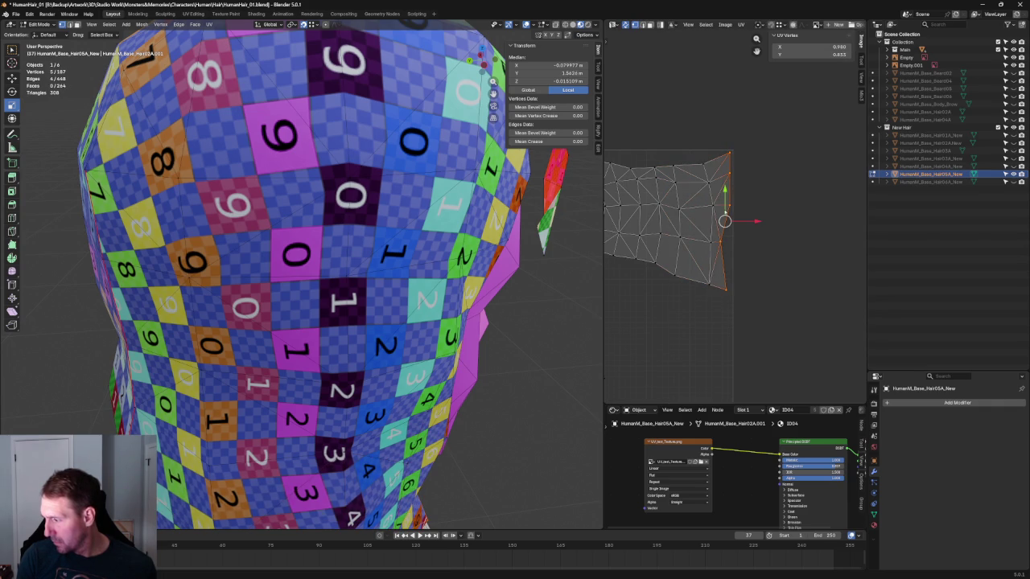
pyautogui.press('g')
pyautogui.click(723, 208)
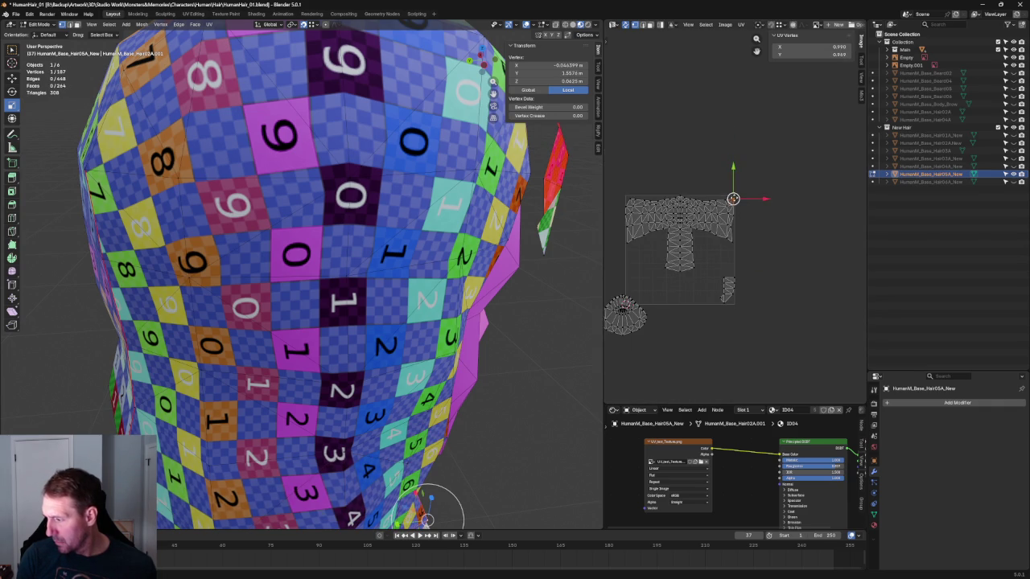
pyautogui.moveTo(436, 511); pyautogui.dragTo(379, 449, button='middle')
pyautogui.moveTo(320, 293); pyautogui.dragTo(159, 282, button='middle')
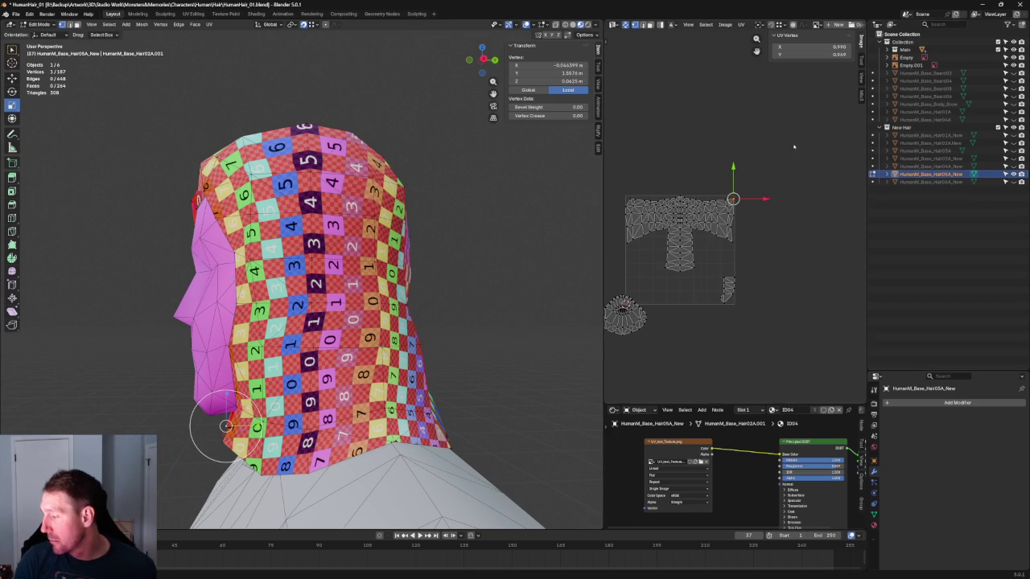
# Step: Align the top edge vertices of the crossbar's right half into a straight line
pyautogui.scroll(2, 839, 146)
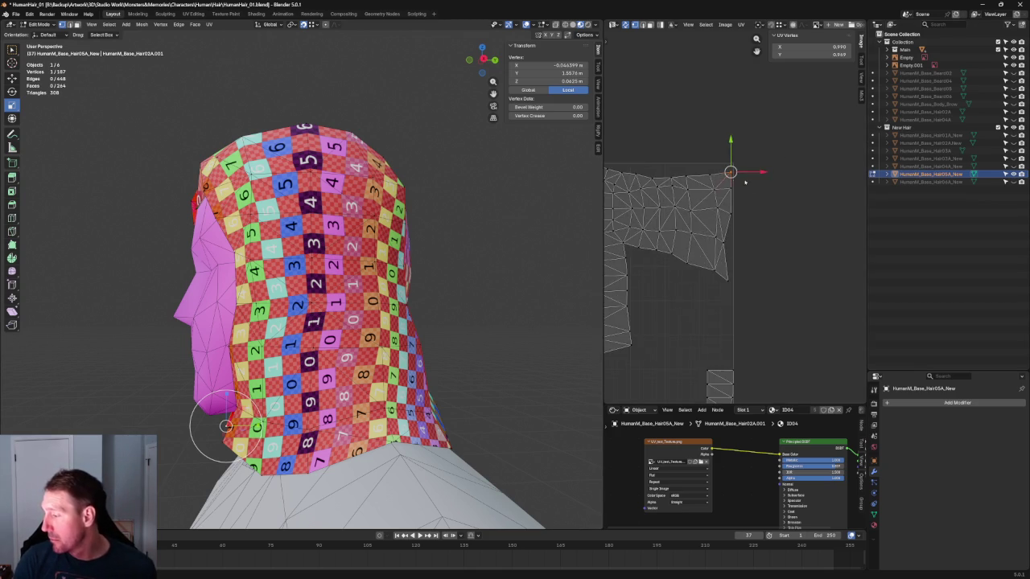
pyautogui.scroll(2, 838, 146)
pyautogui.scroll(3, 839, 146)
pyautogui.moveTo(838, 145); pyautogui.dragTo(696, 187)
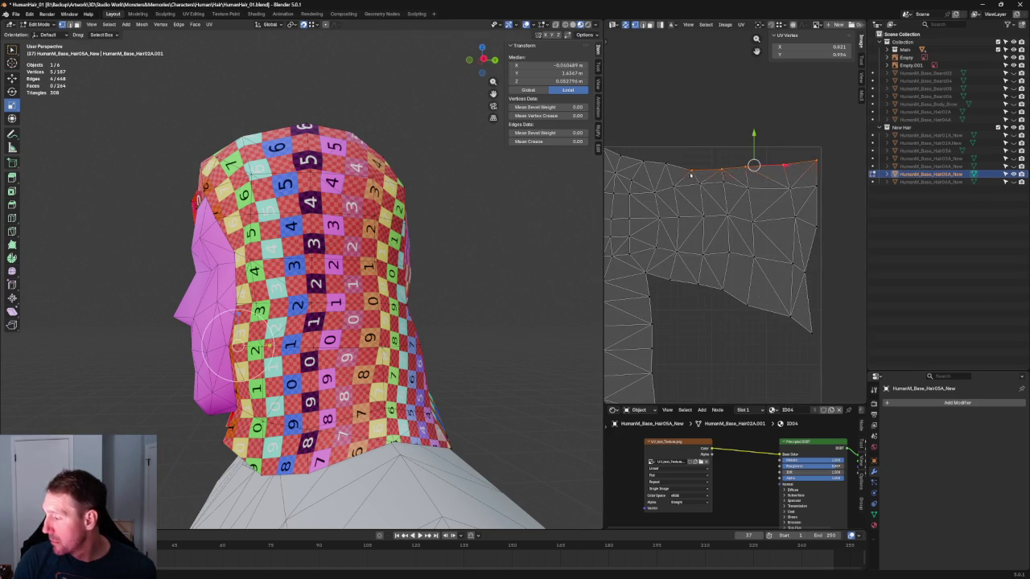
pyautogui.scroll(-3, 720, 172)
pyautogui.hotkey('shift', 'w')
pyautogui.click(771, 166)
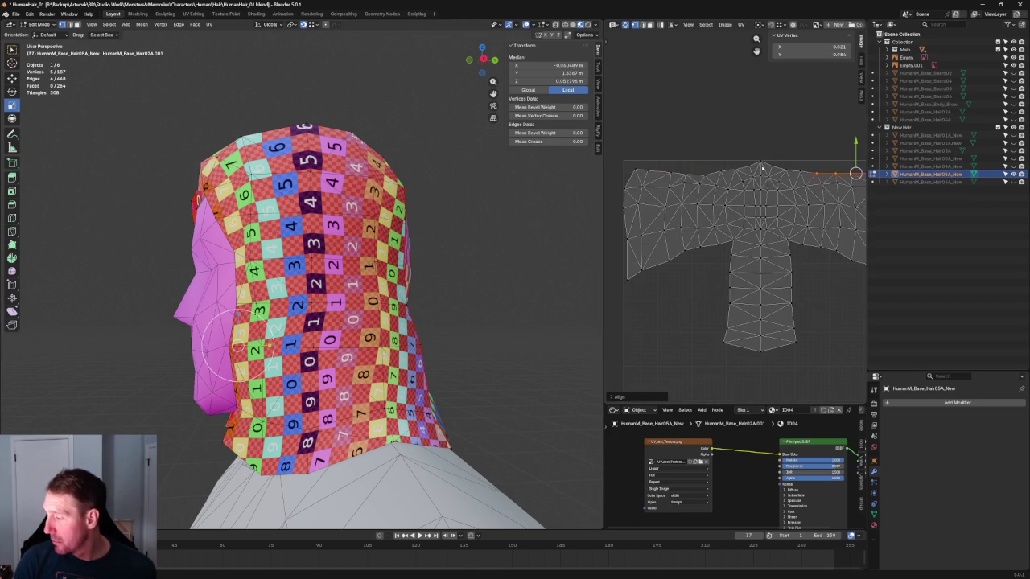
# Step: Select the crossbar's top-left edge row and bring up the UV menu for it
pyautogui.moveTo(715, 168); pyautogui.dragTo(619, 183)
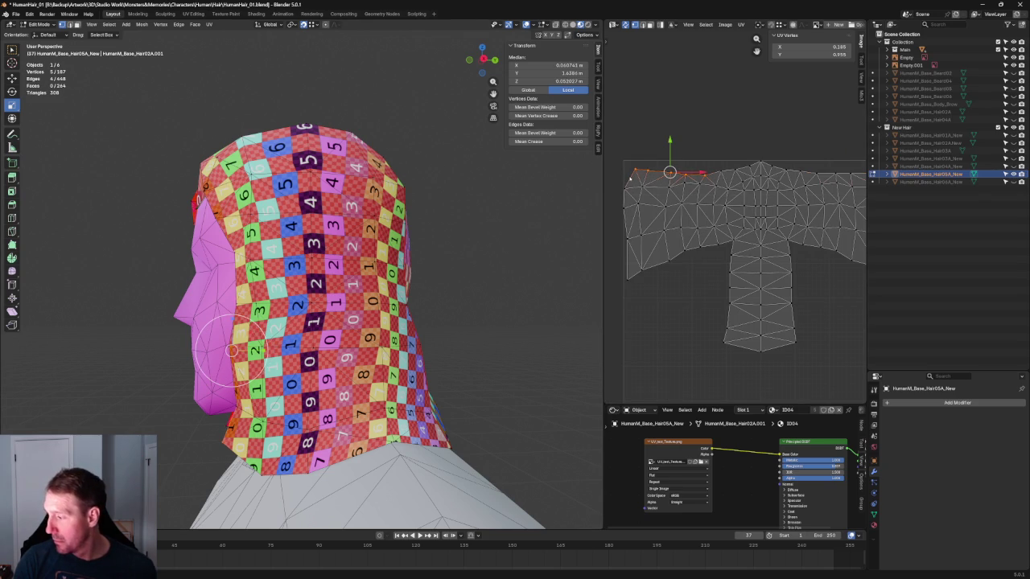
pyautogui.hotkey('alt', 'a')
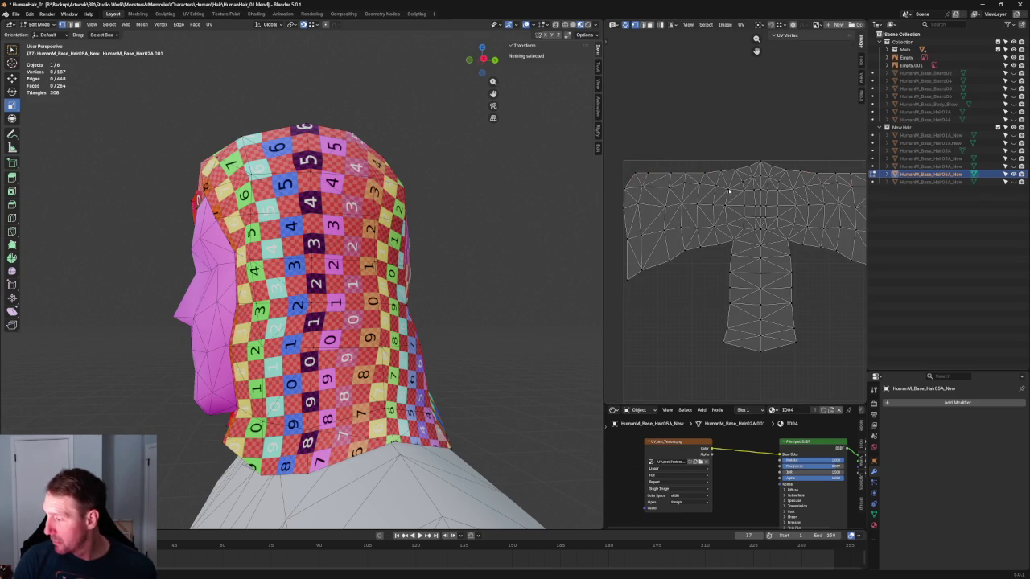
pyautogui.moveTo(733, 178); pyautogui.dragTo(617, 206)
pyautogui.press('u')
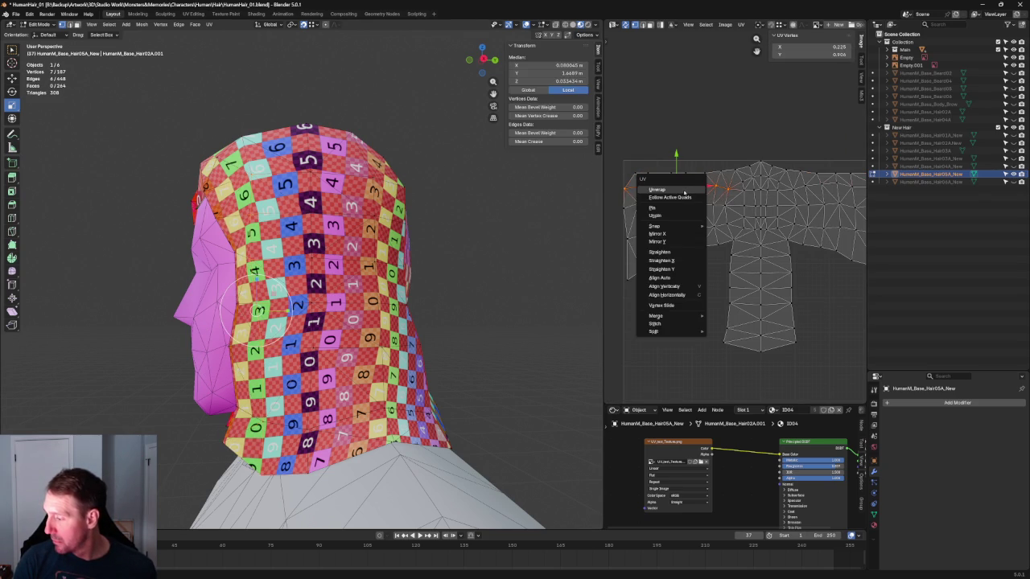